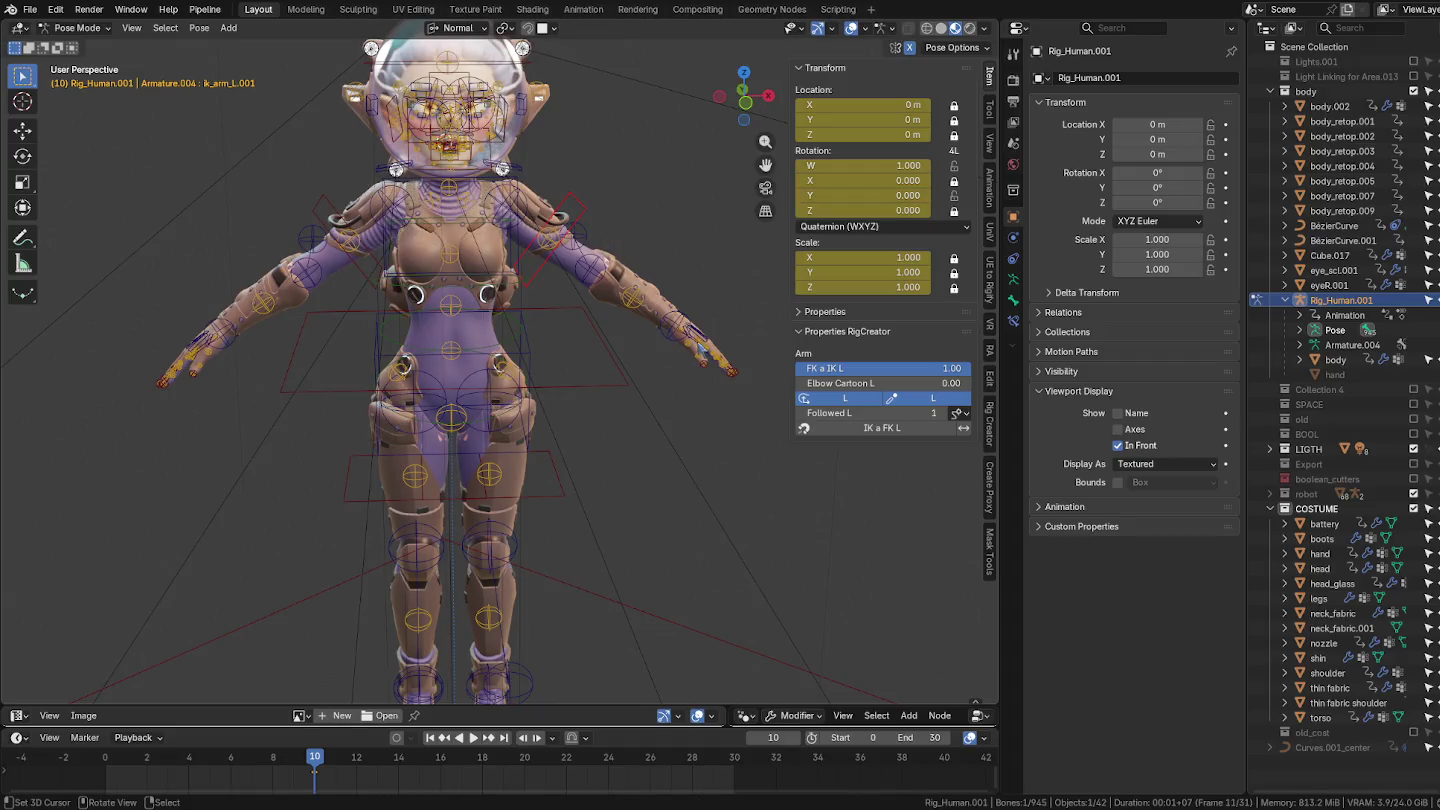
Step: Grab the left arm IK bone to test costume deformation, then cancel back to rest
middle_drag(690, 381, 644, 376)
key(g)
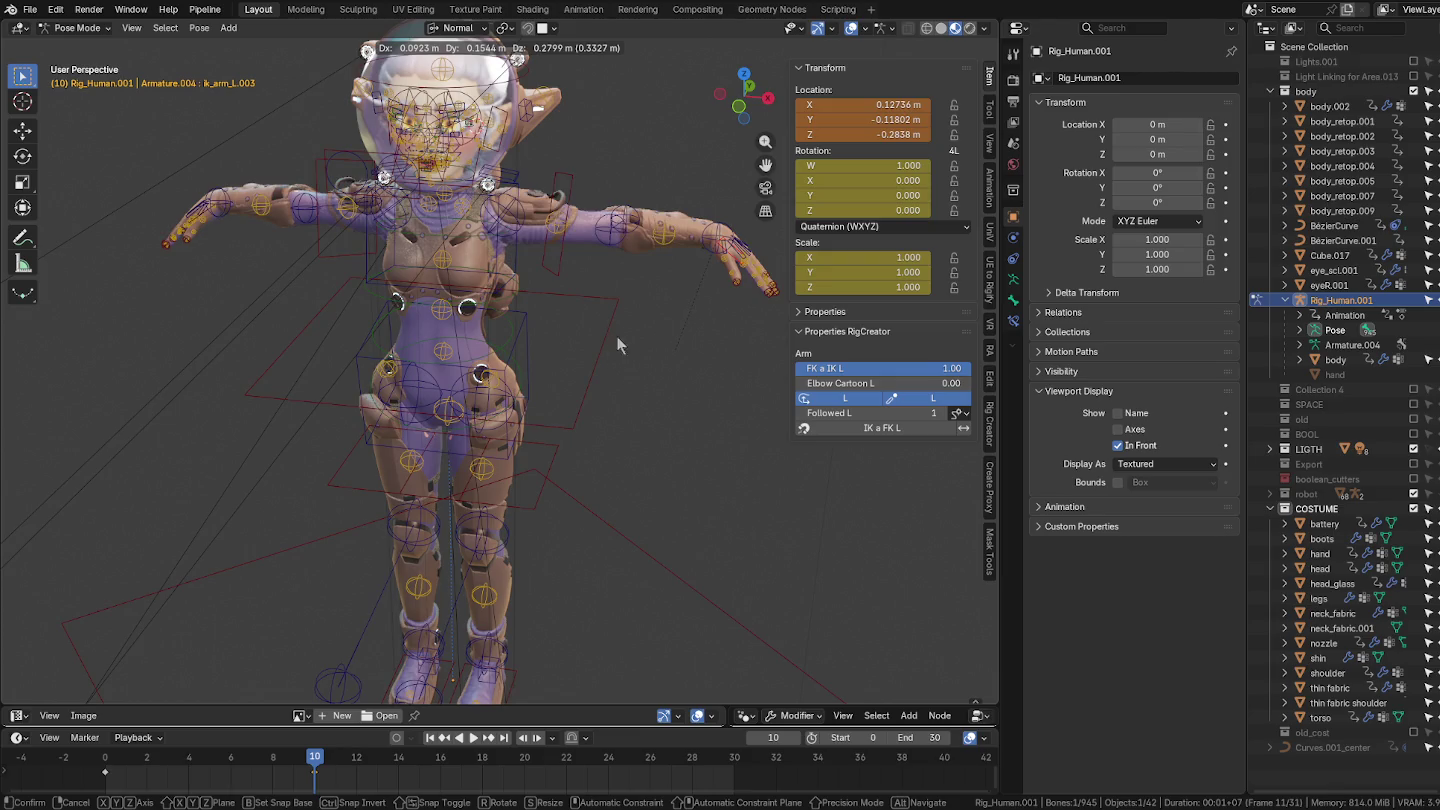
alt+middle_drag(661, 329, 636, 323)
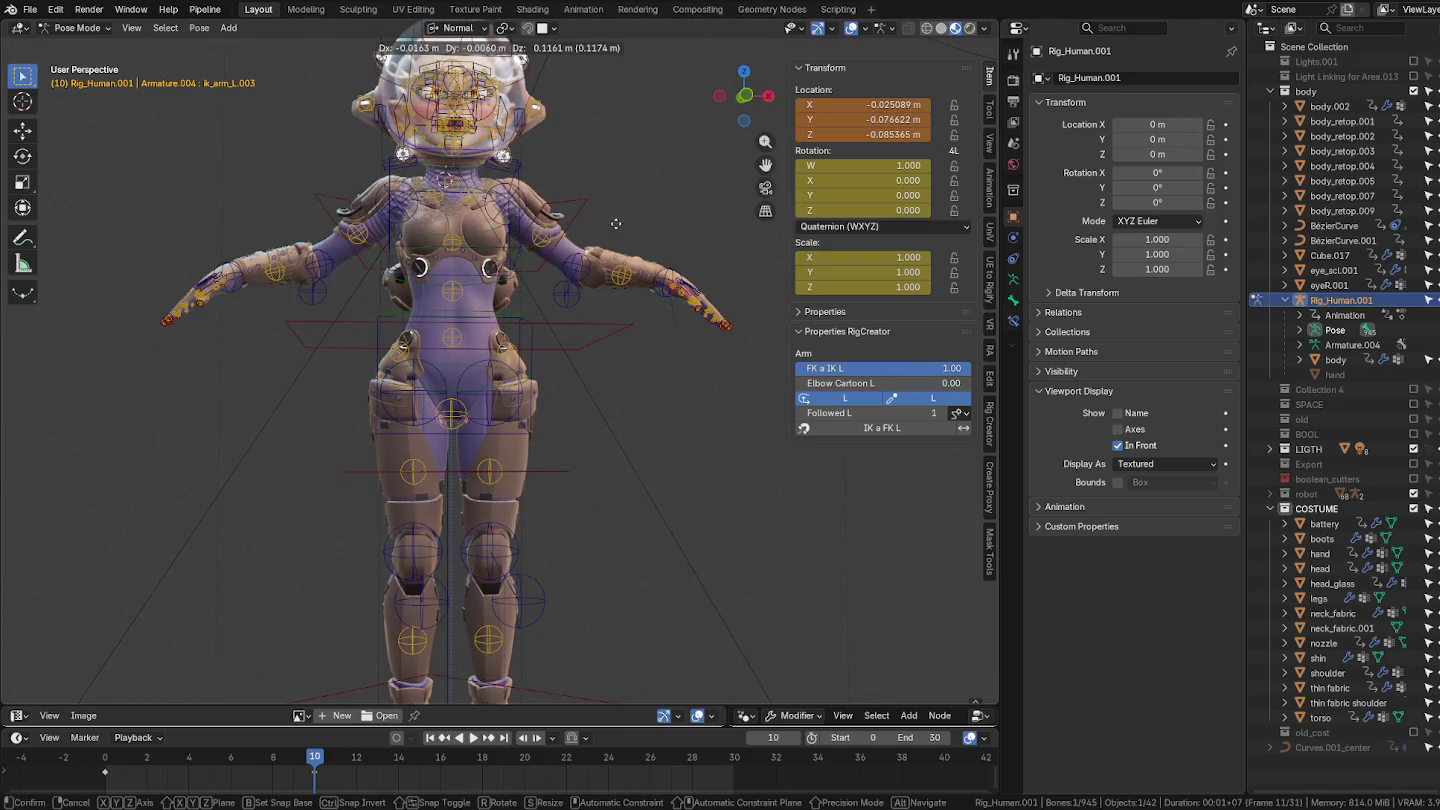
right_click(572, 362)
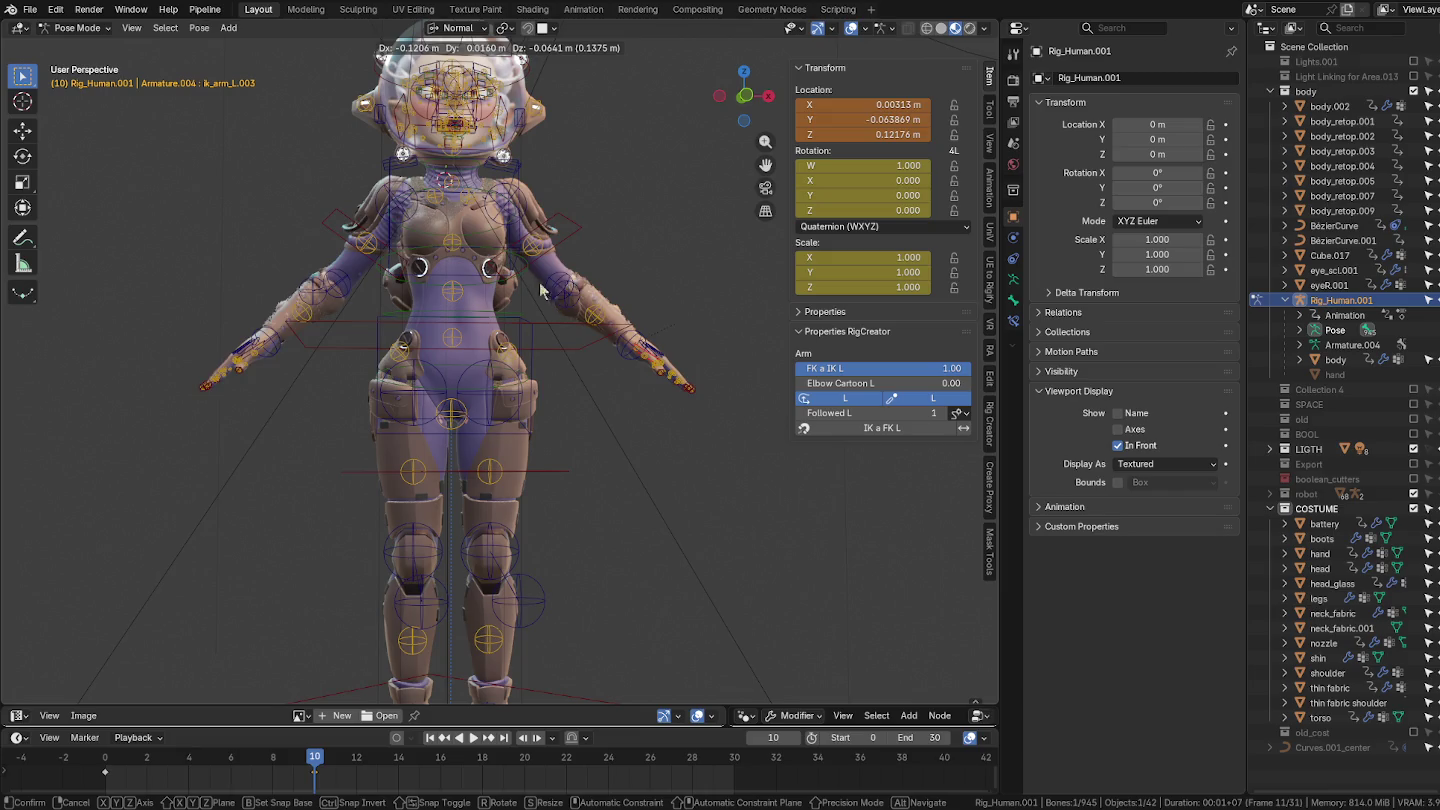
Step: Select the head bone and test a rotation, cancelling it
middle_drag(573, 363, 679, 350)
middle_drag(455, 177, 537, 331)
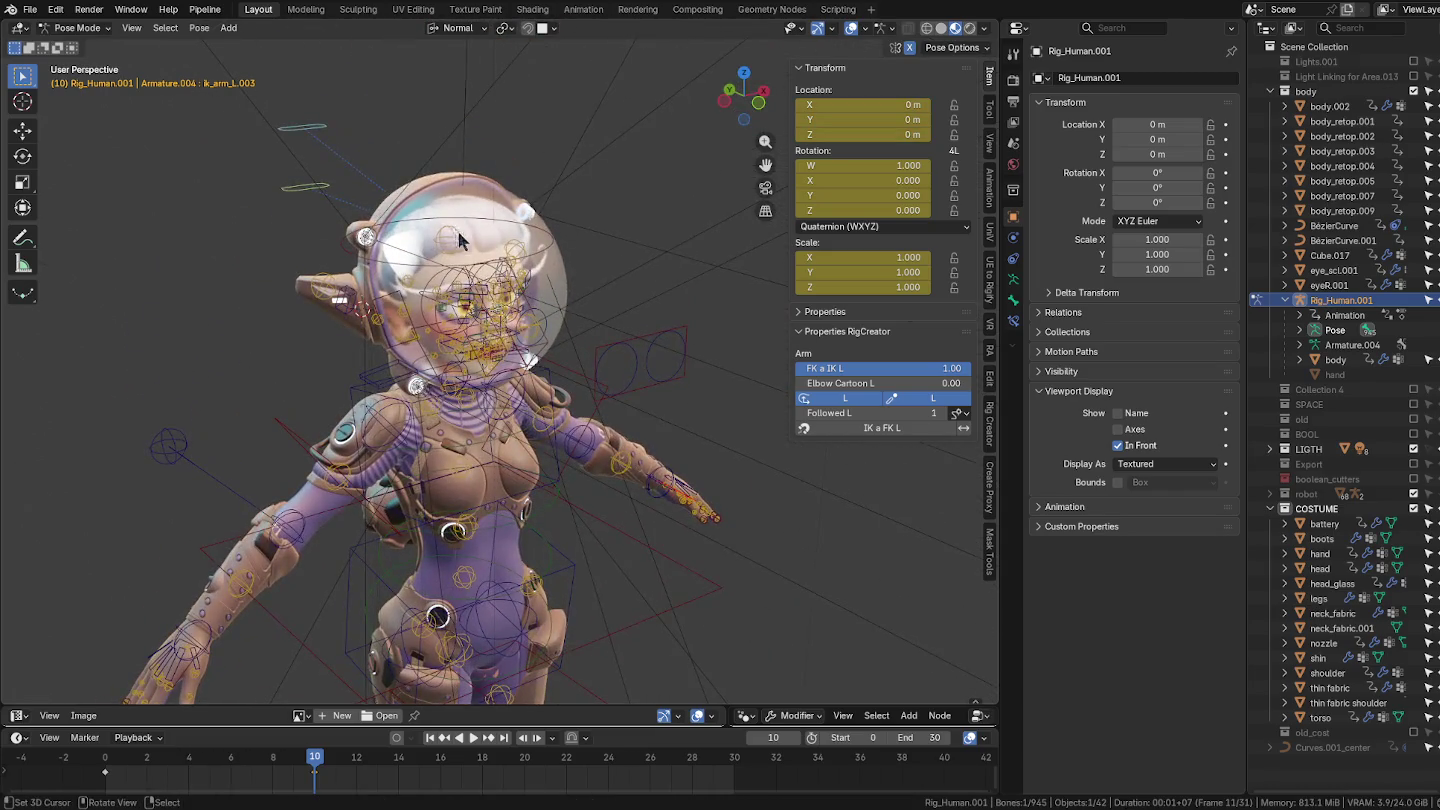
click(473, 221)
mouse_move(474, 220)
middle_down()
mouse_move(620, 377)
mouse_move(573, 301)
middle_up()
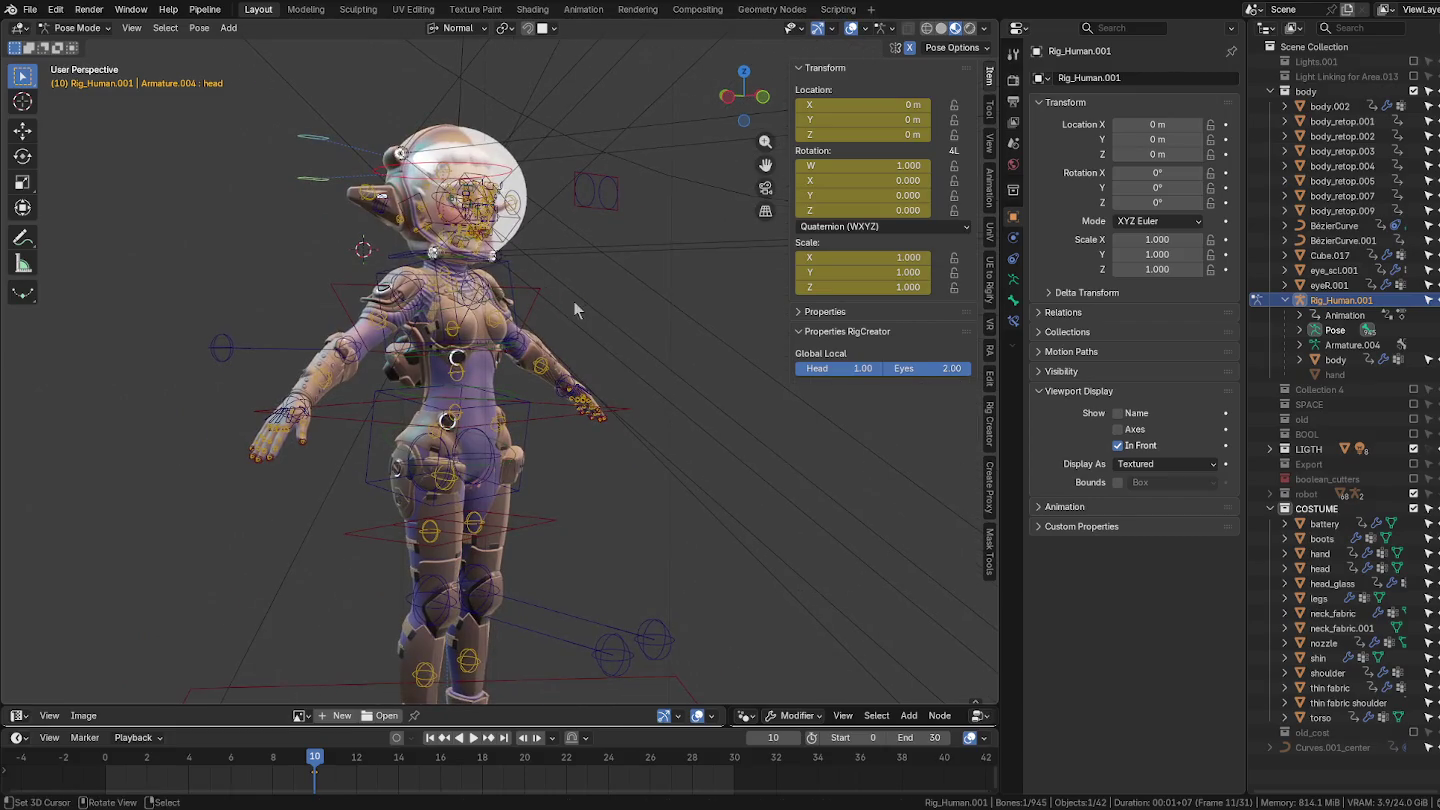
key(r)
right_click(565, 257)
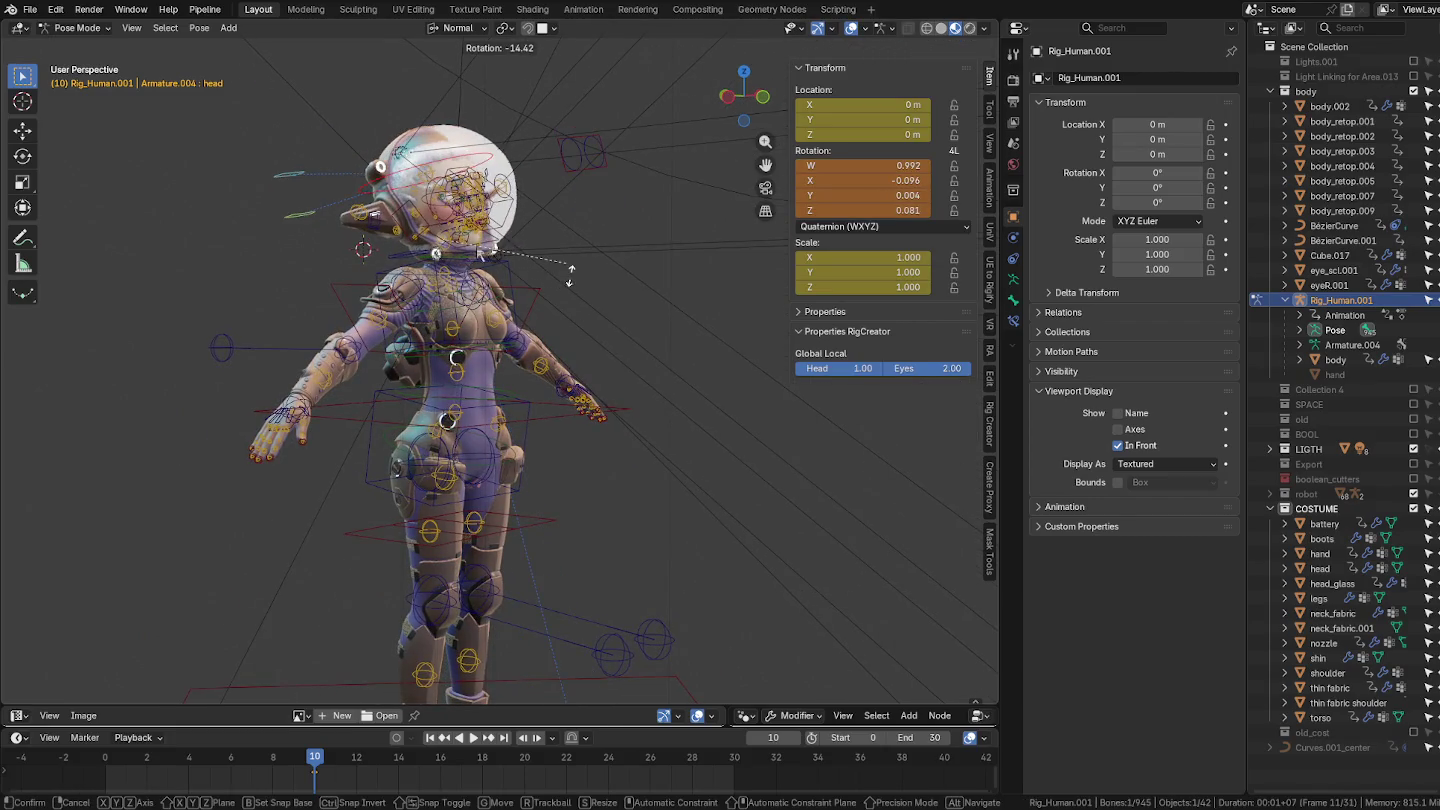
Step: Try a free trackball rotation of the helmeted head and cancel it
scroll(463, 262, up, 5)
mouse_move(257, 298)
middle_down()
mouse_move(462, 265)
mouse_move(429, 286)
mouse_move(303, 299)
mouse_move(470, 330)
middle_up()
scroll(470, 329, down, 2)
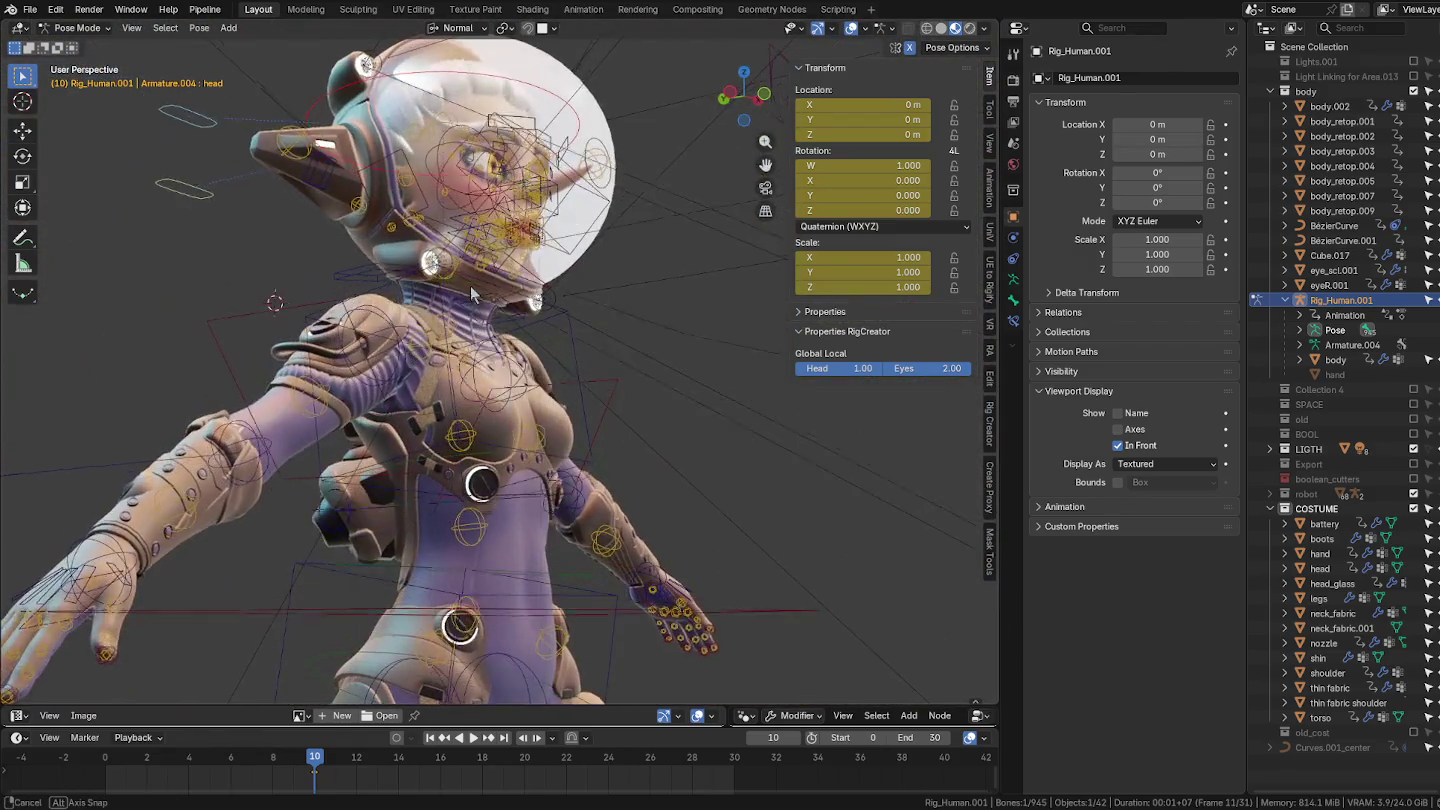
key(r)
key(r)
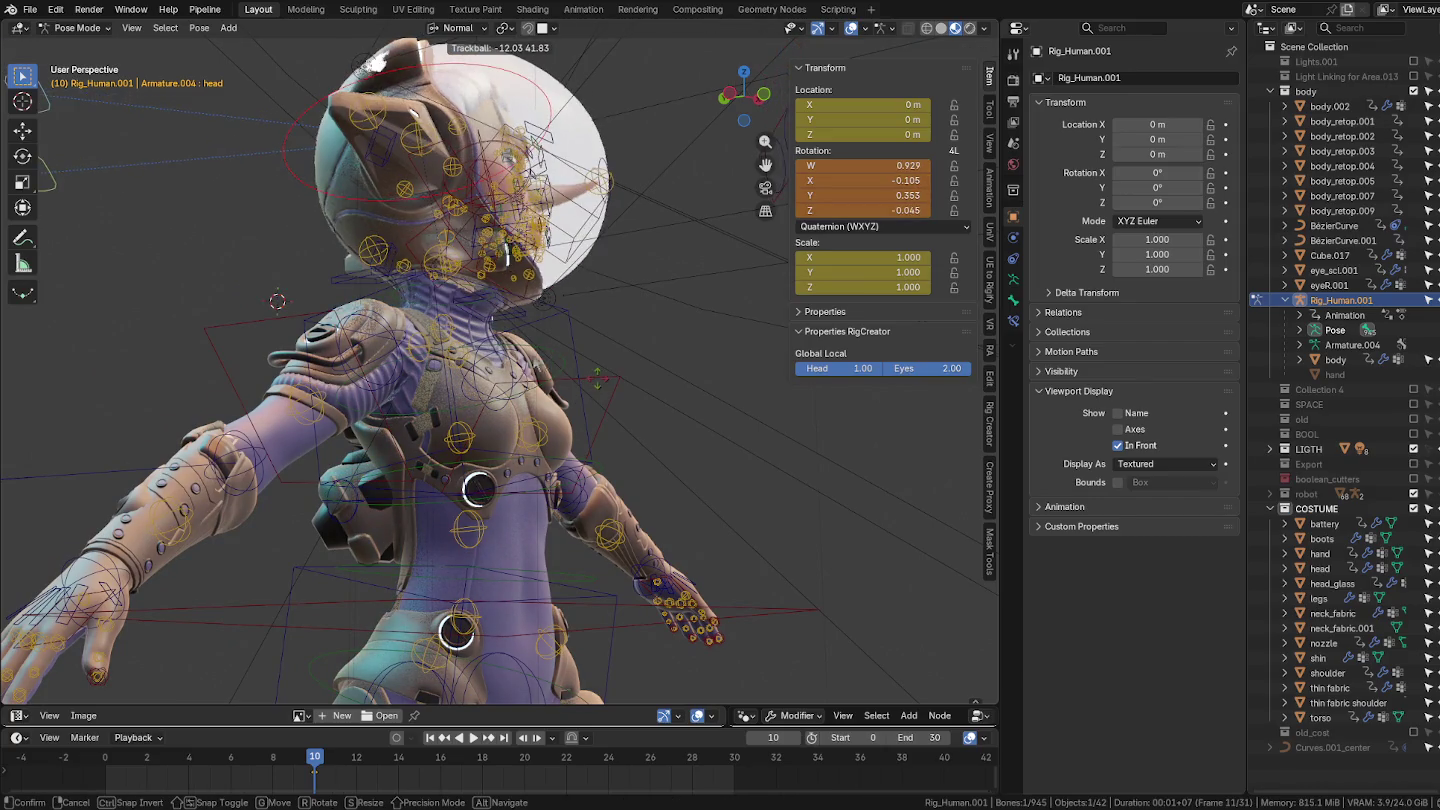
key(Escape)
Step: Select a neck bone, test moving it, and cancel back to rest
scroll(316, 212, up, 4)
mouse_move(317, 213)
middle_down()
mouse_move(402, 341)
mouse_move(464, 357)
middle_up()
click(451, 399)
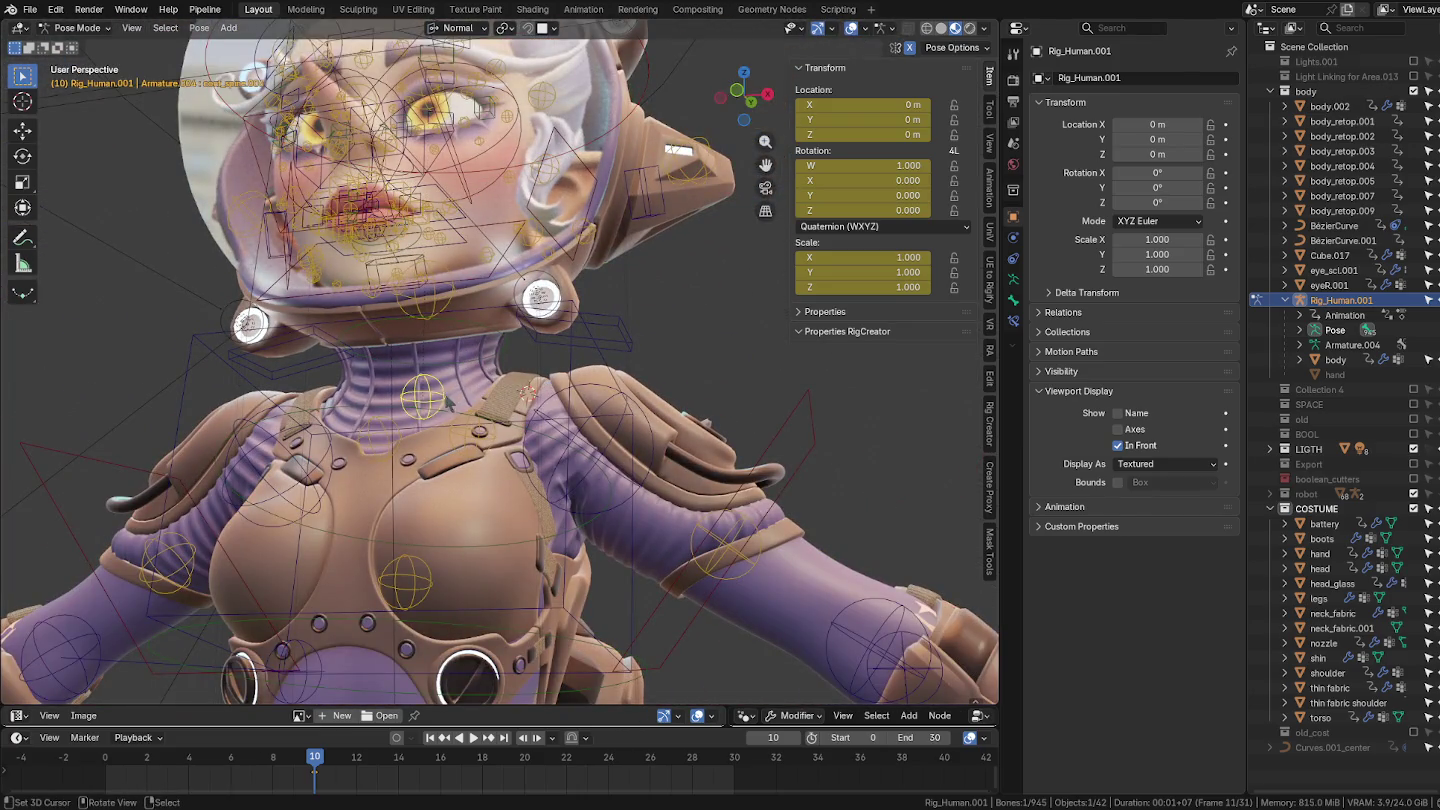
key(g)
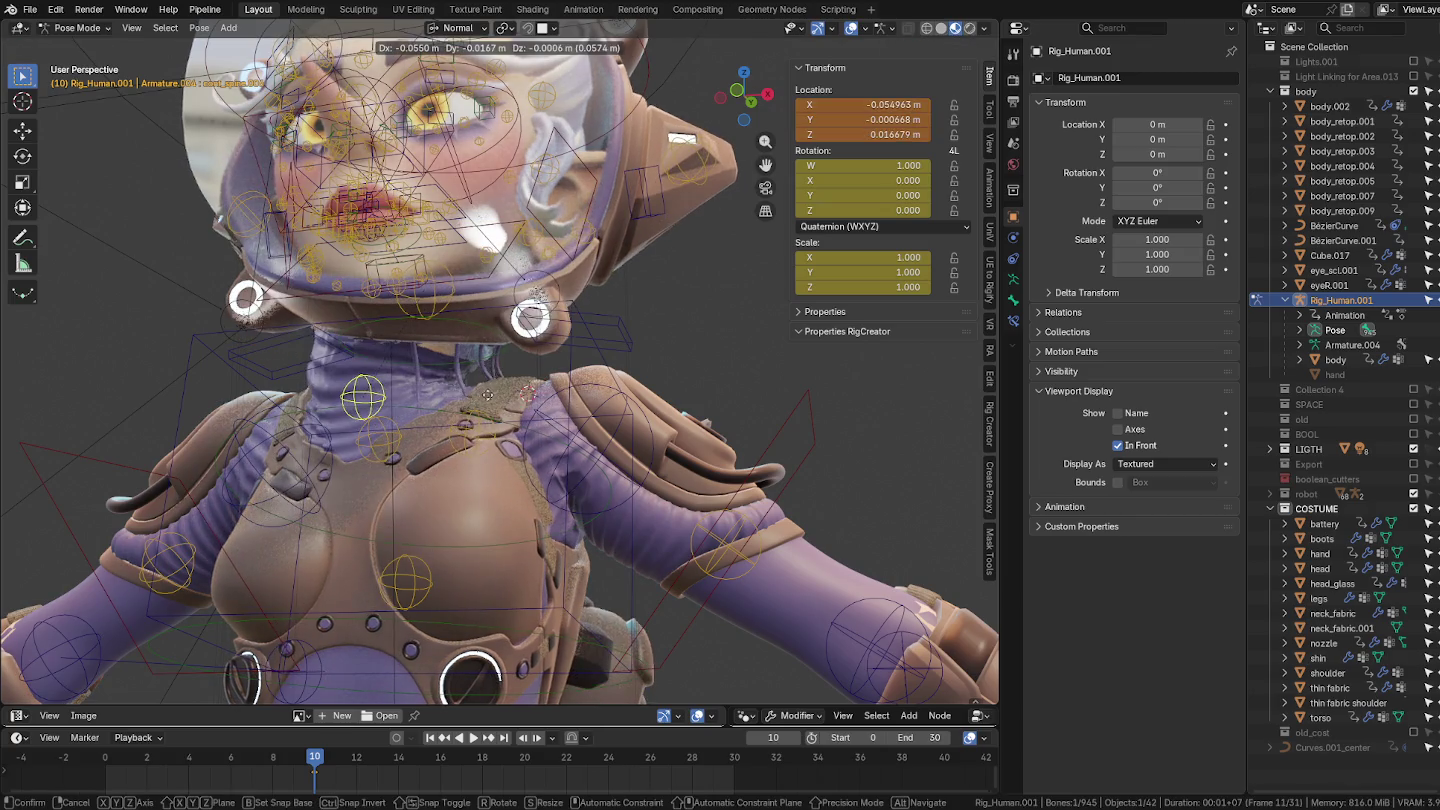
right_click(484, 411)
scroll(484, 411, down, 5)
scroll(598, 346, up, 2)
mouse_move(603, 350)
middle_down()
mouse_move(665, 383)
mouse_move(593, 408)
middle_up()
scroll(630, 486, down, 2)
scroll(589, 364, up, 2)
scroll(612, 368, down, 3)
scroll(623, 372, up, 1)
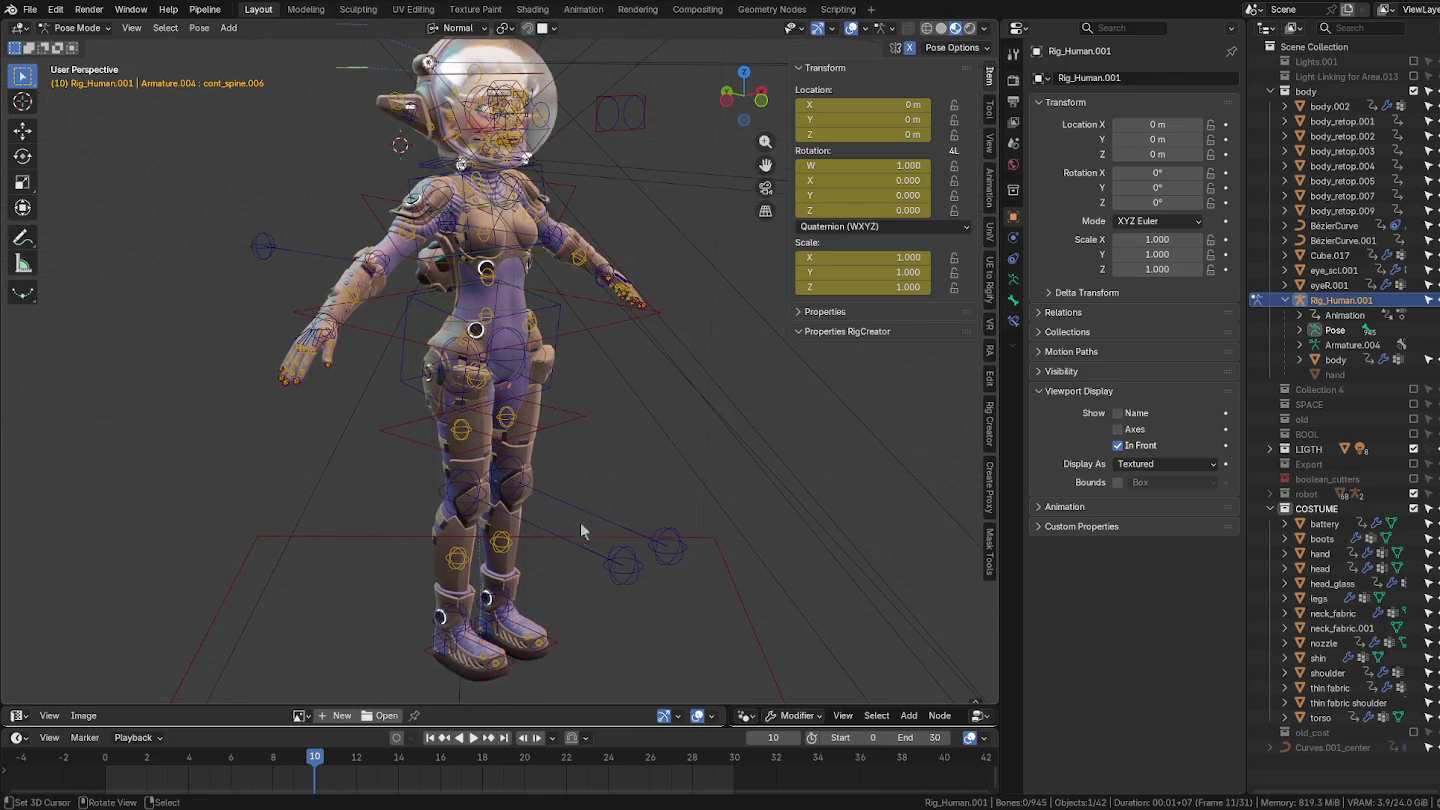
Step: Select the right leg IK bone and check the legs from an orthographic side view
mouse_move(604, 418)
middle_down()
mouse_move(579, 404)
mouse_move(680, 395)
mouse_move(603, 445)
middle_up()
scroll(603, 444, up, 3)
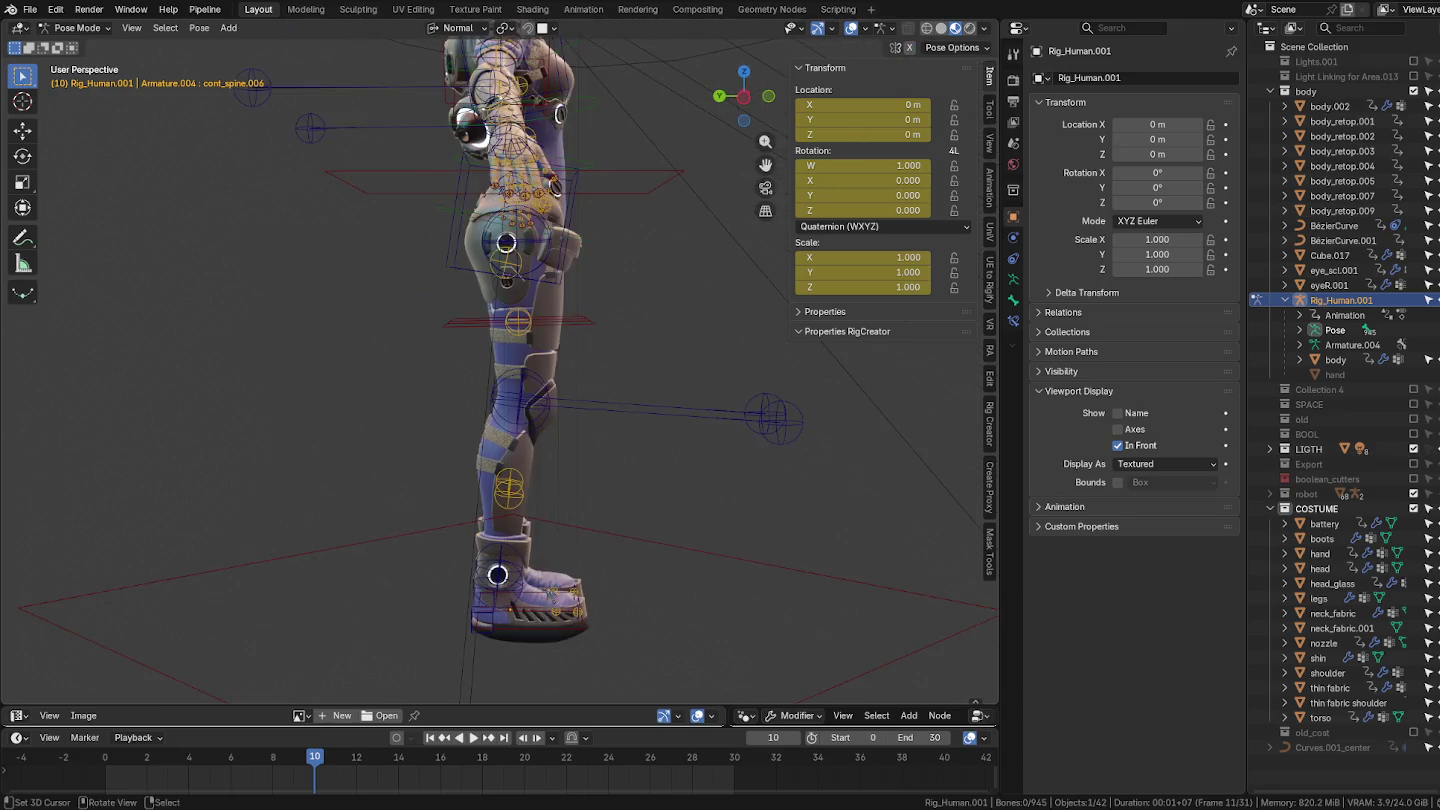
mouse_move(560, 618)
middle_down()
mouse_move(551, 634)
mouse_move(576, 636)
mouse_move(560, 630)
middle_up()
click(552, 635)
key(grave)
click(295, 459)
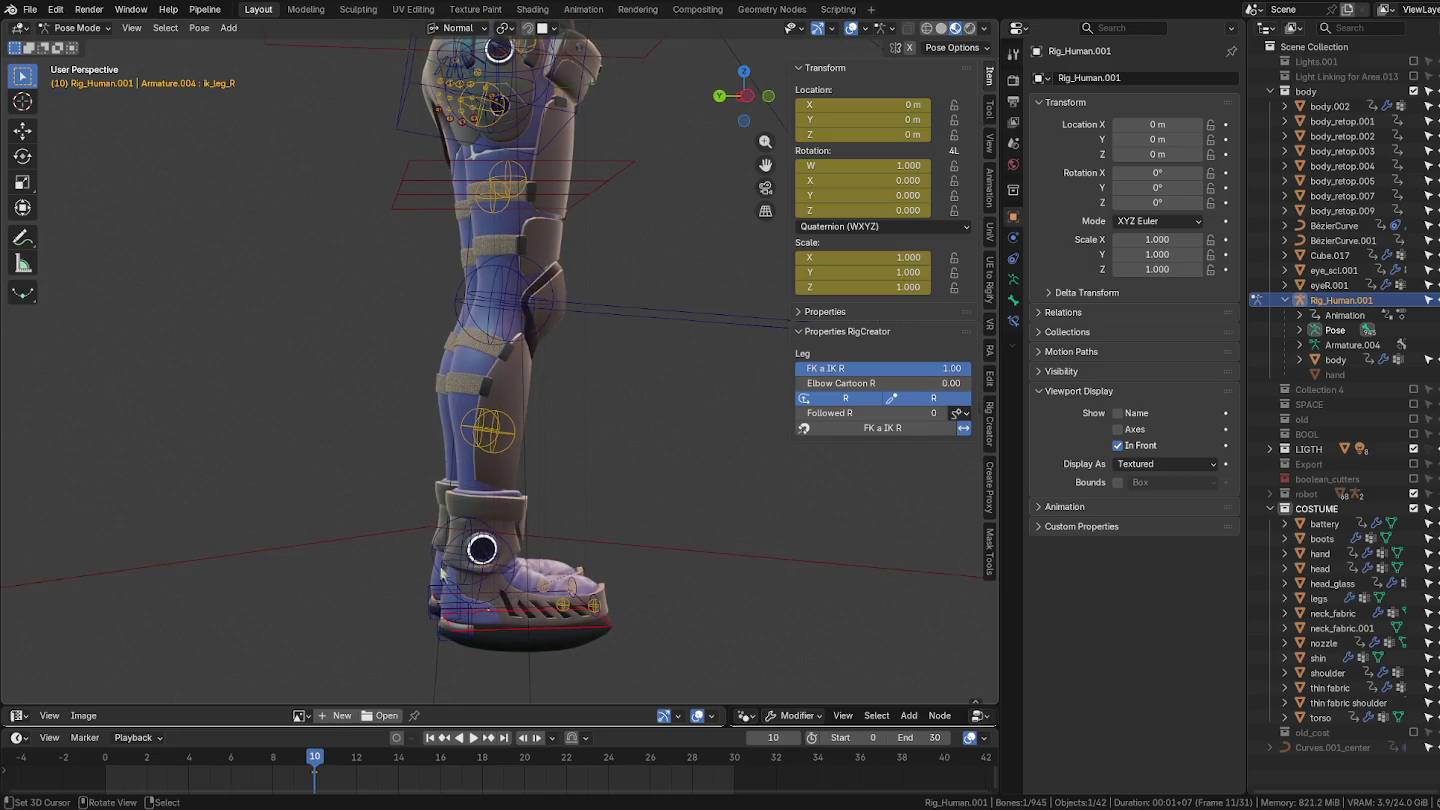
mouse_move(296, 467)
middle_down()
mouse_move(503, 533)
mouse_move(520, 515)
middle_up()
Step: Lift the right leg with its IK bone, inspect the bend, then reset it with Alt+G
key(g)
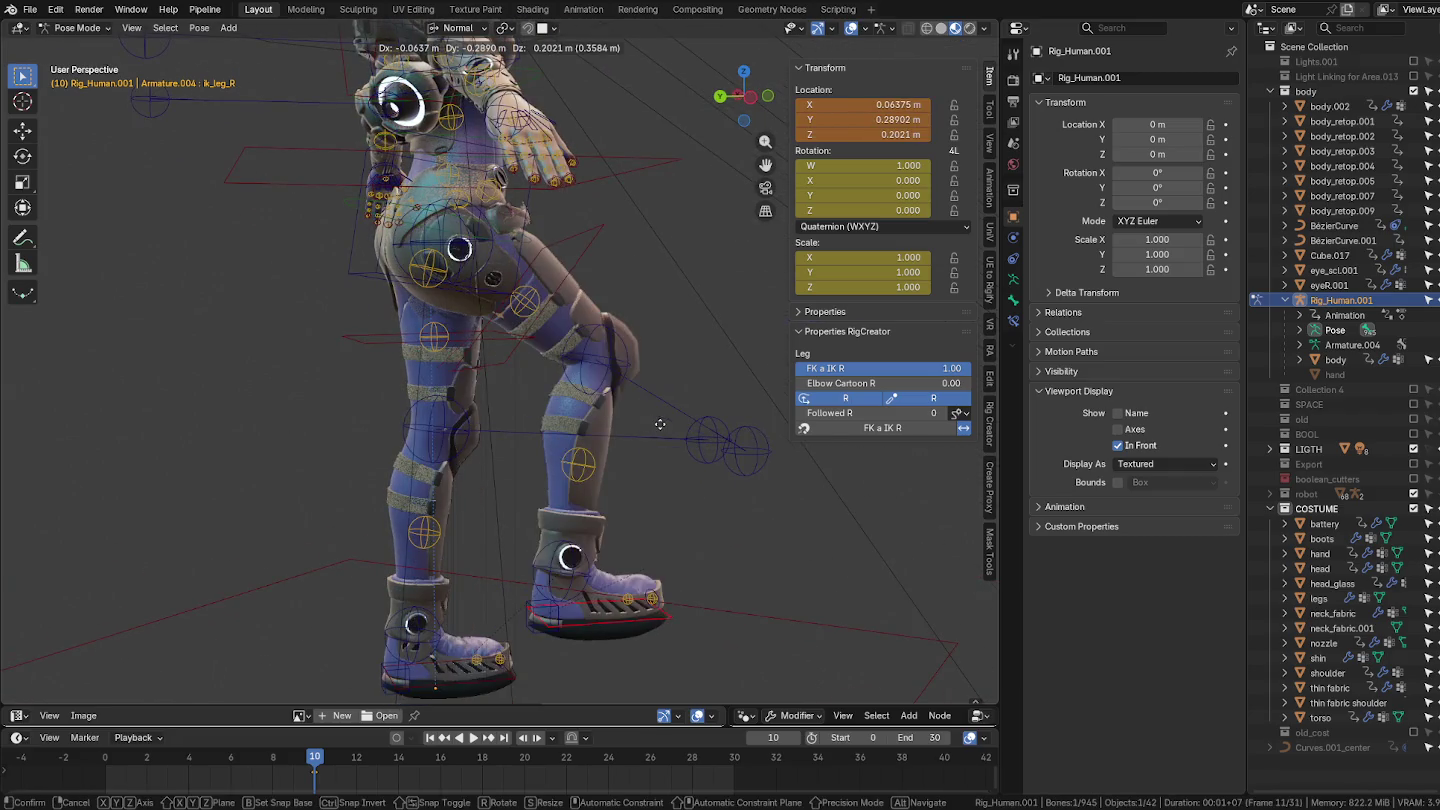
click(677, 396)
scroll(651, 390, up, 3)
mouse_move(640, 391)
middle_down()
mouse_move(491, 358)
mouse_move(507, 398)
mouse_move(400, 294)
mouse_move(399, 244)
mouse_move(396, 285)
mouse_move(447, 346)
middle_up()
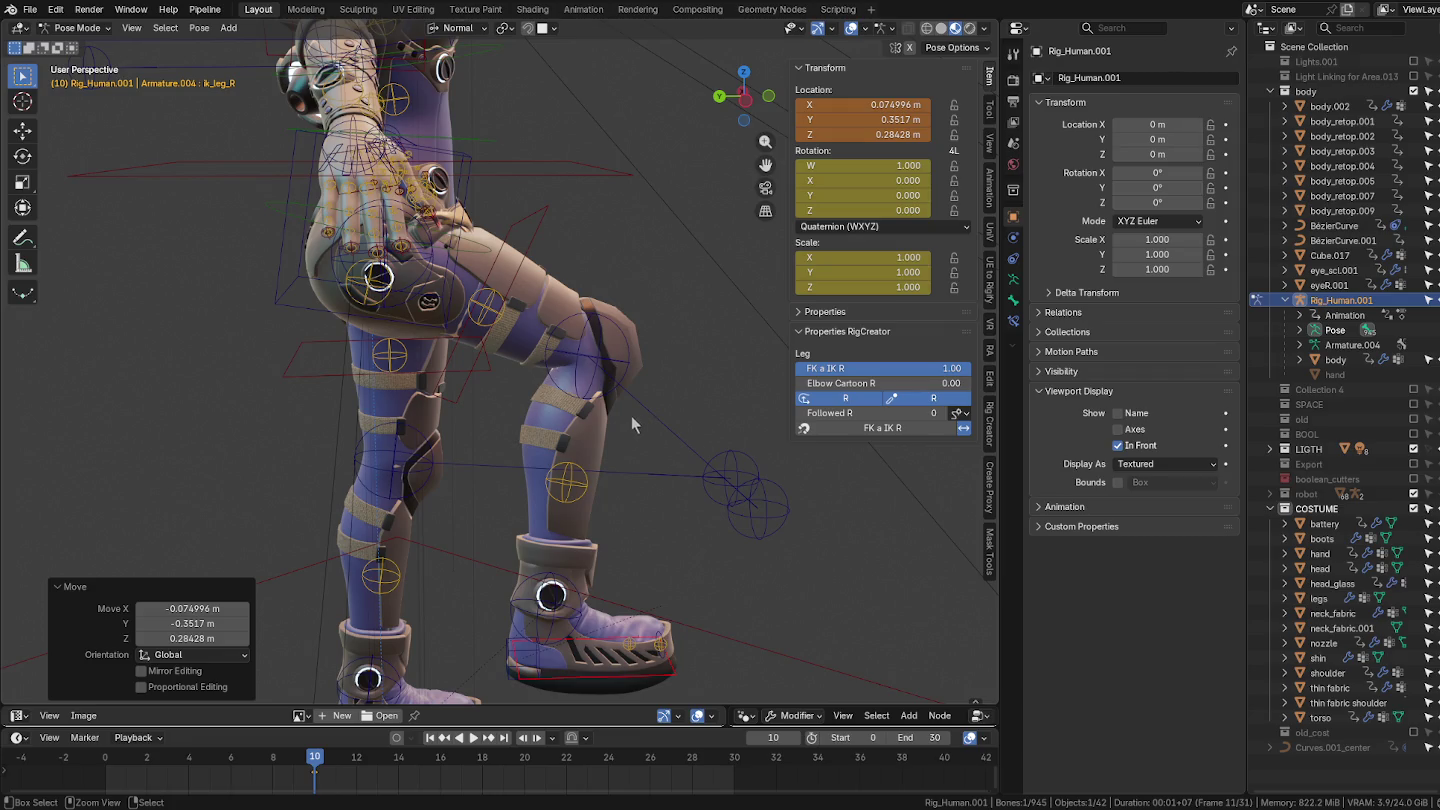
key(alt+g)
middle_drag(623, 382, 481, 381)
scroll(480, 381, down, 2)
scroll(519, 355, down, 1)
scroll(567, 327, down, 1)
scroll(572, 319, up, 1)
scroll(580, 332, up, 1)
scroll(586, 344, up, 2)
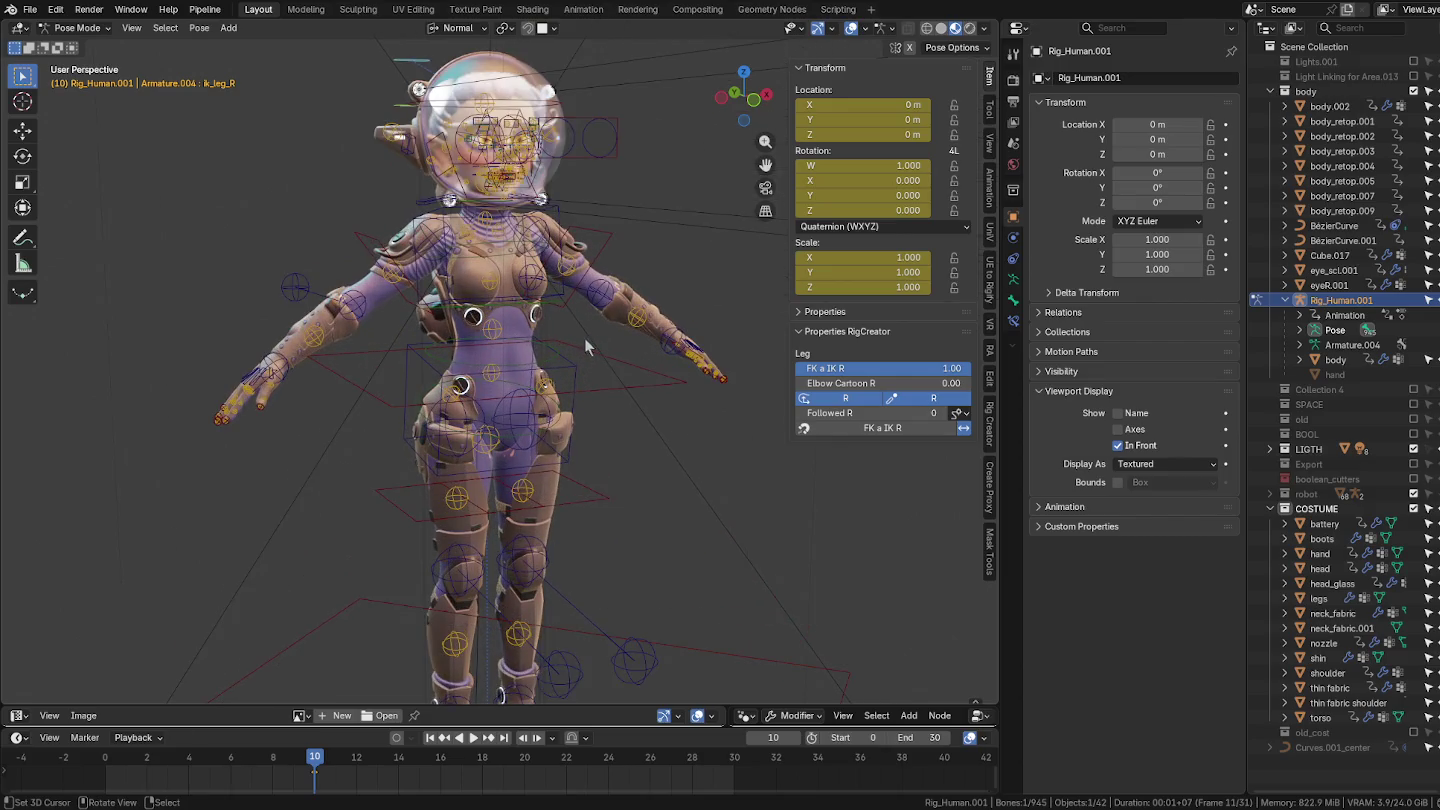
Step: Test-move the poleleg_R knee pole bone and cancel the move
click(541, 432)
mouse_move(542, 433)
middle_down()
mouse_move(608, 444)
mouse_move(545, 442)
mouse_move(541, 425)
middle_up()
click(680, 497)
mouse_move(679, 497)
middle_down()
mouse_move(640, 509)
mouse_move(552, 580)
middle_up()
key(g)
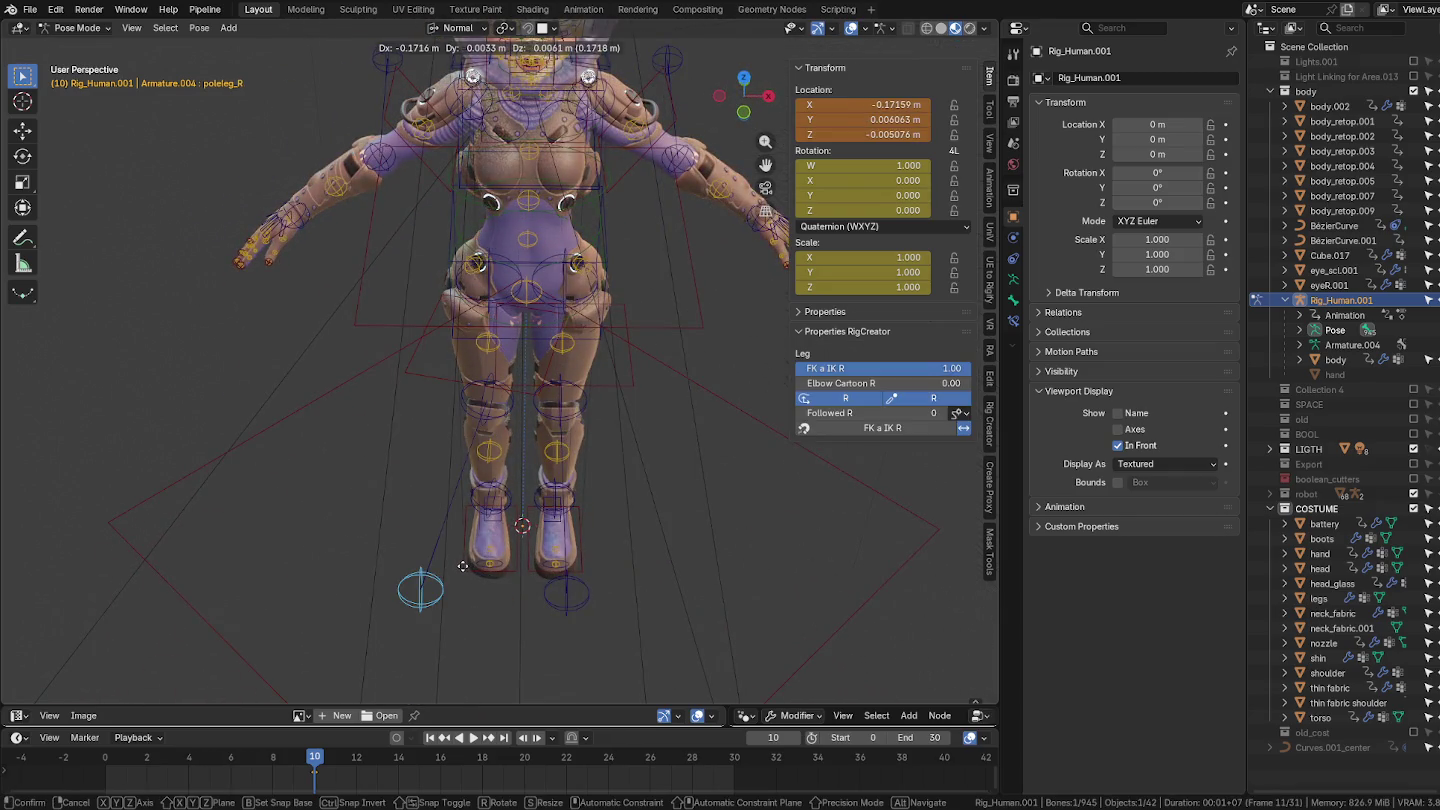
right_click(545, 586)
mouse_move(544, 586)
middle_down()
mouse_move(567, 560)
mouse_move(579, 487)
middle_up()
Step: Test-rotate the rot_spine_DOWN.001 lower spine bone and cancel it
mouse_move(598, 362)
middle_down()
mouse_move(674, 345)
mouse_move(556, 252)
mouse_move(616, 292)
middle_up()
click(552, 254)
key(r)
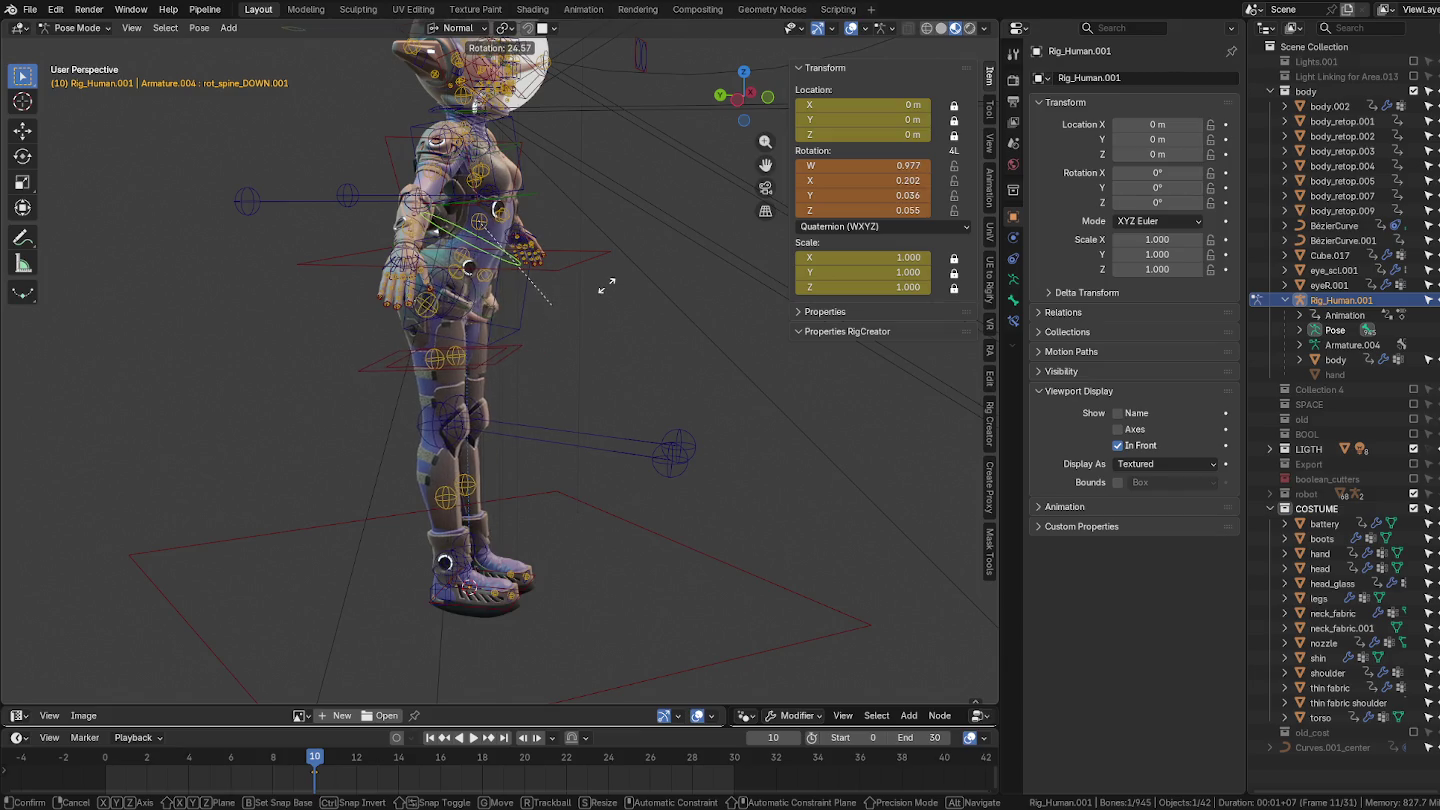
key(Escape)
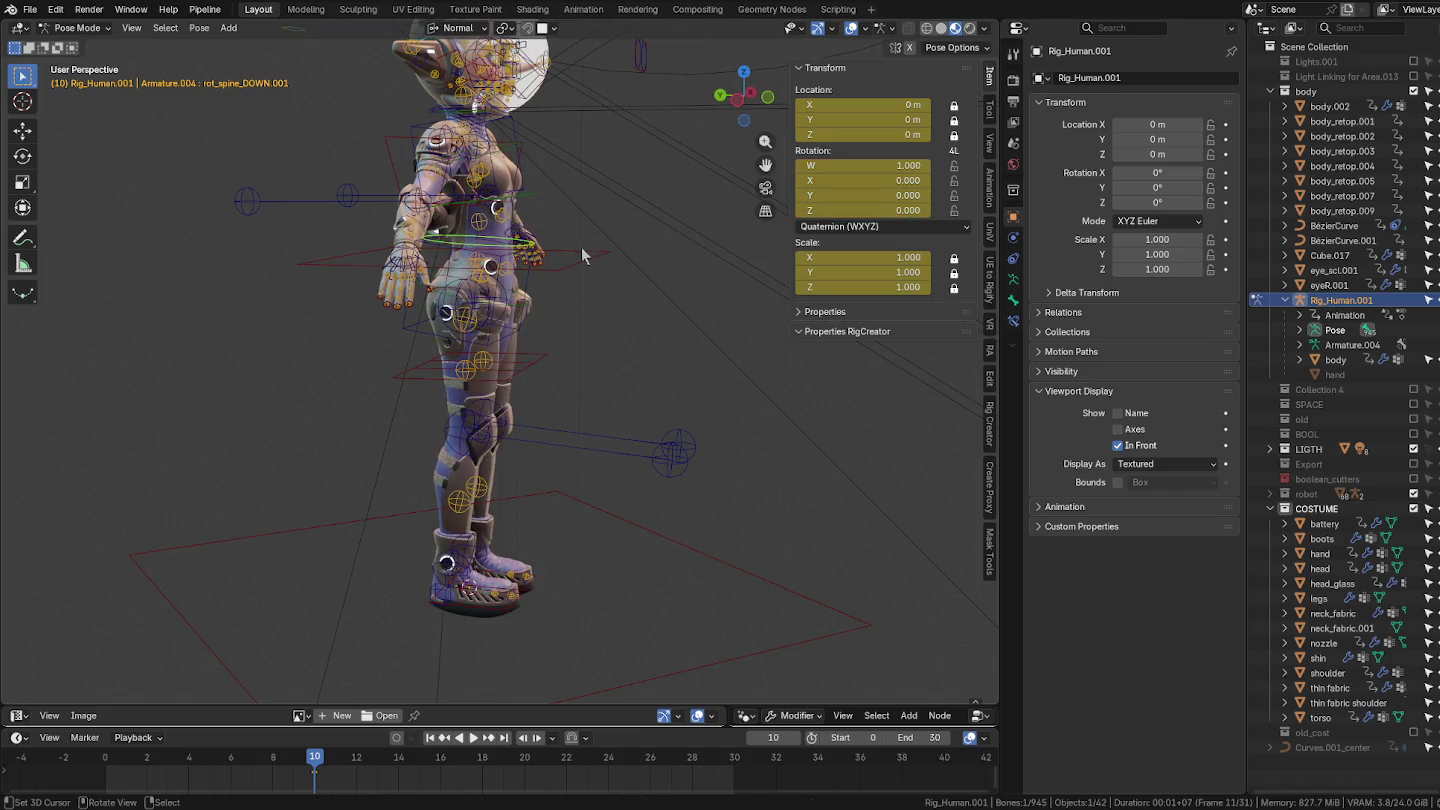
Step: Select the eyes control bone and cancel its move, leaving it at rest
middle_drag(581, 247, 505, 410)
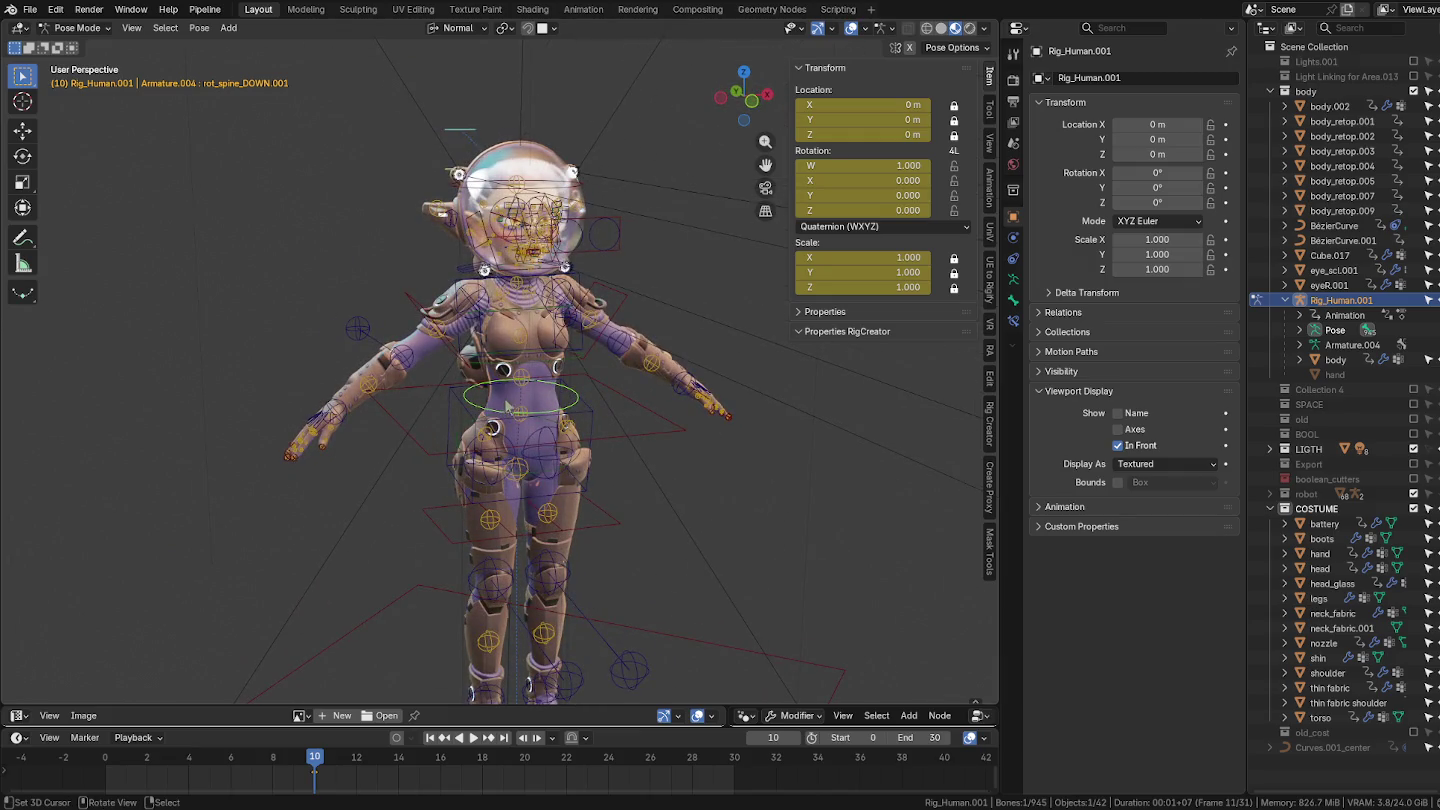
scroll(588, 395, up, 1)
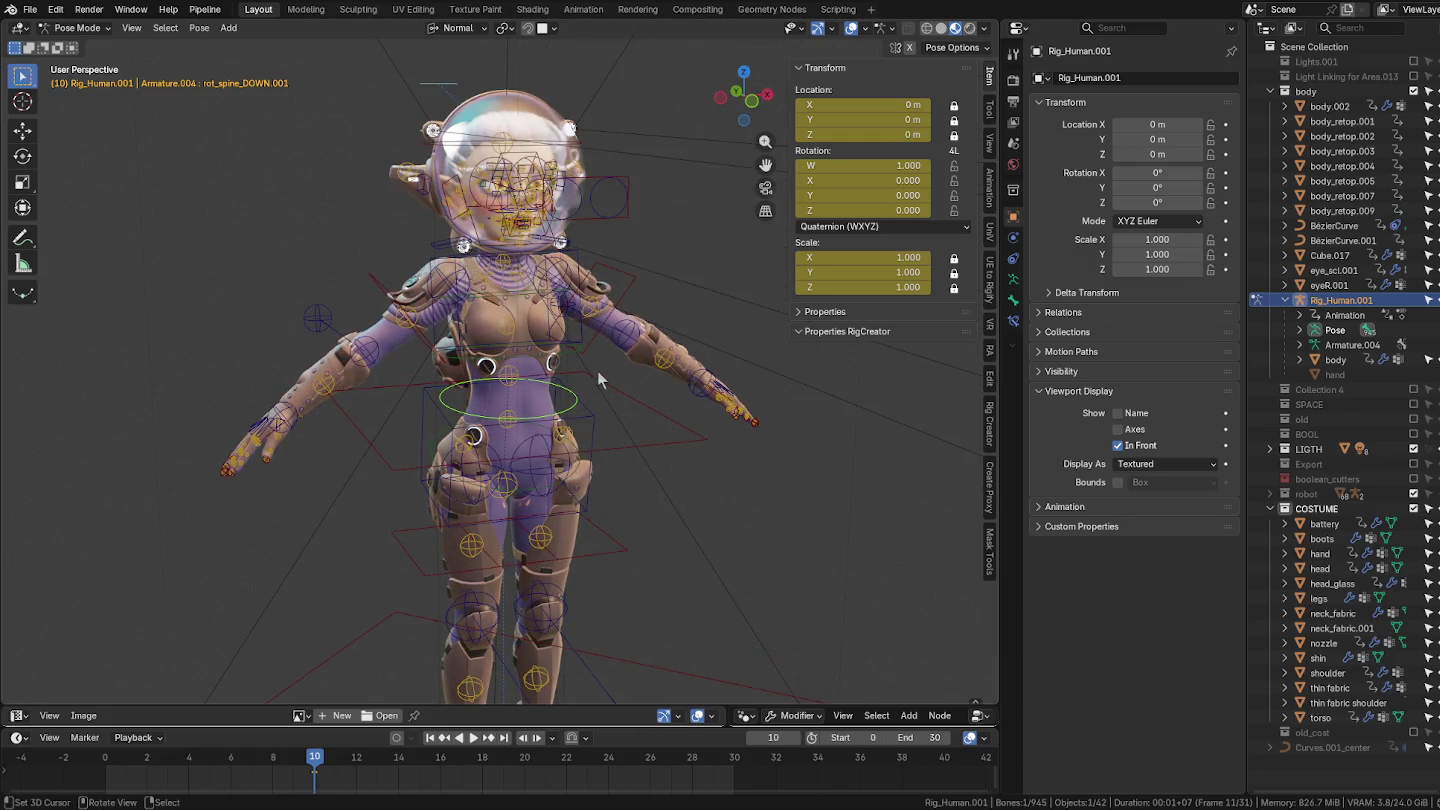
middle_drag(599, 379, 581, 350)
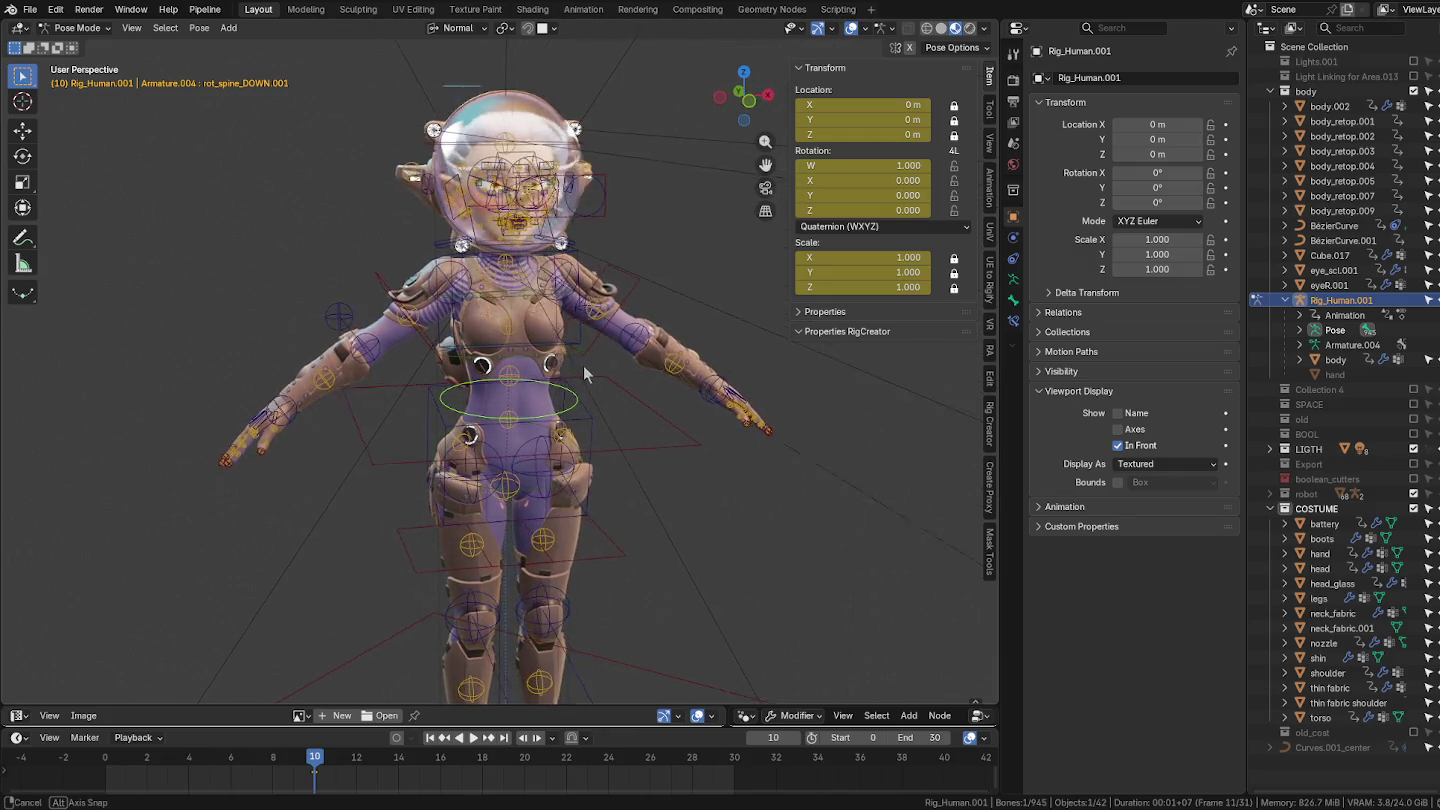
click(599, 222)
scroll(591, 220, up, 2)
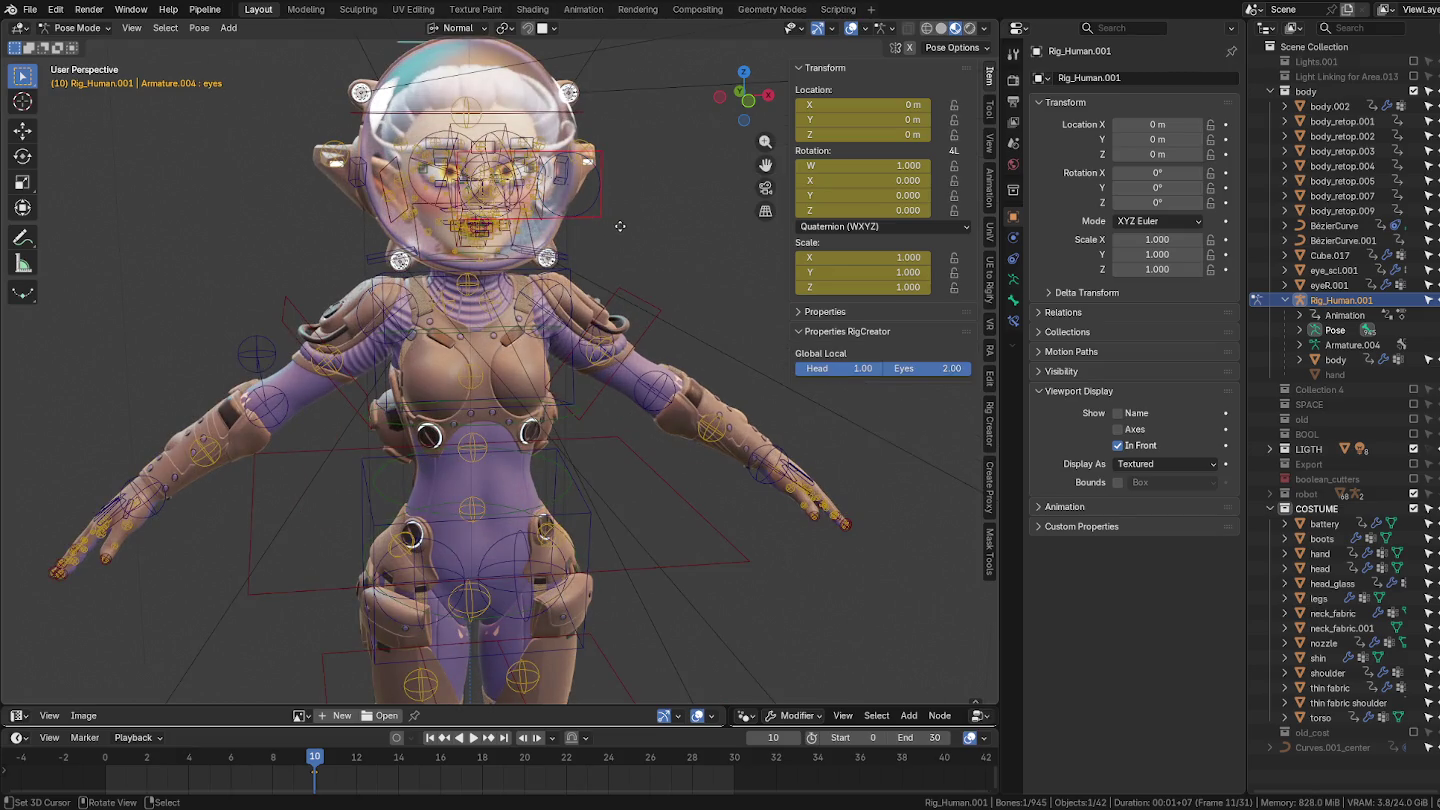
right_click(590, 254)
Step: Return the rig to Object Mode with Ctrl+Tab and deselect it
key(ctrl+Tab)
scroll(605, 280, down, 2)
mouse_move(603, 293)
middle_down()
mouse_move(690, 274)
mouse_move(649, 297)
middle_up()
click(689, 274)
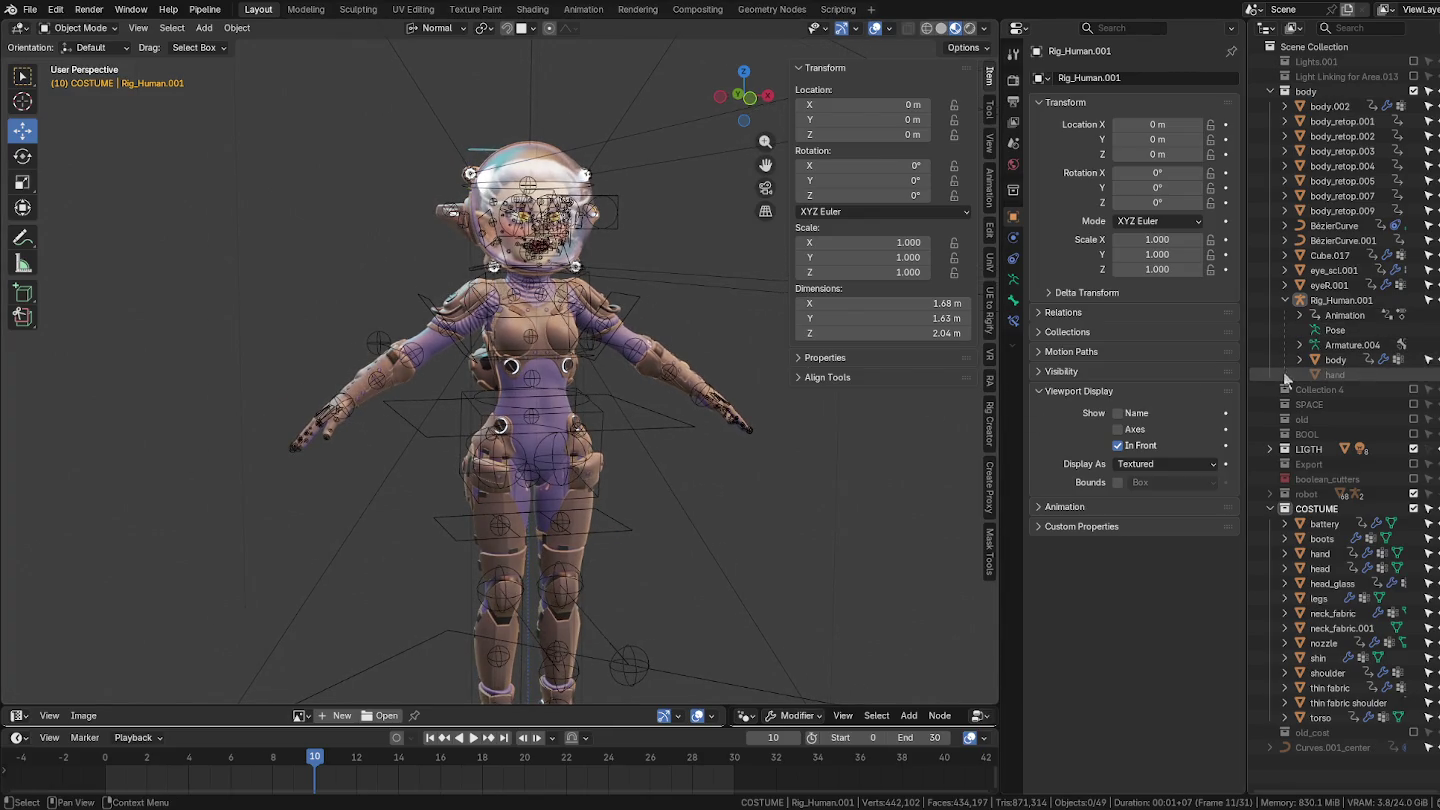
Step: Inspect eyeR.001 and eye_scl.001, then hide both Bézier curves
click(1346, 287)
click(1337, 271)
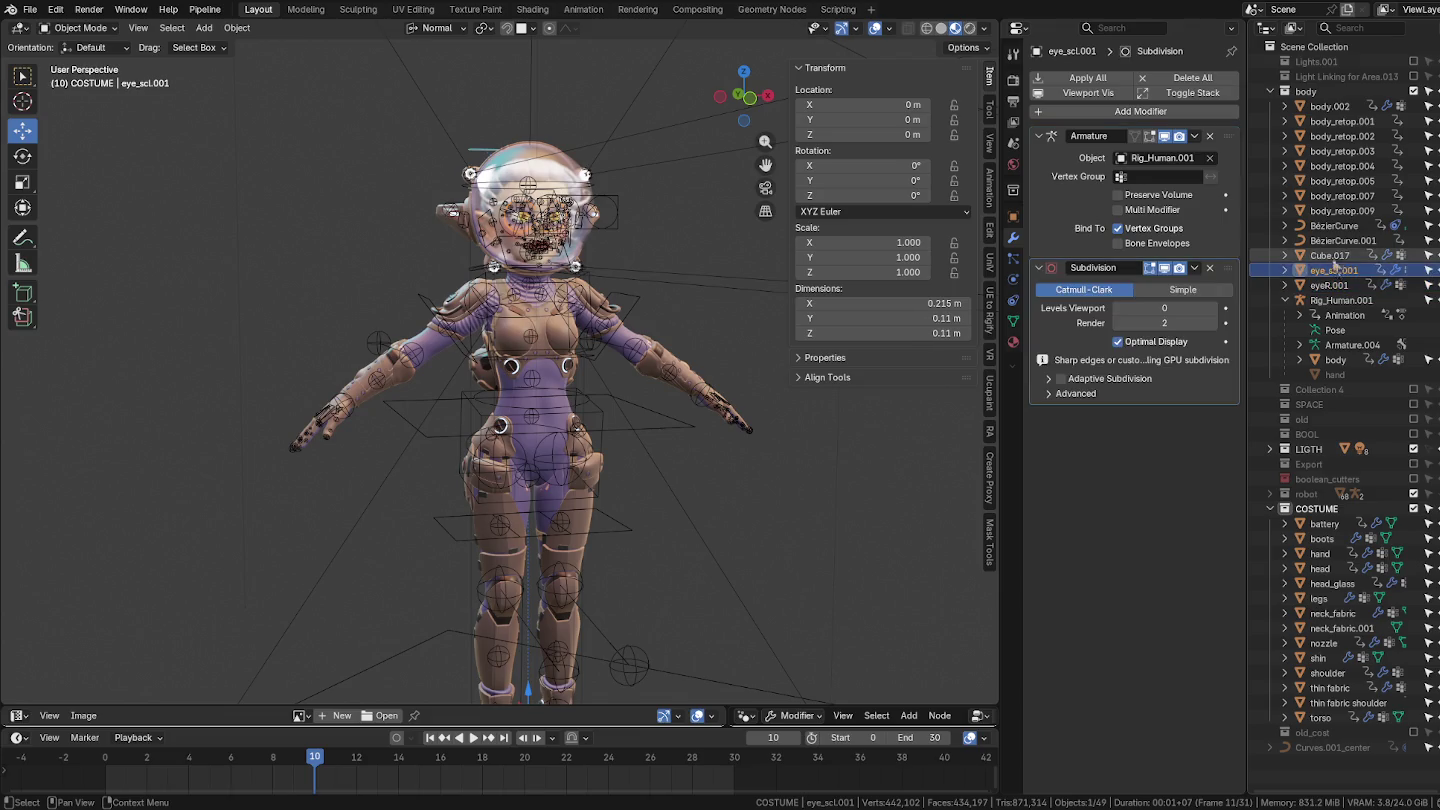
click(1343, 241)
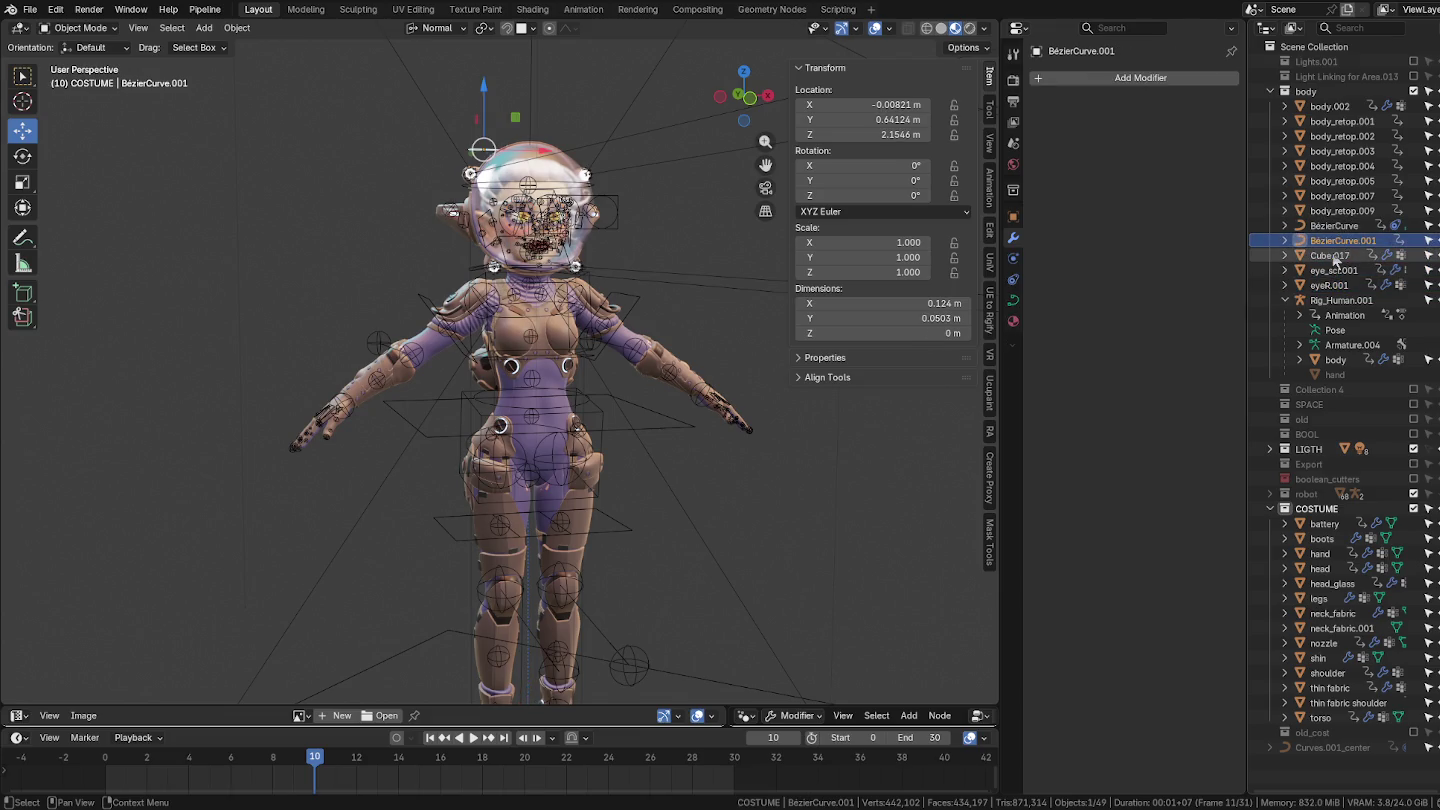
shift+click(1334, 226)
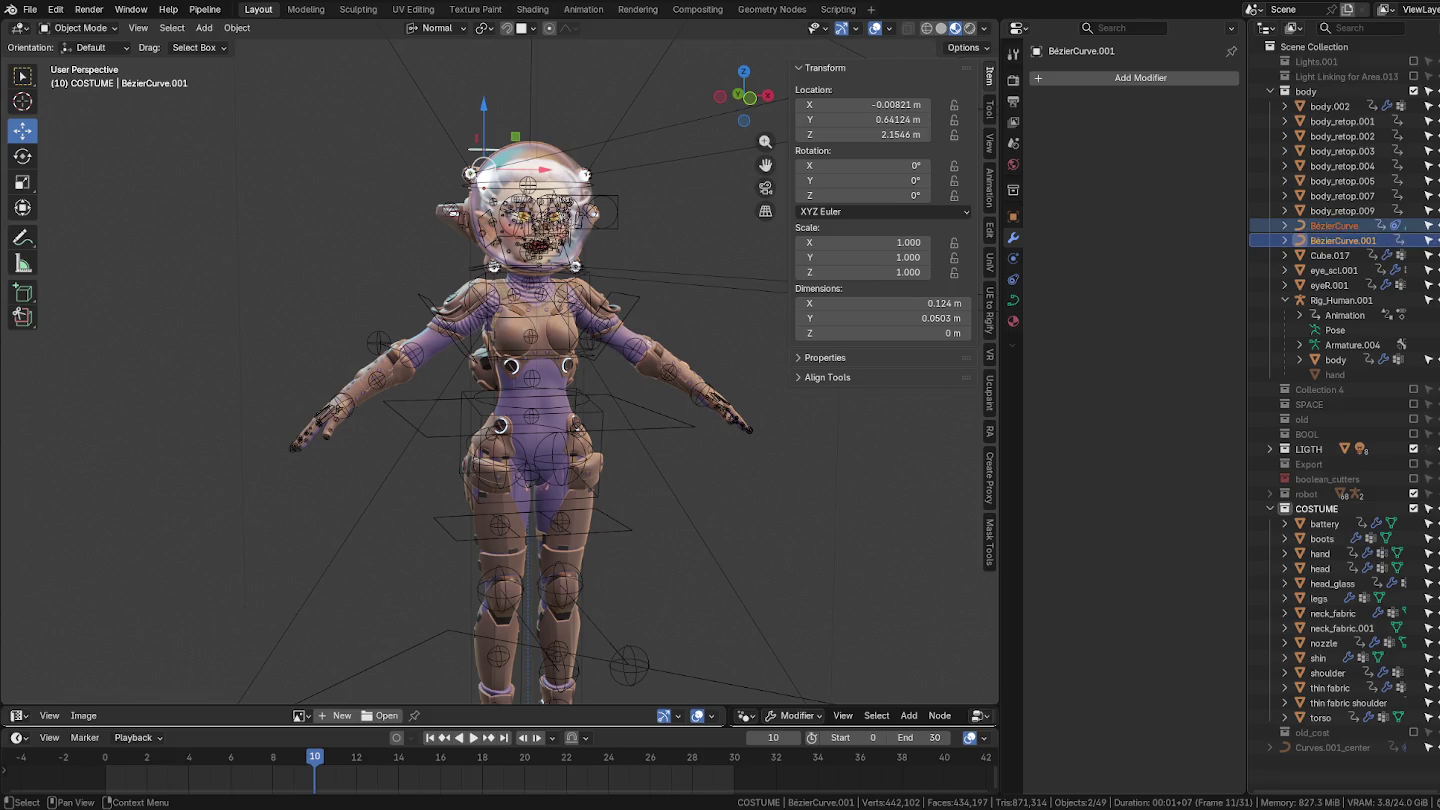
drag(1426, 226, 1427, 240)
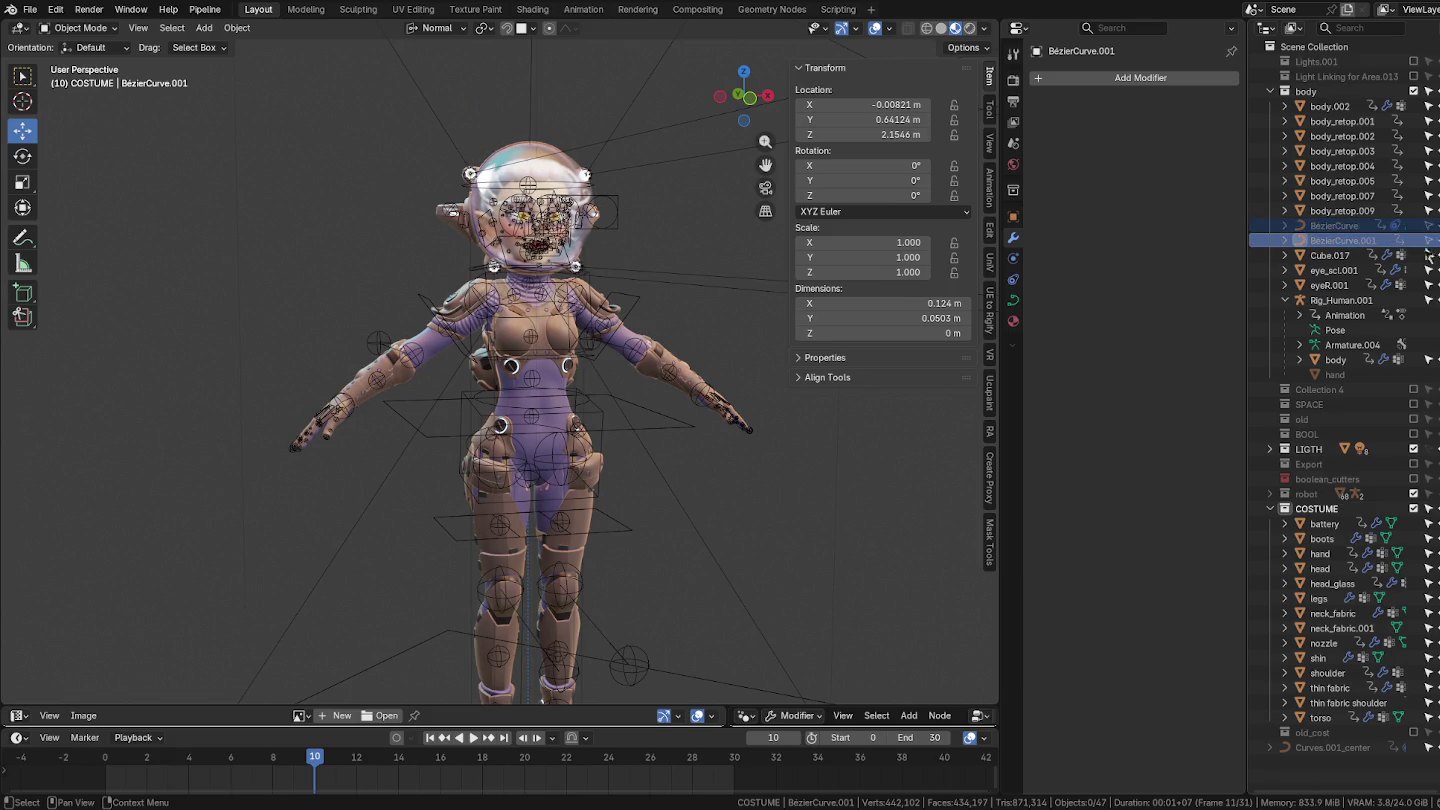
Step: Drop the thirteen meshes body.002 through eyeR.001 onto Rig_Human.001 and expand it to verify
click(1329, 285)
shift+click(1330, 106)
drag(1334, 142, 1350, 312)
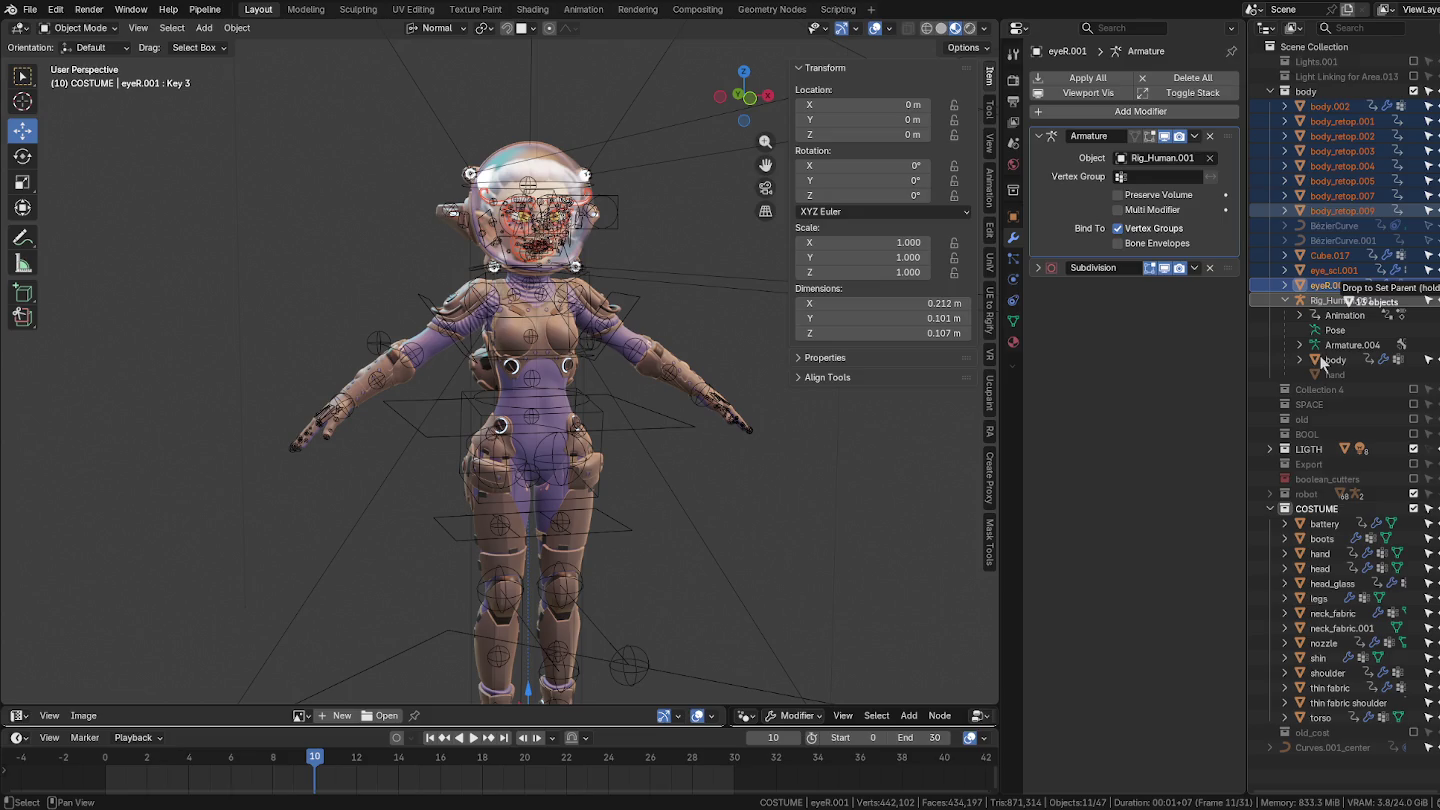
drag(1320, 356, 1320, 356)
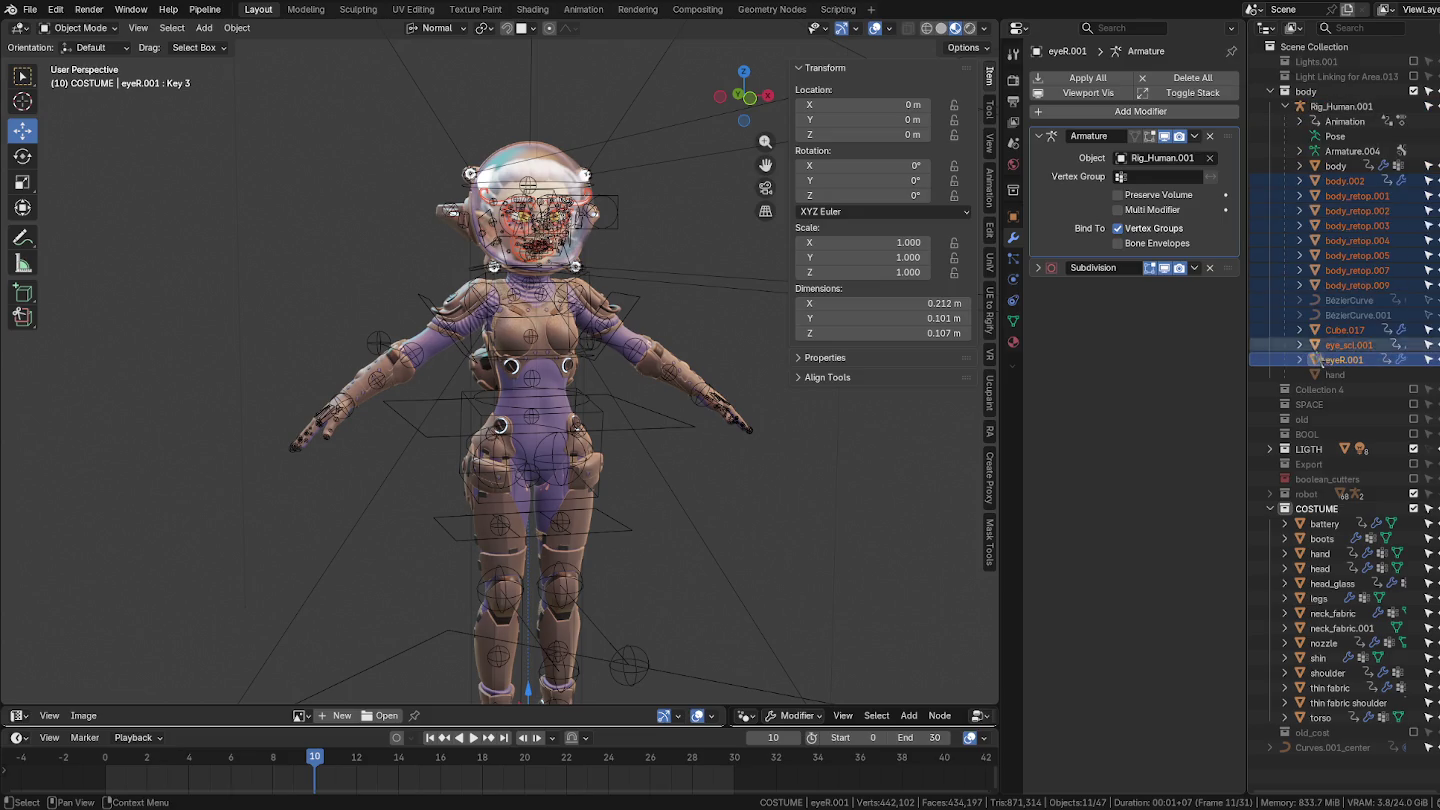
click(1285, 107)
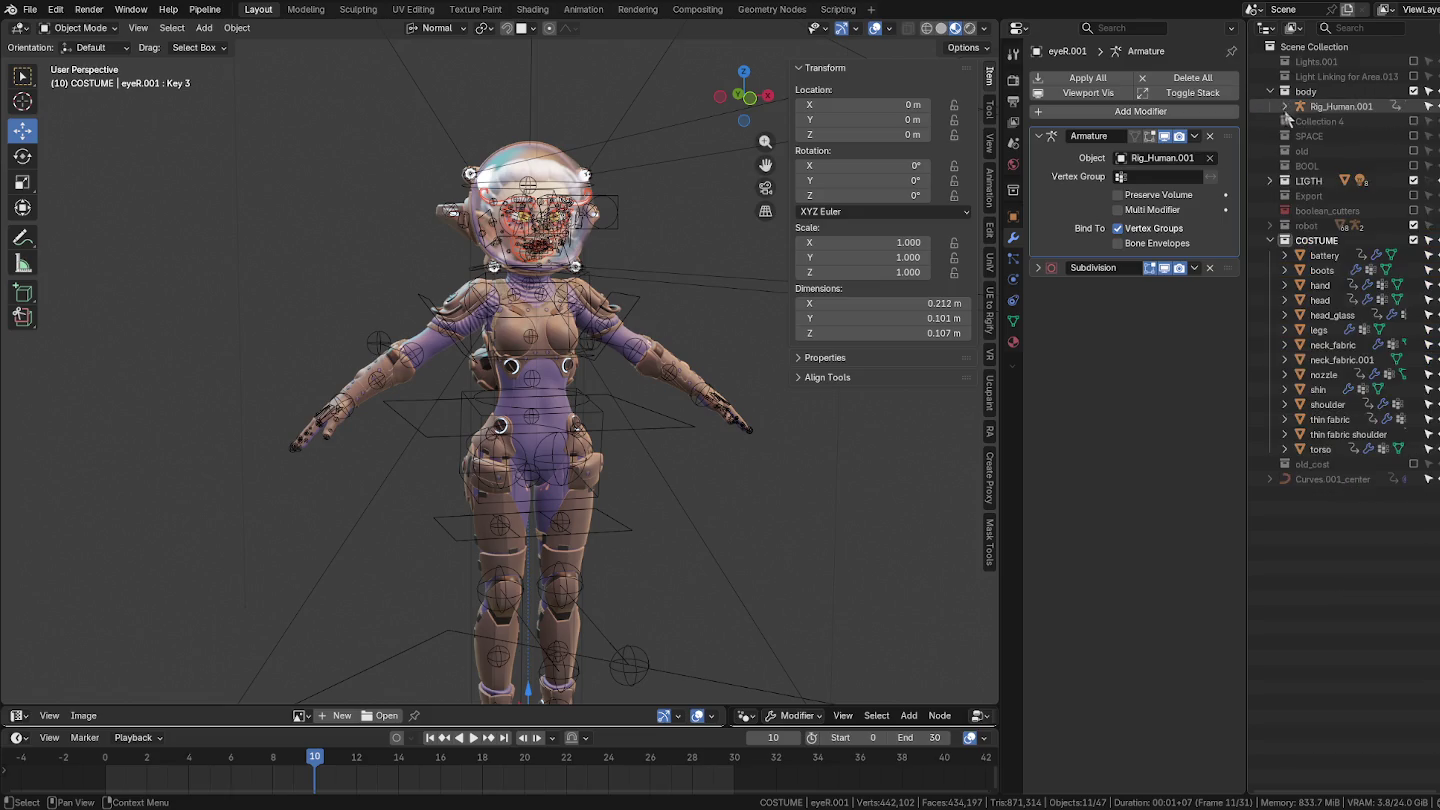
click(1285, 107)
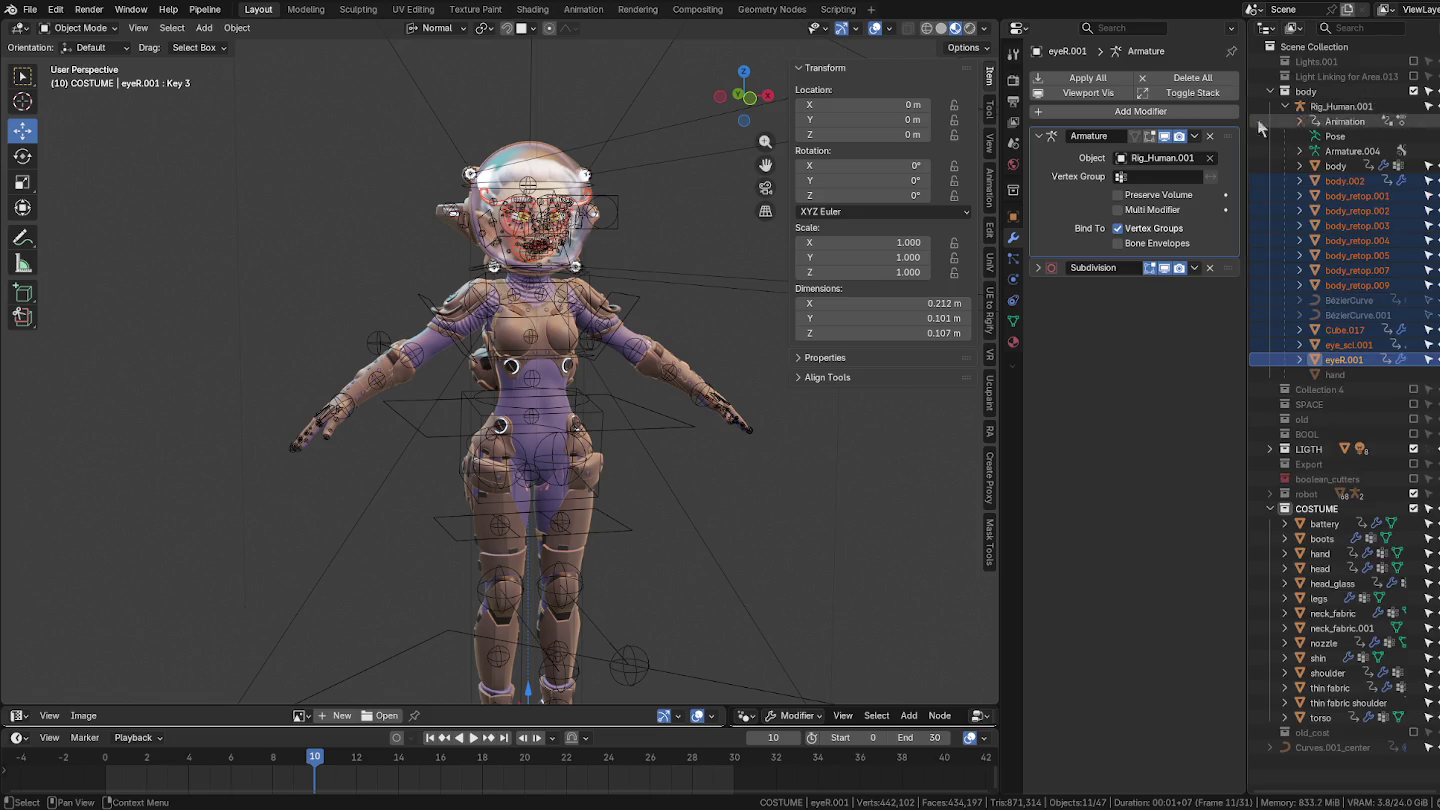
Step: Select the Rig_Human.001 armature in the viewport
scroll(671, 215, up, 3)
scroll(670, 215, down, 3)
mouse_move(625, 229)
middle_down()
mouse_move(576, 239)
mouse_move(589, 197)
middle_up()
click(589, 202)
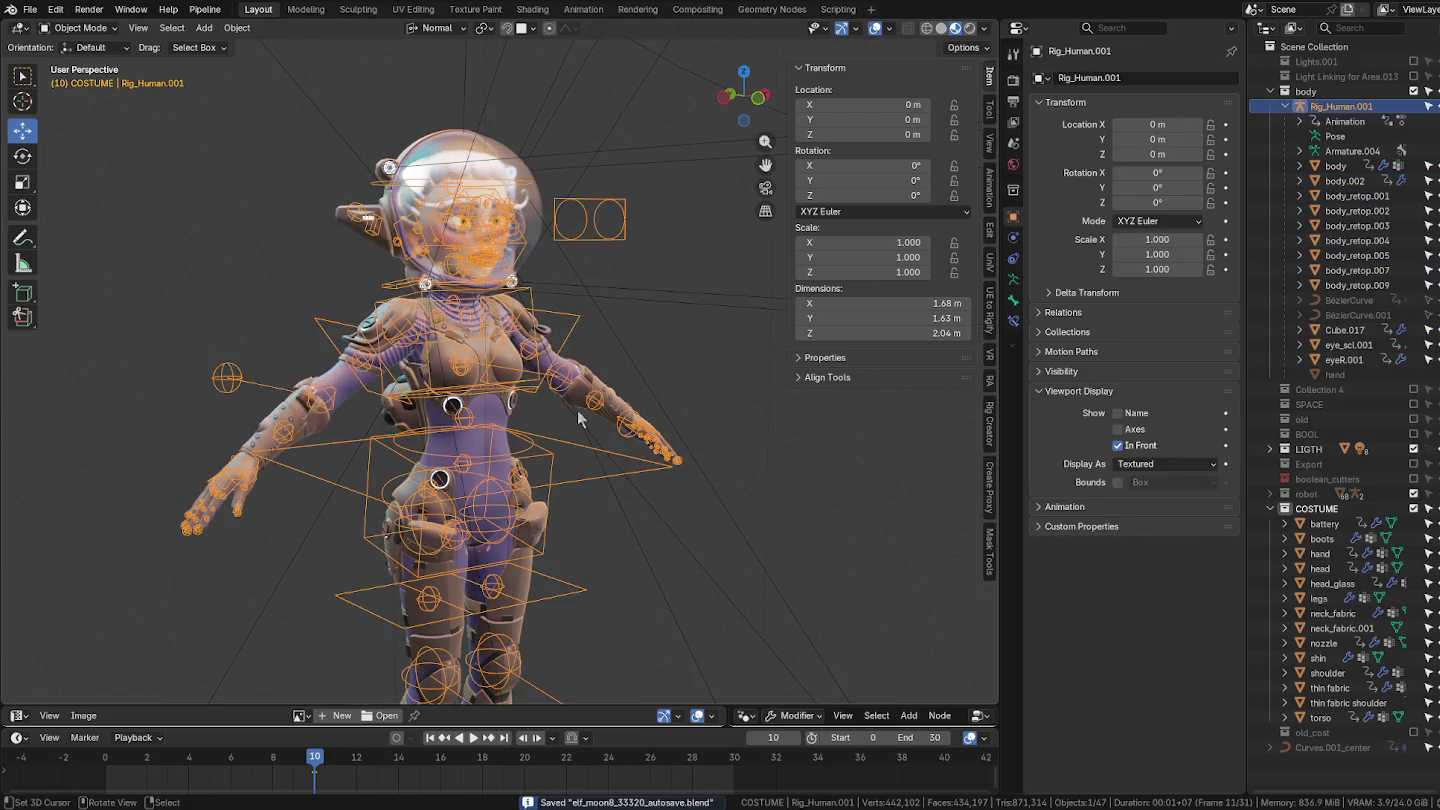
Step: Put the rig into Pose Mode and test-rotate the head bone, cancelling it
key(ctrl+Tab)
click(541, 382)
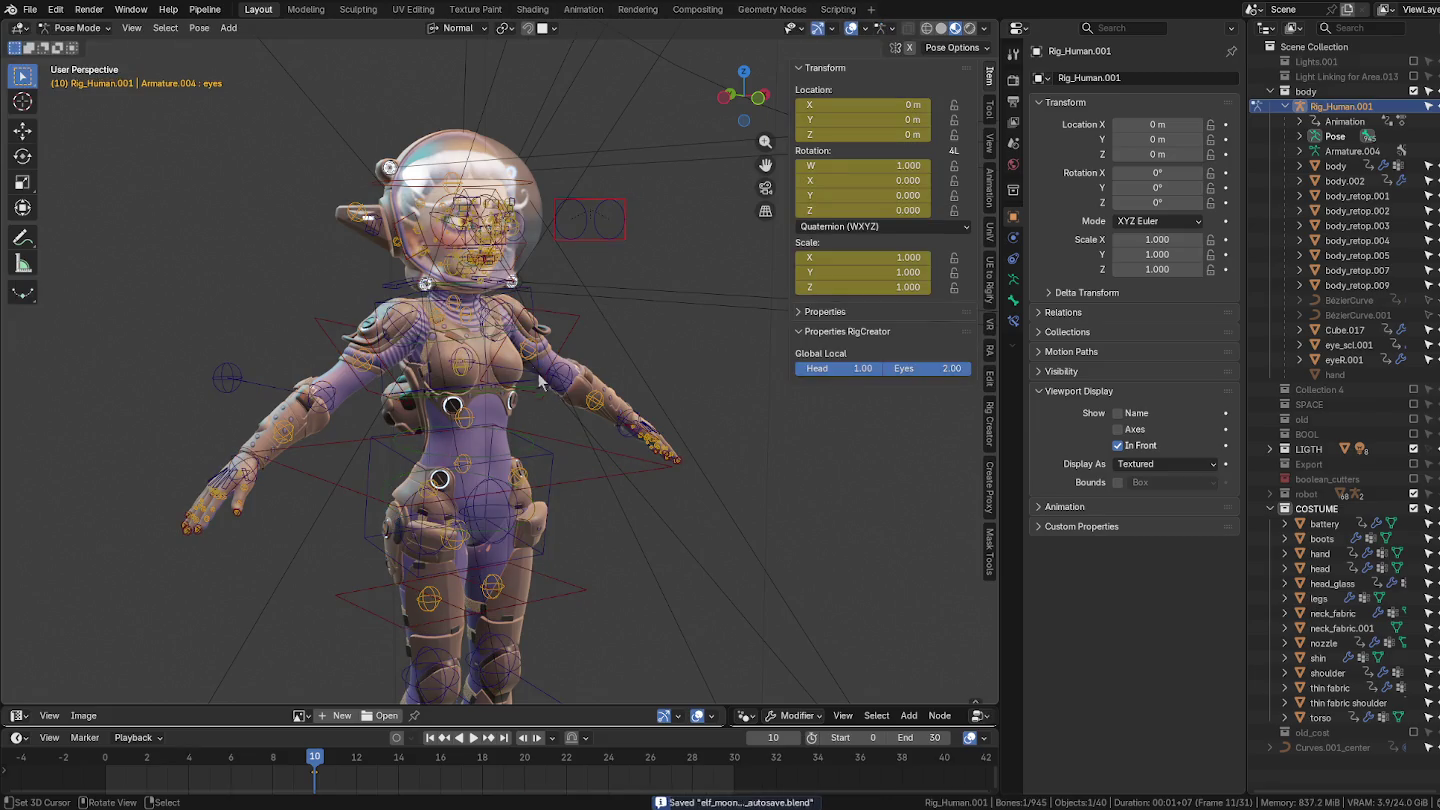
scroll(508, 336, up, 2)
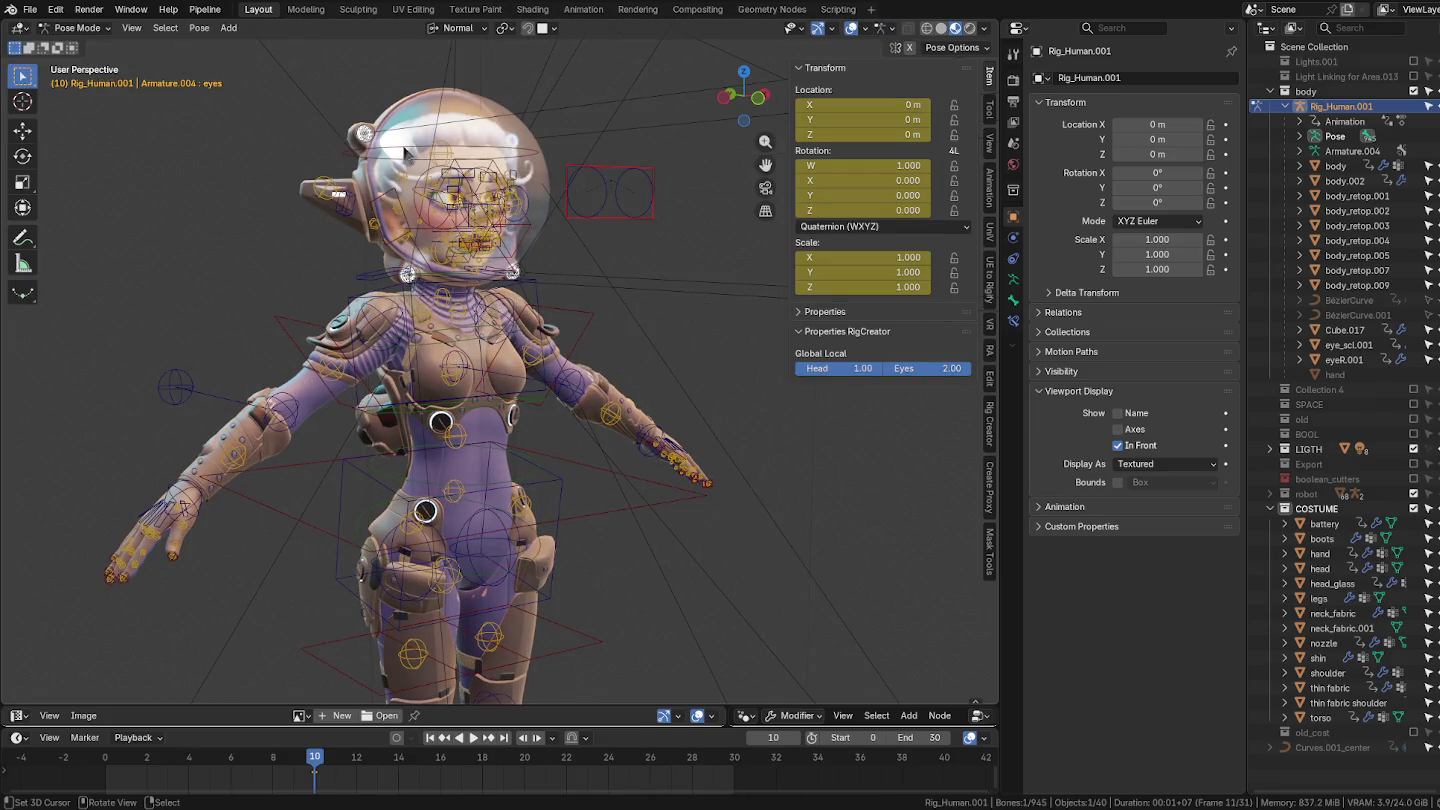
scroll(401, 150, up, 2)
key(r)
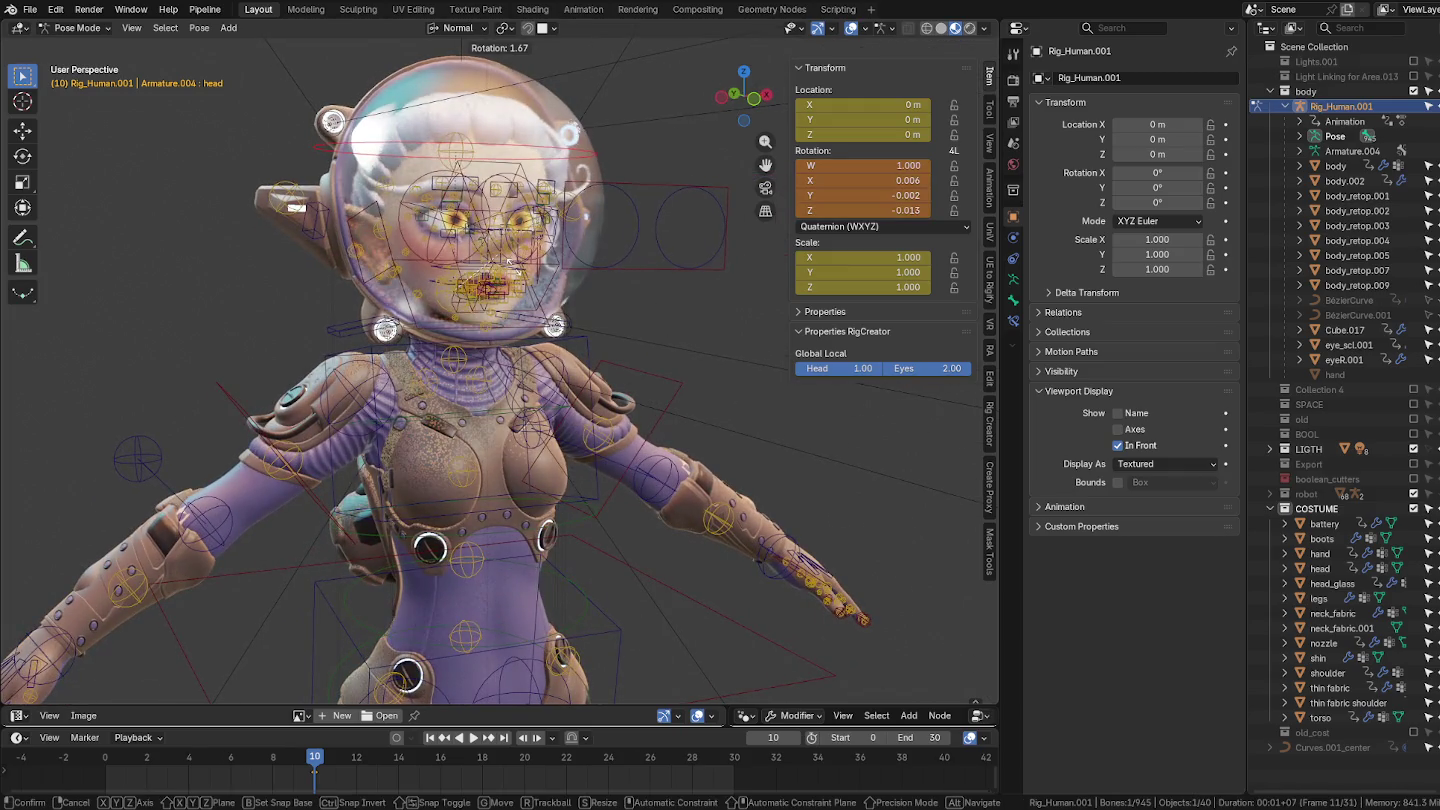
key(Escape)
Step: Select rot_spine_UP.002 and test-rotate it, then cancel
scroll(530, 300, up, 1)
scroll(540, 314, up, 2)
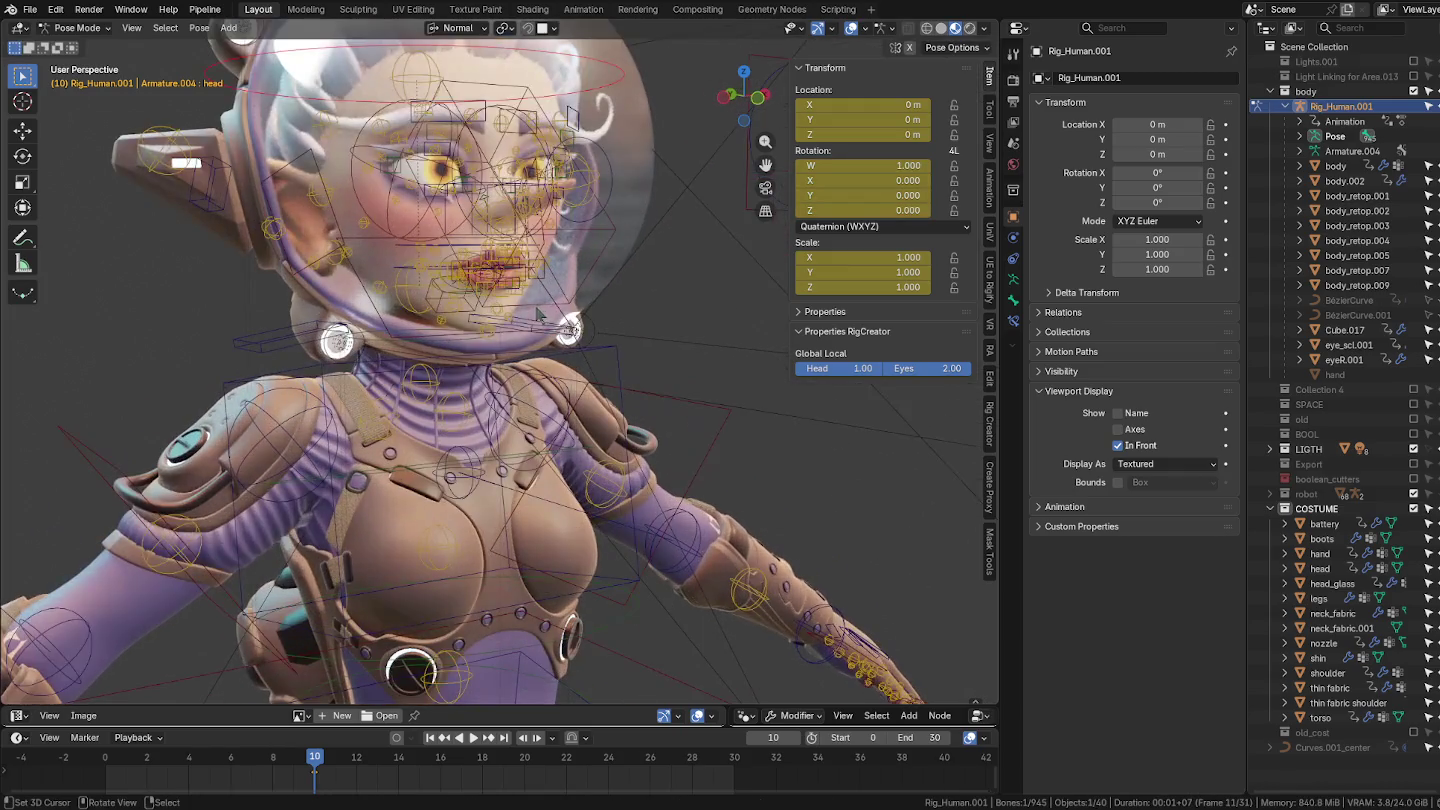
mouse_move(561, 330)
middle_down()
mouse_move(605, 337)
mouse_move(540, 419)
middle_up()
scroll(530, 420, up, 2)
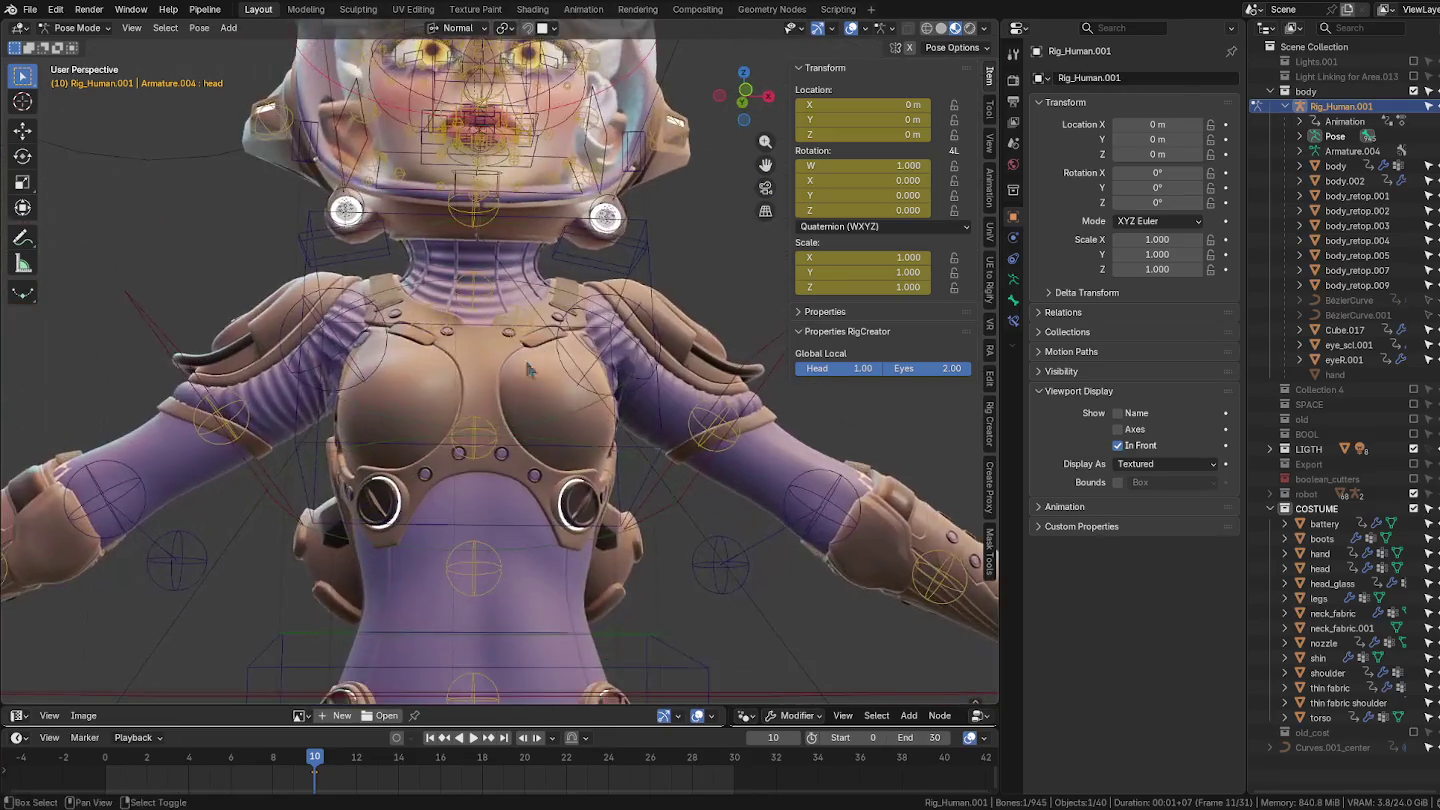
scroll(526, 322, up, 1)
click(527, 322)
middle_drag(527, 321, 470, 392)
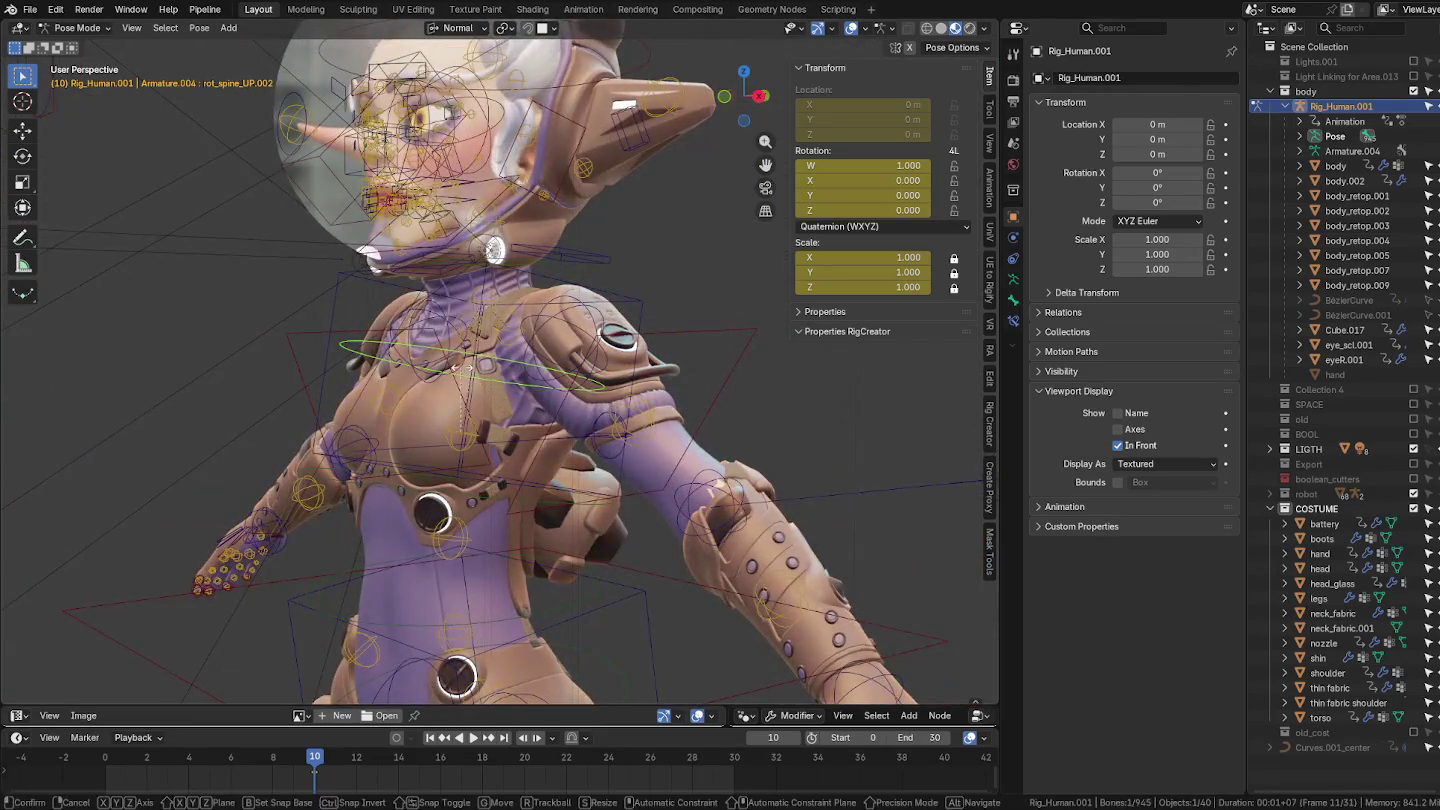
key(r)
key(Escape)
Step: Rotate the shoulders bone -43.8°, twisting the costumed upper body
click(607, 315)
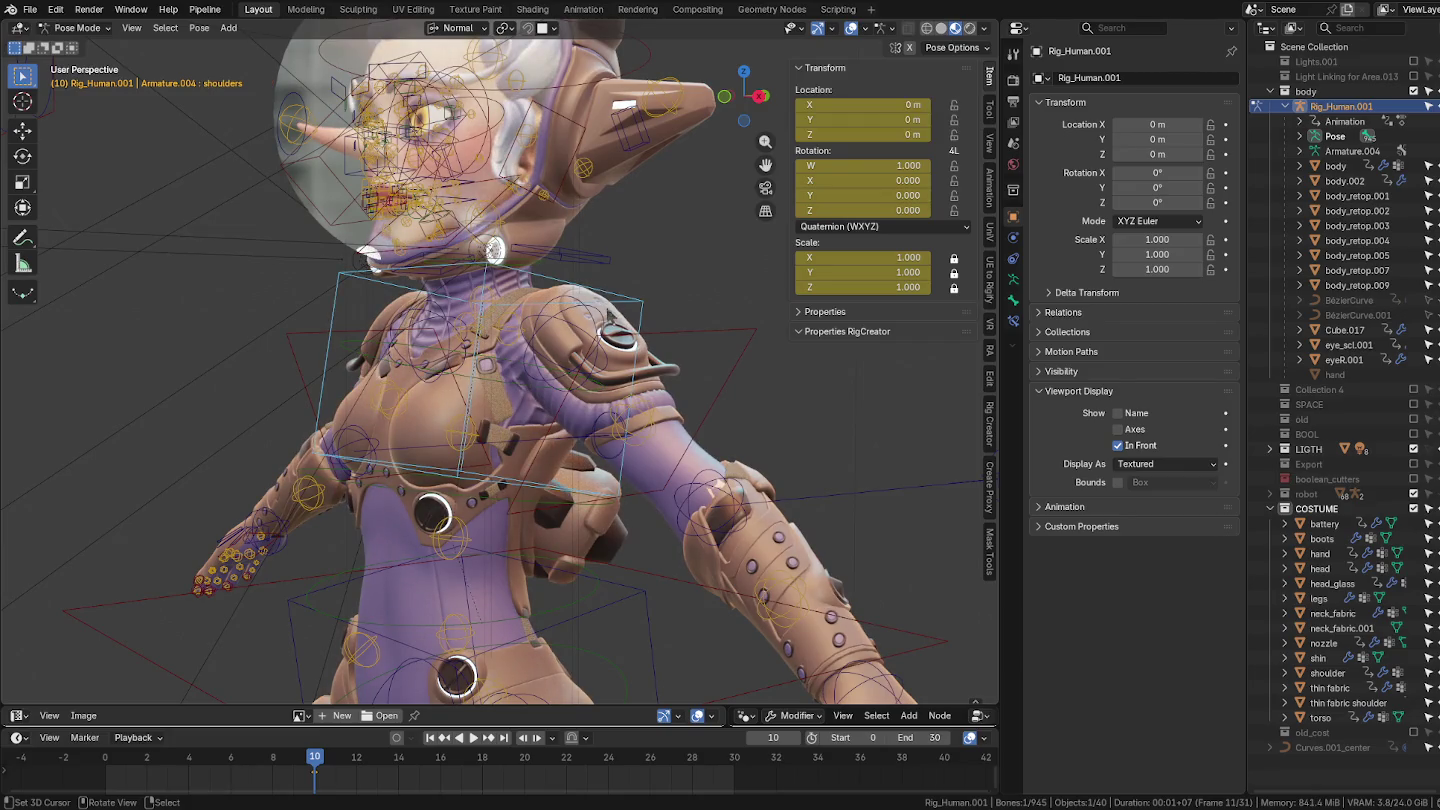
key(g)
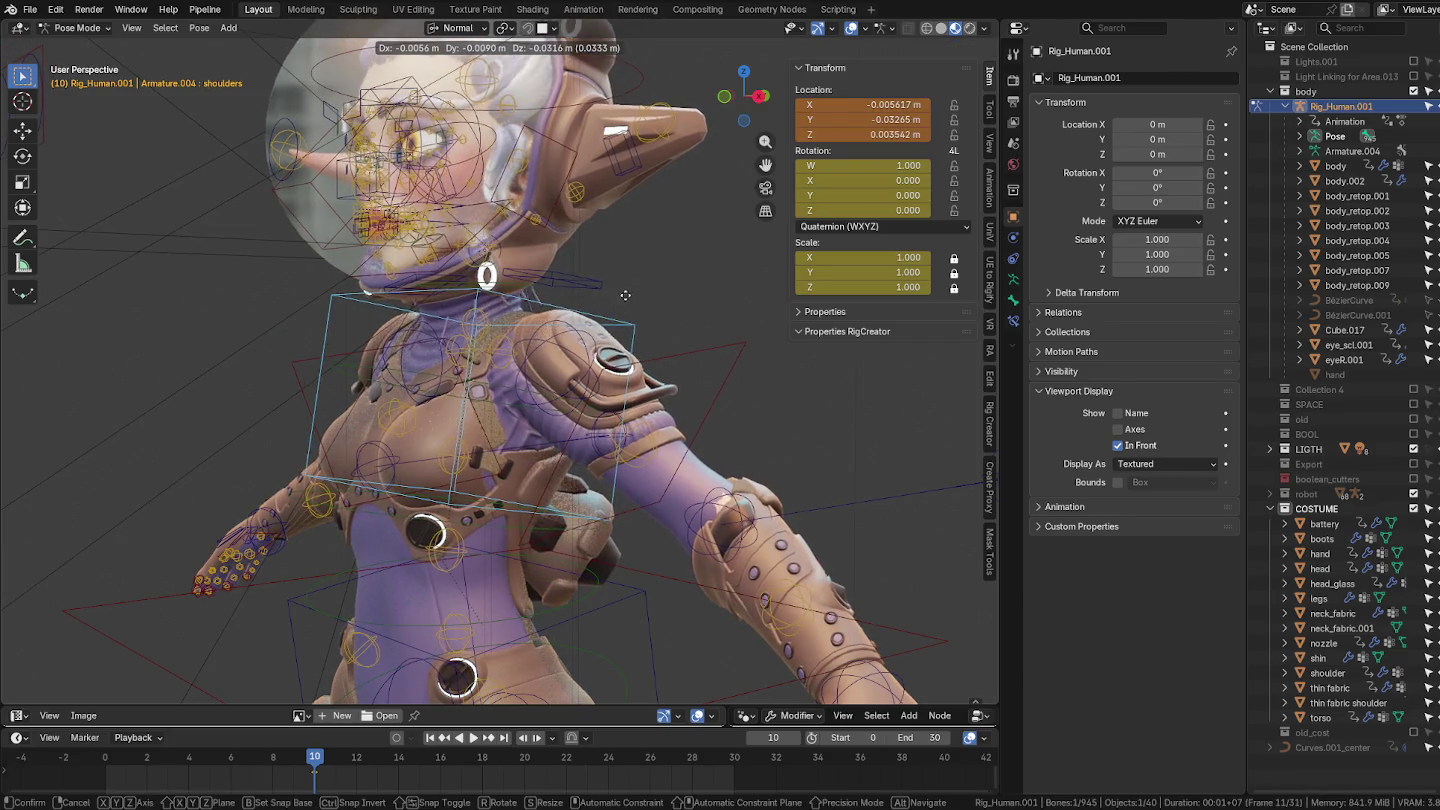
alt+middle_drag(633, 299, 625, 380)
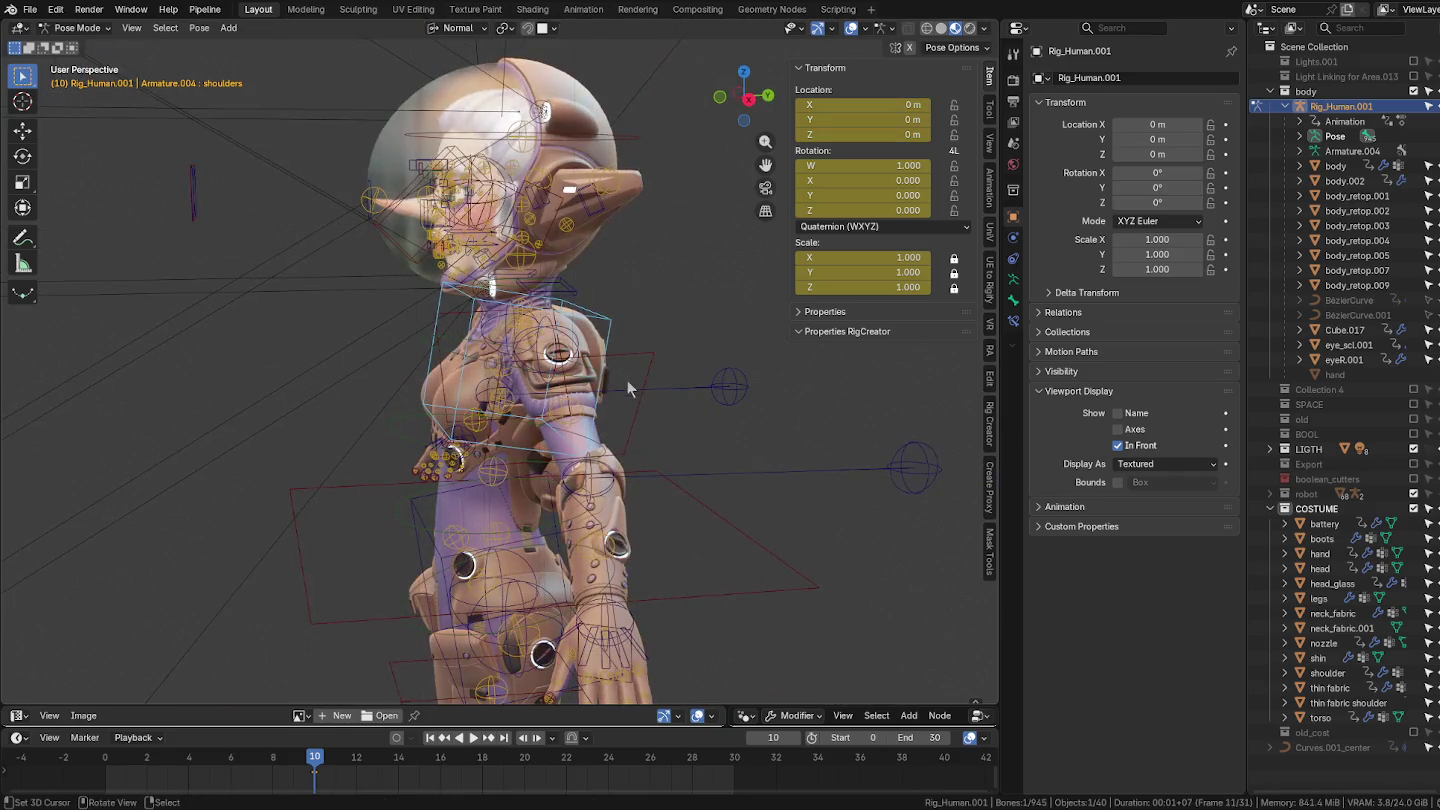
key(r)
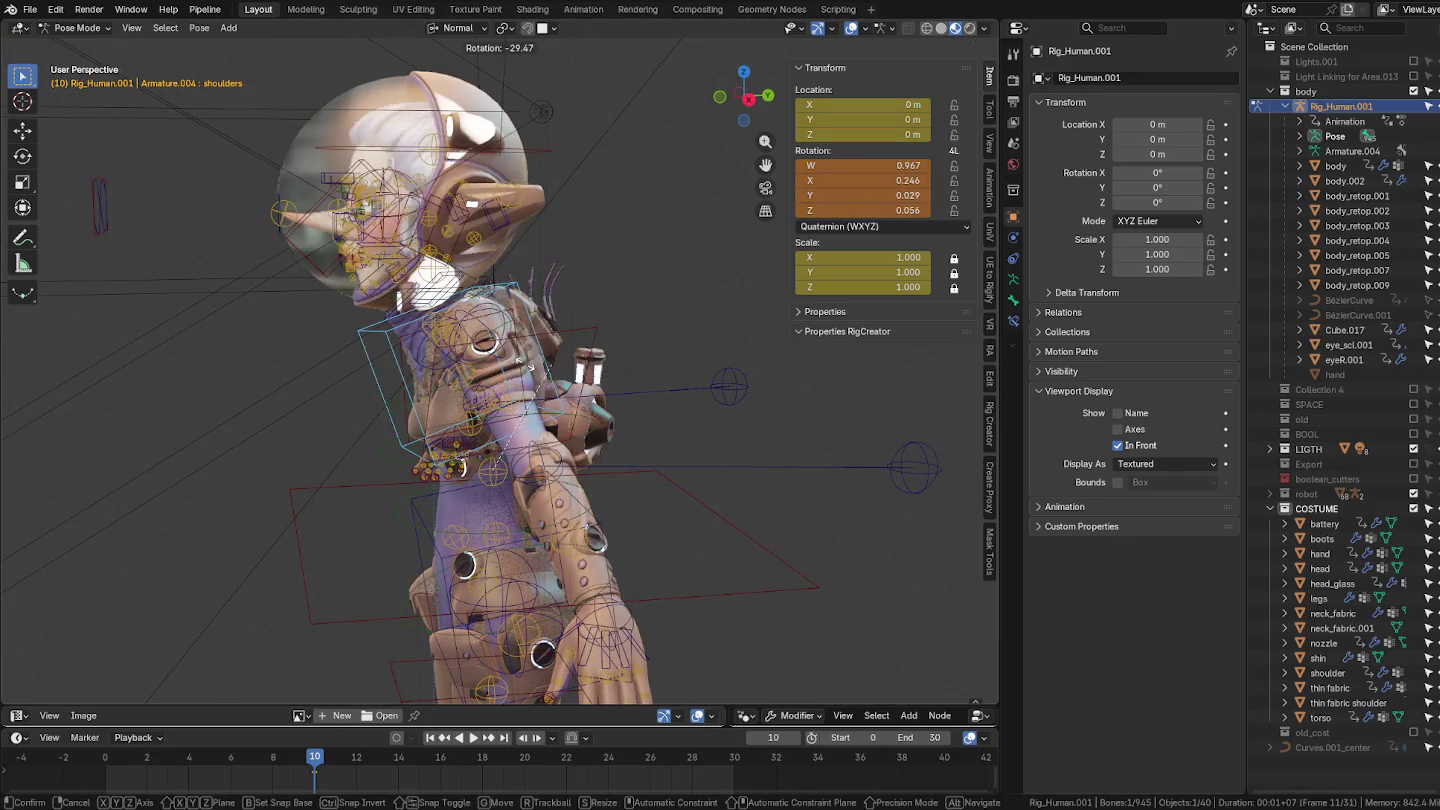
click(523, 365)
Step: Return the rig to Object Mode and select the curved neck tubes
middle_drag(522, 365, 565, 279)
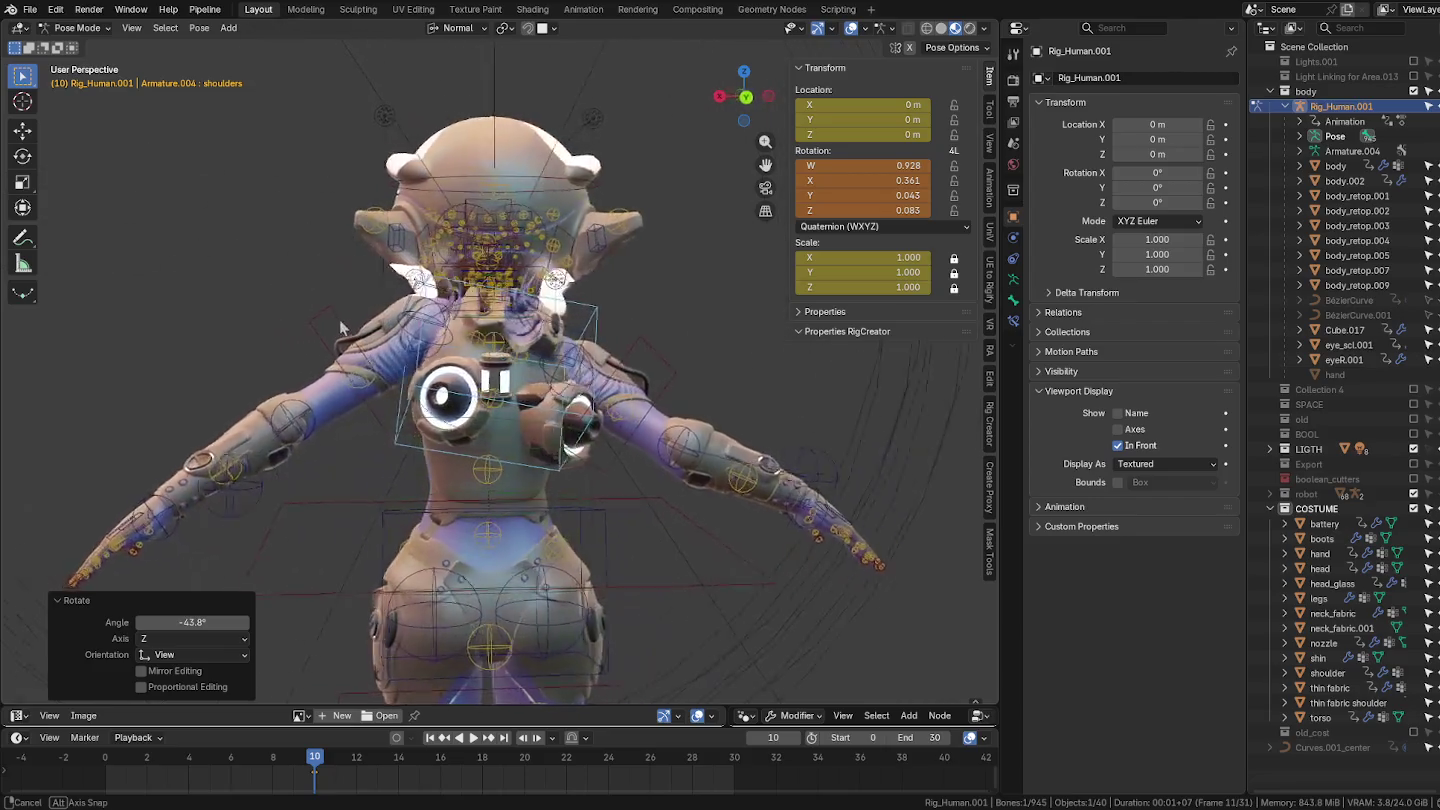
scroll(564, 279, up, 3)
key(ctrl+Tab)
mouse_move(385, 389)
middle_down()
mouse_move(440, 204)
mouse_move(276, 416)
middle_up()
click(440, 204)
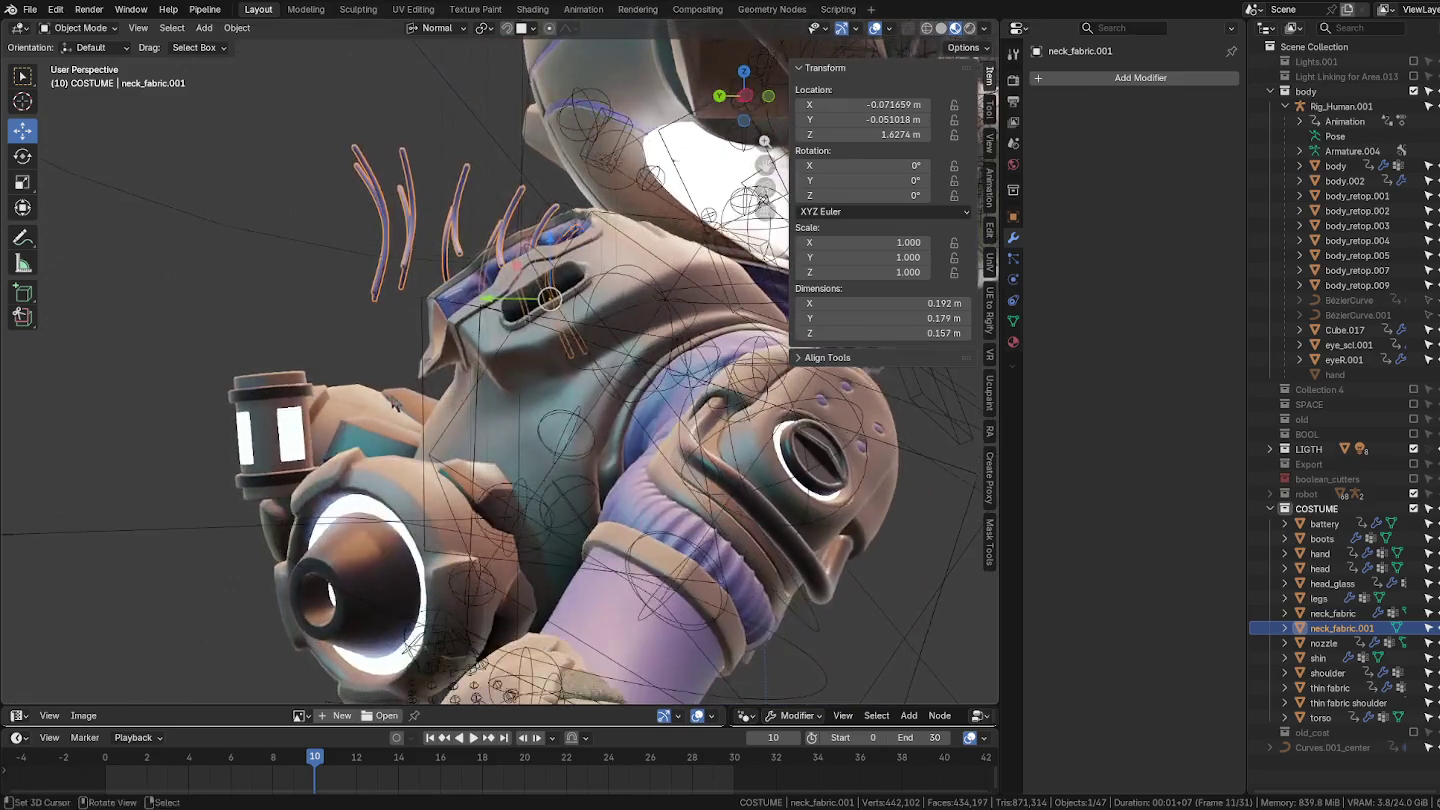
Step: Inspect the battery's Object Data tab, confirming it has no vertex groups
shift+click(276, 416)
scroll(365, 393, down, 2)
middle_drag(365, 392, 465, 398)
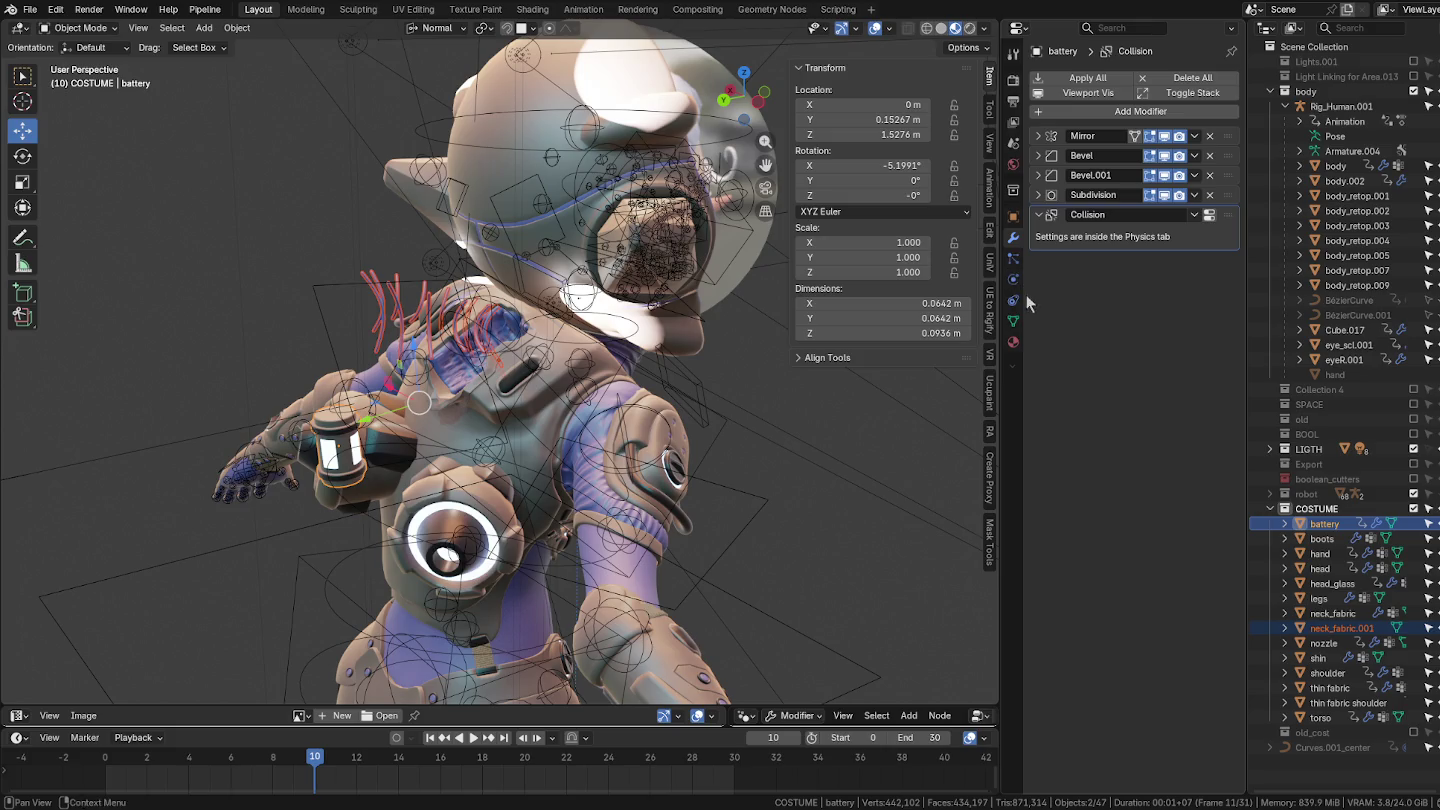
click(1013, 320)
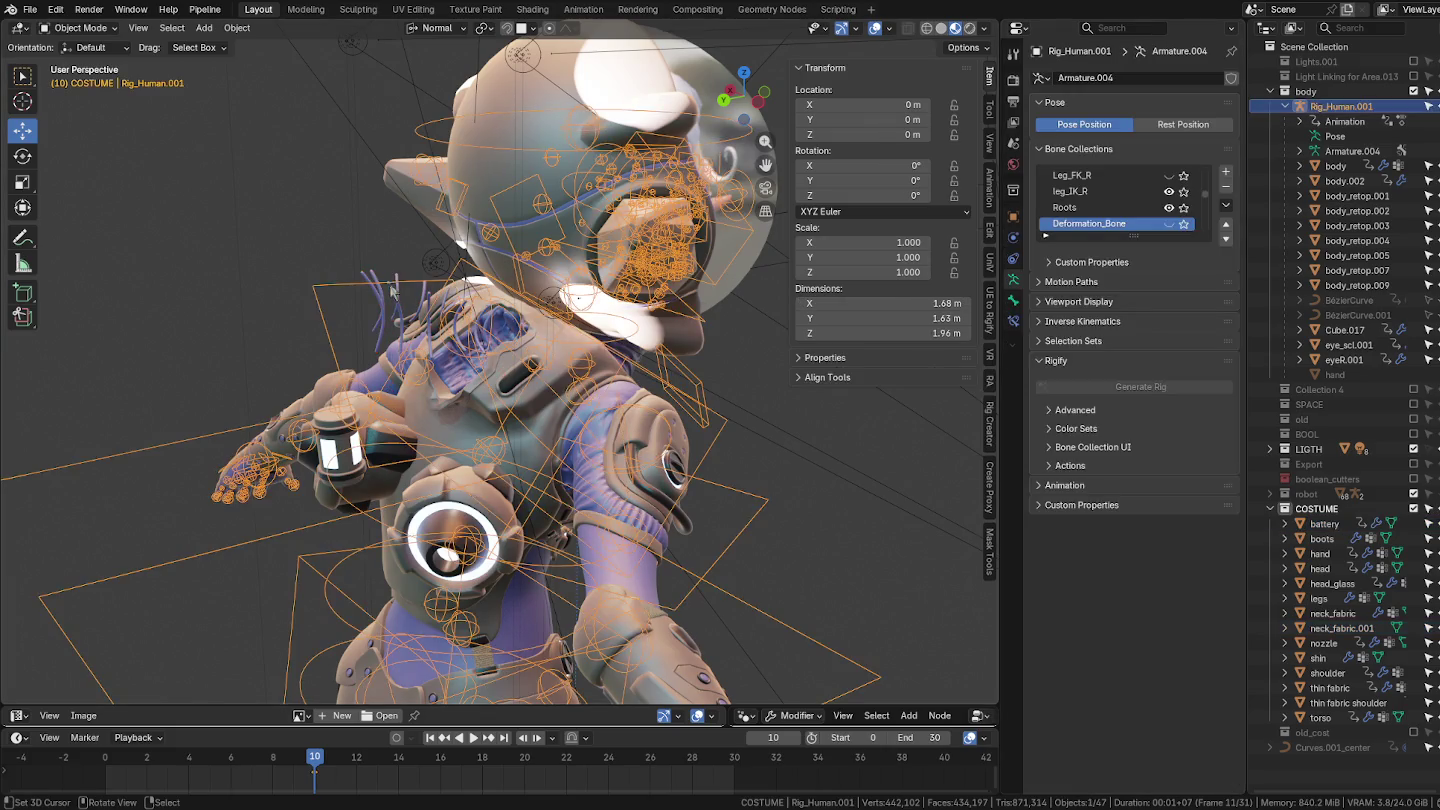
click(392, 292)
click(337, 440)
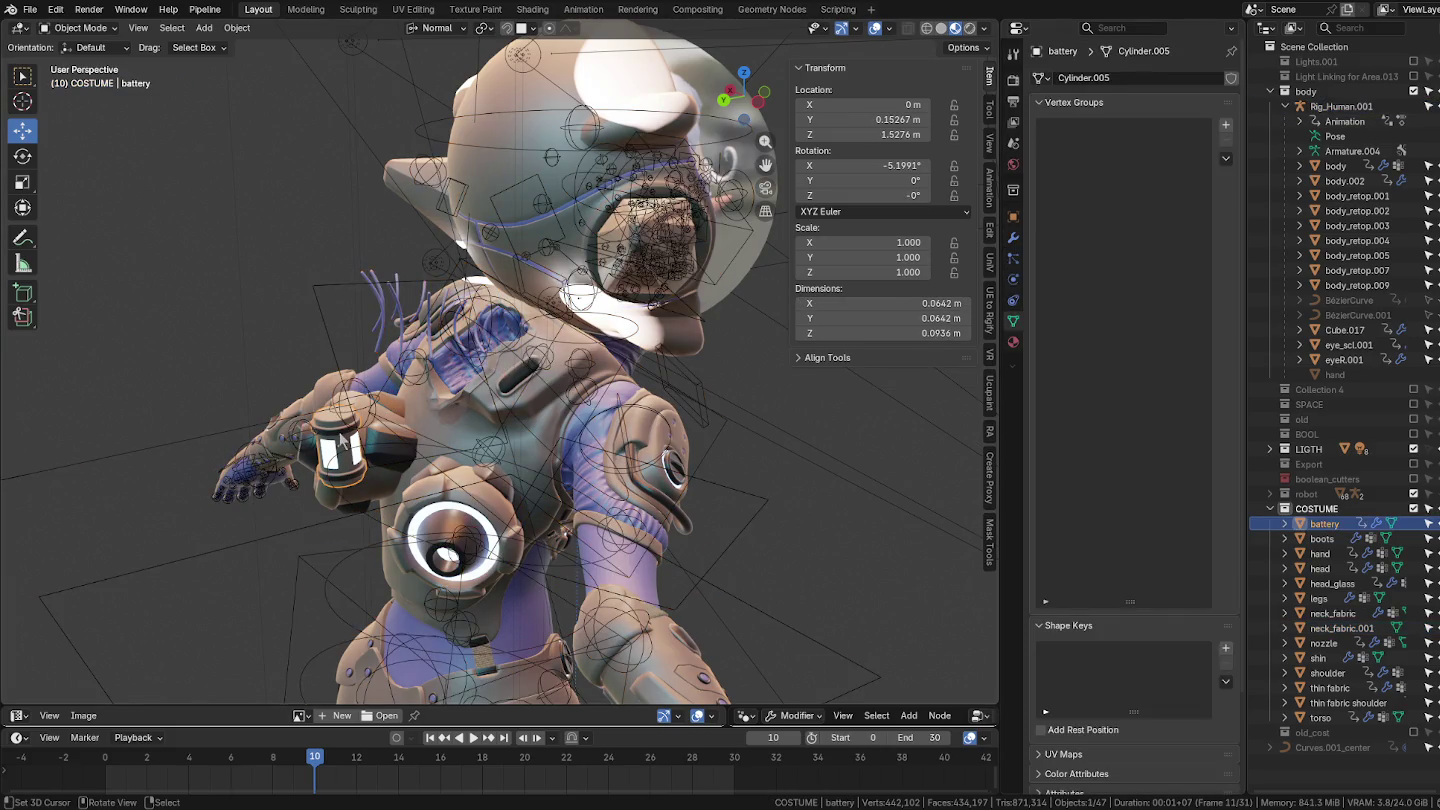
middle_drag(416, 421, 630, 406)
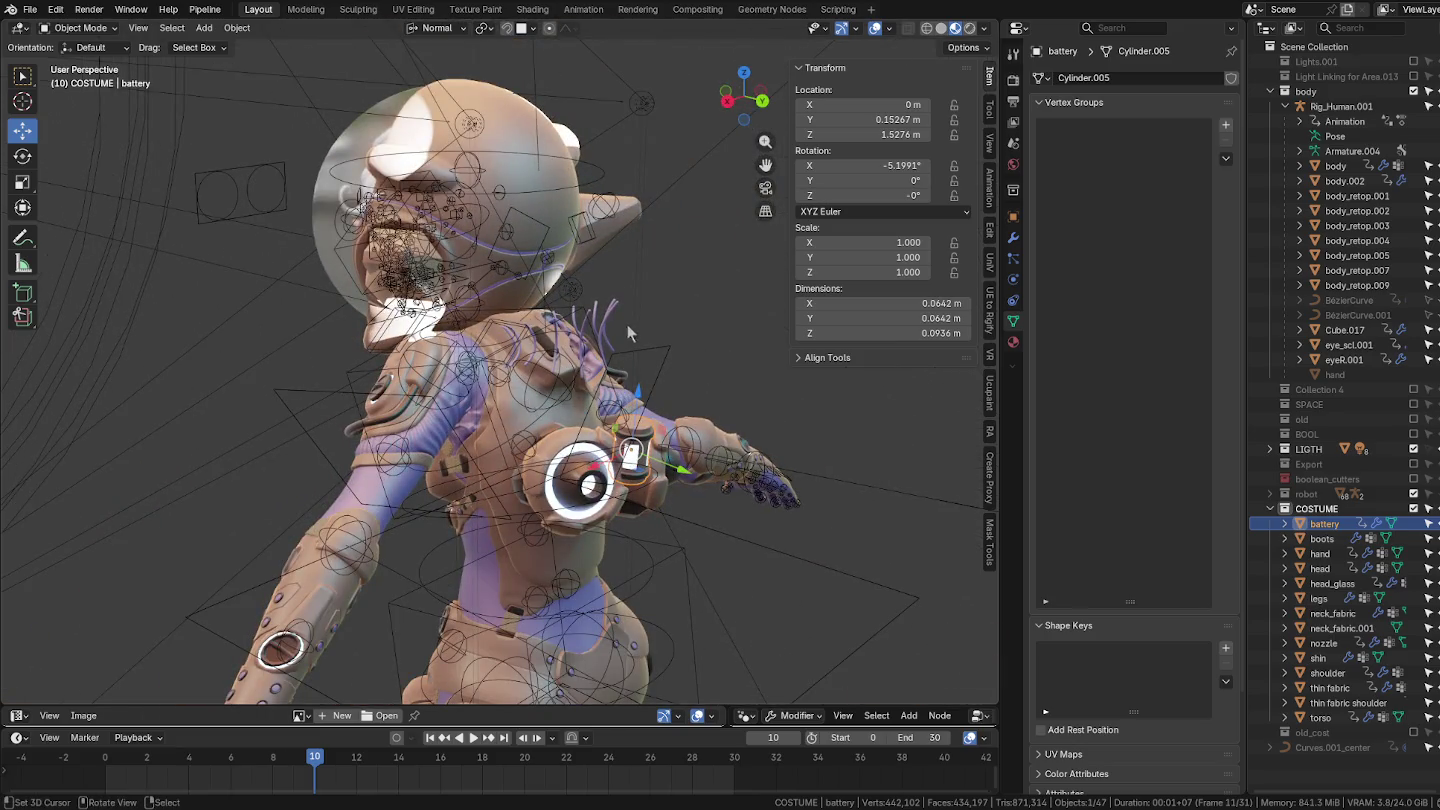
Step: Select Rig_Human.001 and switch it to Pose Mode from the pie menu
click(644, 350)
key(ctrl+Tab)
click(610, 516)
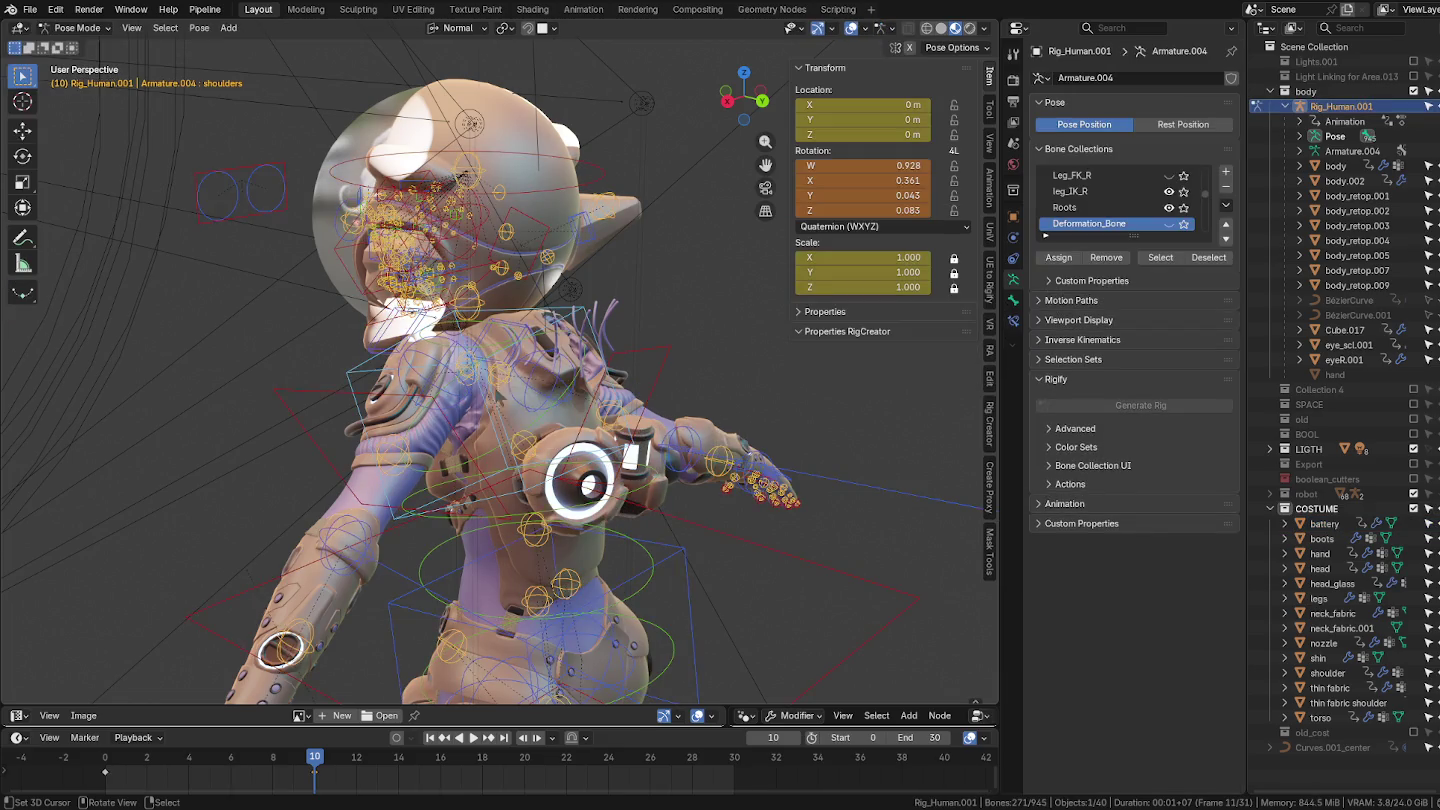
Step: Clear all bone transforms with Pose > Clear Transform > All and view the whole figure
click(200, 27)
mouse_move(241, 60)
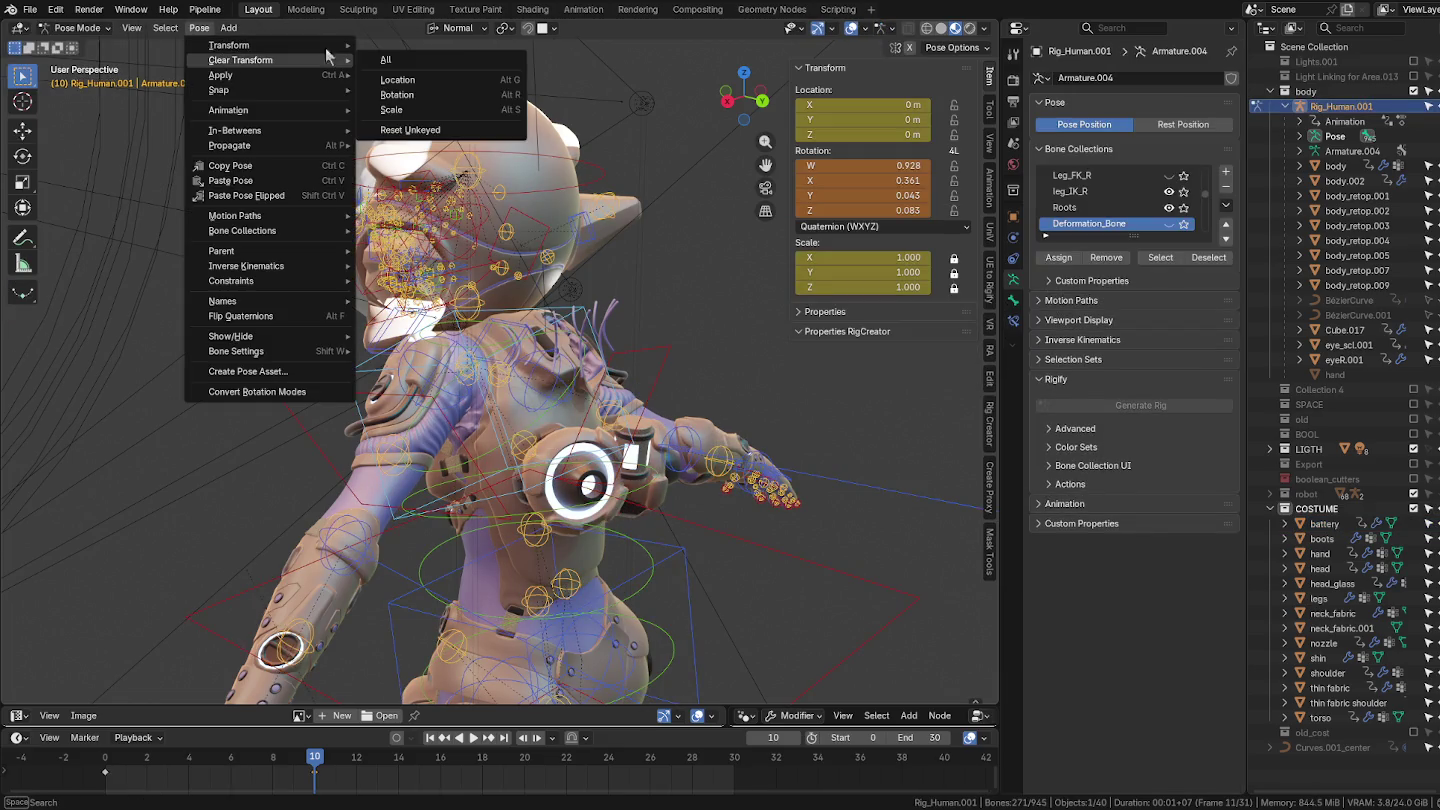
click(391, 60)
middle_drag(385, 265, 470, 270)
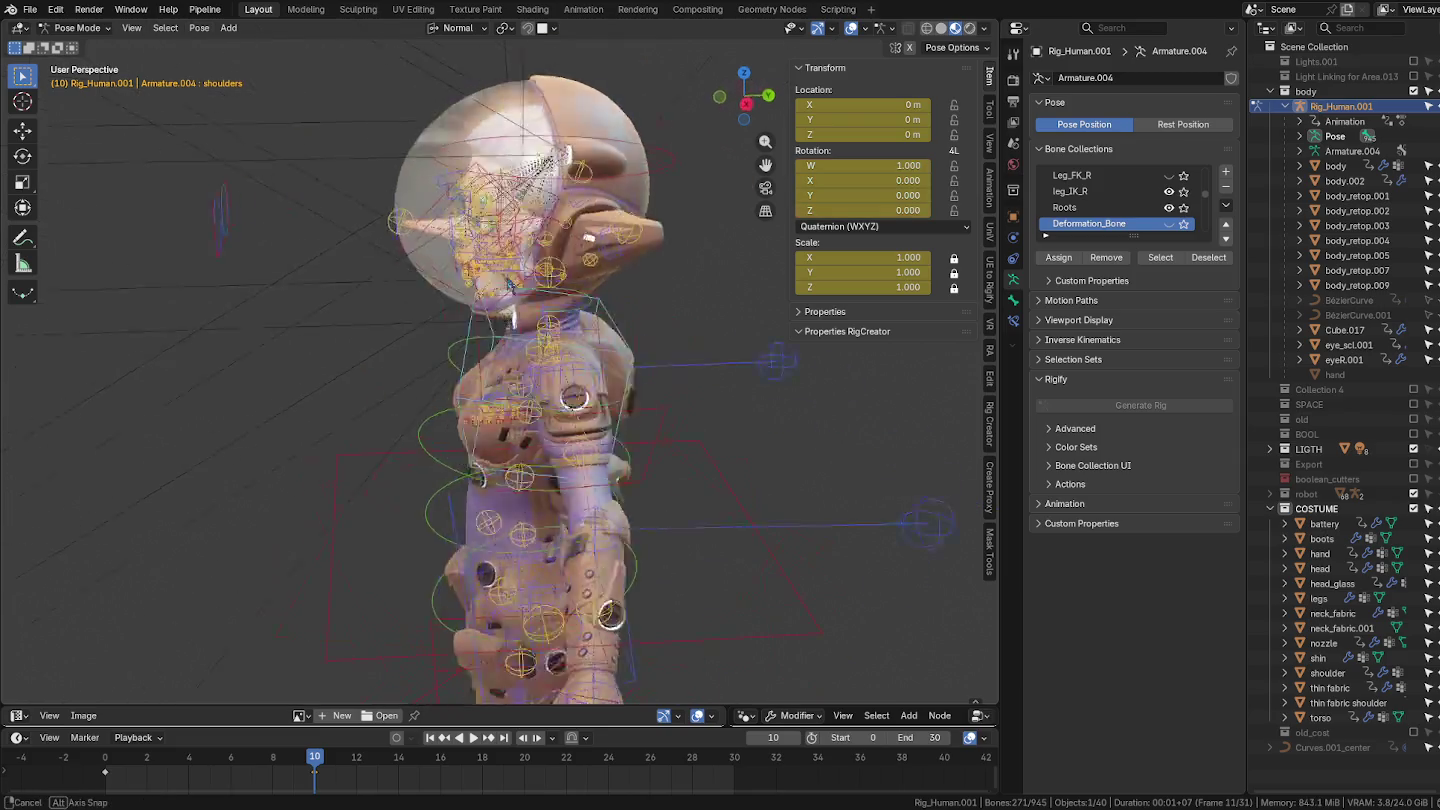
middle_drag(595, 256, 616, 311)
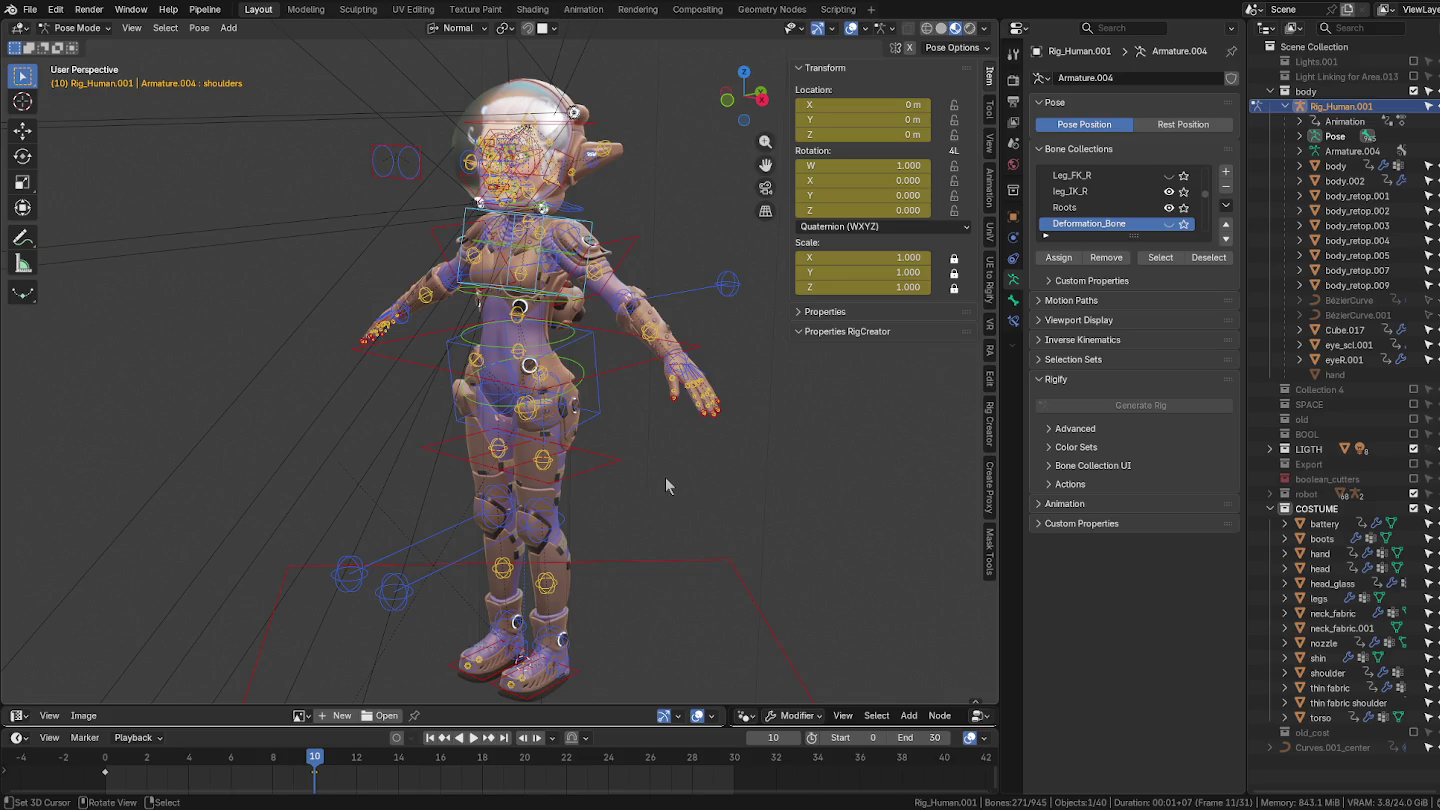
Step: Take the character rig out of Pose Mode into Object Mode
scroll(624, 456, down, 3)
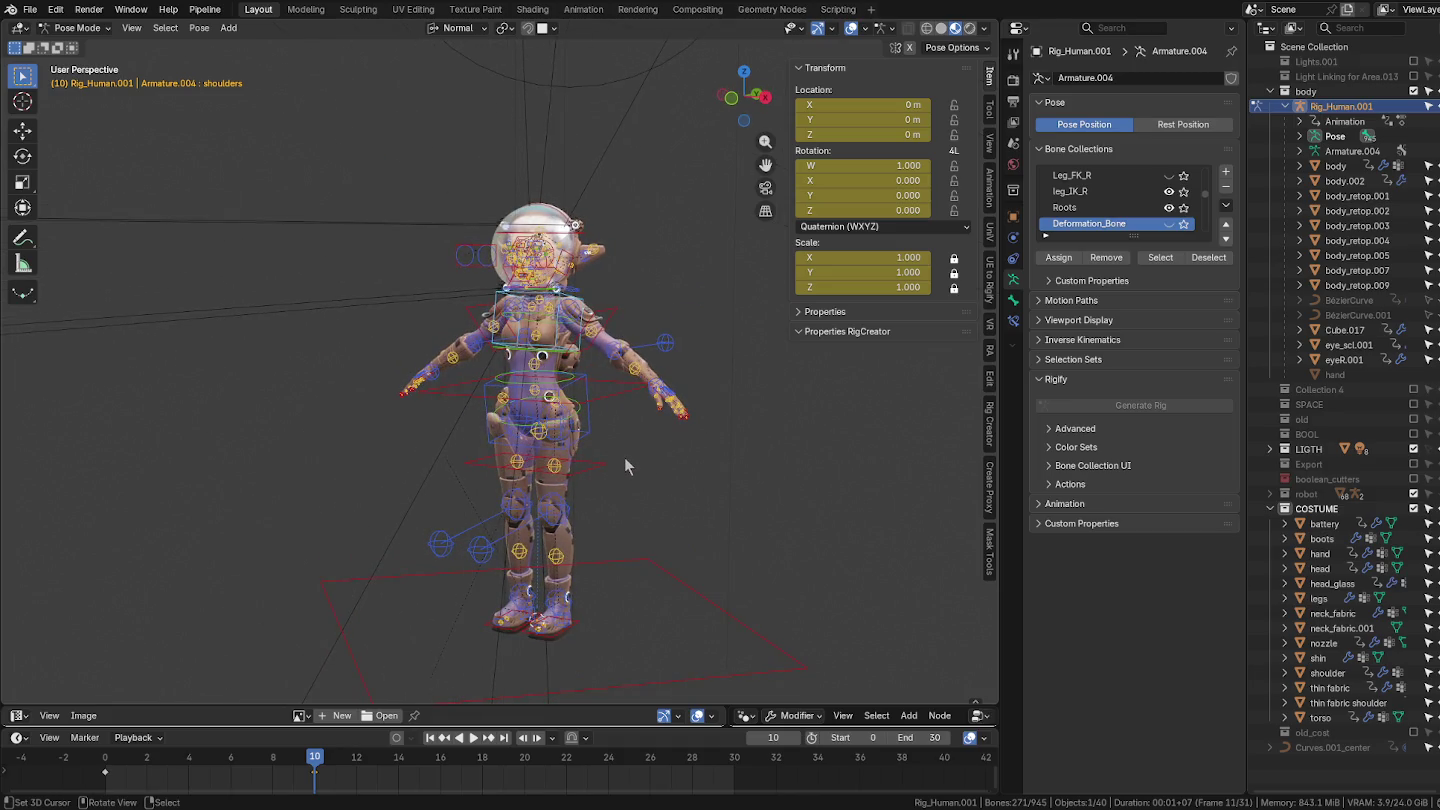
scroll(626, 460, up, 1)
scroll(626, 460, up, 1)
scroll(580, 447, up, 2)
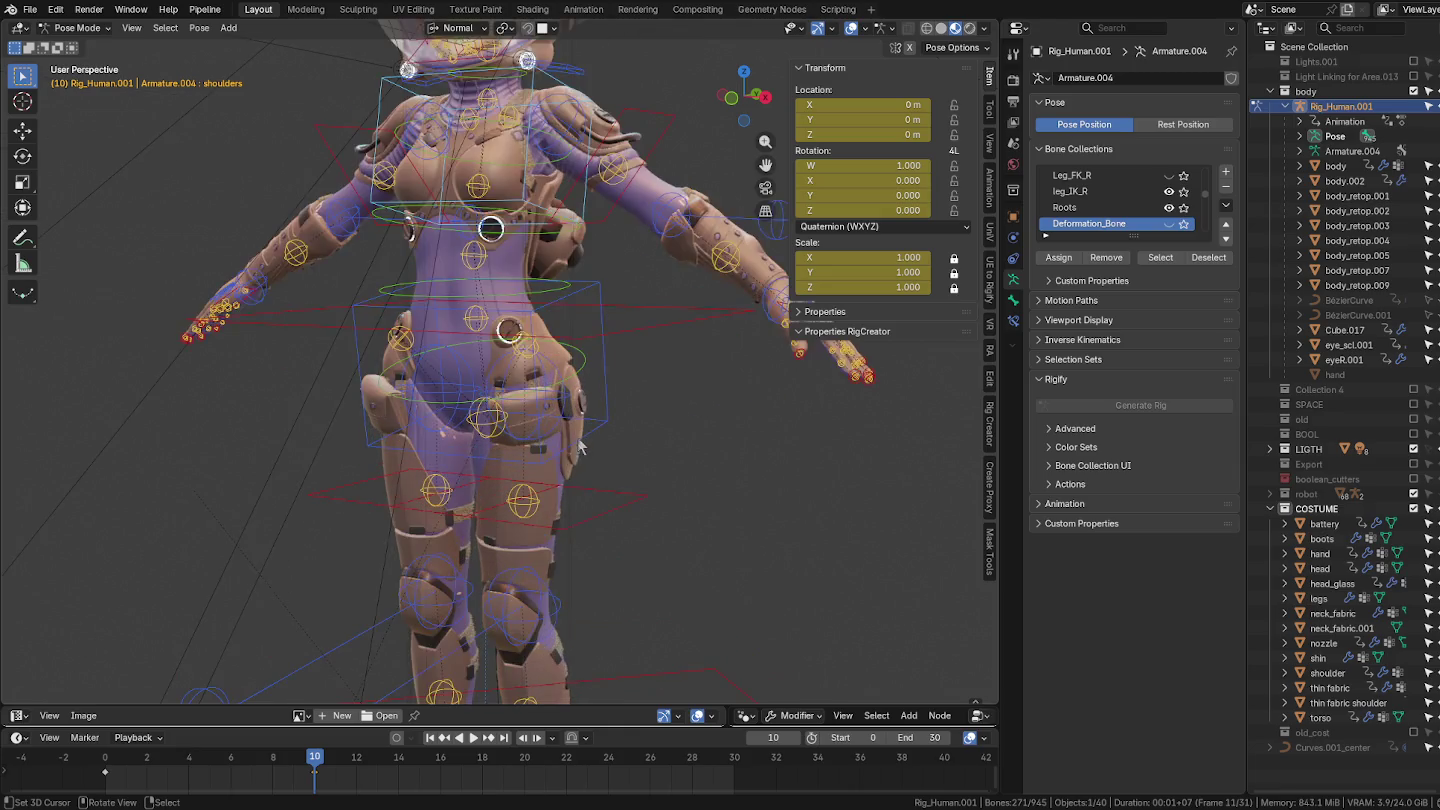
scroll(580, 447, up, 1)
scroll(585, 440, up, 1)
key(ctrl+Tab)
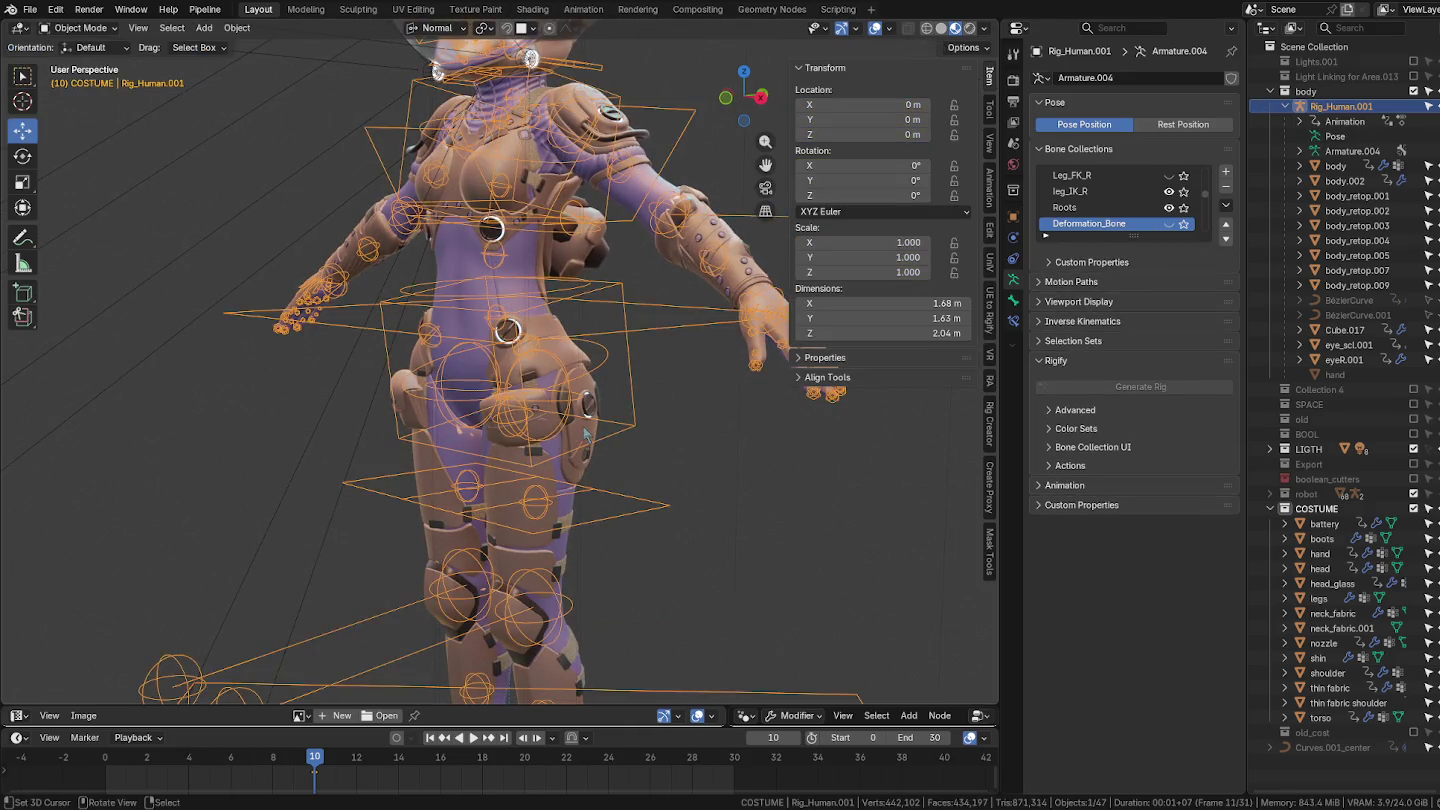
Step: Select the legs armor mesh and inspect it briefly in Weight Paint mode
click(587, 432)
mouse_move(587, 432)
middle_down()
mouse_move(562, 448)
mouse_move(665, 445)
middle_up()
key(ctrl+Tab)
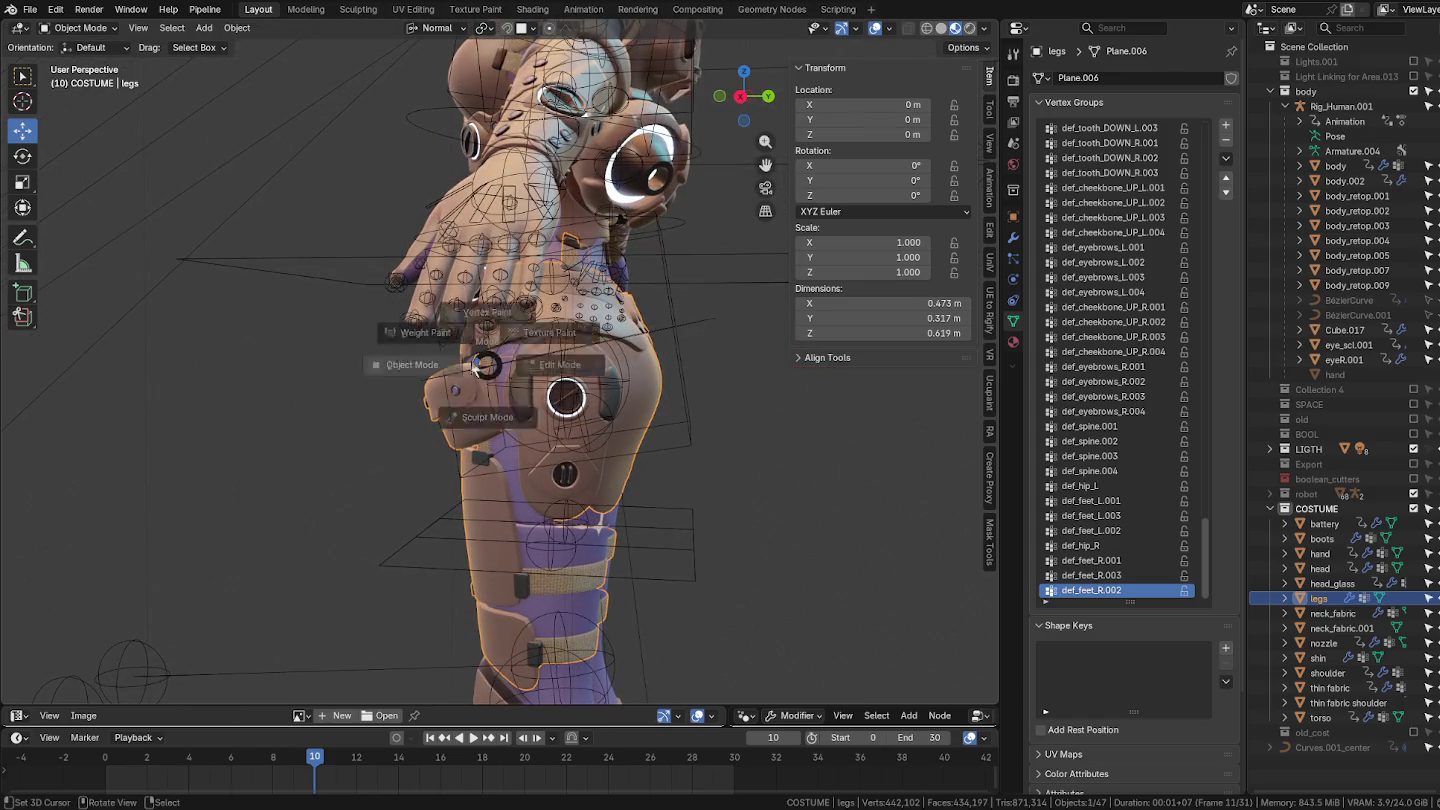
click(424, 346)
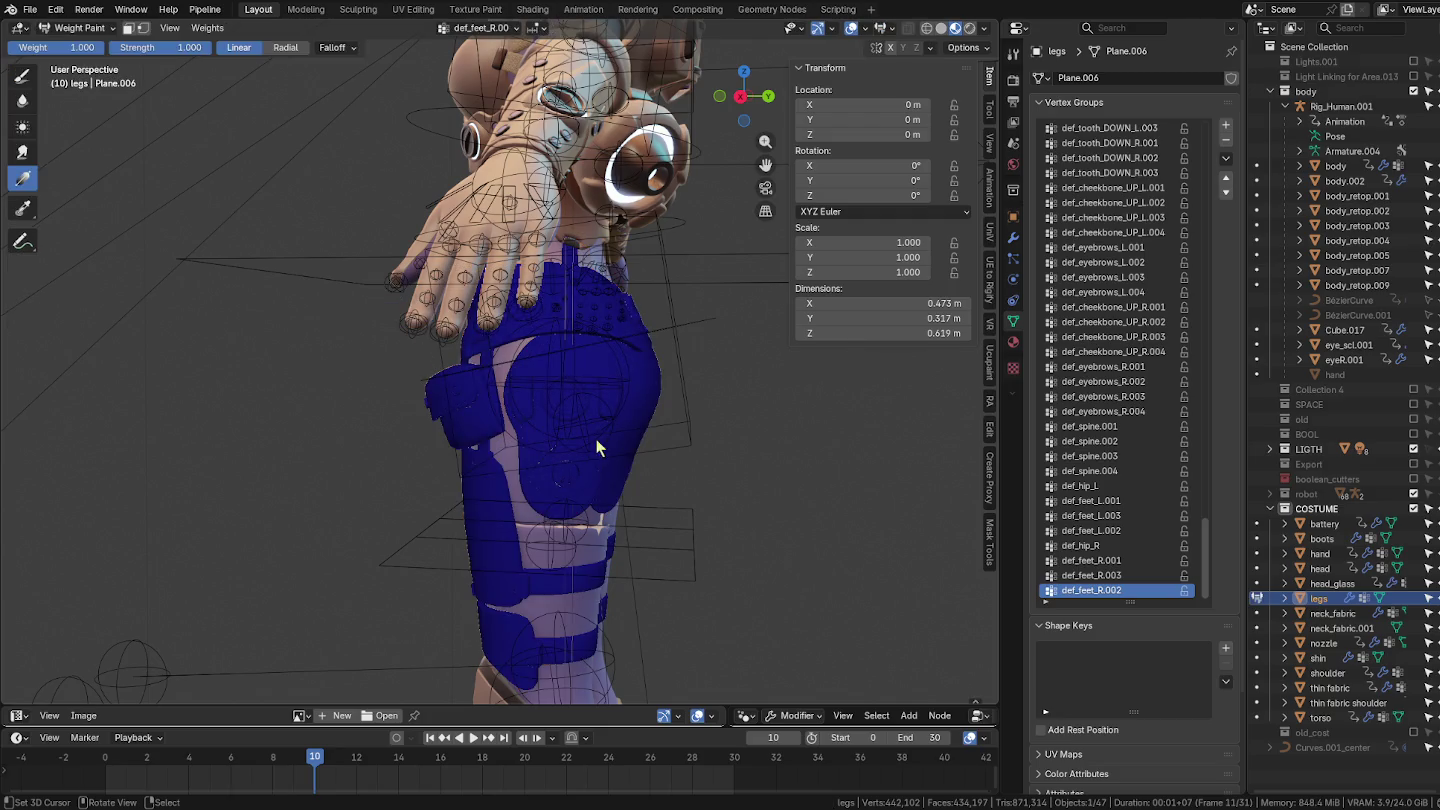
key(ctrl+Tab)
click(368, 388)
key(ctrl+Tab)
Step: Inspect the legs weights with Rig_Human.001 bones available, then reselect the armature in Object Mode
click(680, 424)
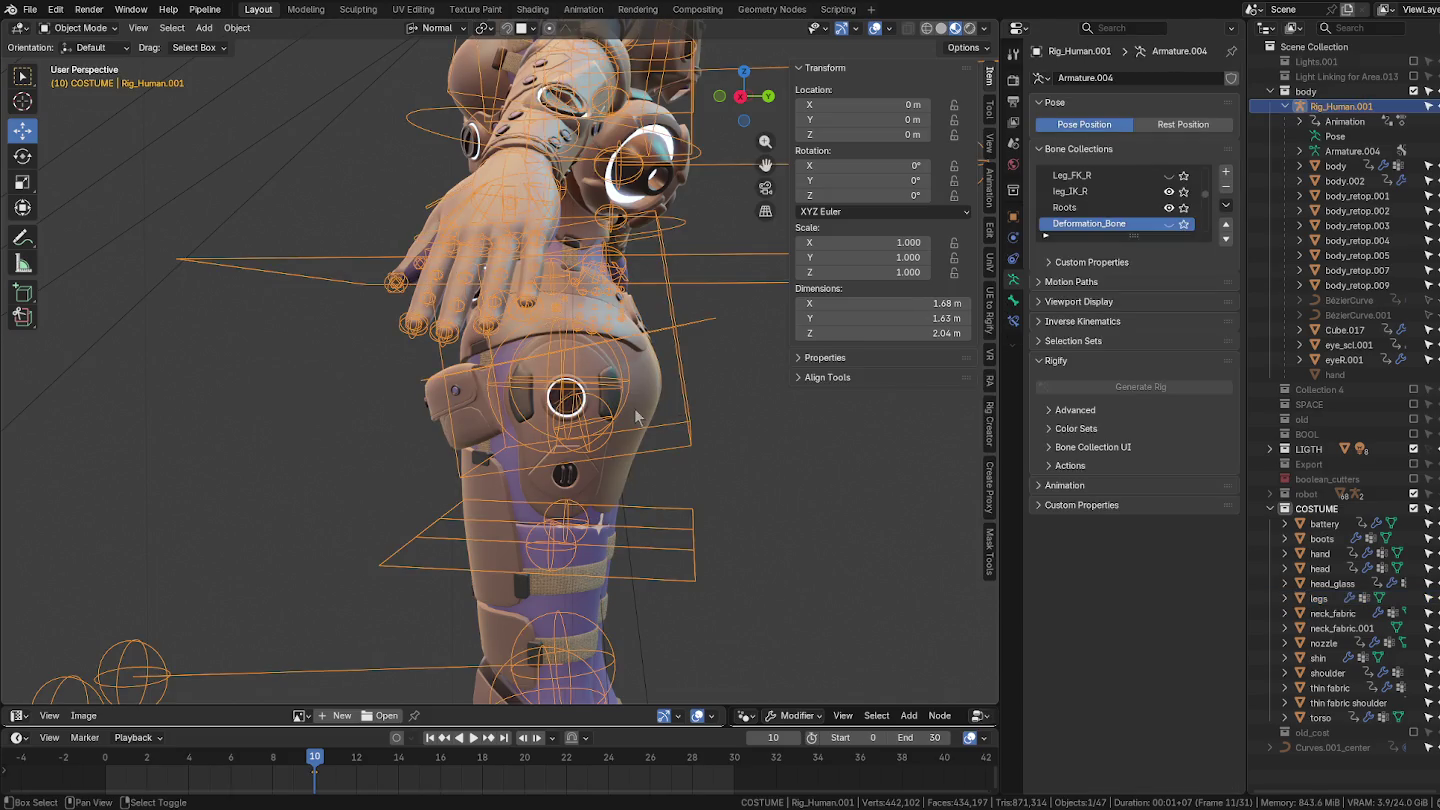
shift+click(637, 416)
key(ctrl+Tab)
click(502, 380)
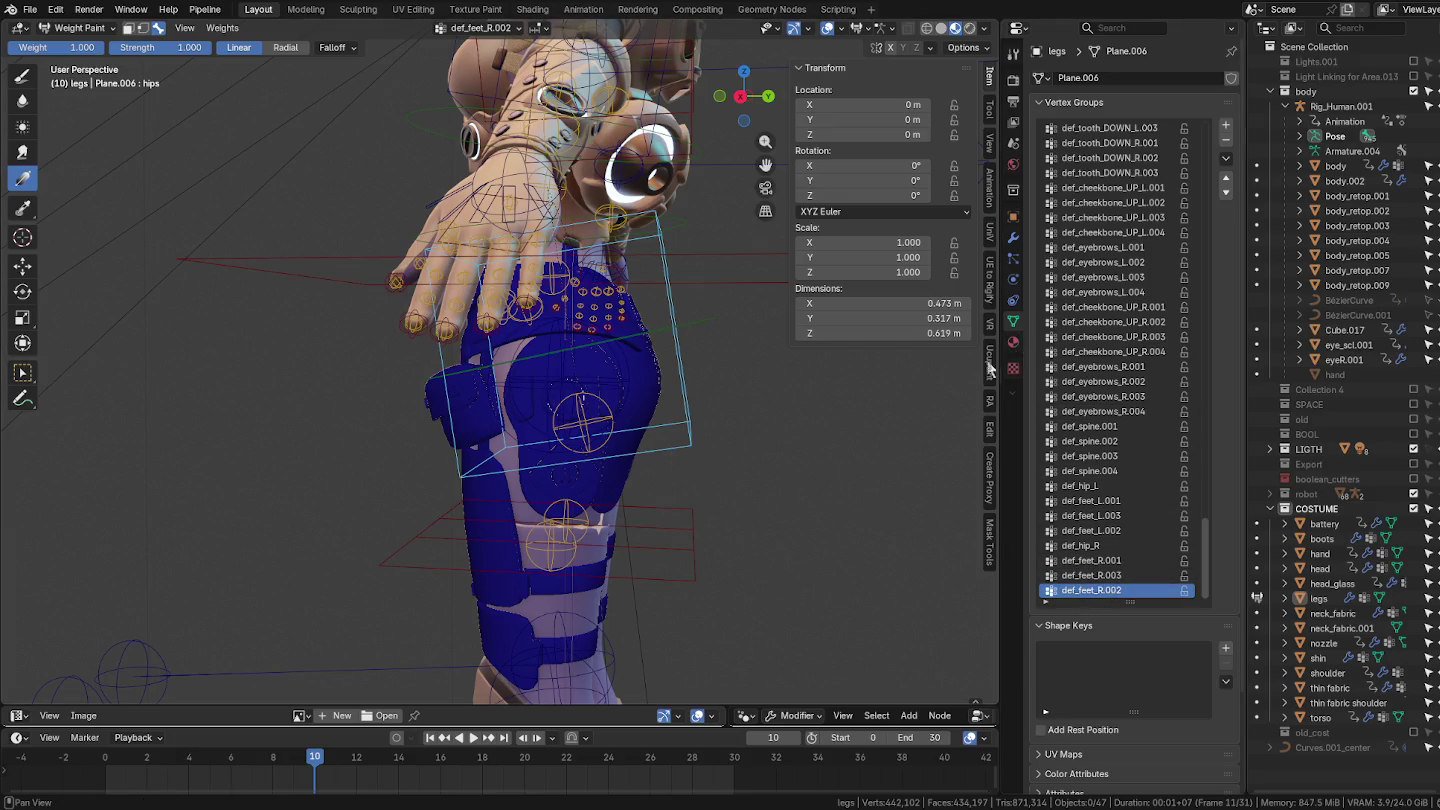
scroll(662, 383, up, 2)
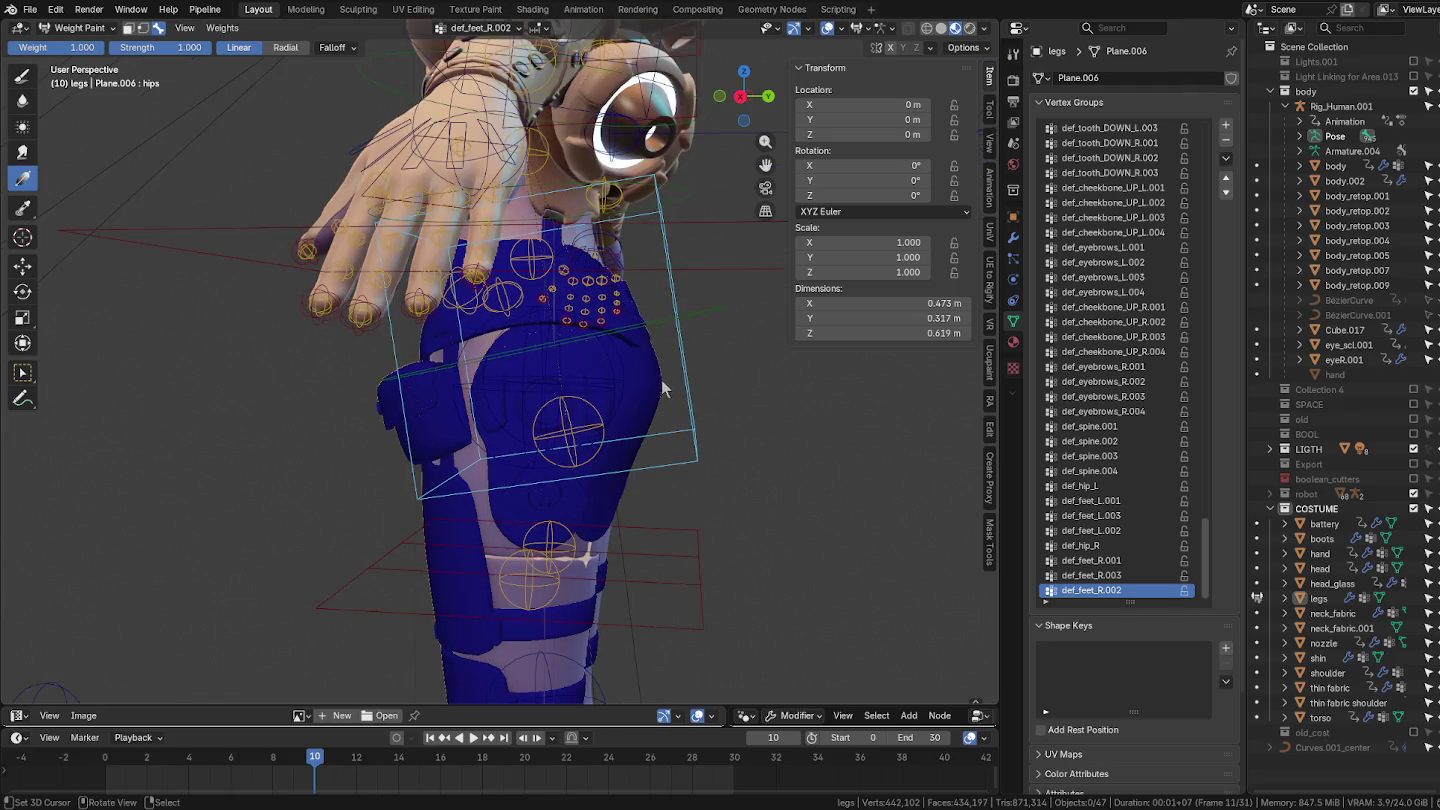
middle_drag(662, 383, 557, 372)
key(ctrl+Tab)
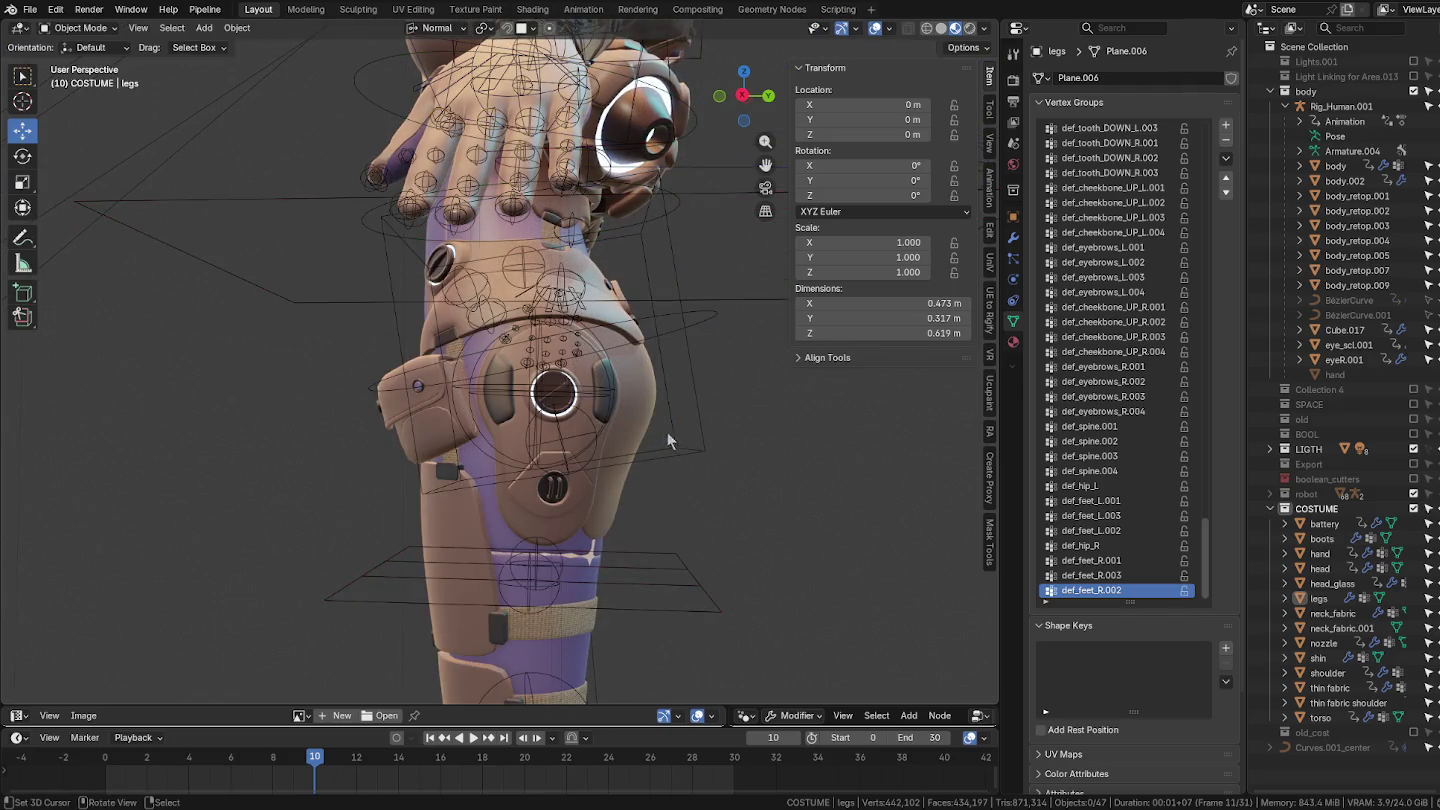
click(703, 437)
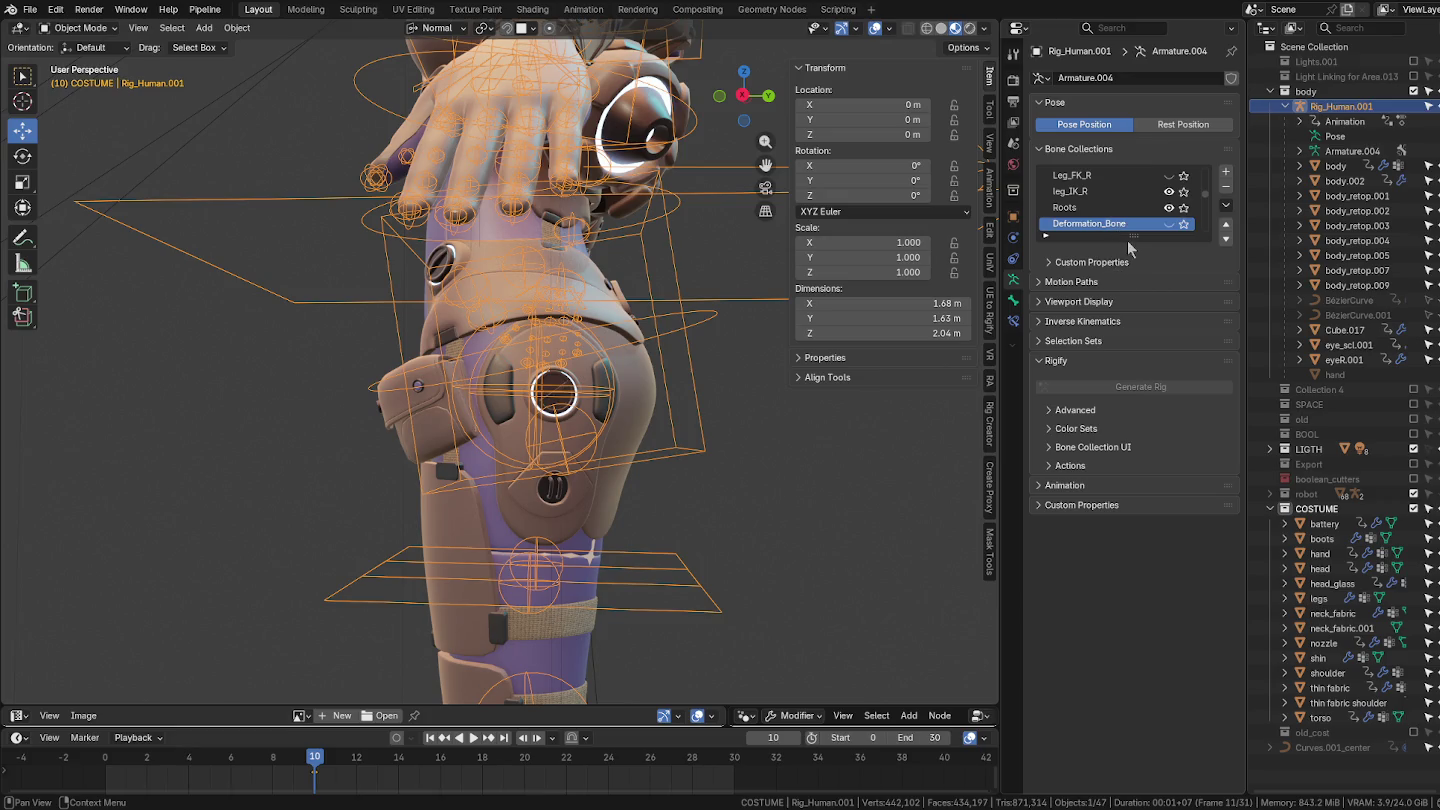
Step: Enlarge the Bone Collections list and make the Control_Bone collection visible
drag(1130, 241, 1136, 540)
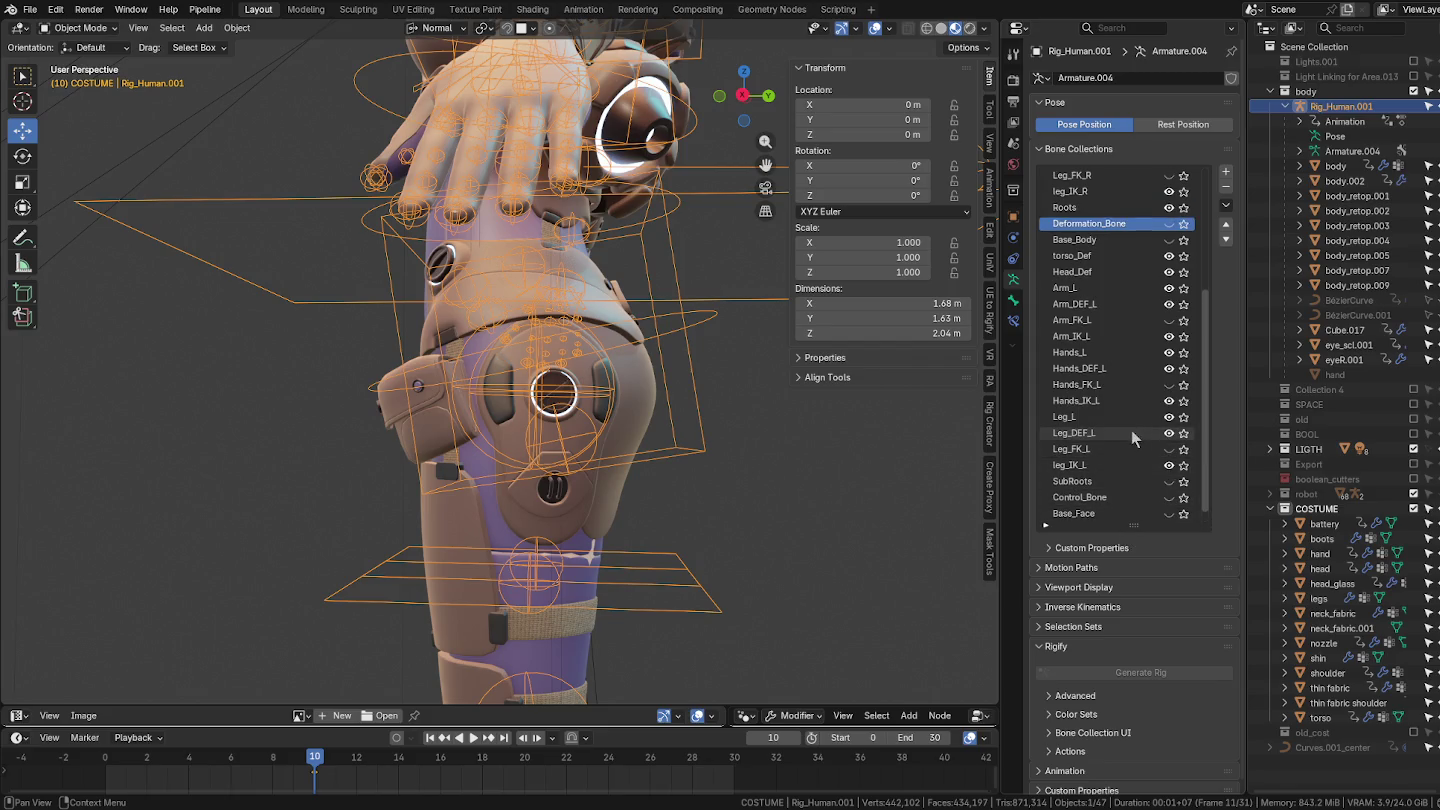
scroll(1110, 428, down, 1)
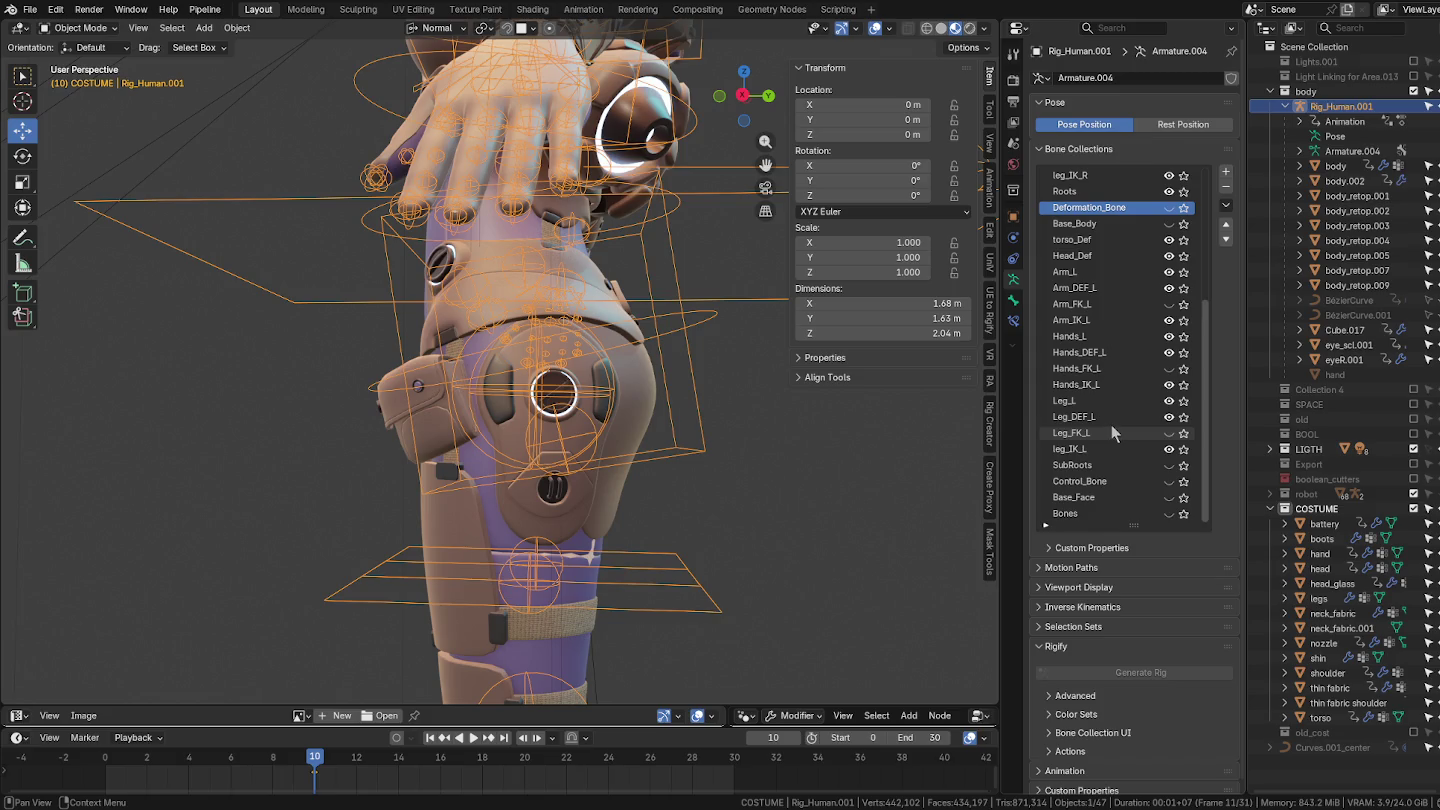
scroll(1118, 426, up, 2)
scroll(1118, 426, up, 6)
scroll(1118, 426, up, 4)
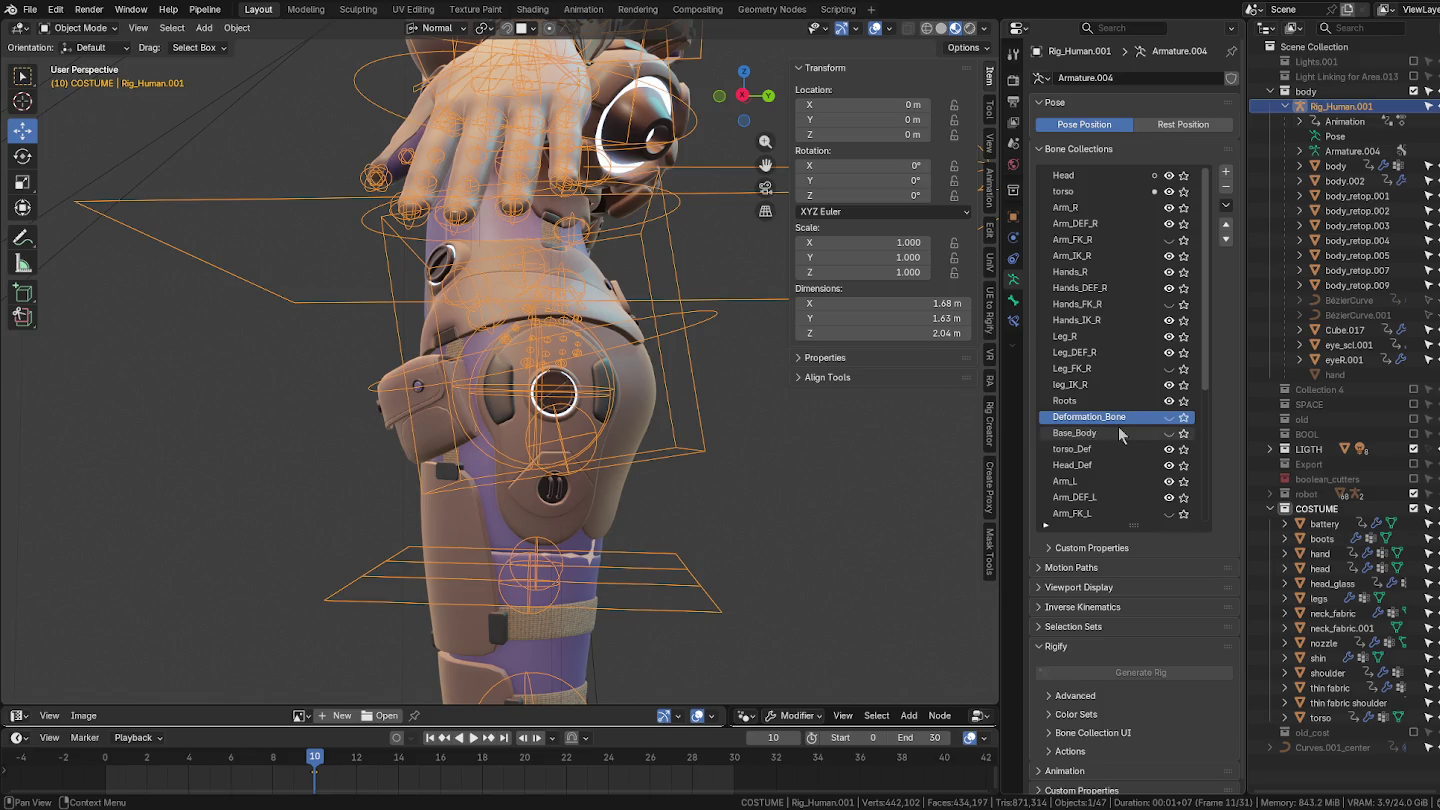
scroll(1117, 432, down, 1)
scroll(1117, 432, down, 2)
scroll(1117, 432, down, 3)
scroll(1117, 432, down, 6)
scroll(1117, 425, down, 1)
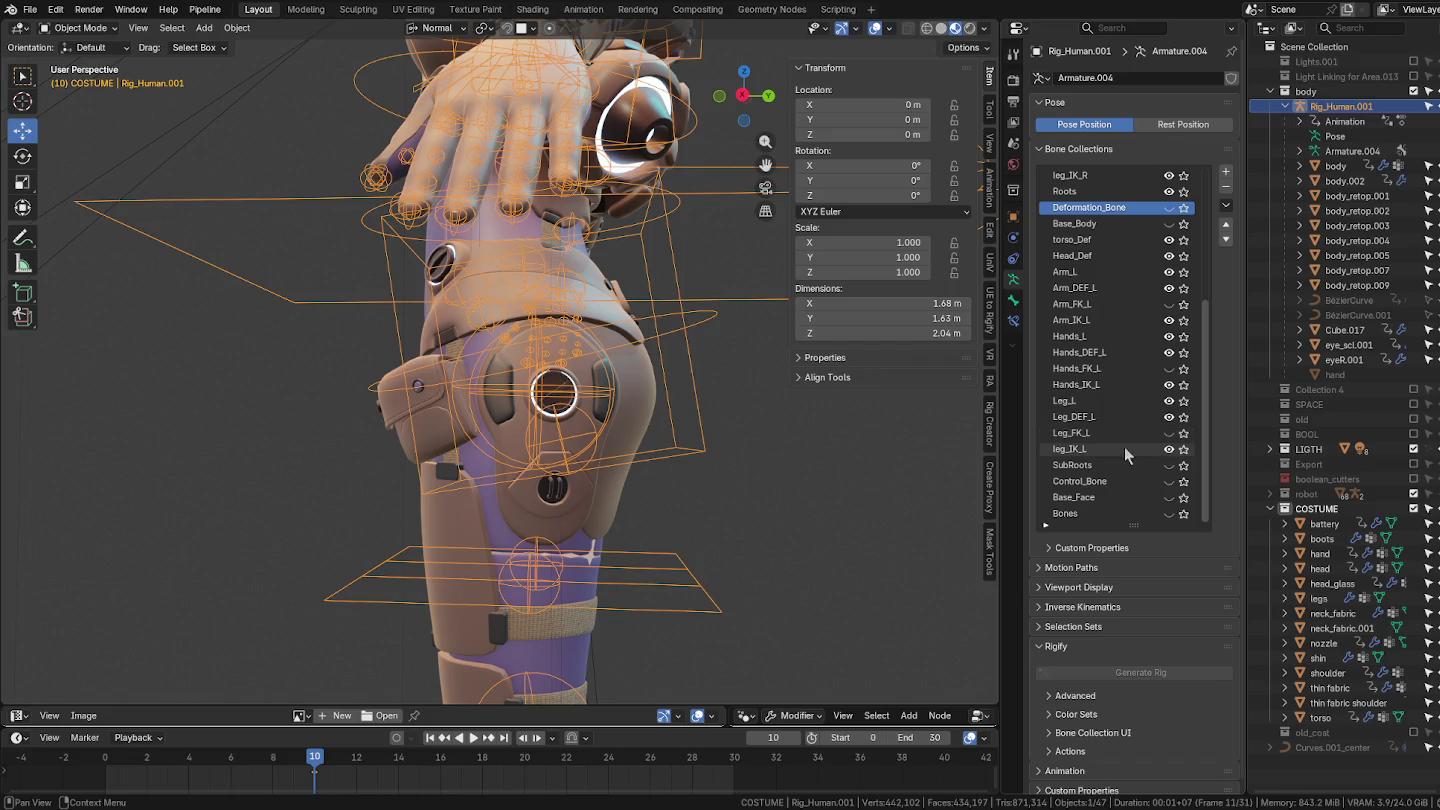
click(1168, 481)
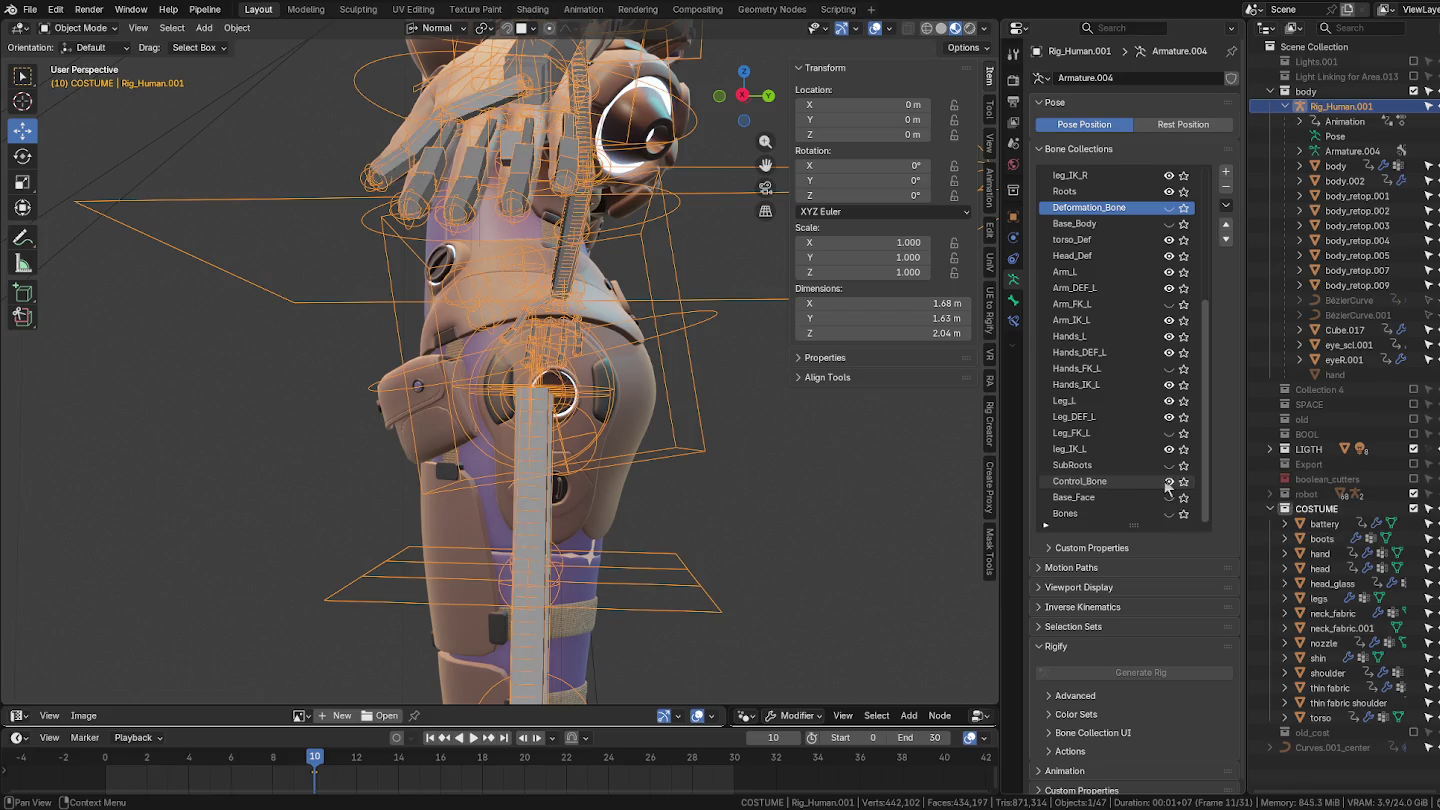
Step: Check the rig briefly in Pose Mode, then put the legs armor mesh into Weight Paint
mouse_move(620, 440)
middle_down()
mouse_move(703, 433)
mouse_move(703, 416)
middle_up()
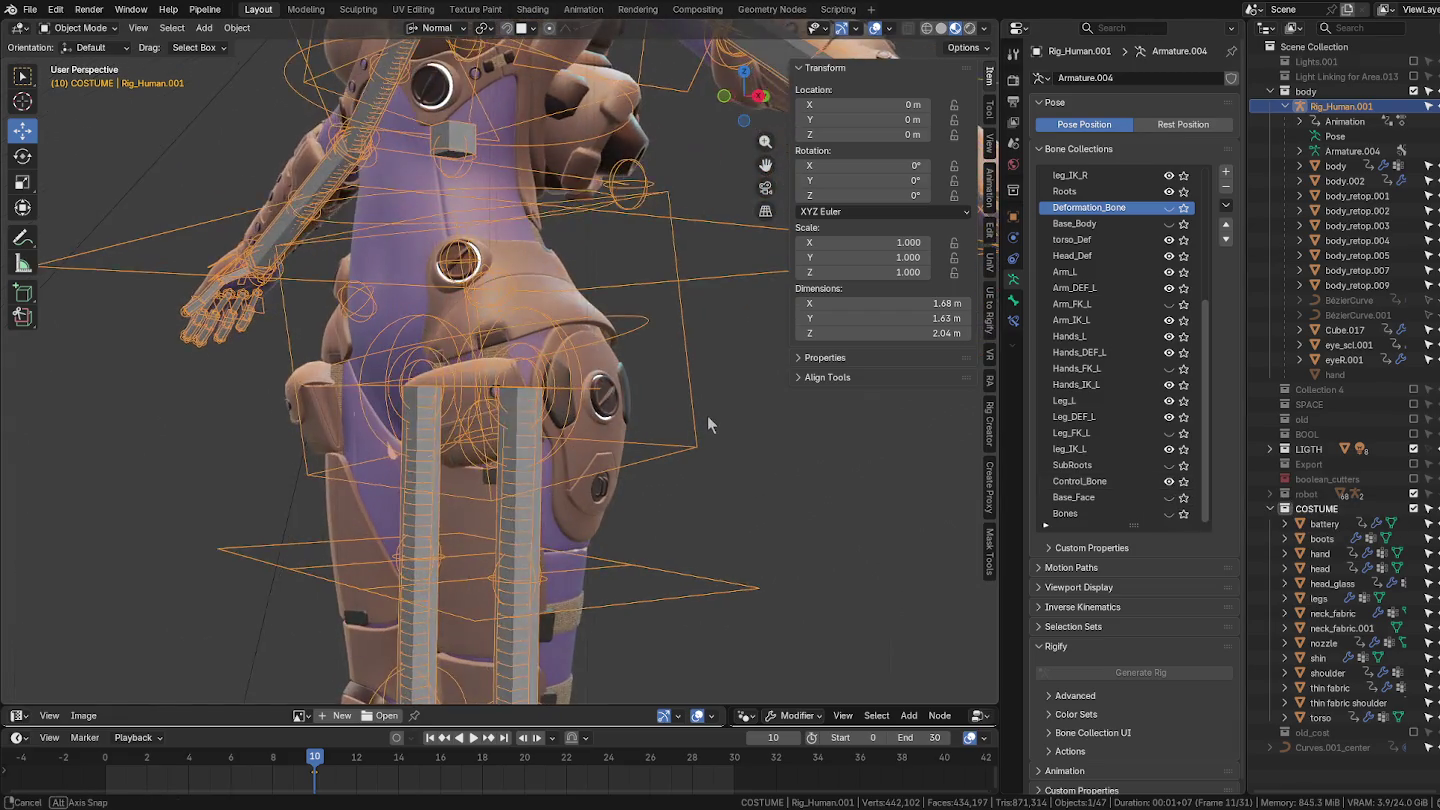
key(ctrl+Tab)
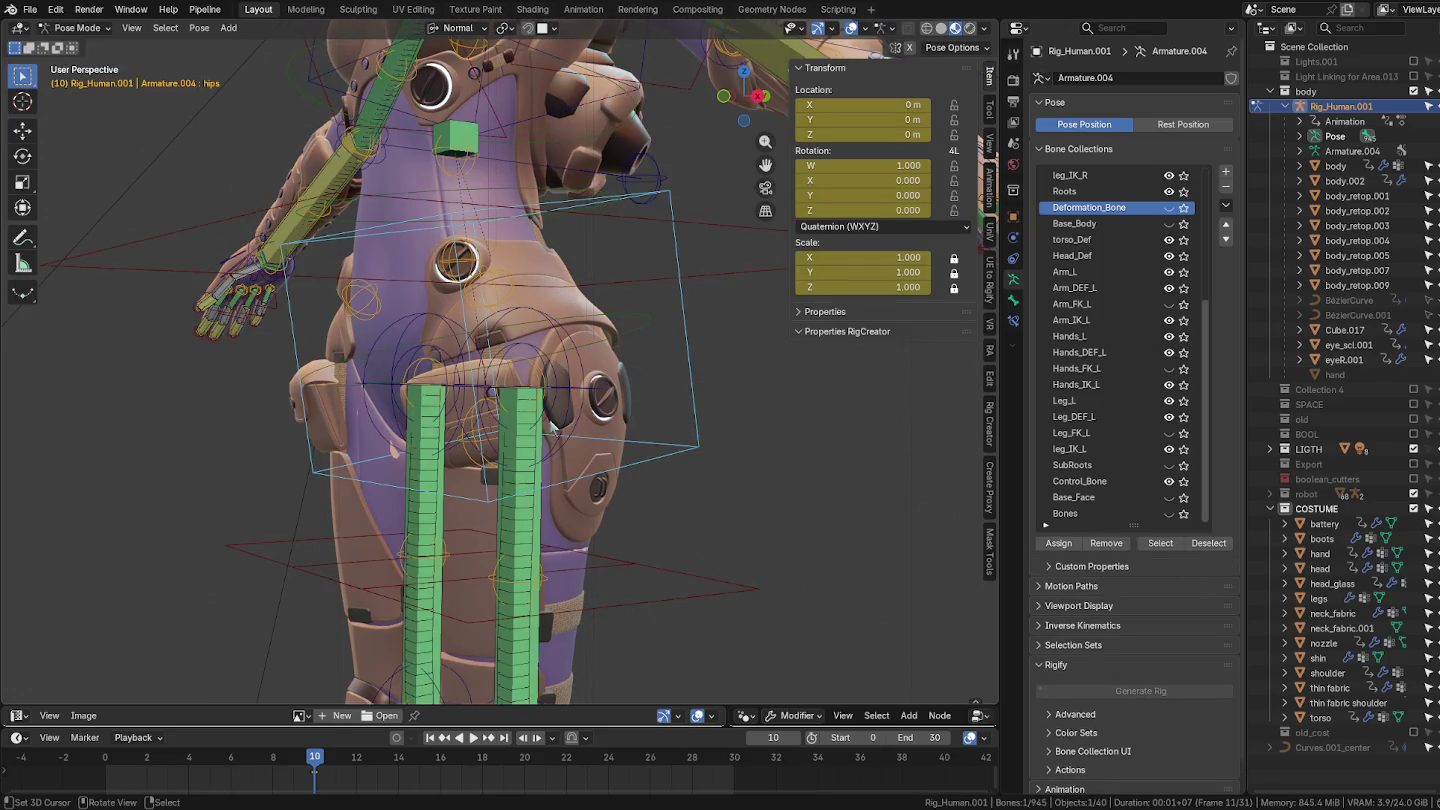
key(ctrl+Tab)
click(612, 436)
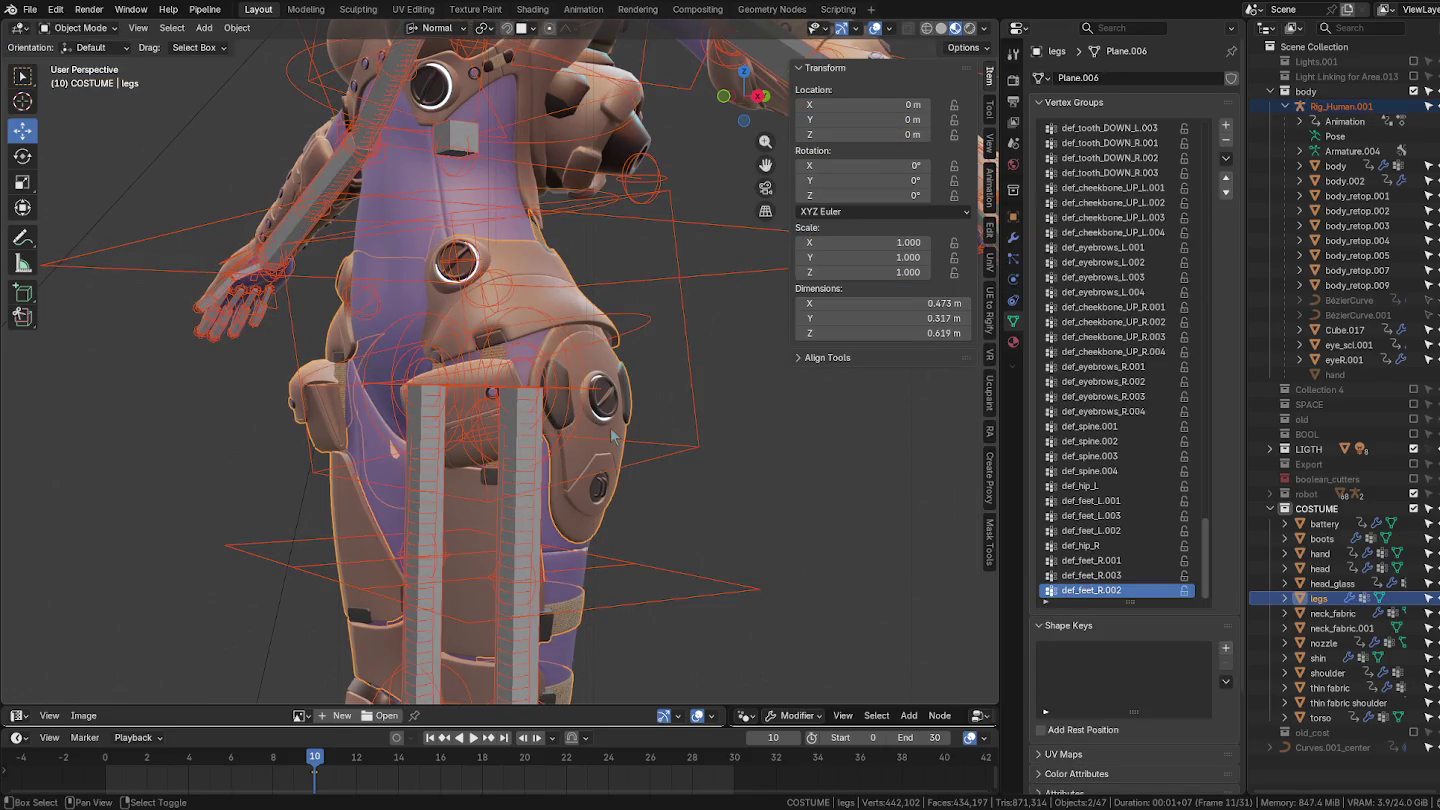
key(ctrl+Tab)
click(458, 362)
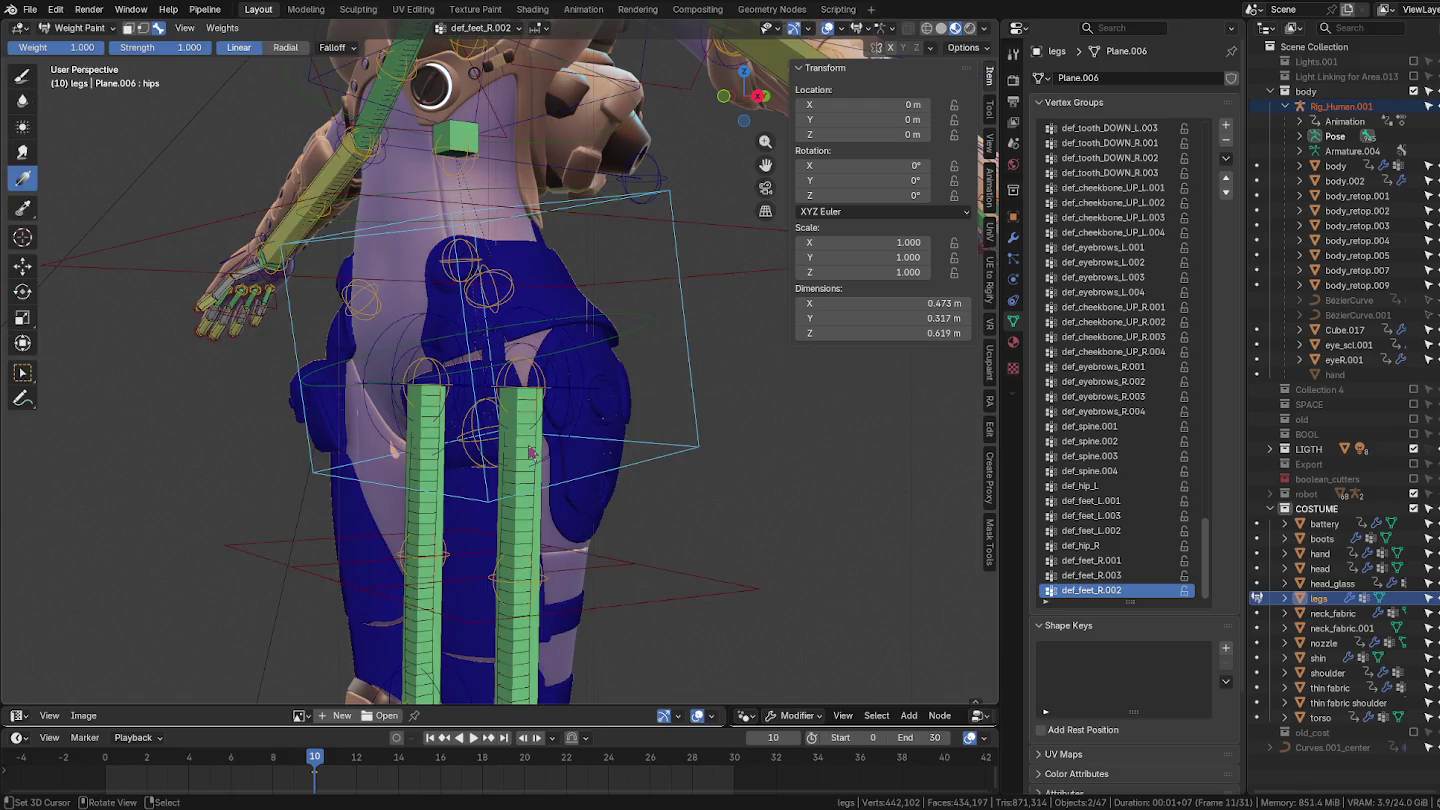
Step: Inspect the C_subleg_L.001 and rot_leg_R.001 weights, then return to Object Mode
ctrl+click(533, 455)
middle_drag(548, 462, 606, 468)
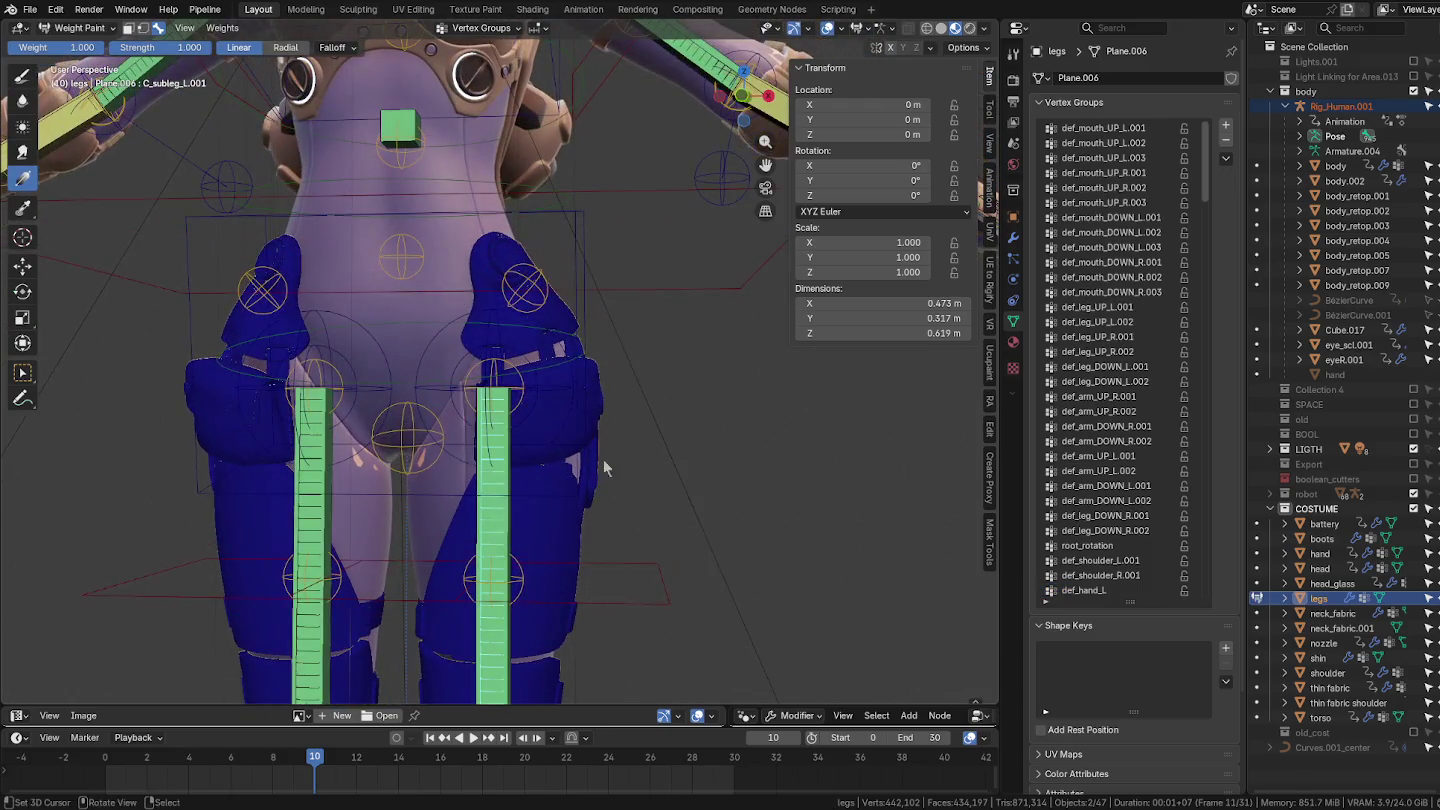
ctrl+click(330, 463)
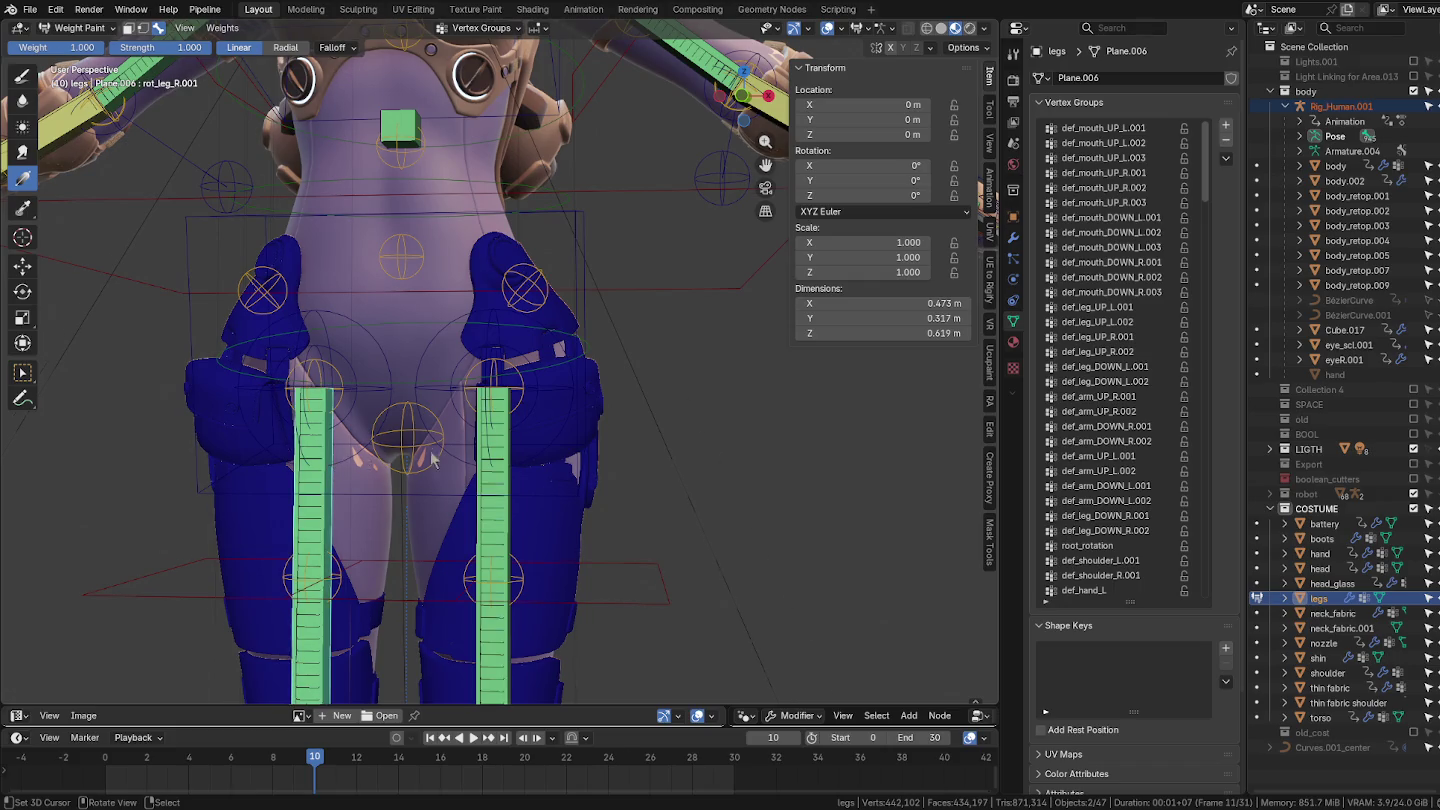
middle_drag(435, 461, 541, 466)
scroll(1120, 560, down, 3)
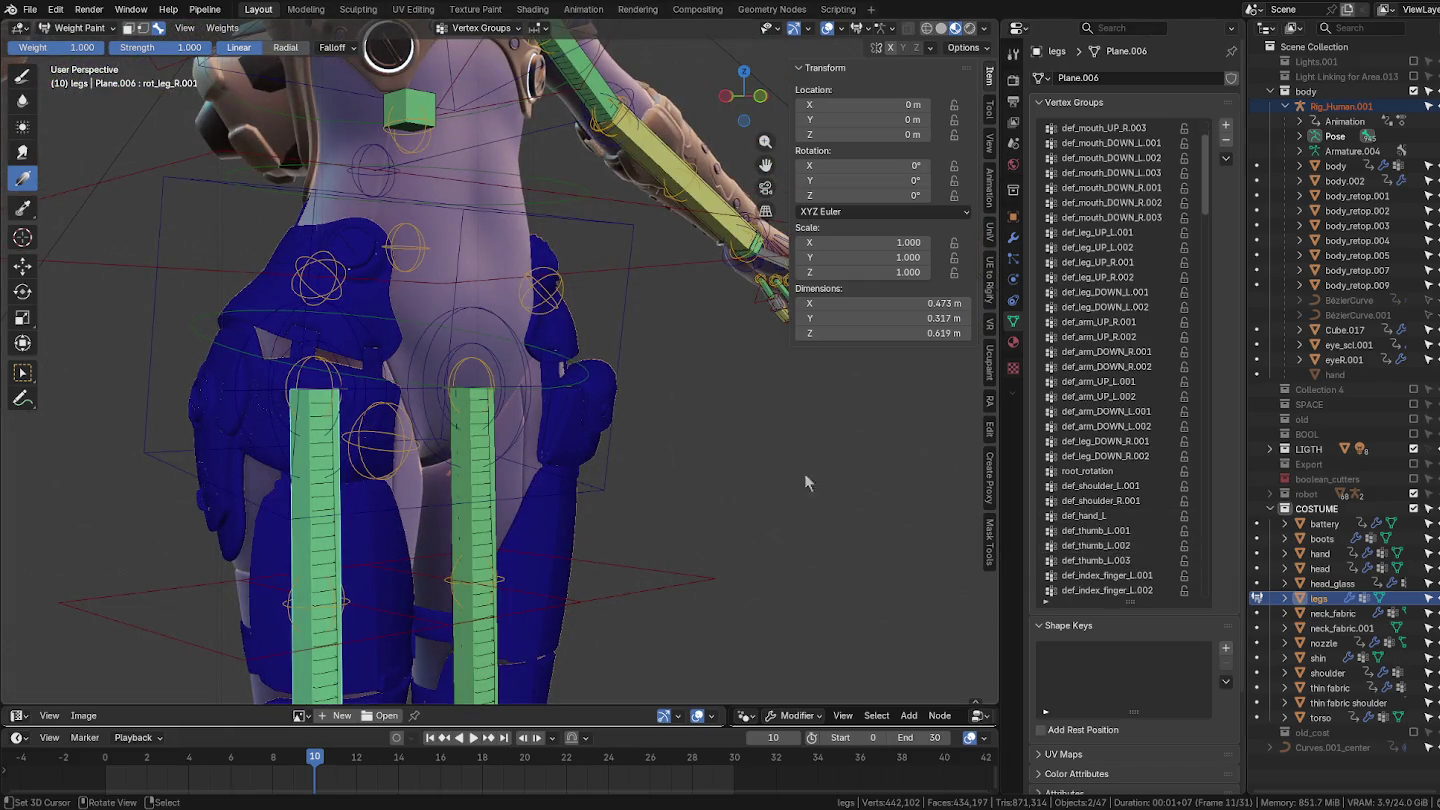
key(ctrl+Tab)
click(199, 420)
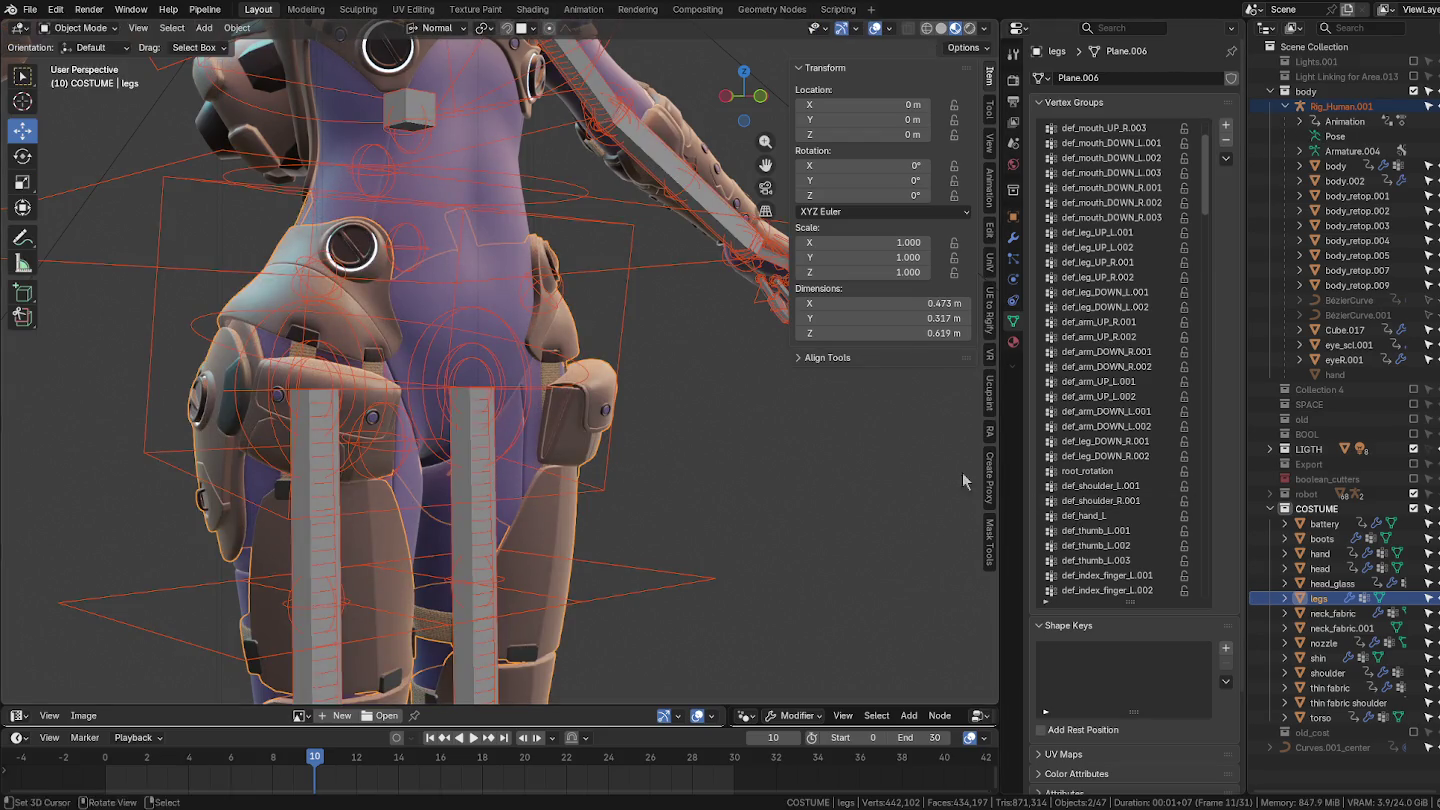
Step: On Rig_Human.001, solo the Deformation_Bone collection and hide Control_Bone
click(613, 447)
scroll(1134, 438, down, 1)
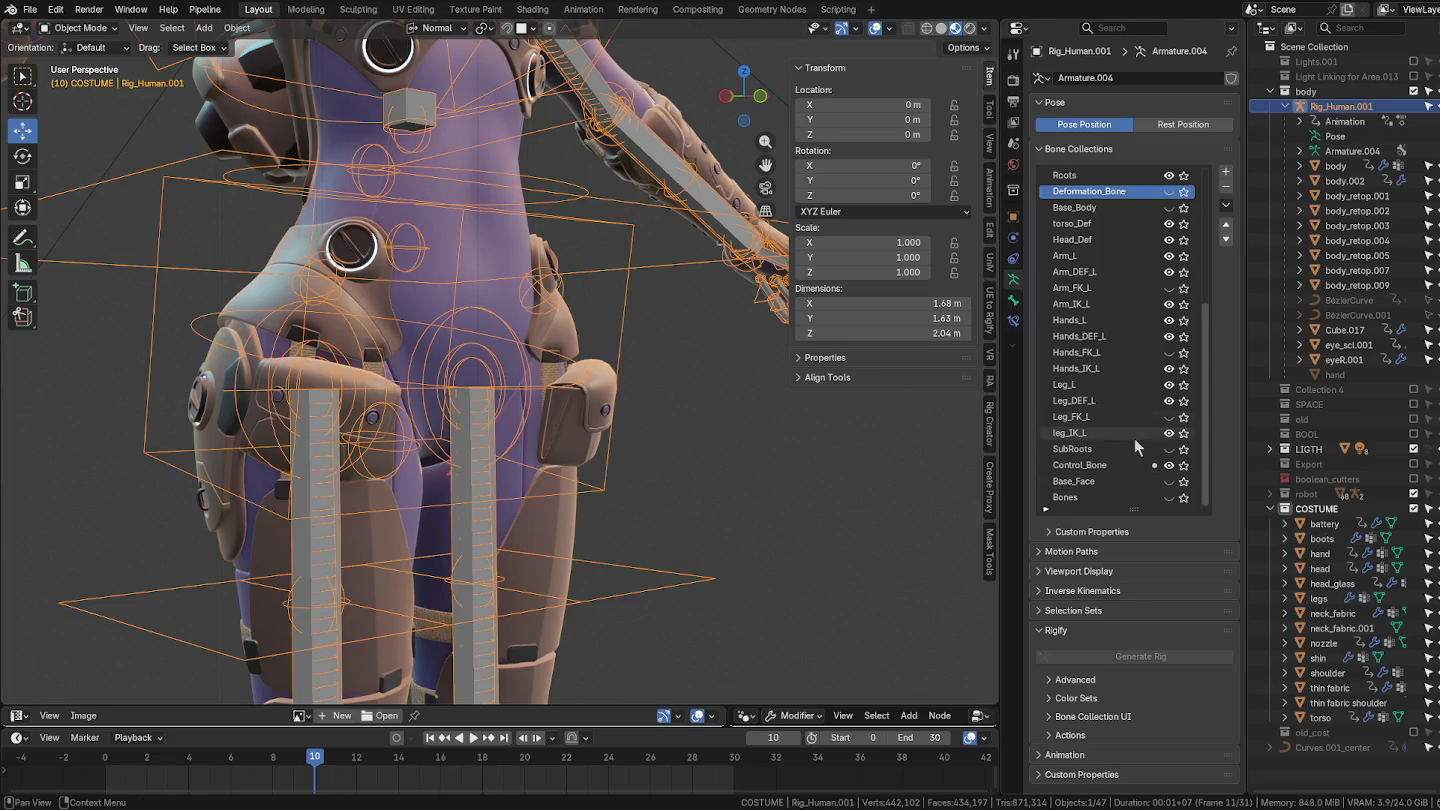
click(1182, 192)
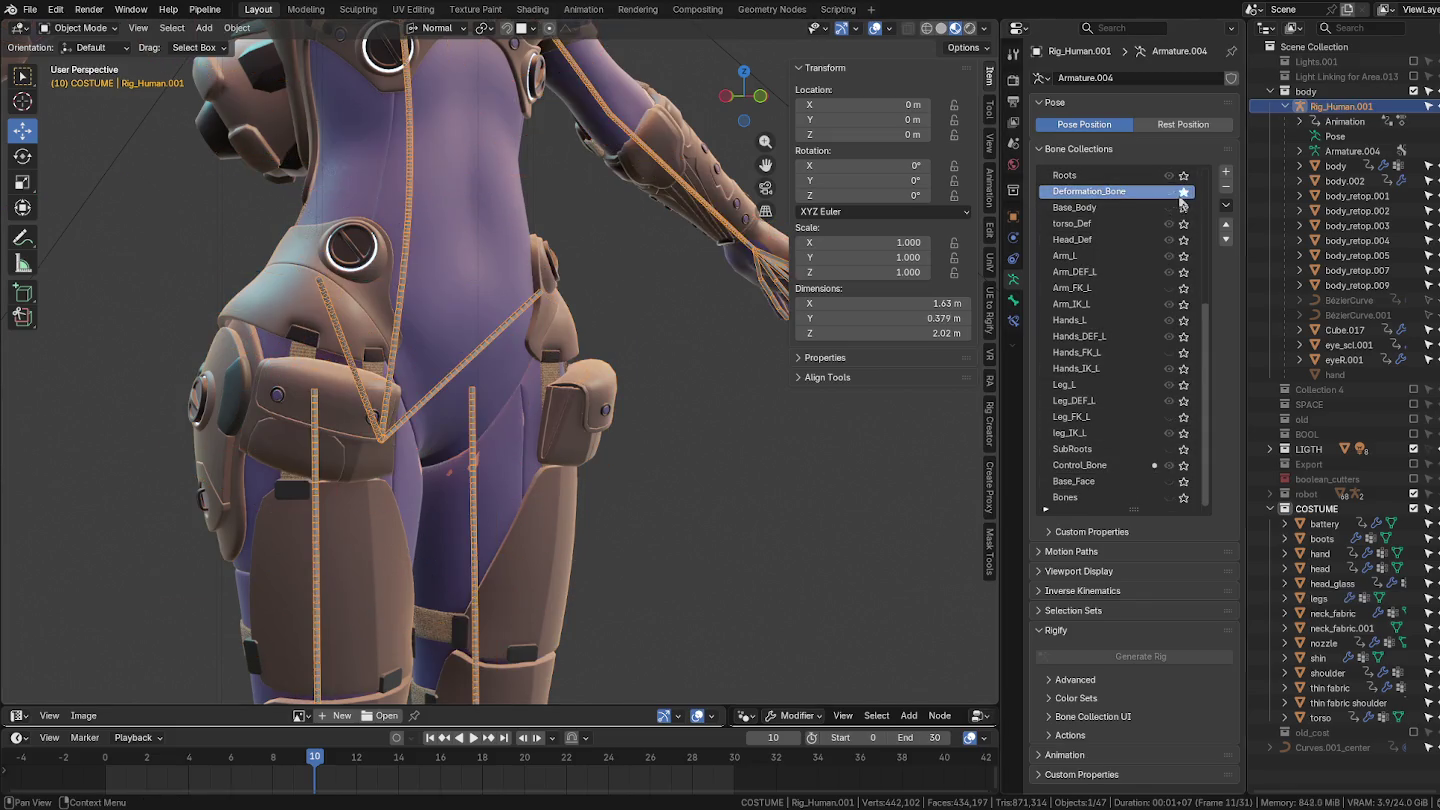
click(1168, 465)
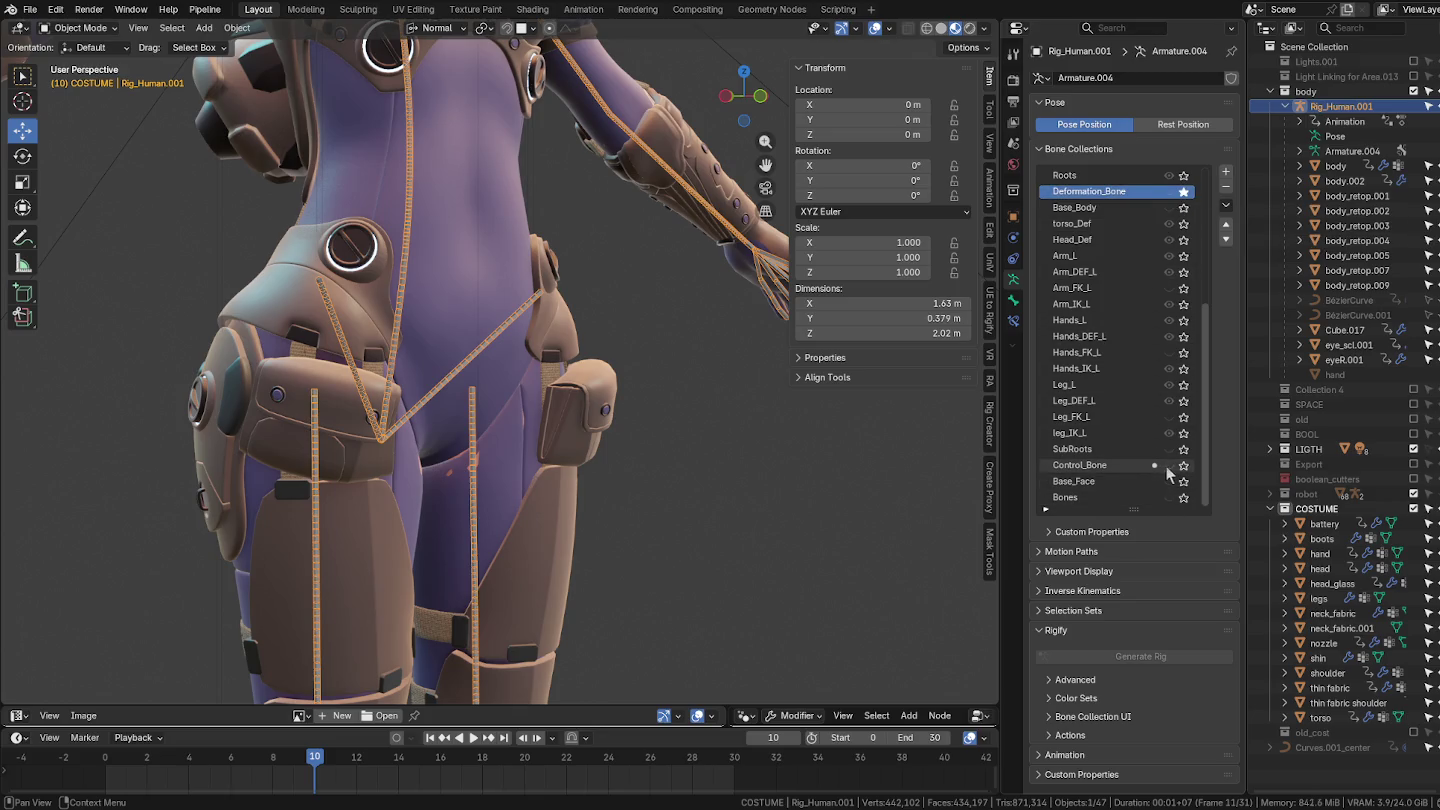
Step: Put the legs mesh into Weight Paint showing the def_leg_UP_L.001 weights
middle_drag(618, 408, 561, 412)
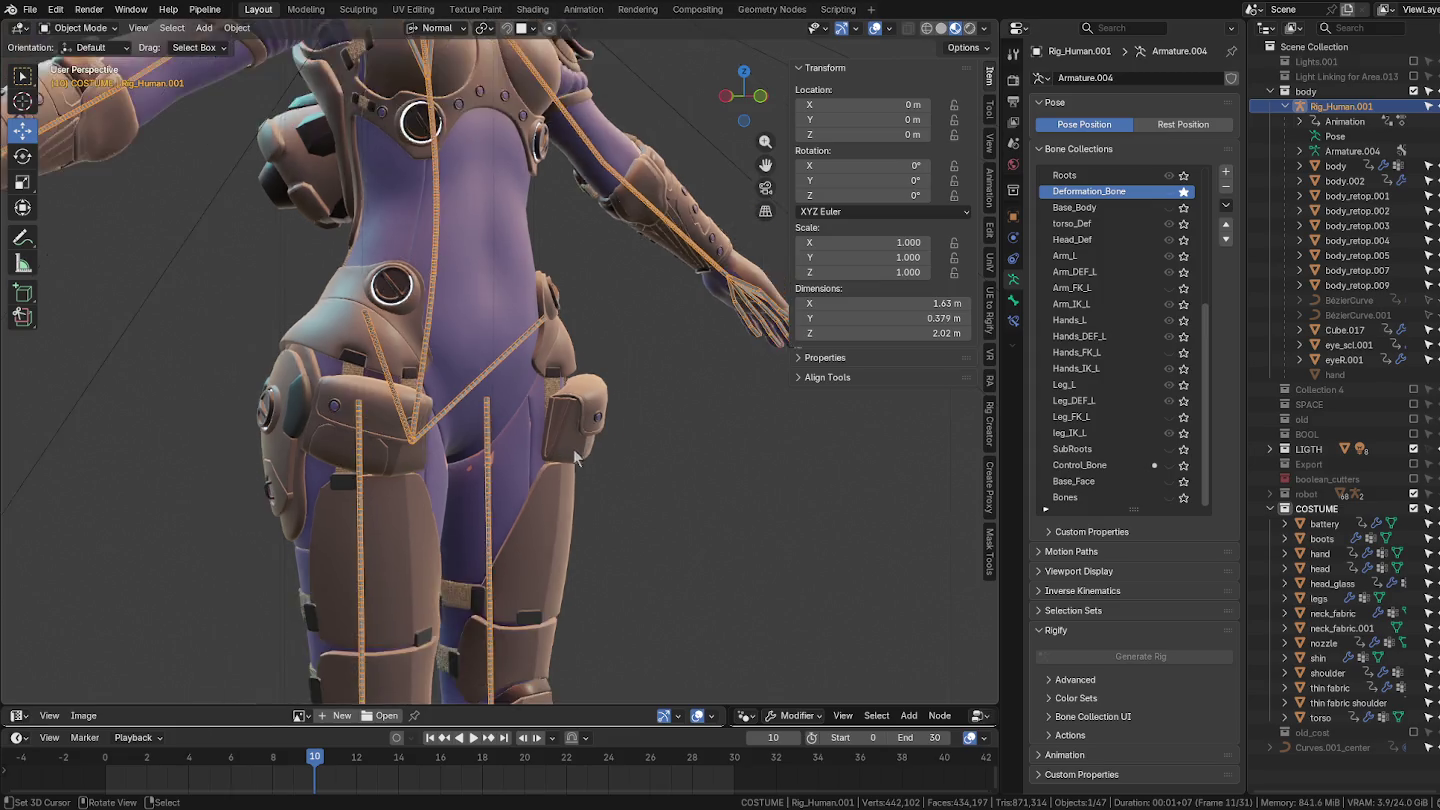
shift+click(561, 412)
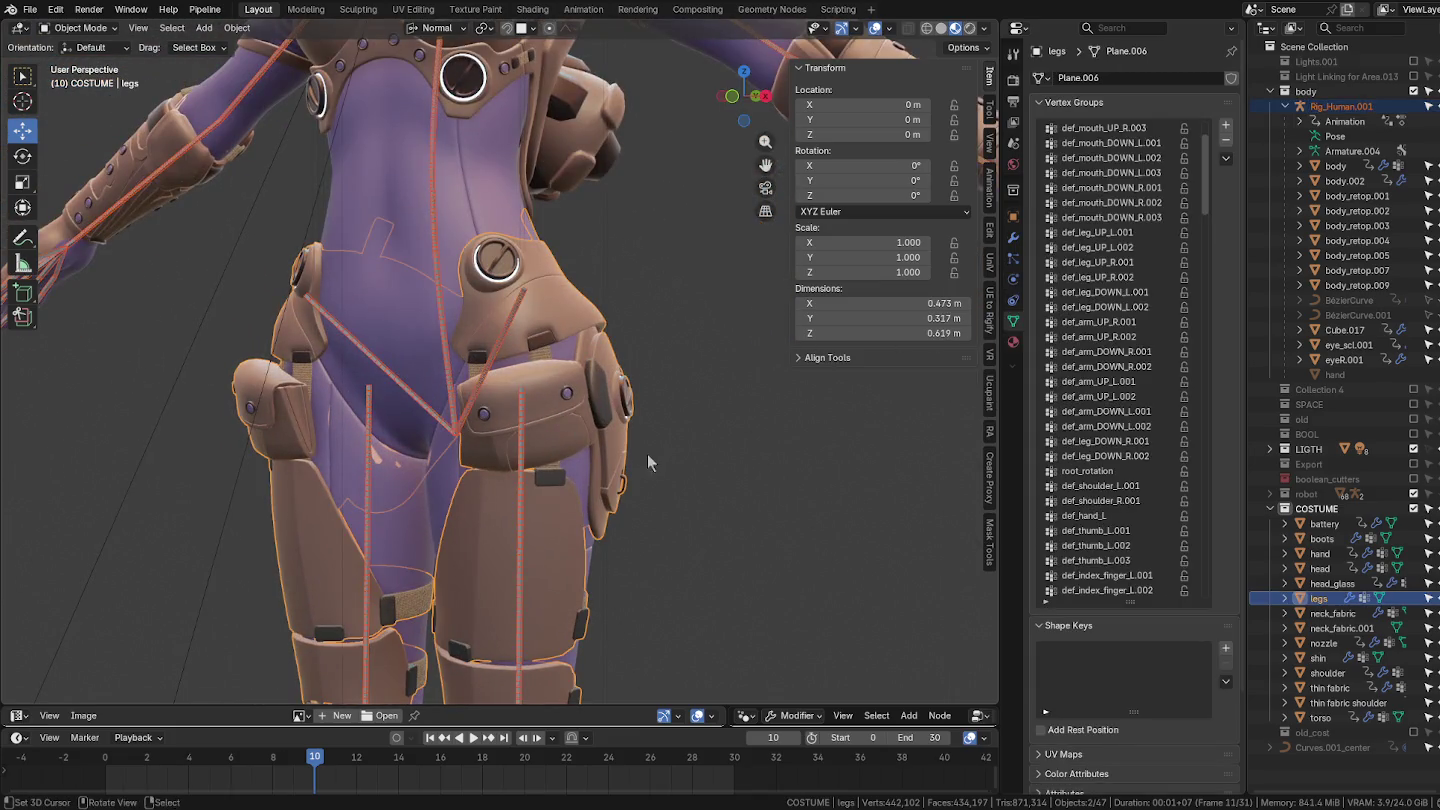
key(ctrl+Tab)
click(447, 337)
ctrl+click(527, 430)
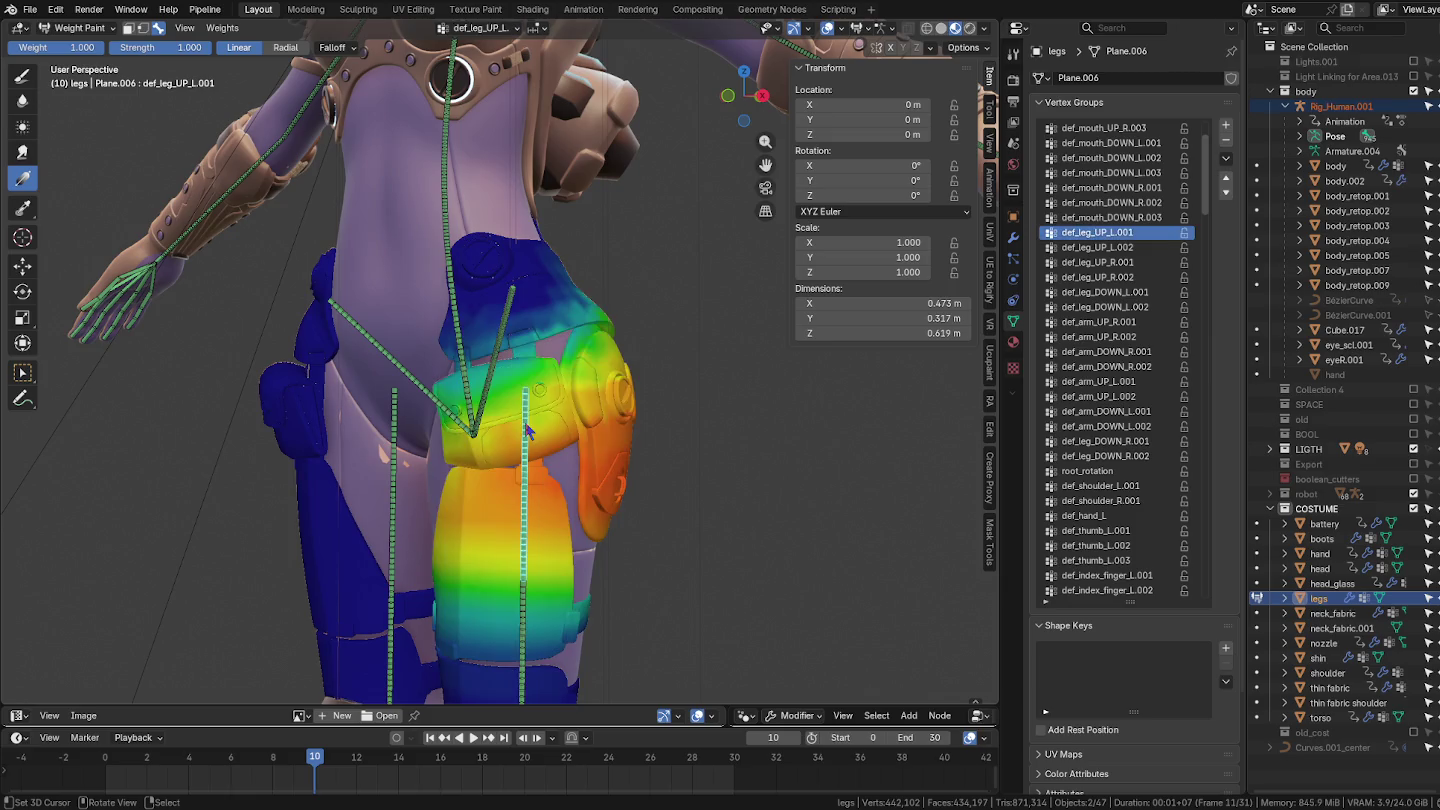
Step: Try the Smear brush at a larger size on the left hip armor
middle_drag(535, 440, 490, 450)
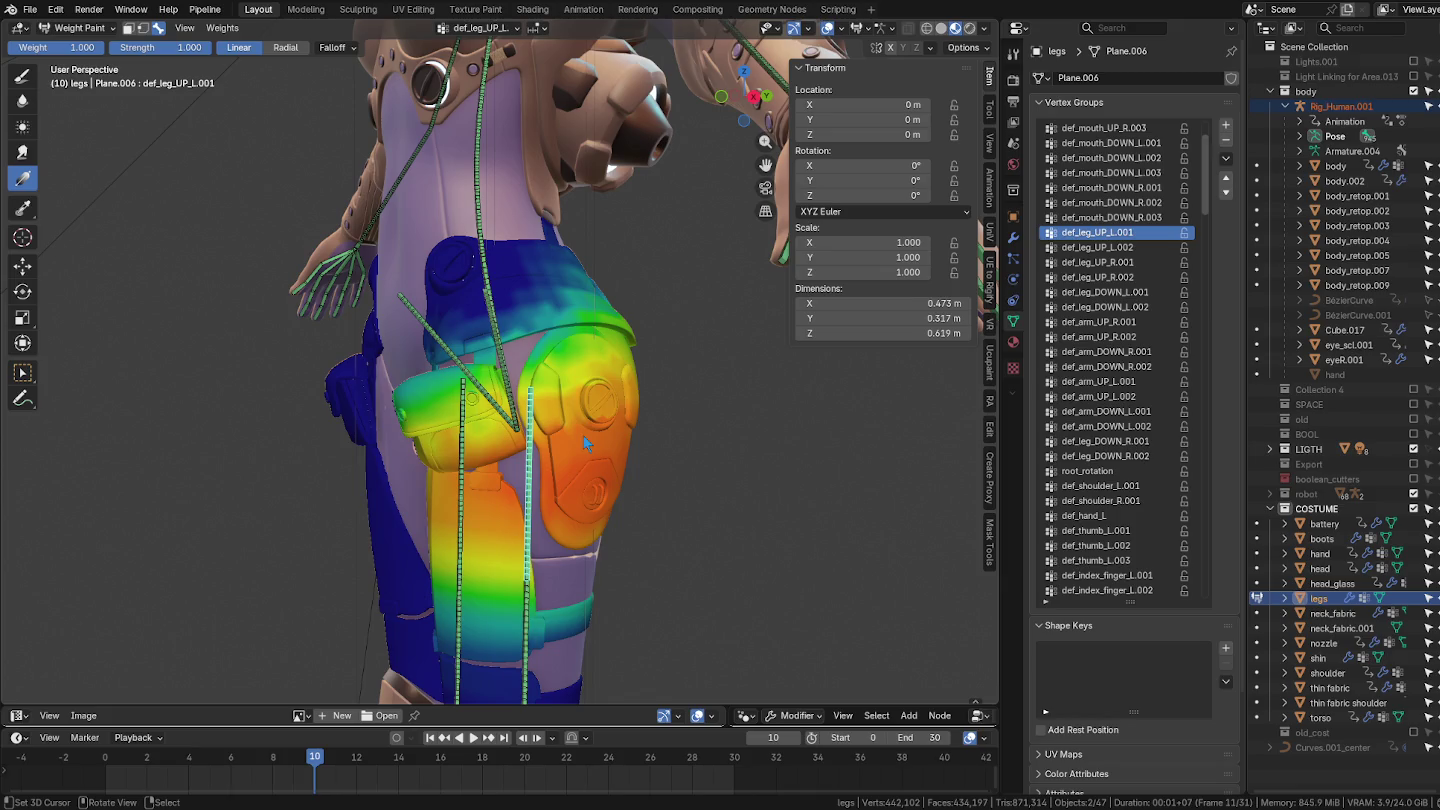
mouse_move(637, 424)
middle_down()
mouse_move(587, 418)
mouse_move(590, 452)
middle_up()
click(22, 151)
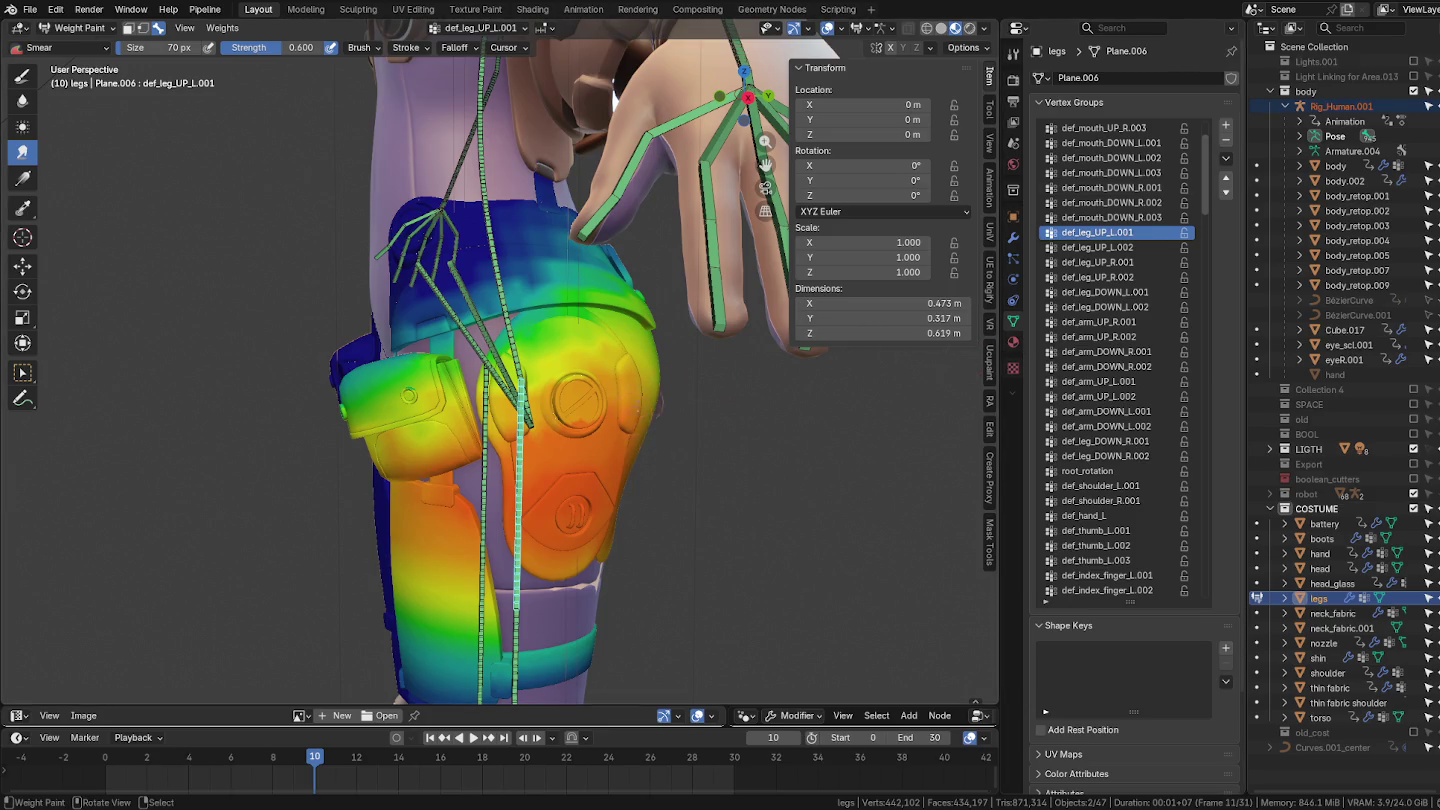
key(f)
click(600, 430)
middle_drag(575, 430, 572, 428)
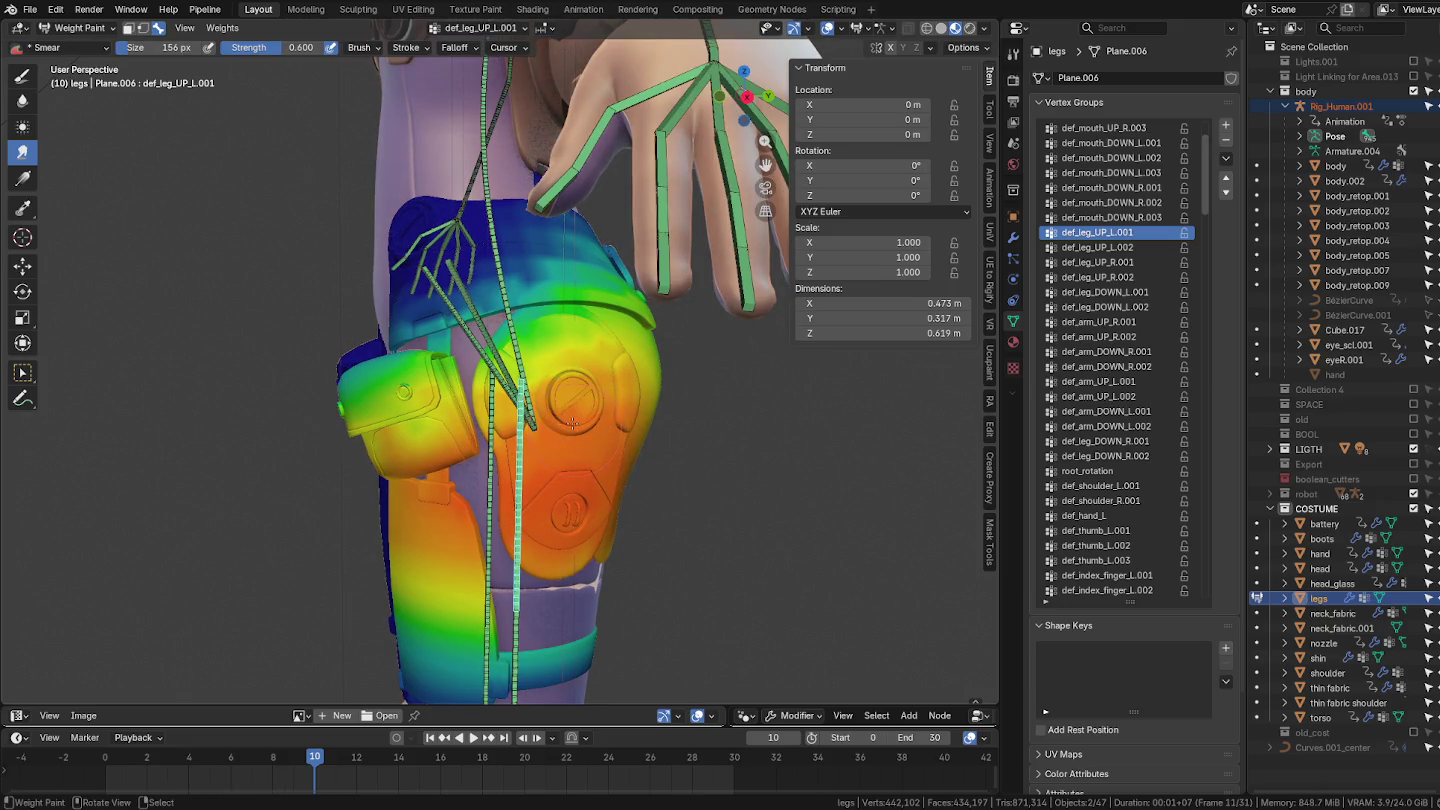
Step: Switch to the Paint brush, undo a test dab, sample weight 0.916 and set size 106 px
click(22, 75)
click(567, 455)
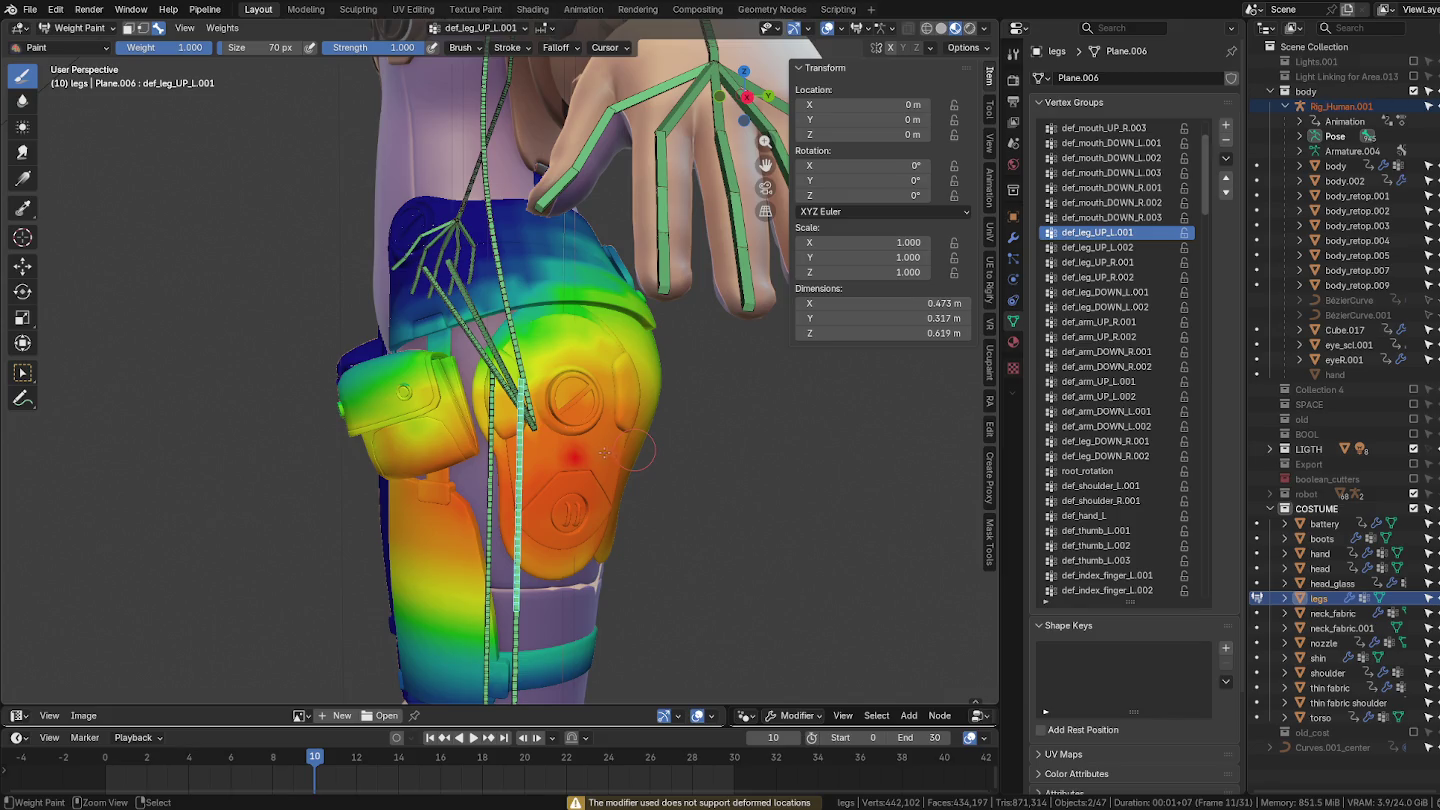
key(ctrl+z)
middle_drag(586, 447, 585, 451)
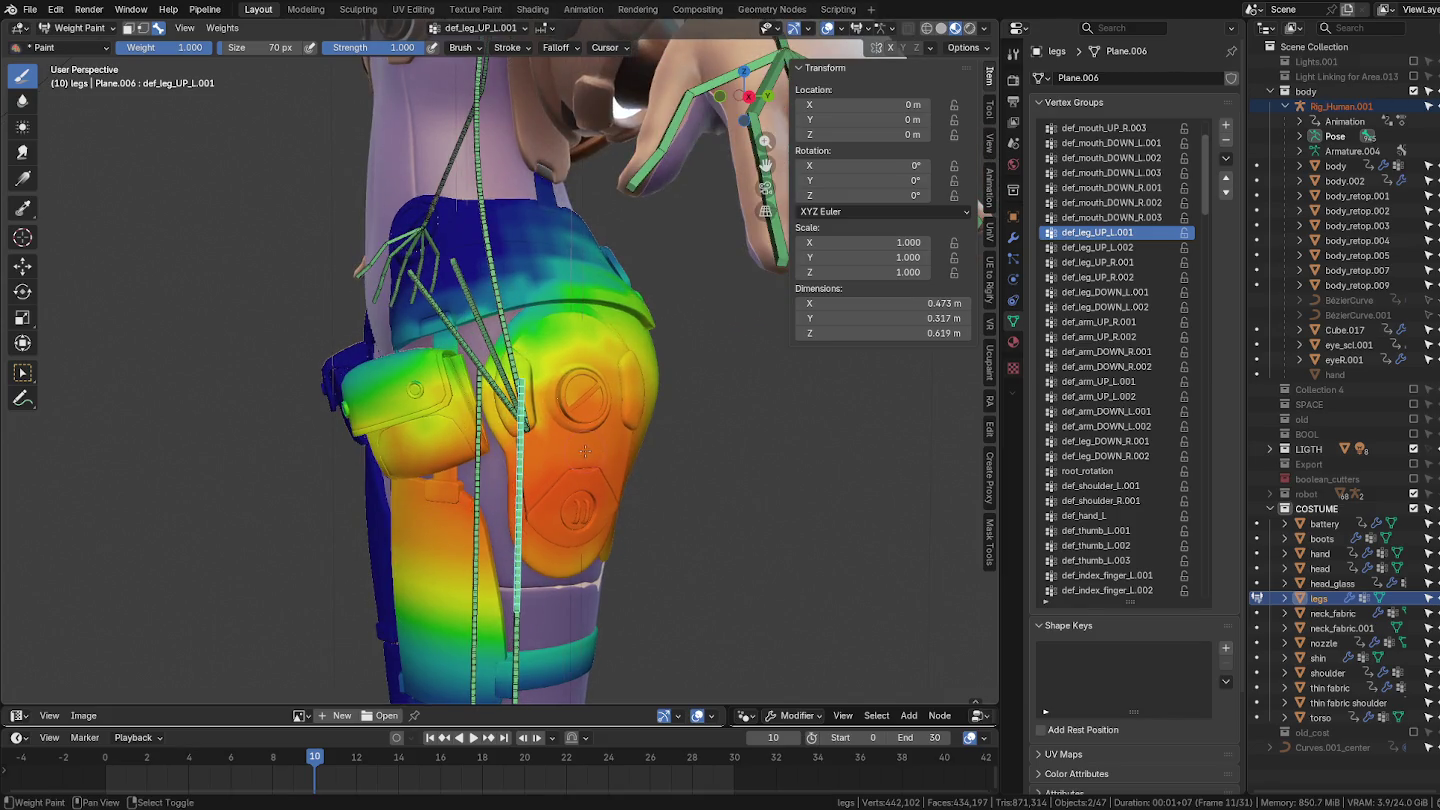
key(shift+x)
key(f)
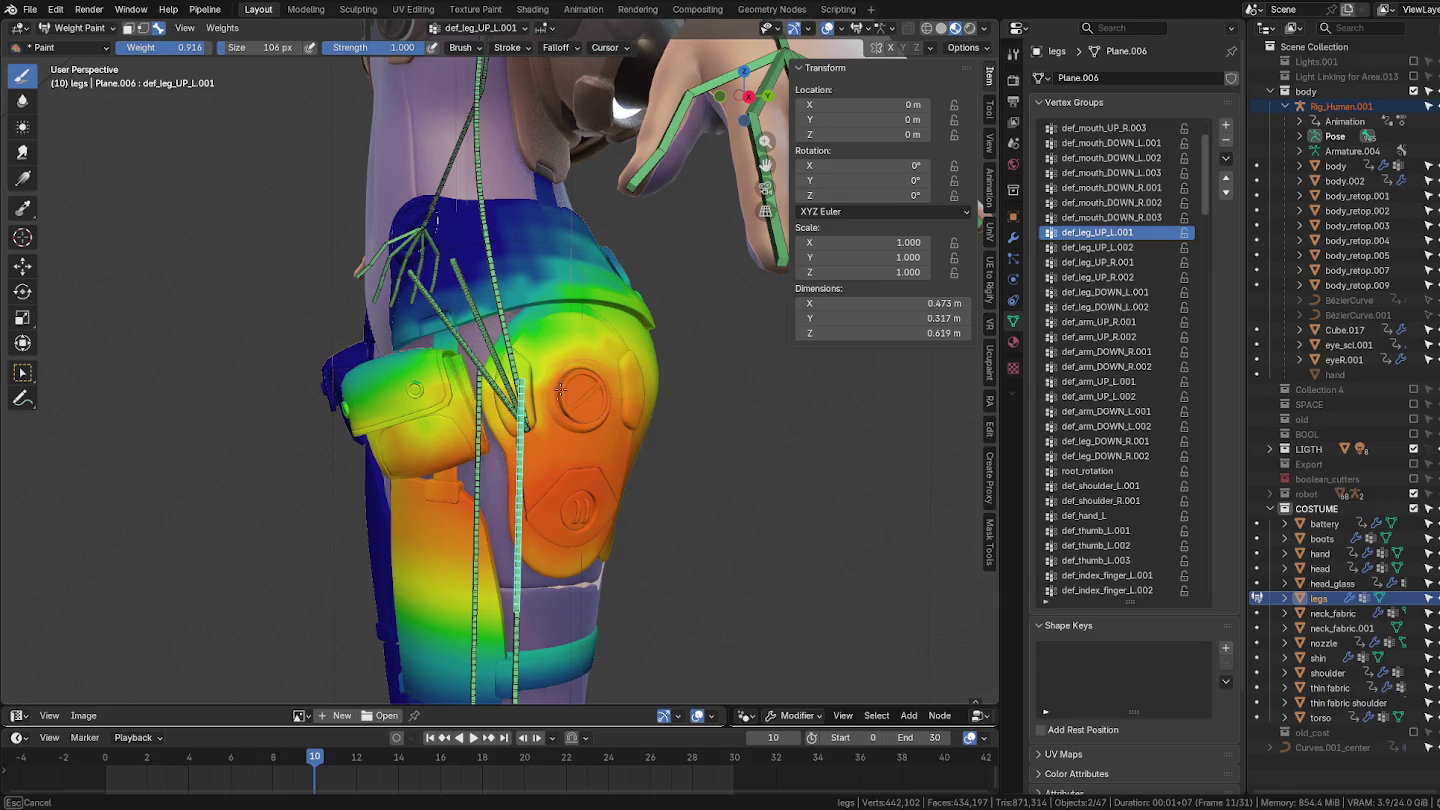
middle_drag(540, 410, 597, 412)
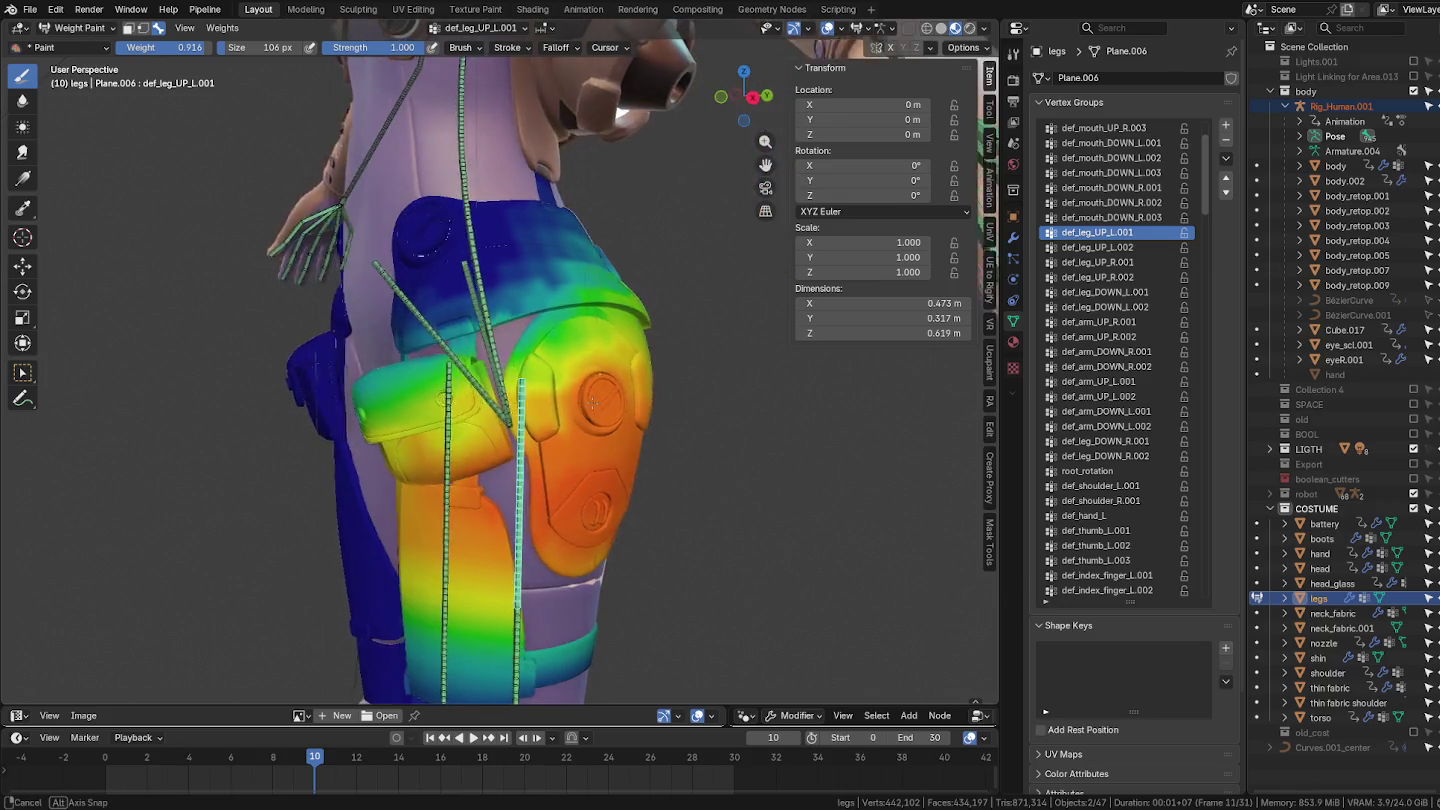
click(989, 110)
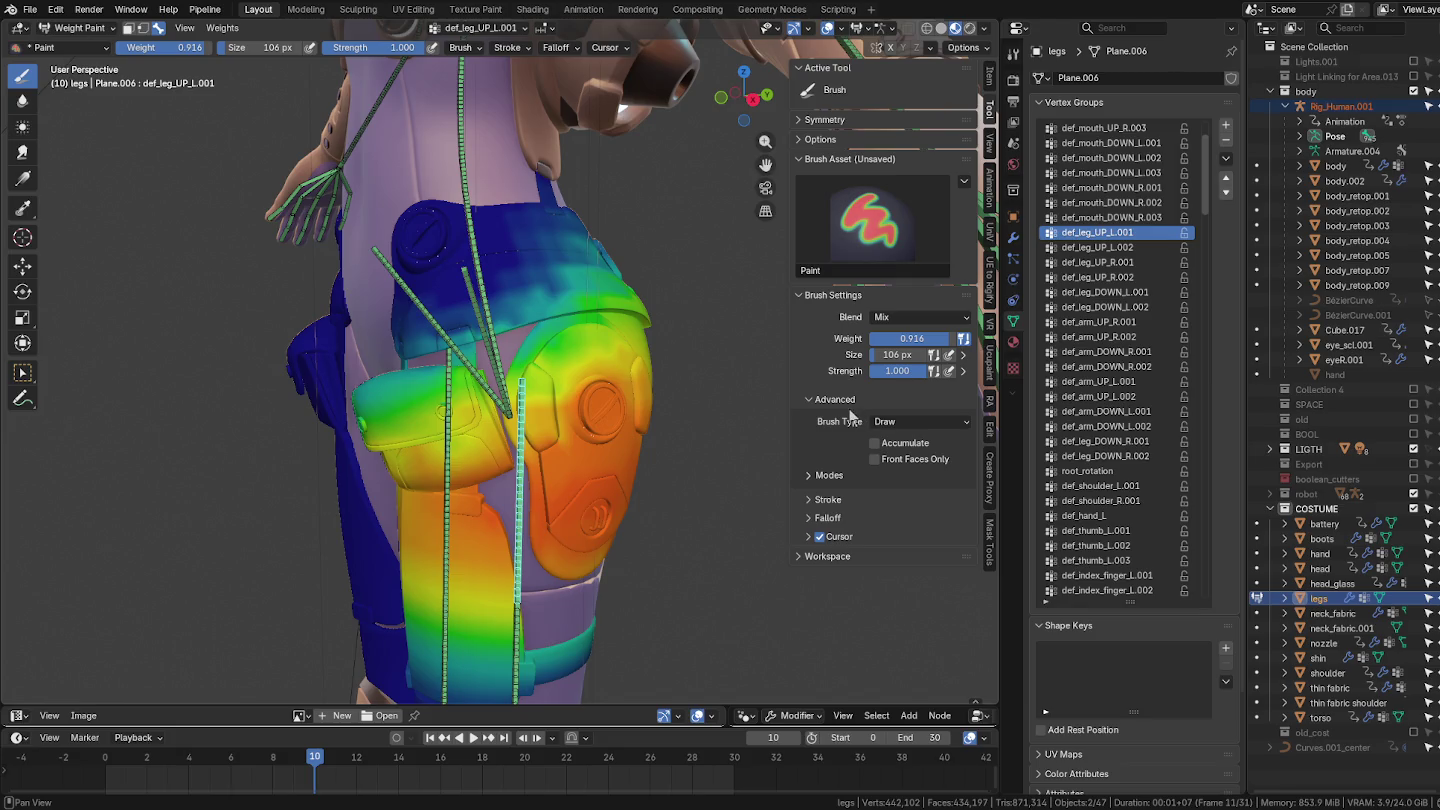
Step: Enable Auto Normalize and paint stronger def_leg_UP_L.001 weight over the knee pad
click(830, 137)
click(875, 161)
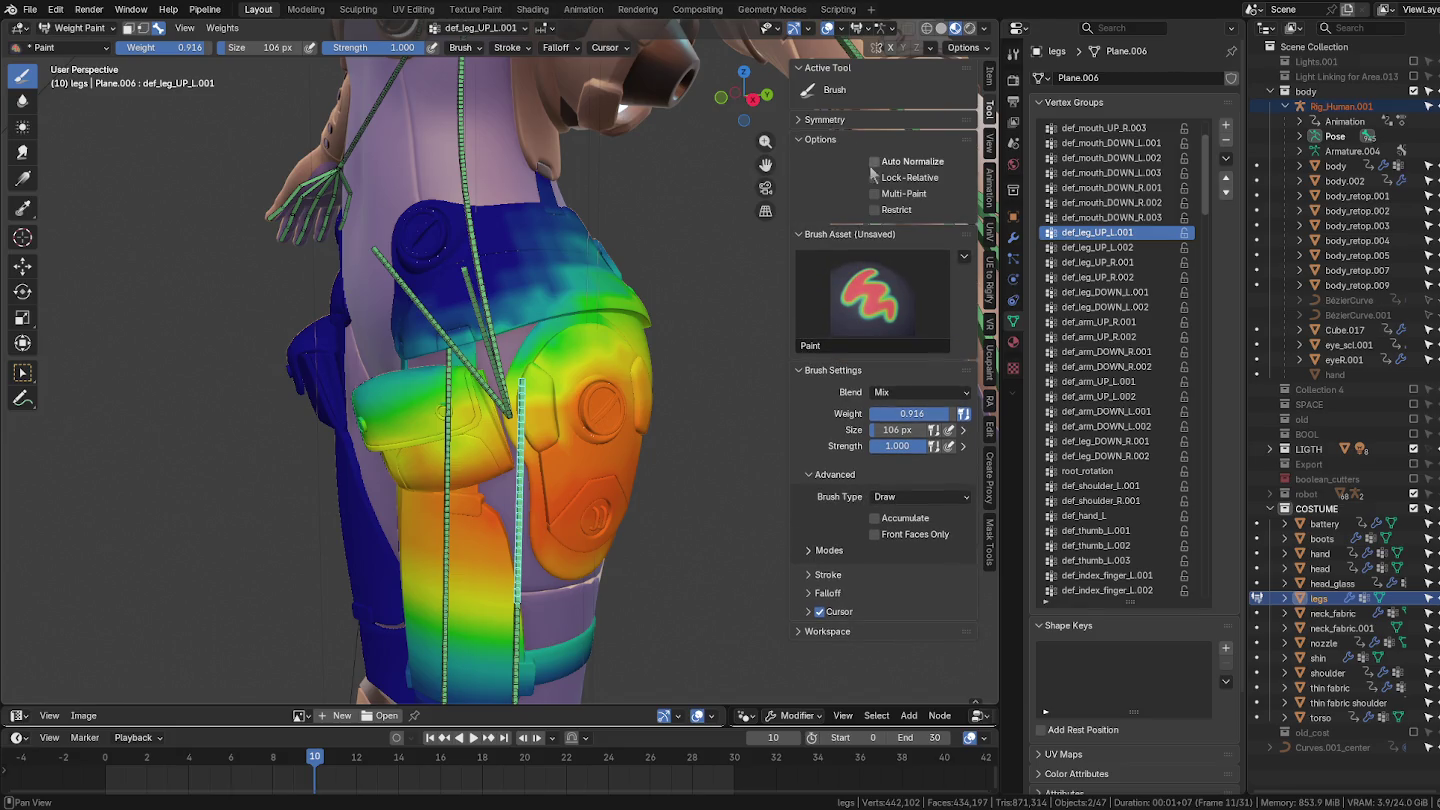
middle_drag(598, 412, 600, 424)
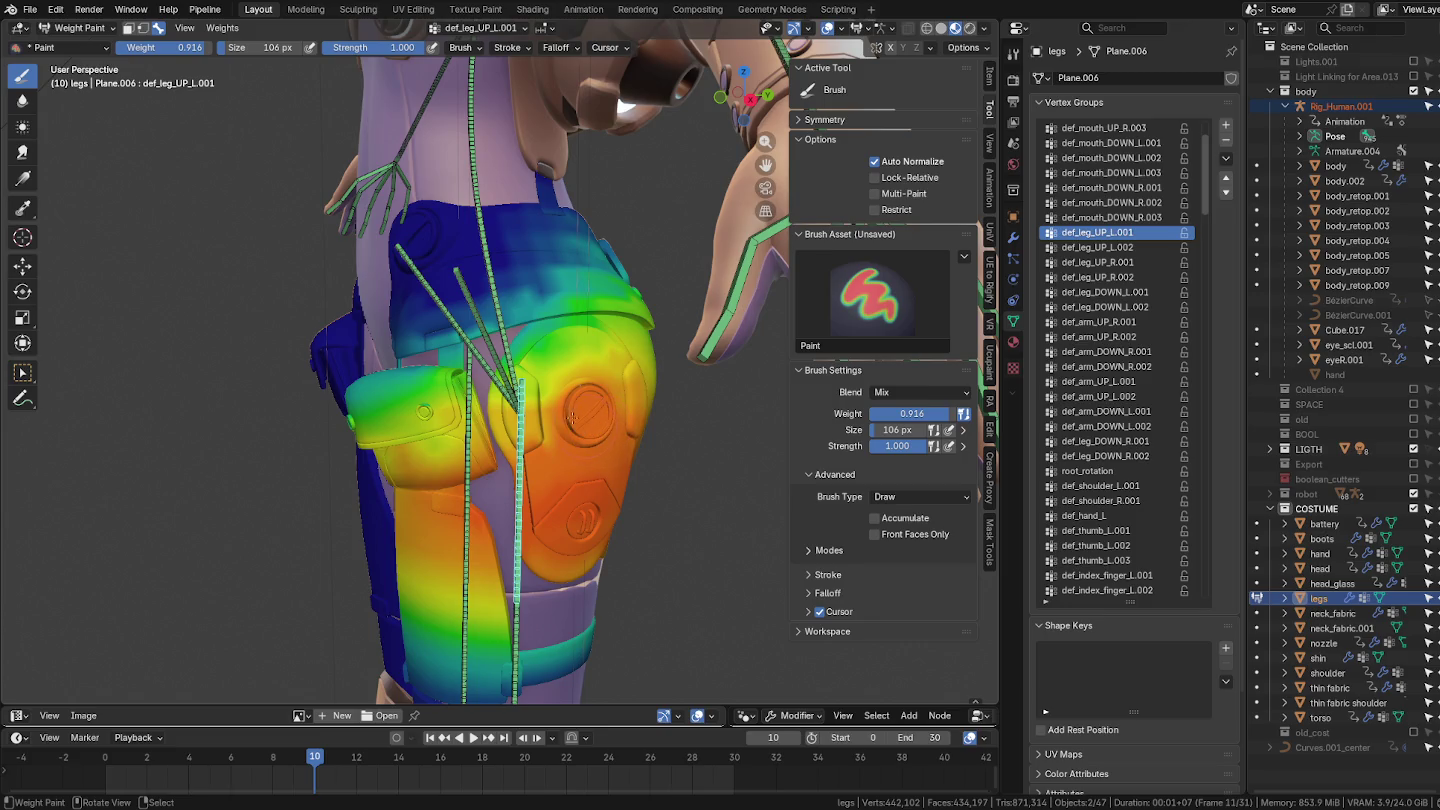
drag(572, 418, 587, 412)
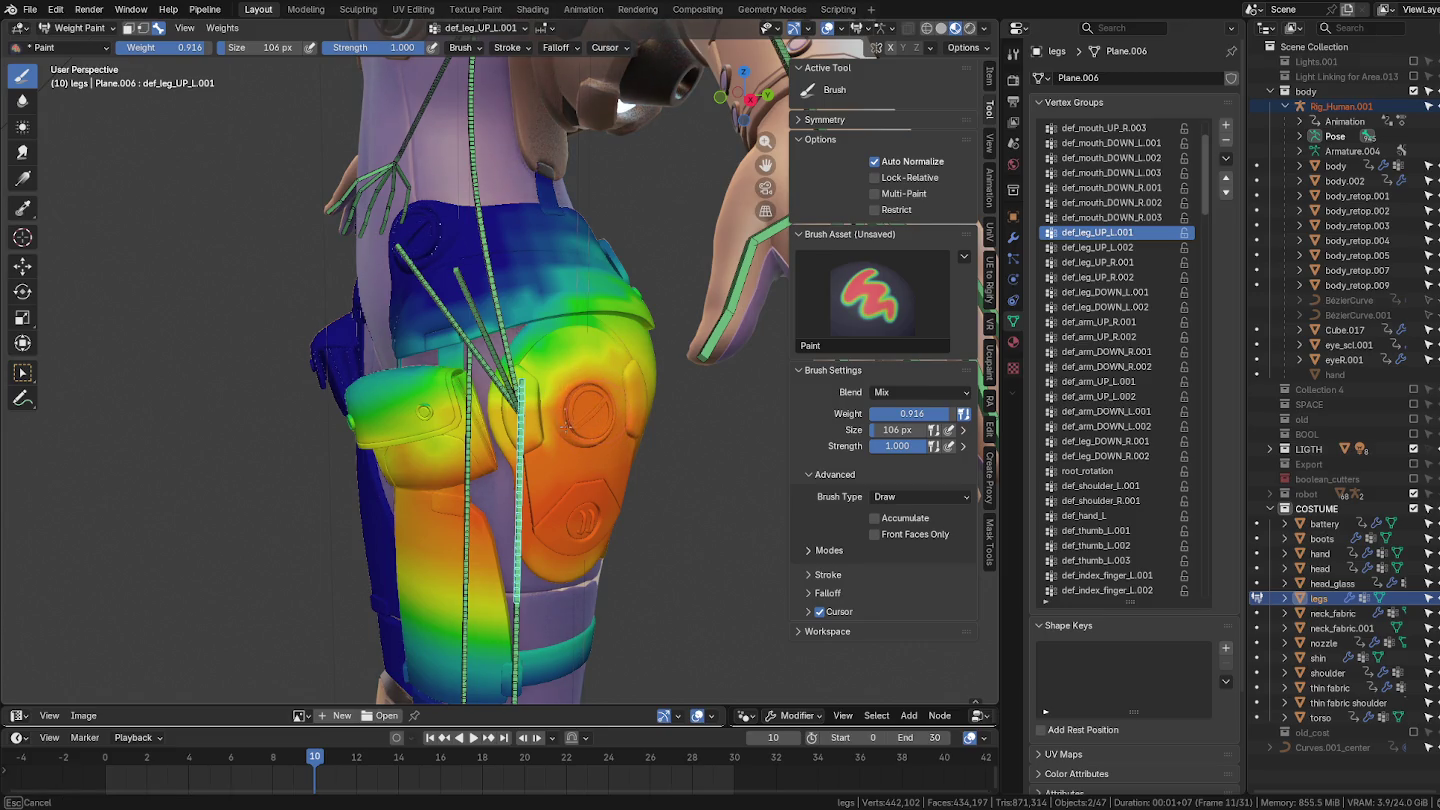
middle_drag(535, 420, 605, 408)
scroll(587, 417, up, 1)
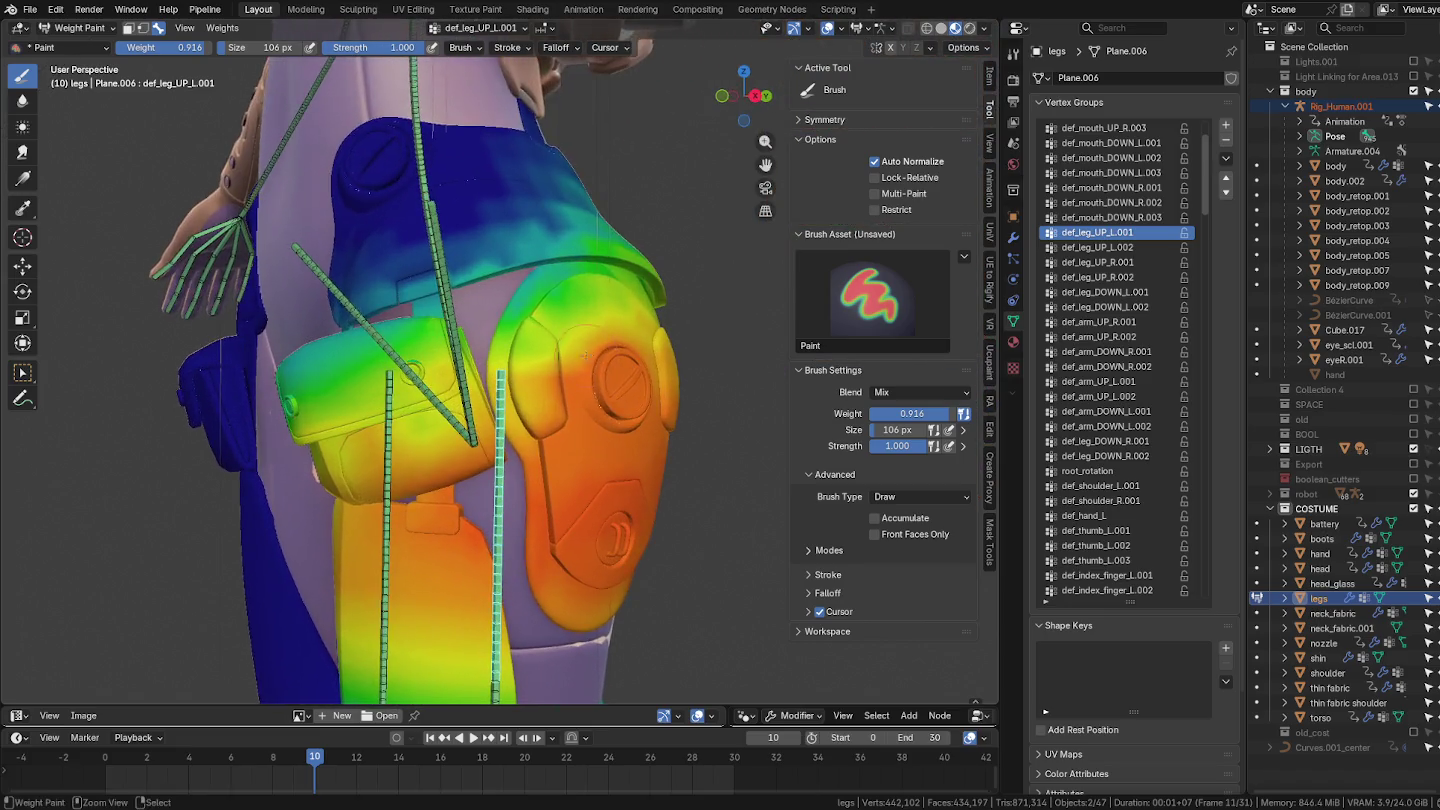
scroll(590, 377, up, 1)
drag(557, 393, 580, 403)
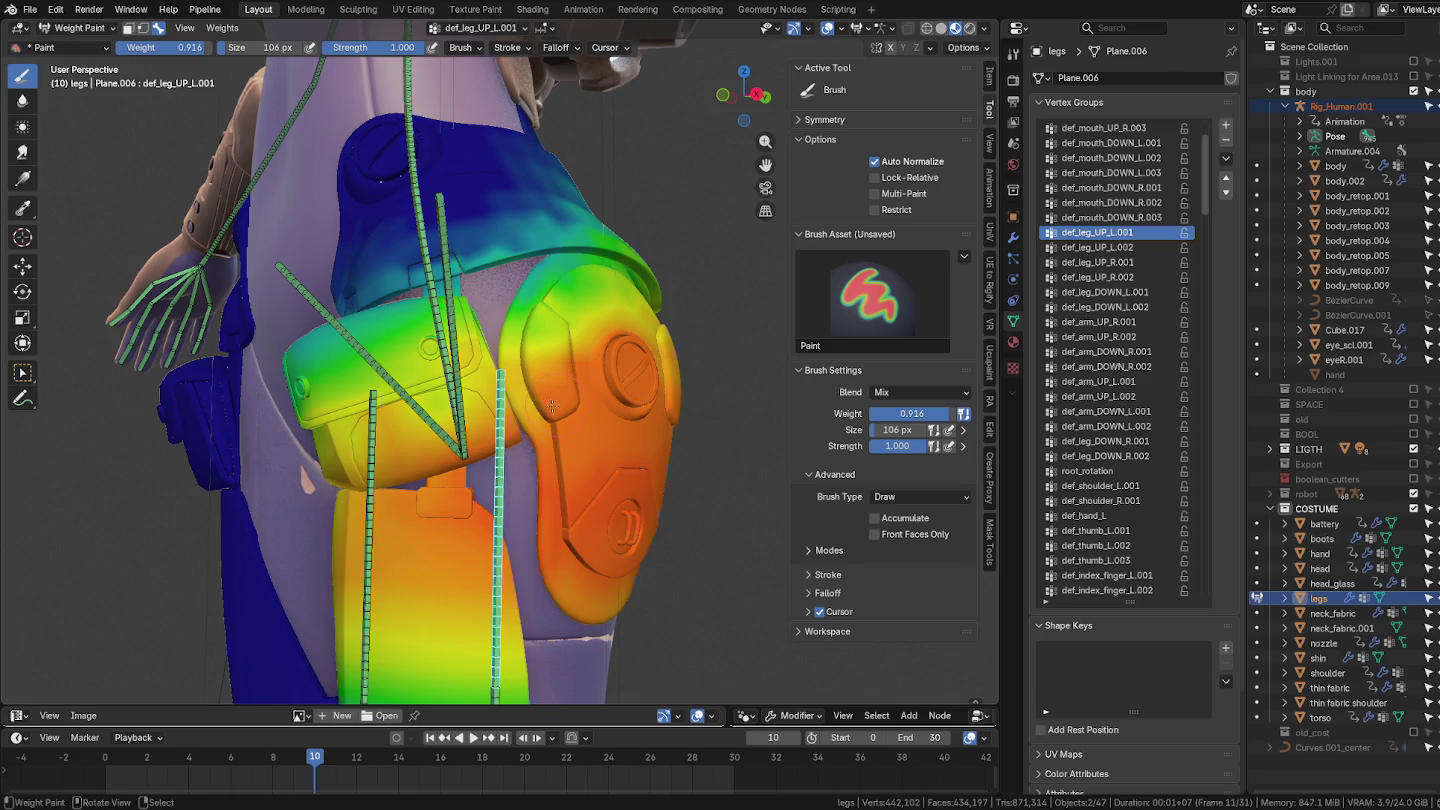
mouse_move(580, 403)
middle_down()
mouse_move(543, 405)
mouse_move(509, 437)
mouse_move(511, 498)
mouse_move(497, 510)
middle_up()
Step: With a 128 px brush, redden the thigh pad's lower circle, then activate def_hip_L
key(f)
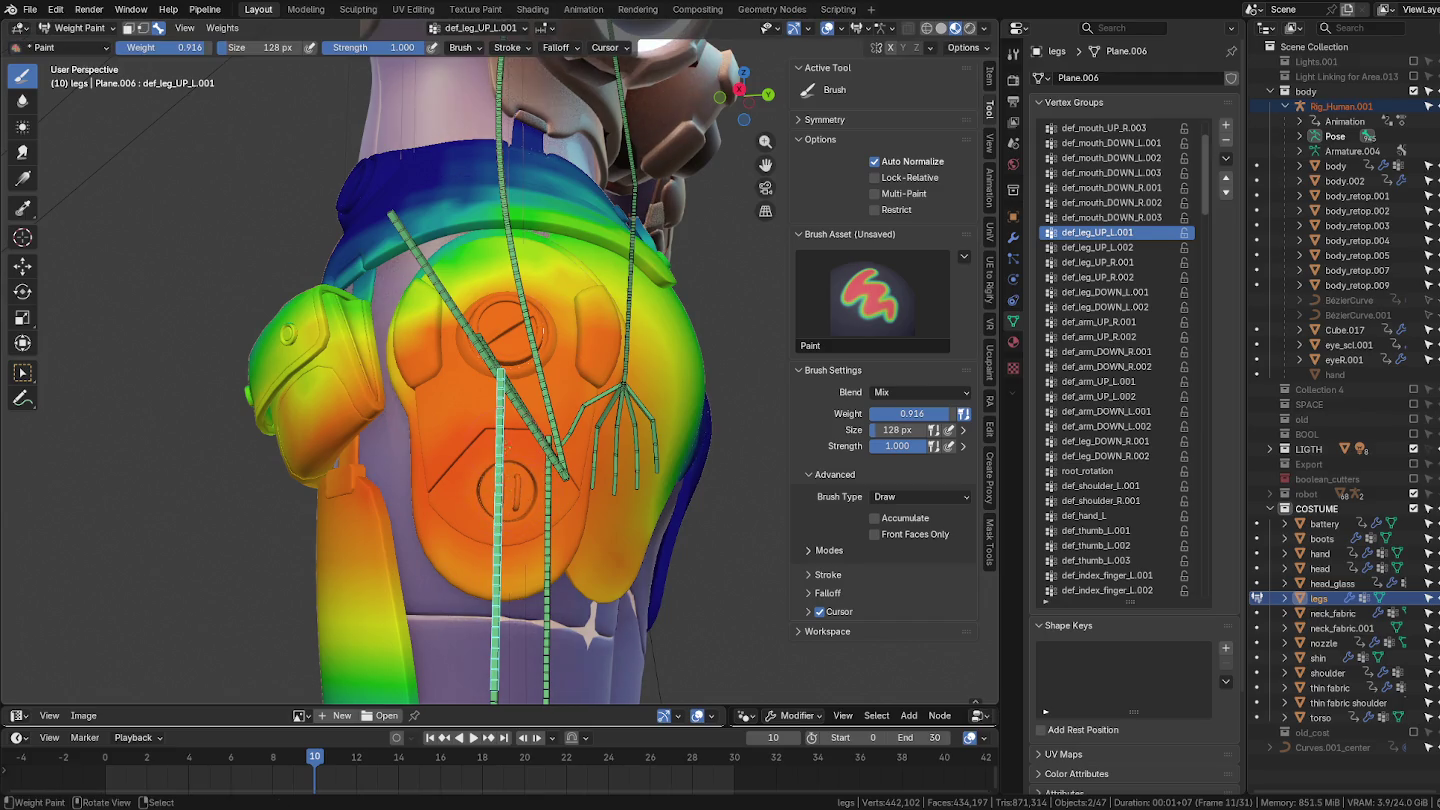
scroll(510, 450, down, 10)
mouse_move(508, 450)
ctrl+middle_down()
mouse_move(483, 511)
mouse_move(462, 438)
ctrl+middle_up()
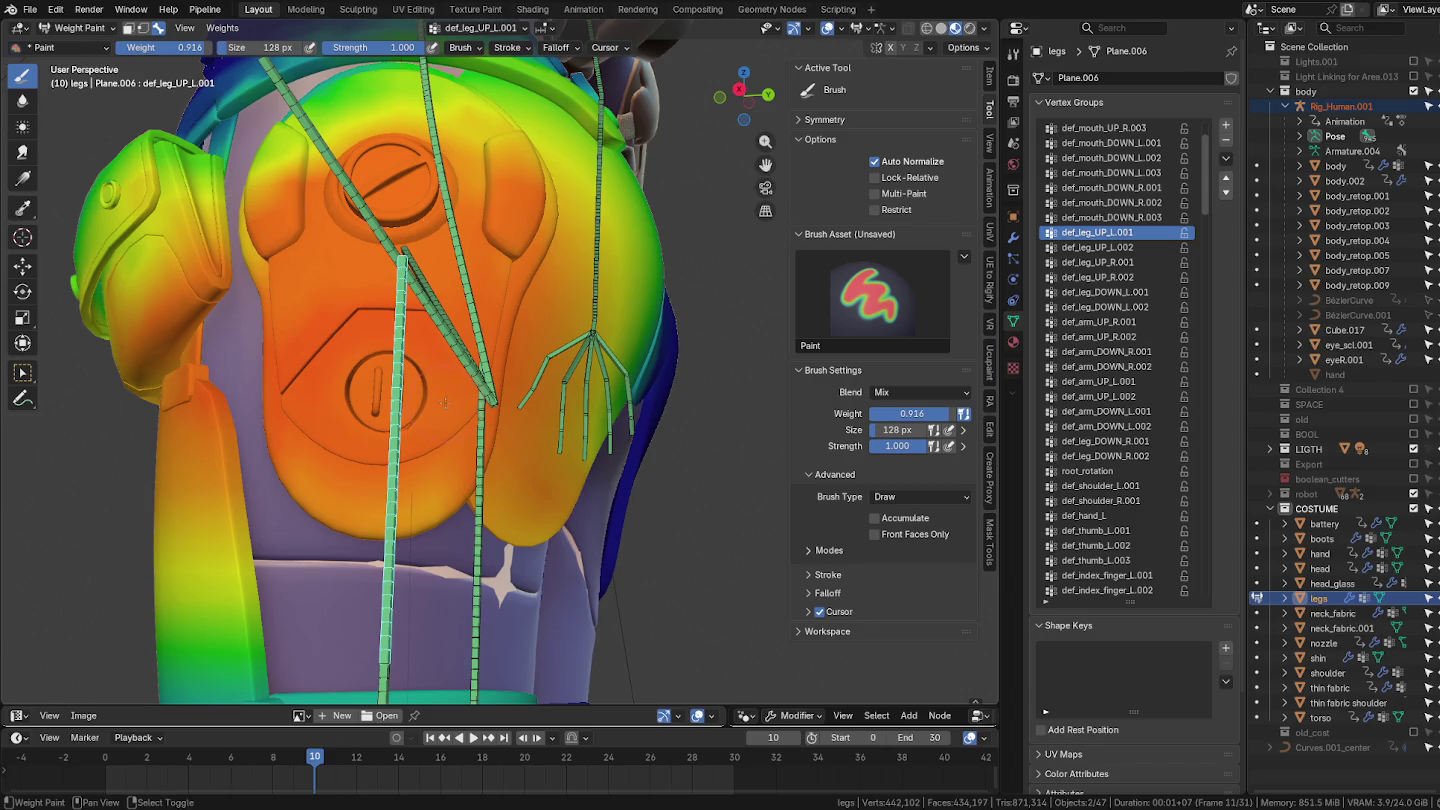
click(425, 362)
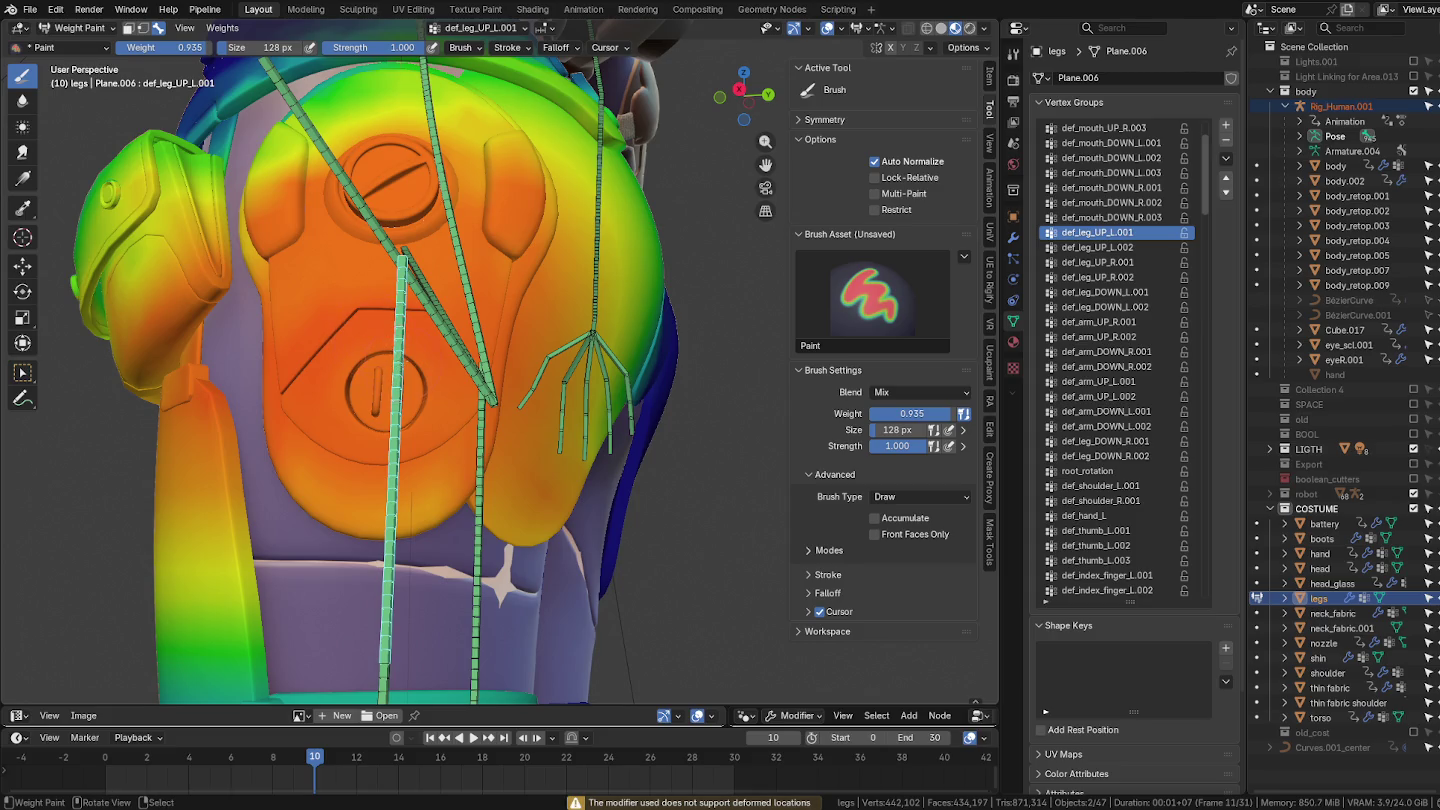
drag(380, 380, 364, 382)
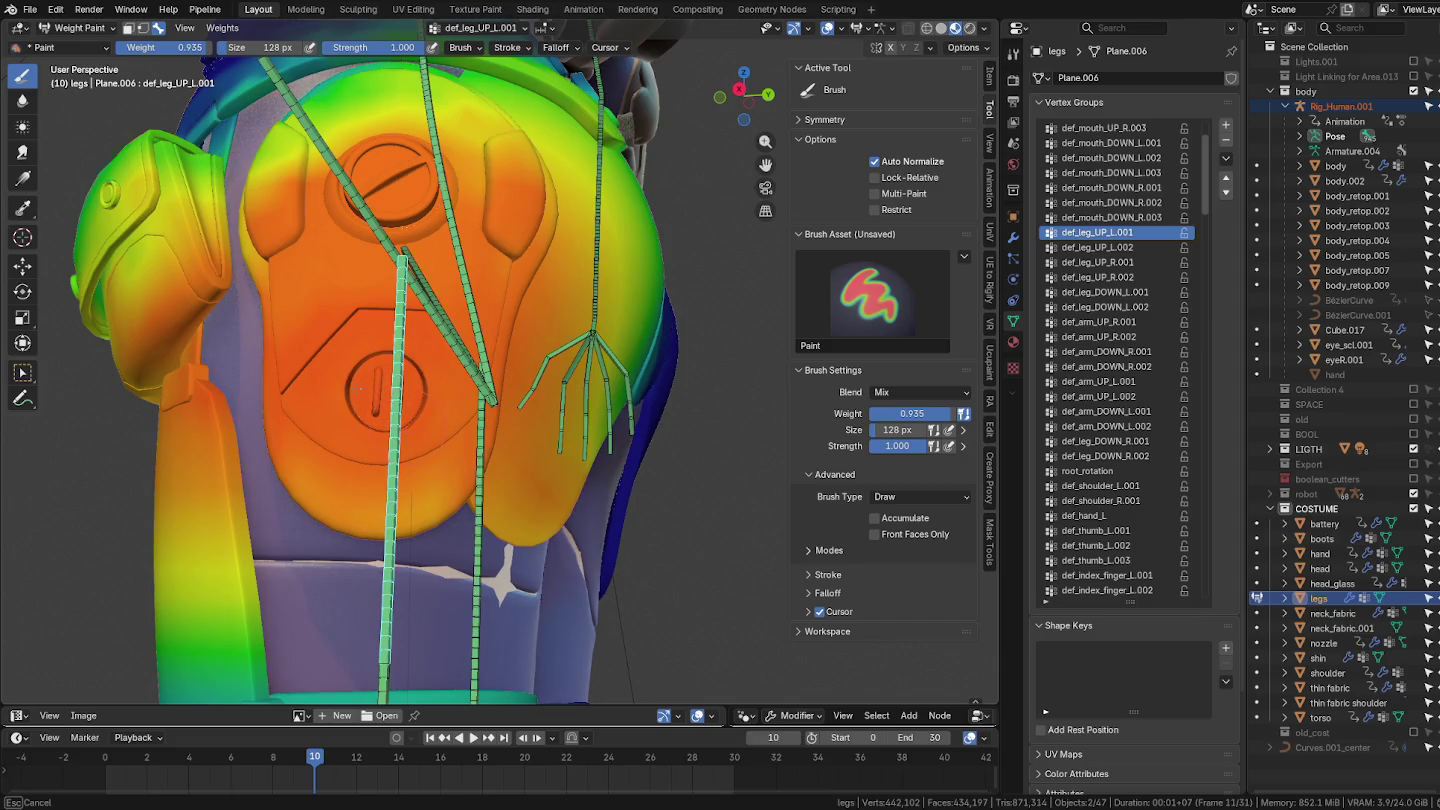
mouse_move(364, 382)
middle_down()
mouse_move(600, 400)
mouse_move(640, 150)
middle_up()
mouse_move(470, 365)
middle_down()
mouse_move(516, 358)
mouse_move(510, 312)
mouse_move(540, 290)
mouse_move(560, 315)
mouse_move(548, 346)
middle_up()
ctrl+click(551, 283)
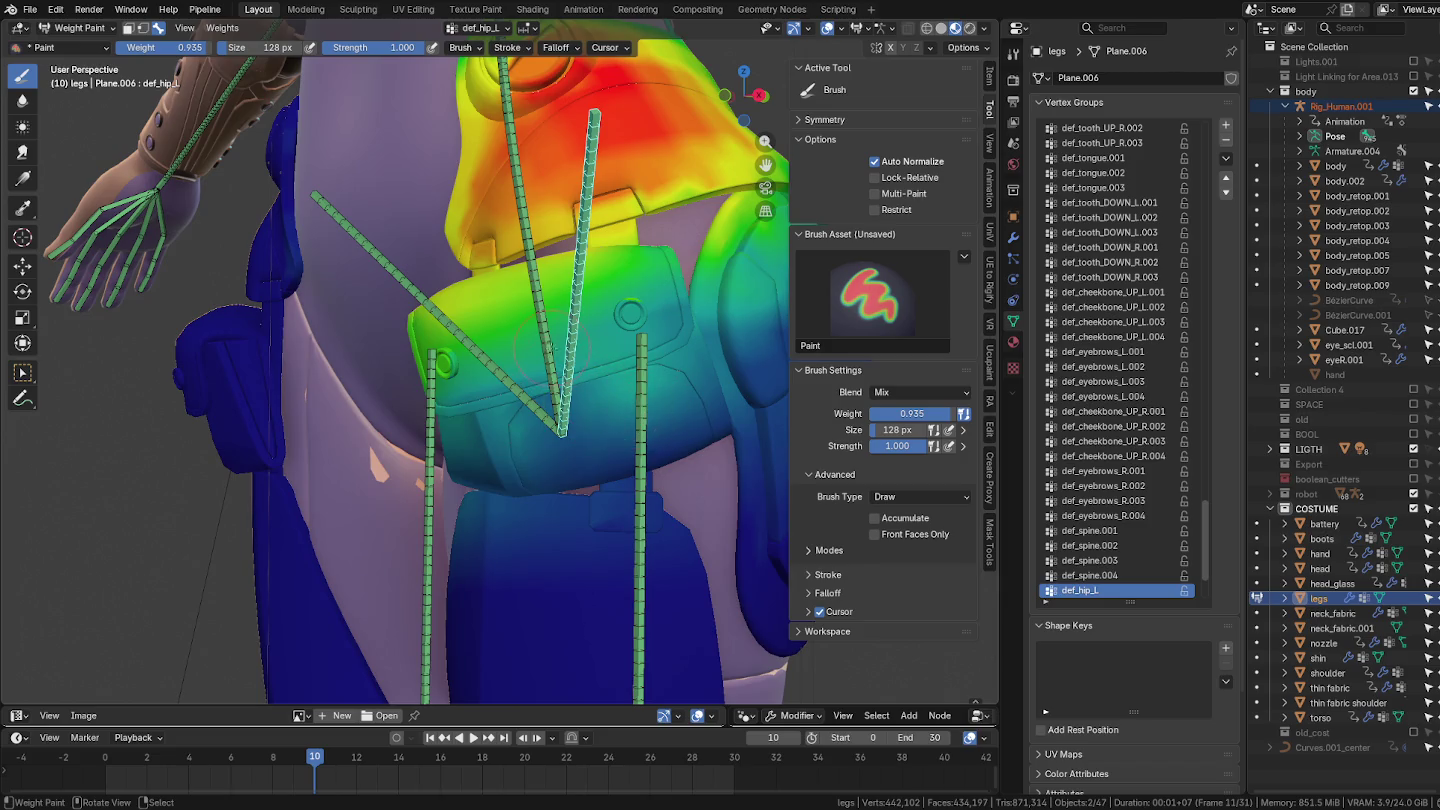
Step: Reselect the def_leg_UP_L.001 group and paint weight onto the hip armour block
ctrl+click(549, 345)
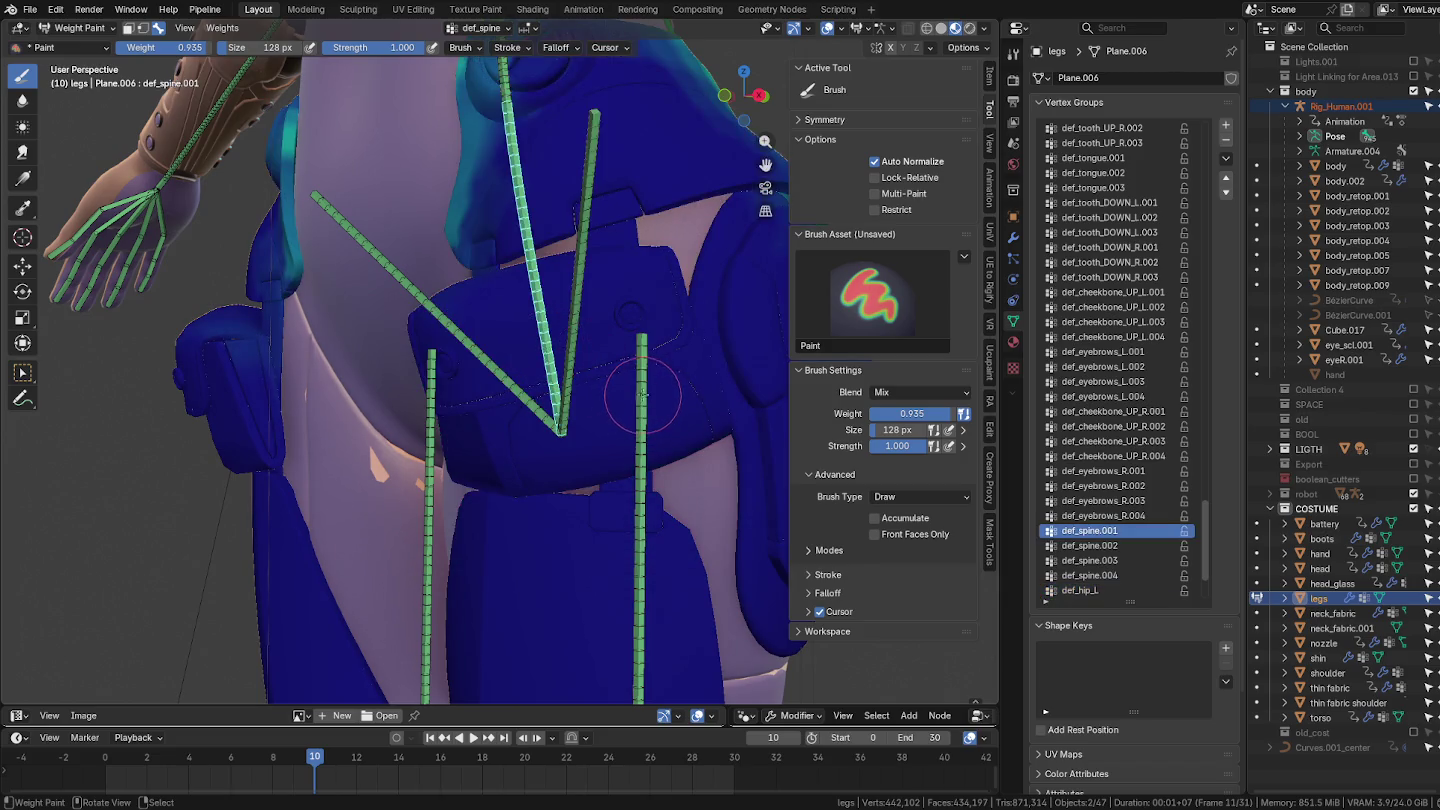
ctrl+click(638, 392)
middle_drag(610, 346, 600, 313)
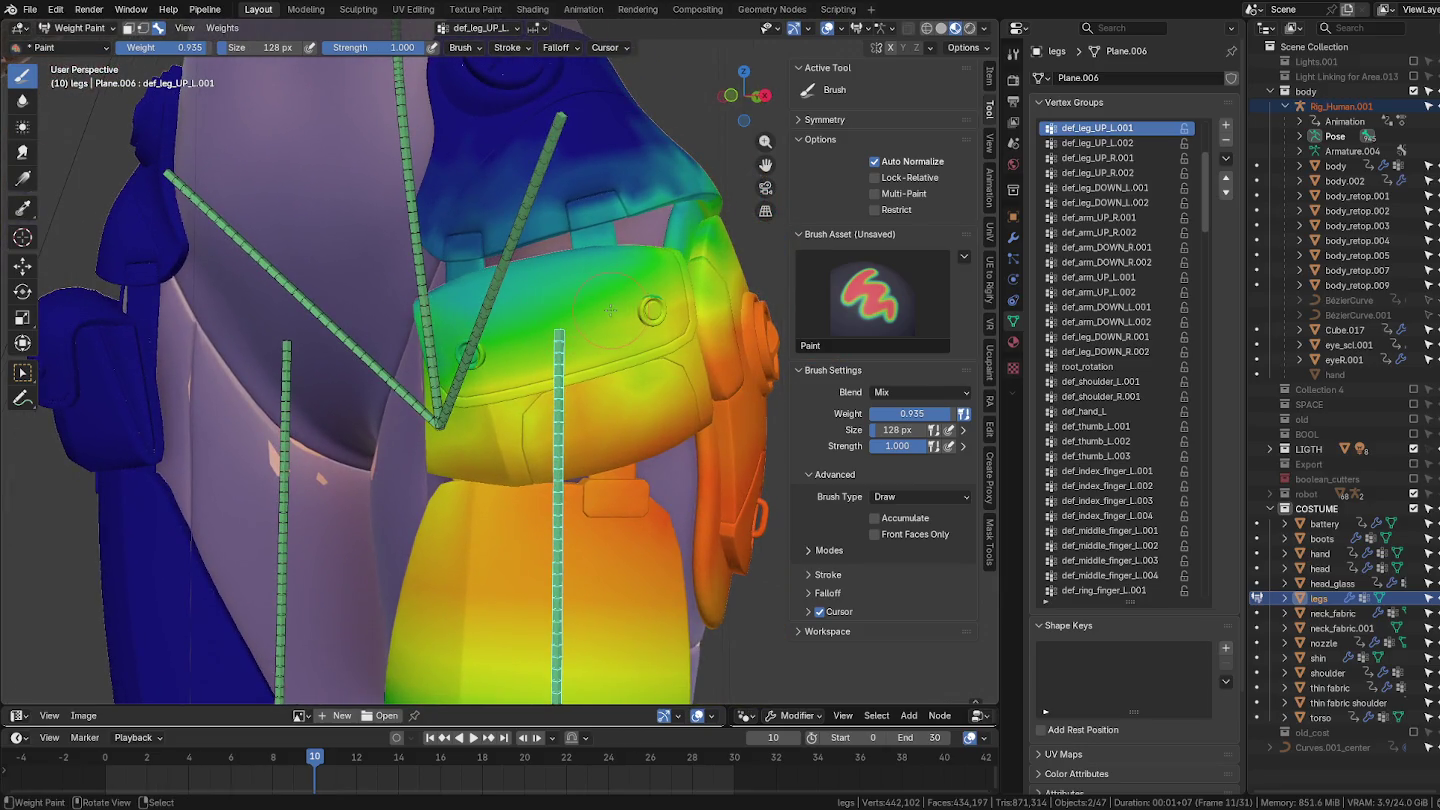
mouse_move(607, 313)
middle_down()
mouse_move(593, 301)
mouse_move(617, 342)
middle_up()
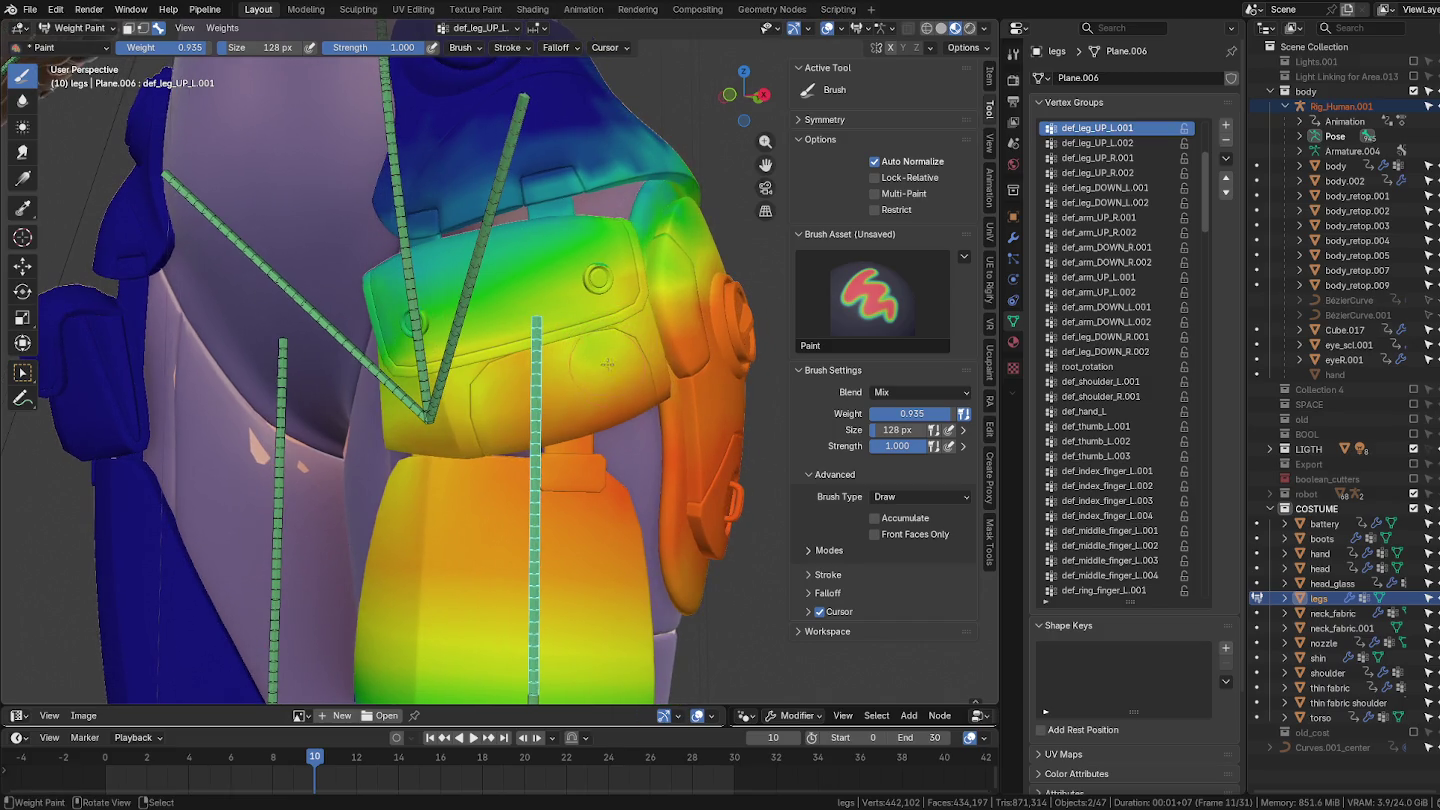
middle_drag(608, 391, 589, 385)
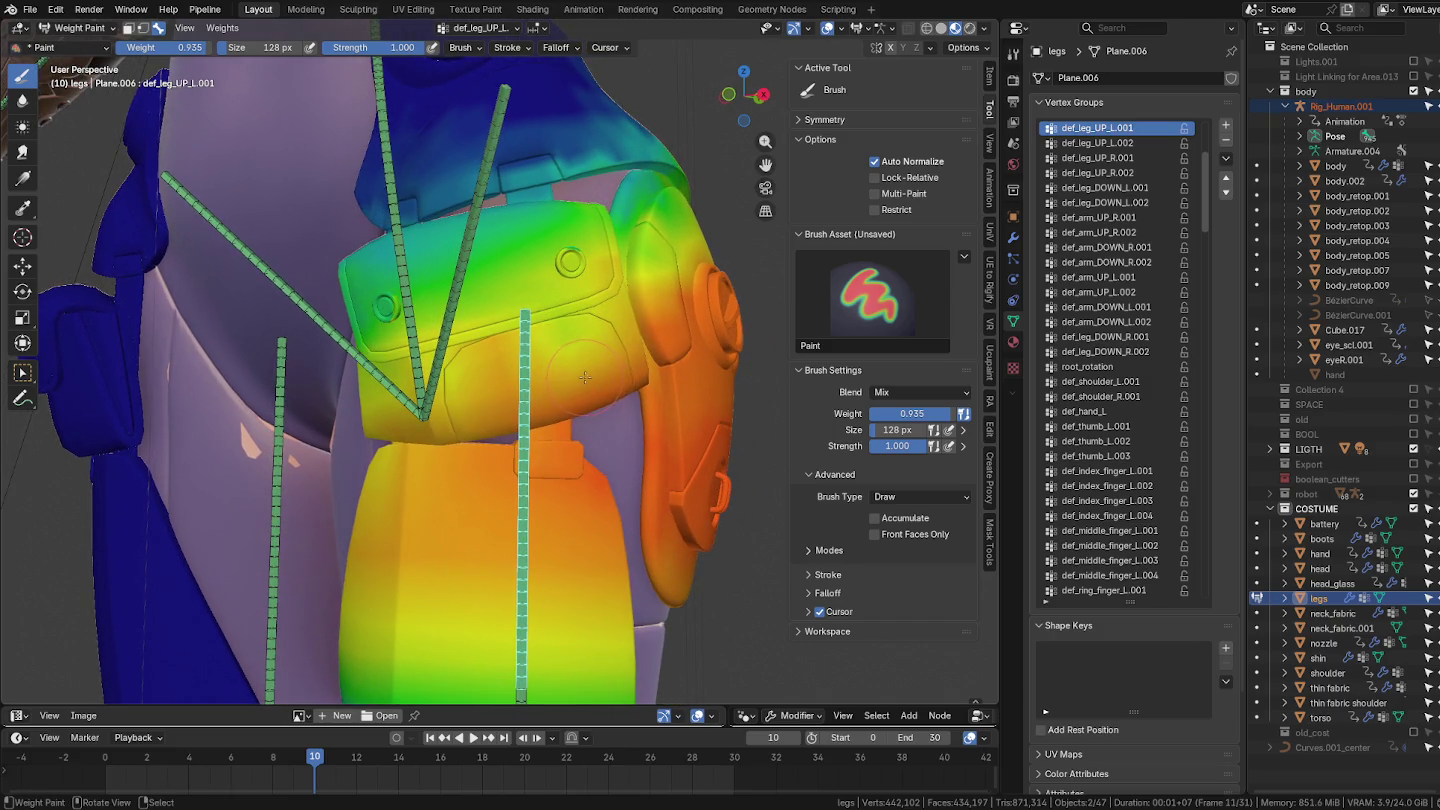
click(585, 377)
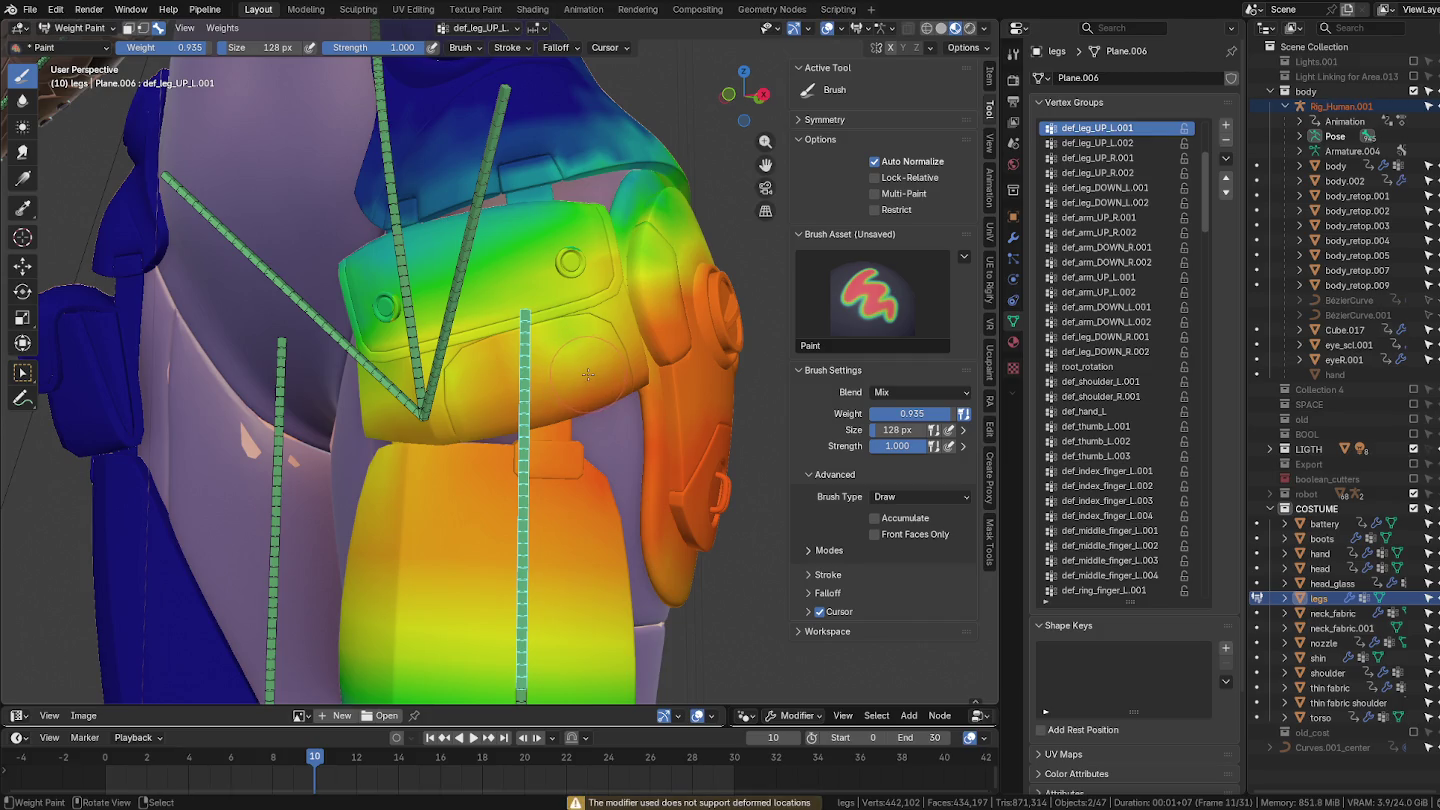
click(588, 375)
Step: Reframe on the hip and deepen the orange weight across the armour piece
key(Home)
mouse_move(553, 525)
ctrl+middle_down()
mouse_move(555, 293)
mouse_move(470, 347)
ctrl+middle_up()
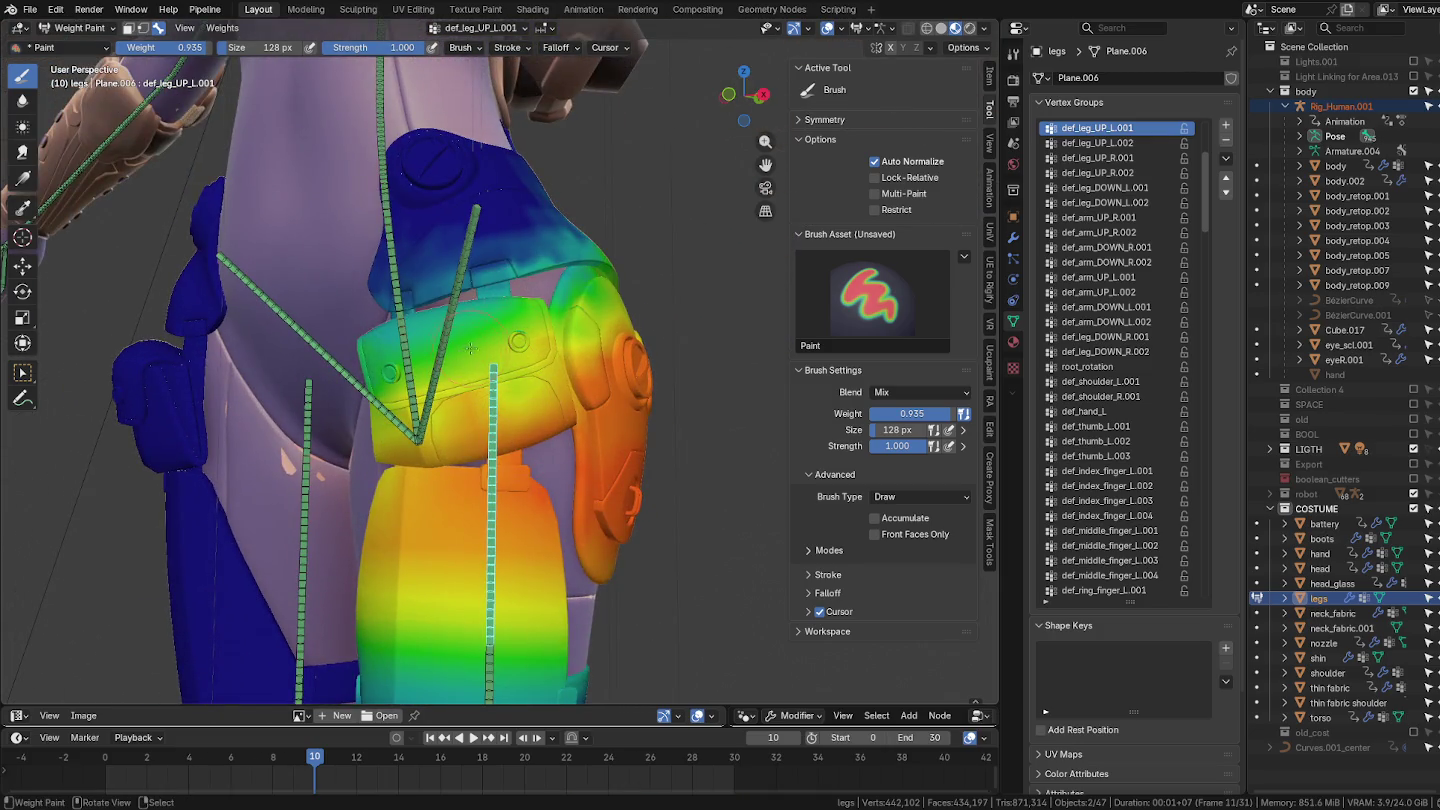
shift+click(467, 329)
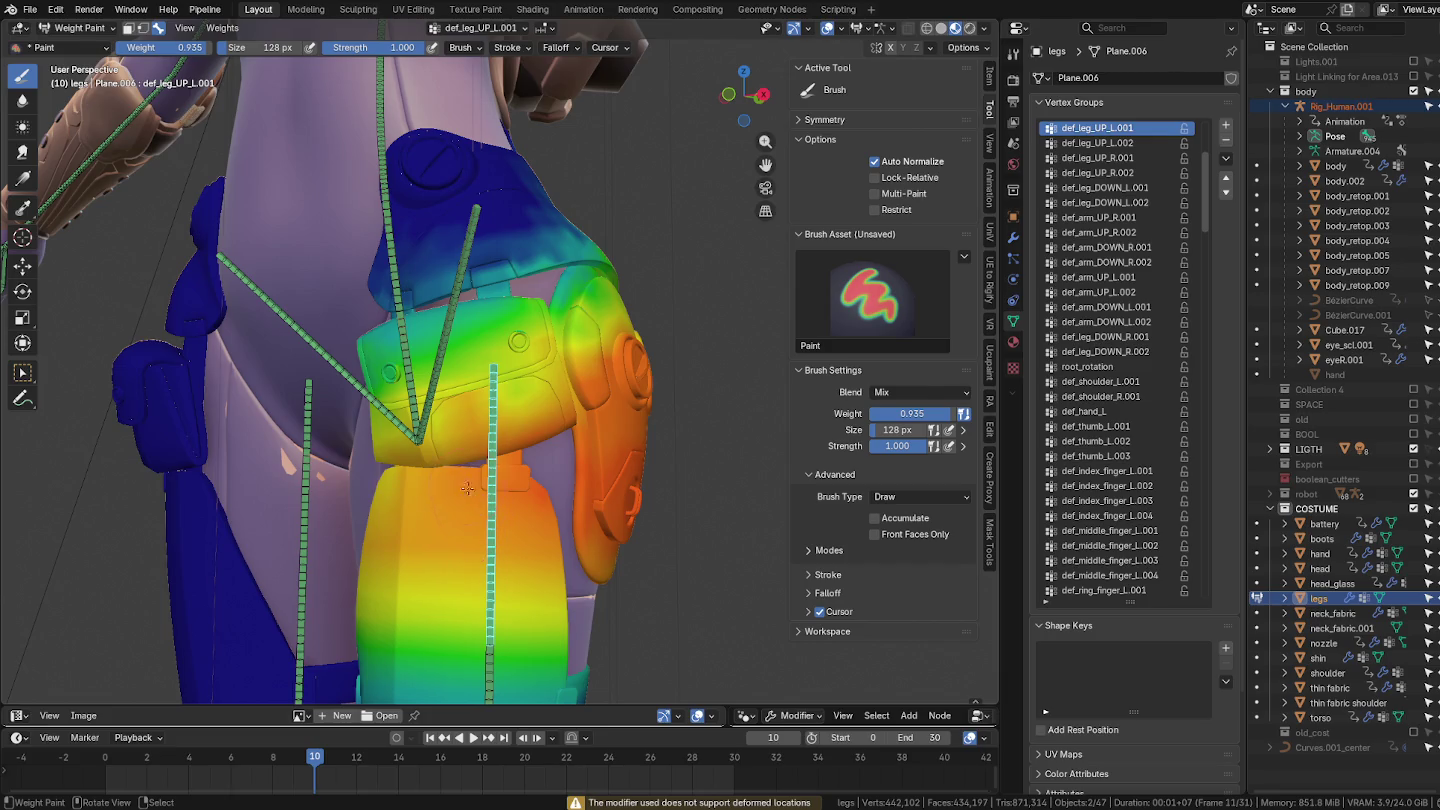
ctrl+middle_drag(467, 489, 263, 84)
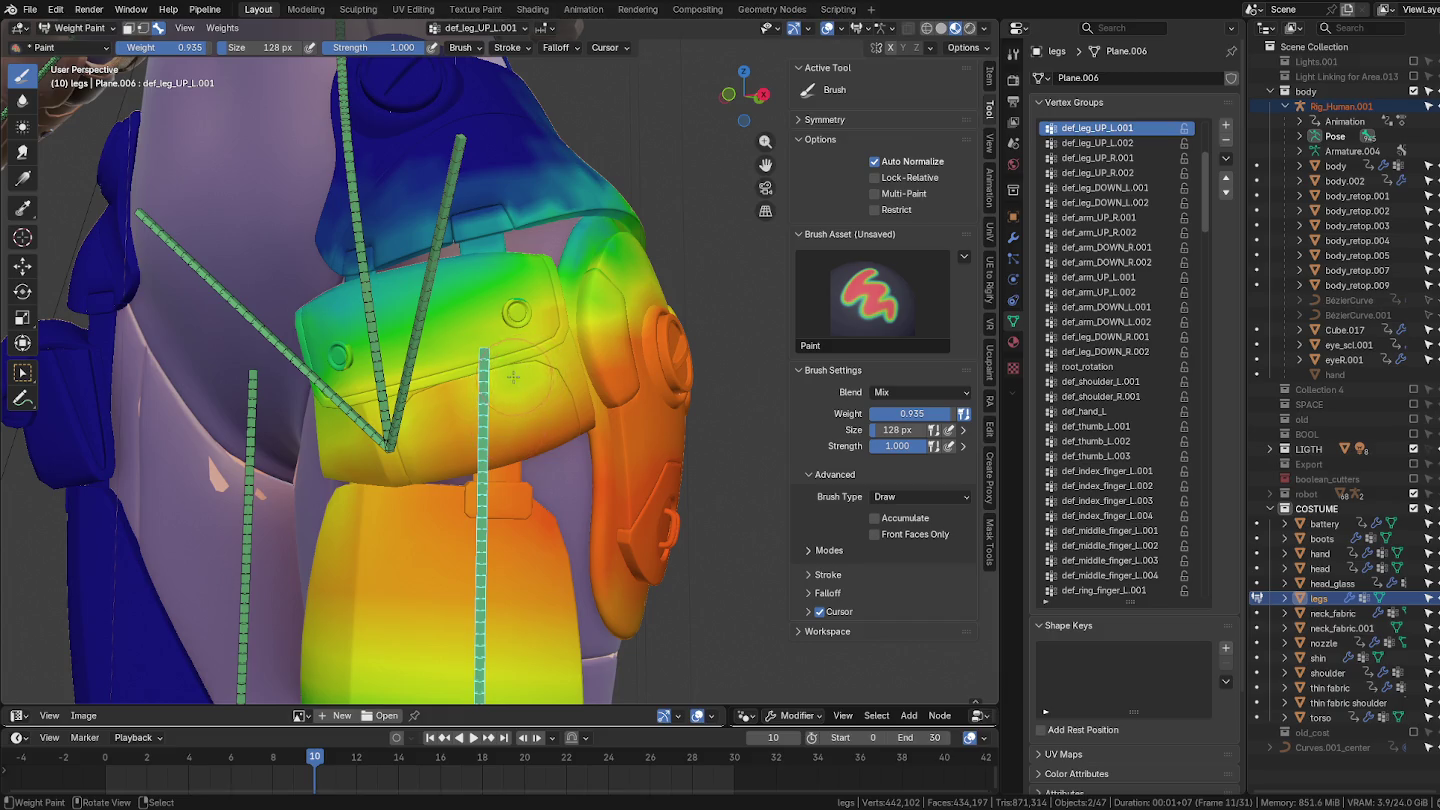
shift+click(519, 415)
drag(476, 425, 494, 400)
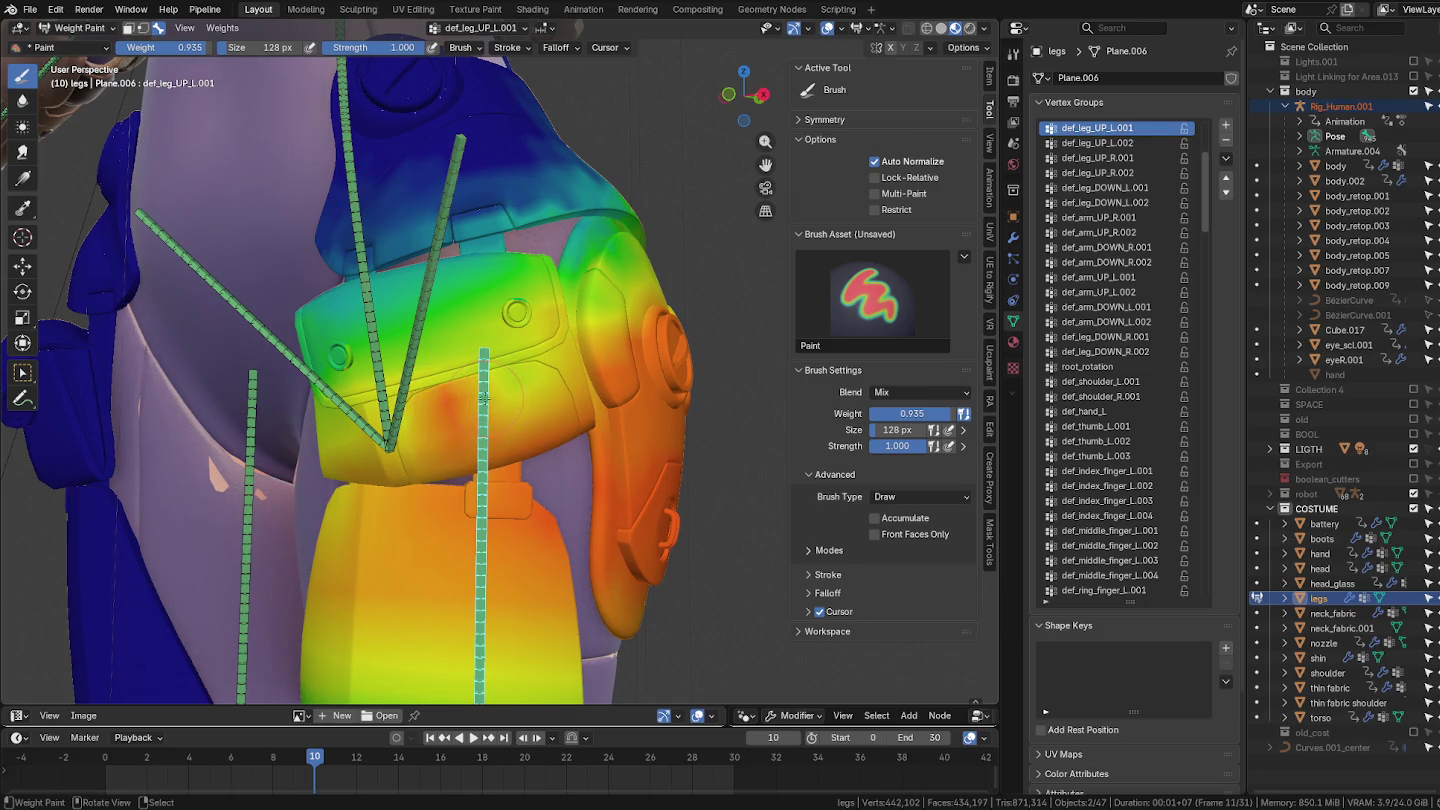
drag(545, 373, 529, 357)
Step: With a 204 px brush, turn the armour's lower right orange-red, then return to Object Mode
key(f)
click(533, 355)
drag(533, 355, 485, 366)
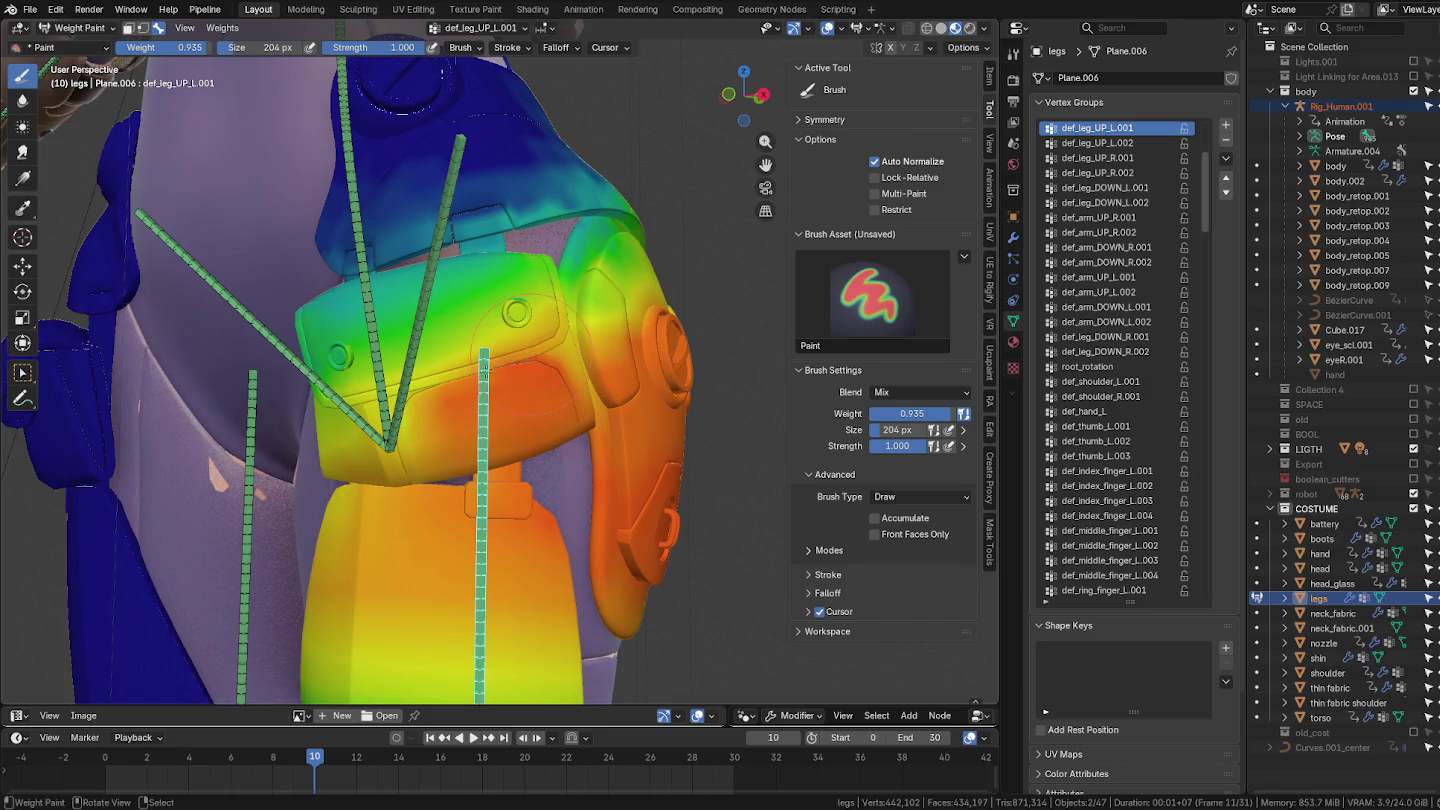
drag(410, 398, 409, 407)
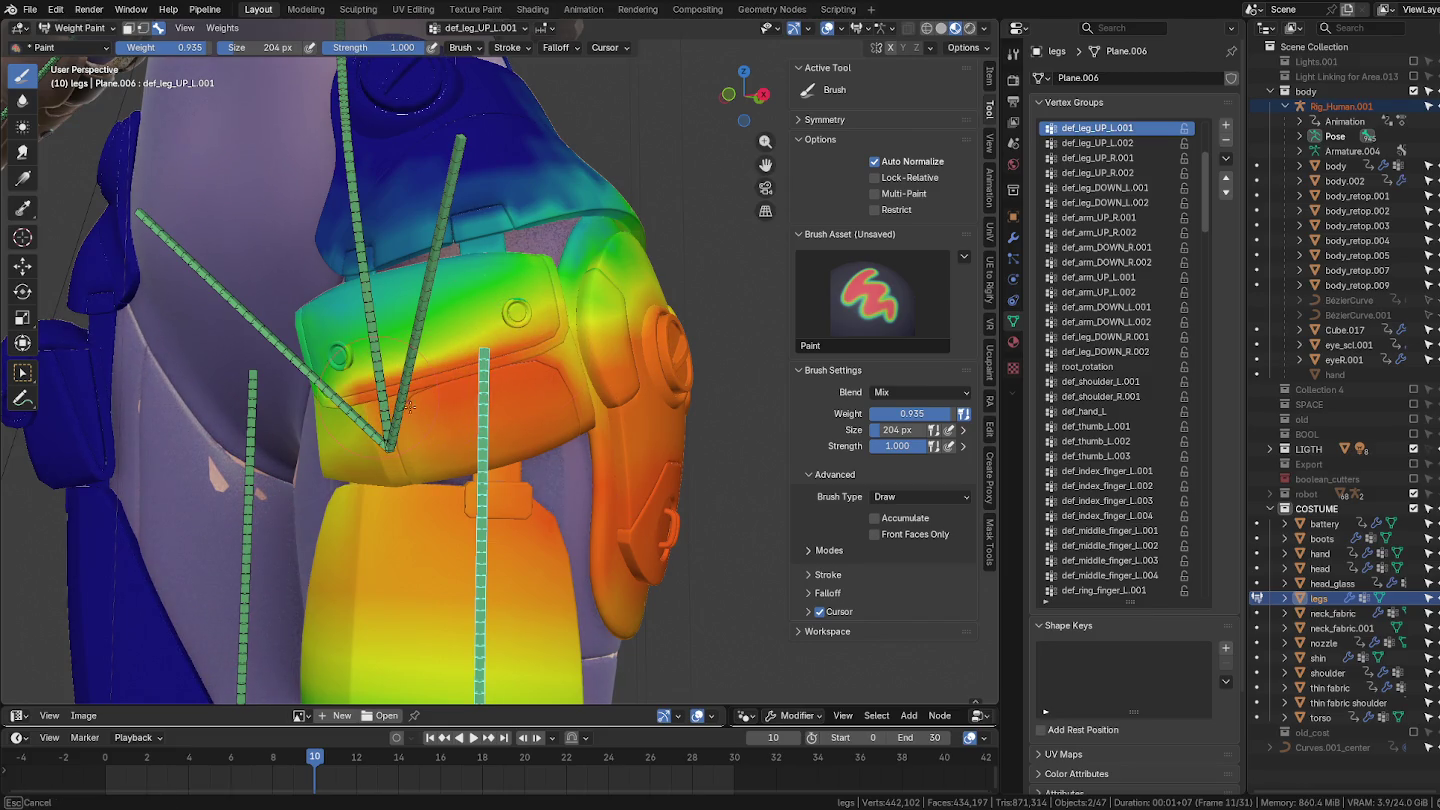
middle_drag(410, 407, 432, 402)
drag(468, 401, 587, 408)
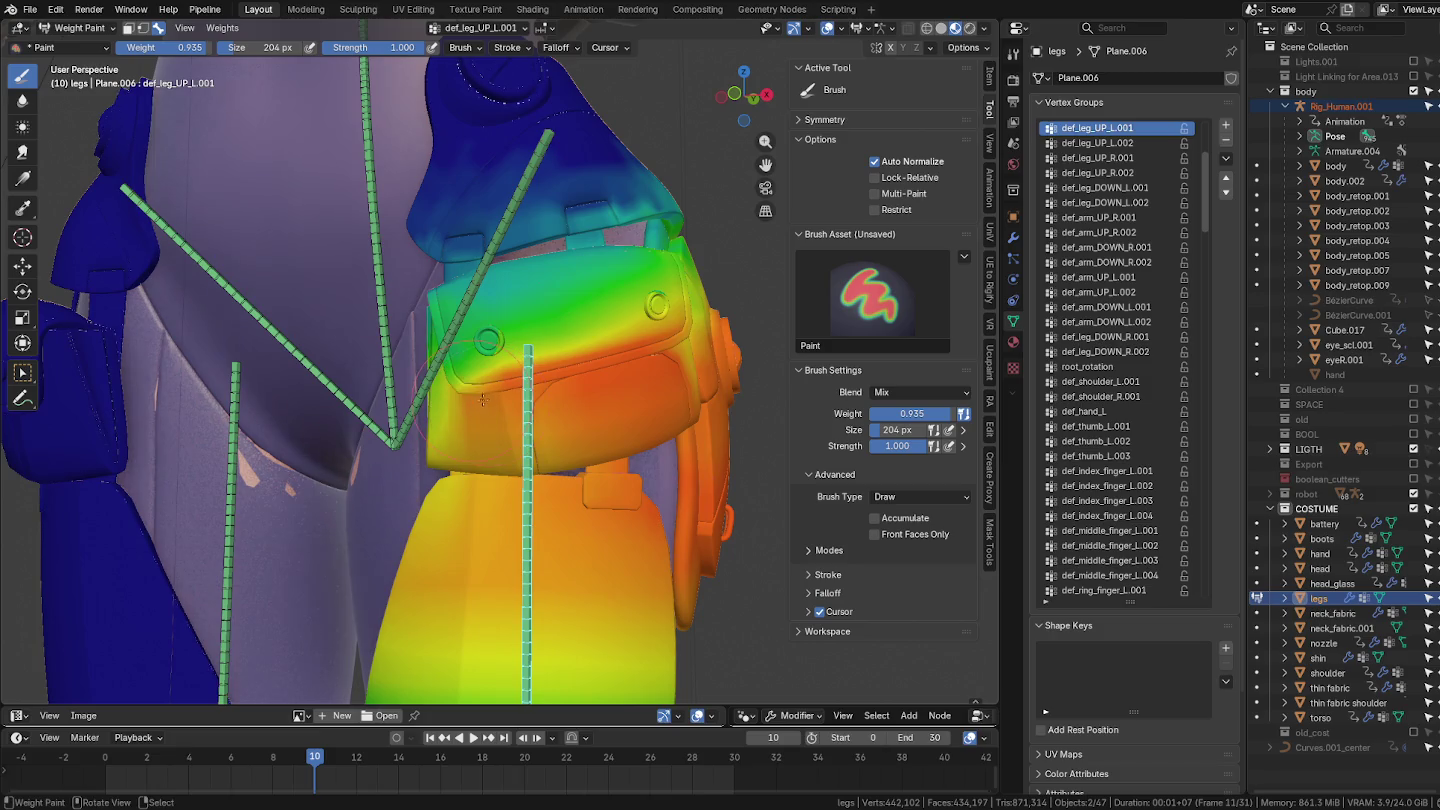
middle_drag(587, 408, 466, 412)
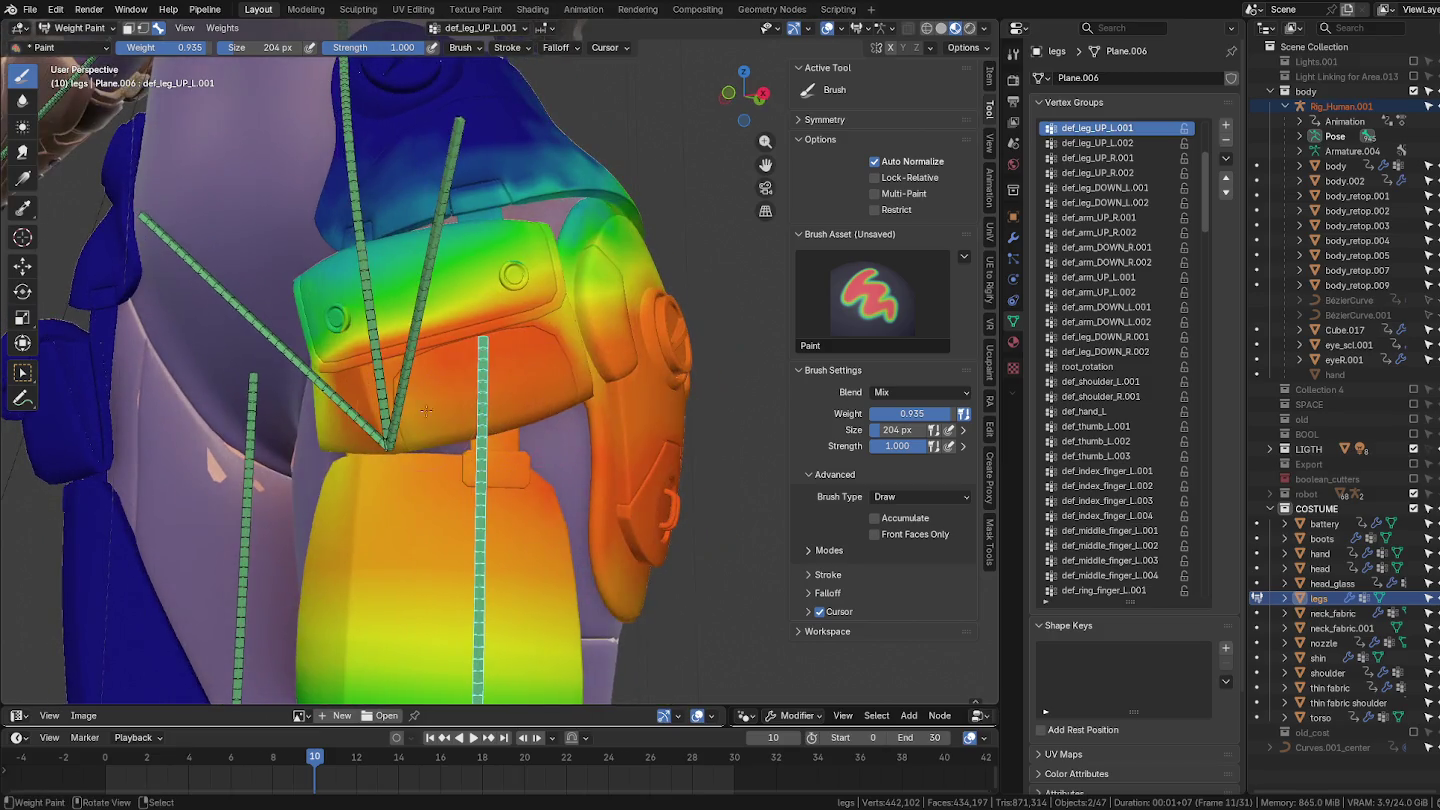
key(ctrl+Tab)
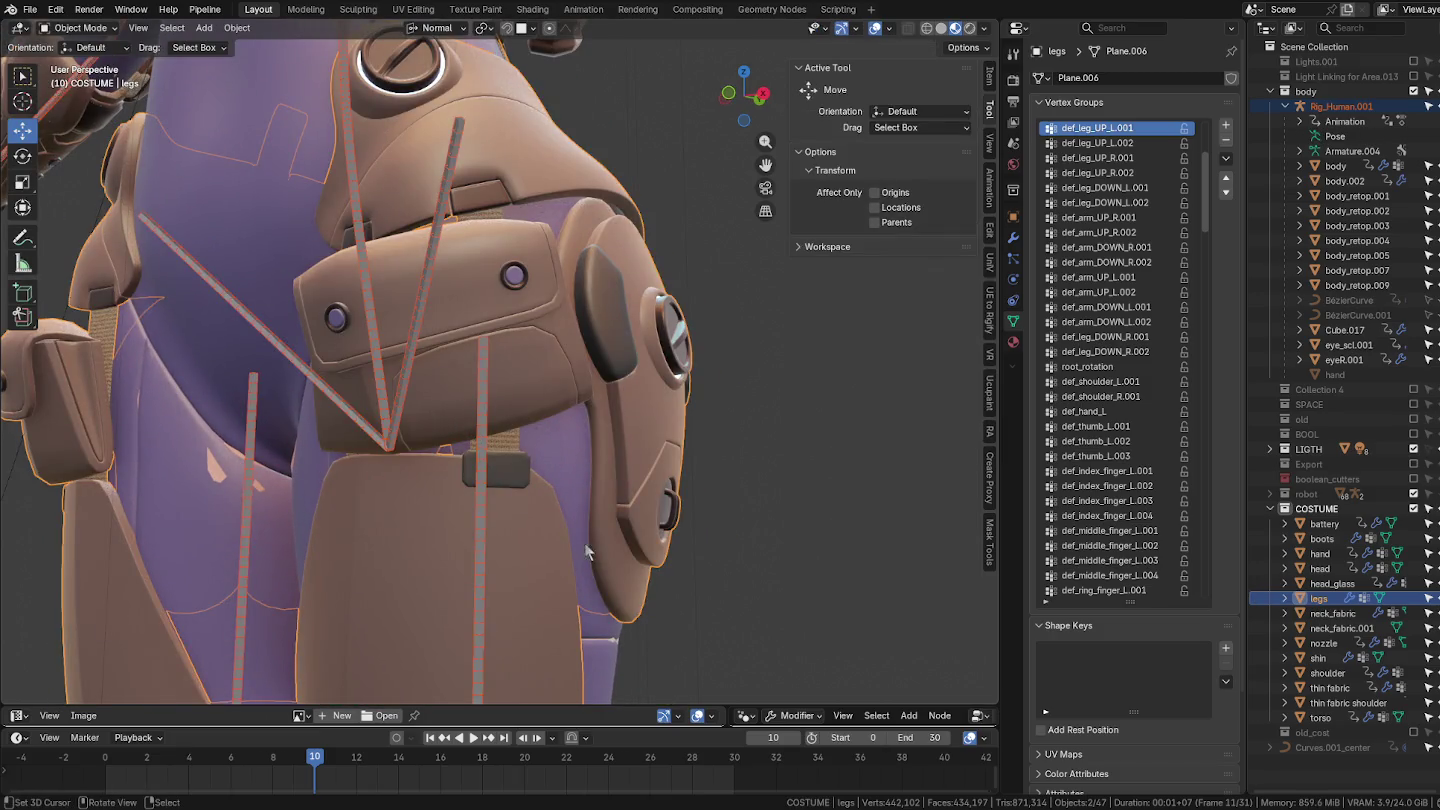
Step: Select Rig_Human.001, show the Deformation_Bone collection and enter Pose Mode
click(437, 245)
click(444, 214)
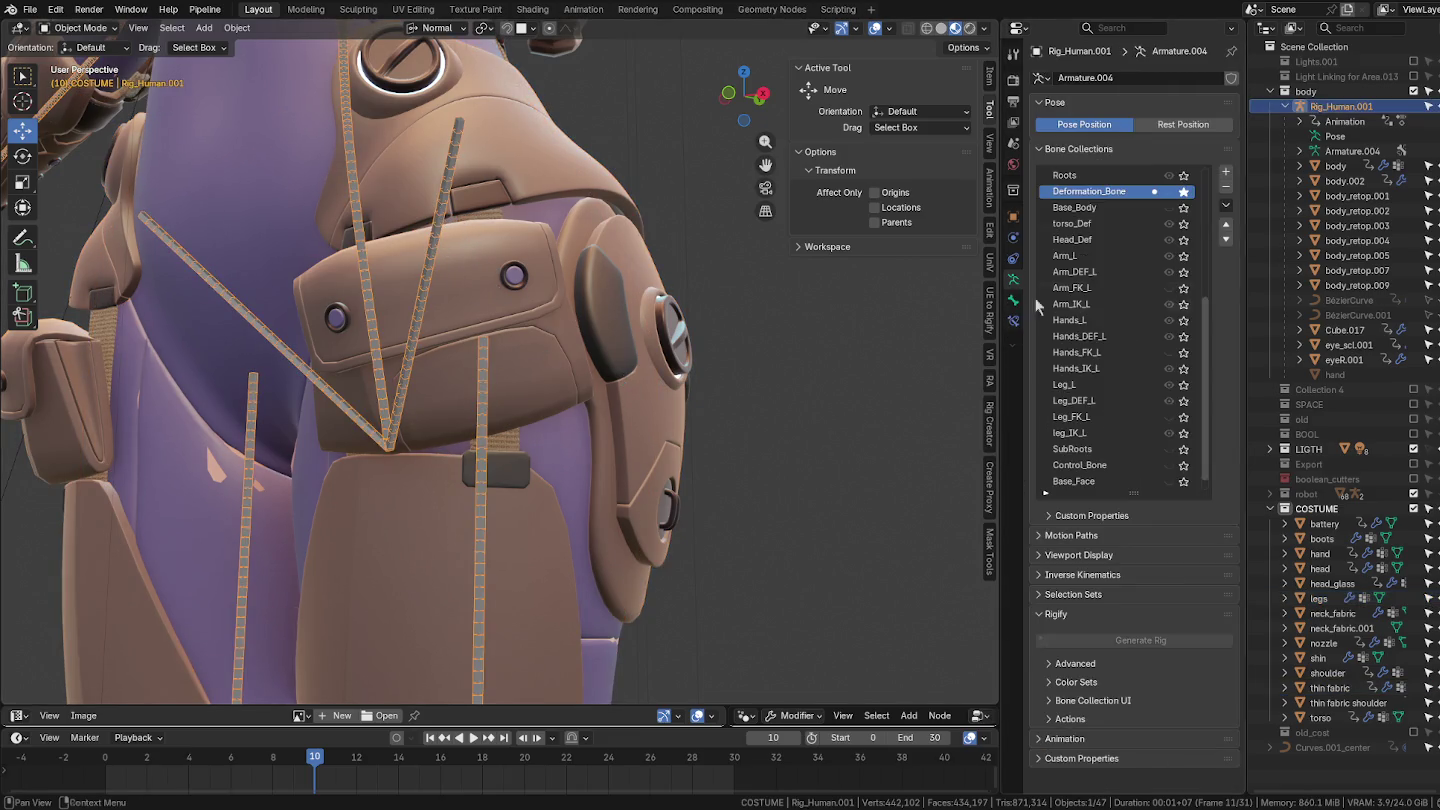
click(1168, 191)
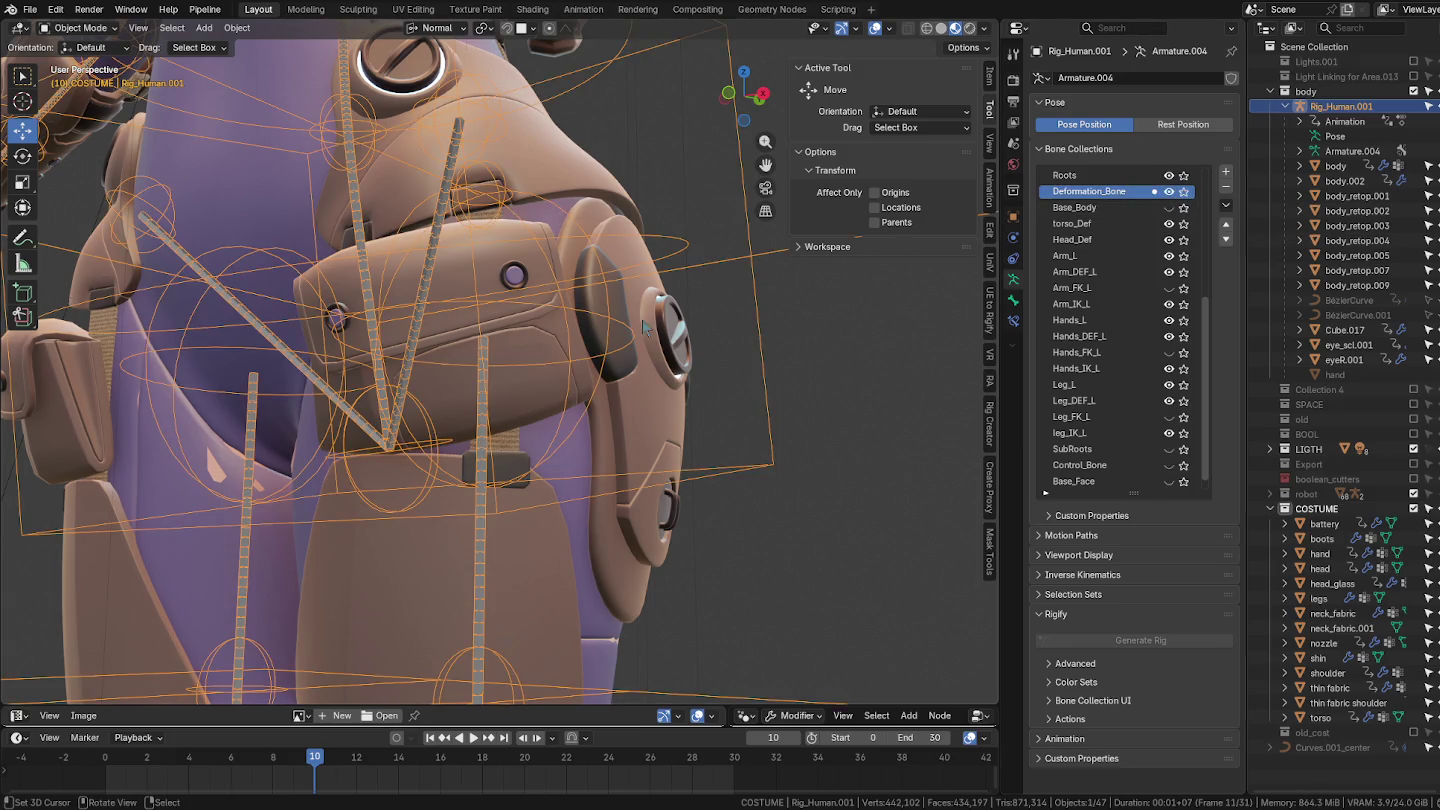
key(ctrl+Tab)
Step: Raise the left leg by moving the ik_leg_L foot bone in side view
mouse_move(699, 446)
middle_down()
mouse_move(616, 356)
mouse_move(624, 654)
middle_up()
scroll(616, 356, down, 5)
click(629, 641)
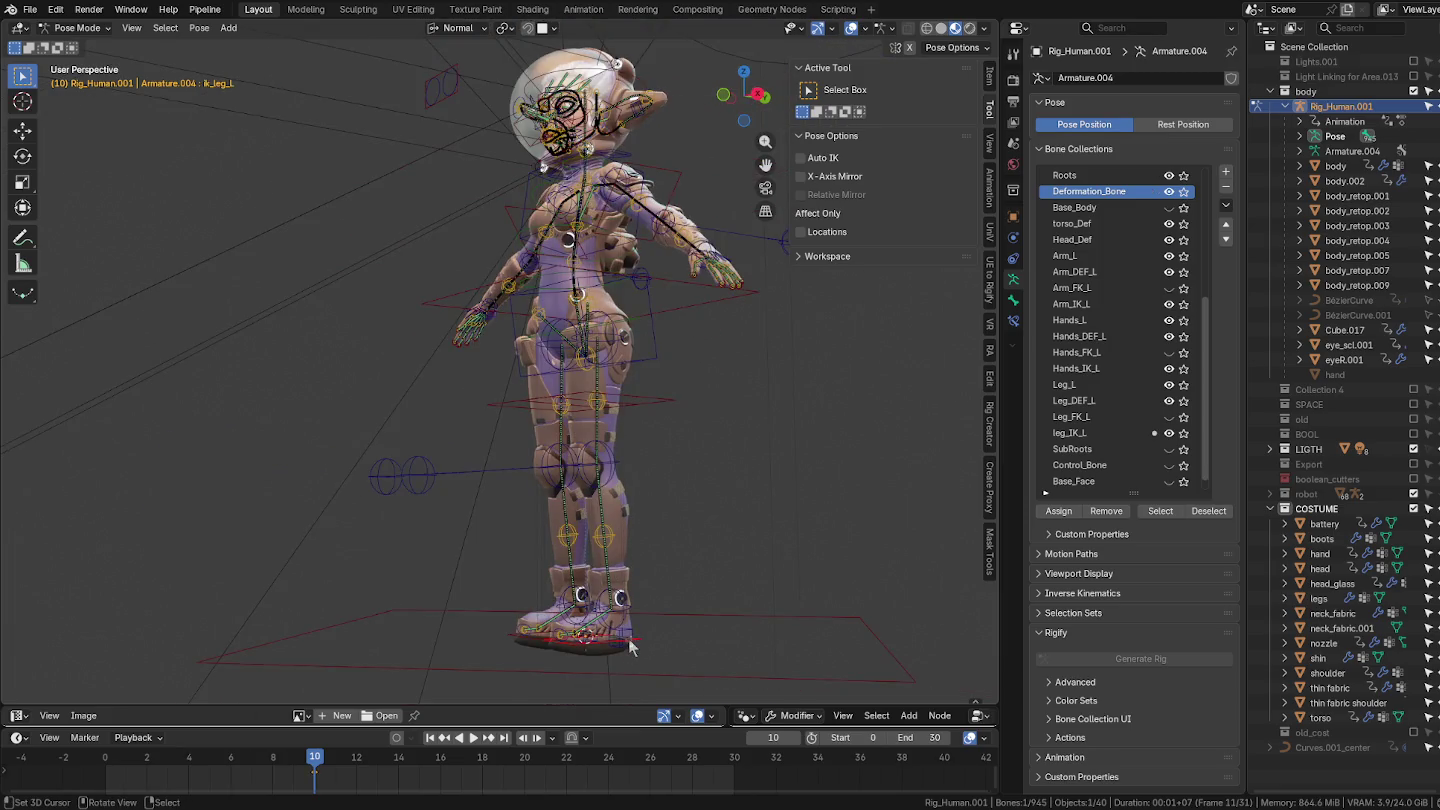
mouse_move(680, 575)
middle_down()
mouse_move(696, 531)
mouse_move(643, 548)
middle_up()
key(grave)
key(g)
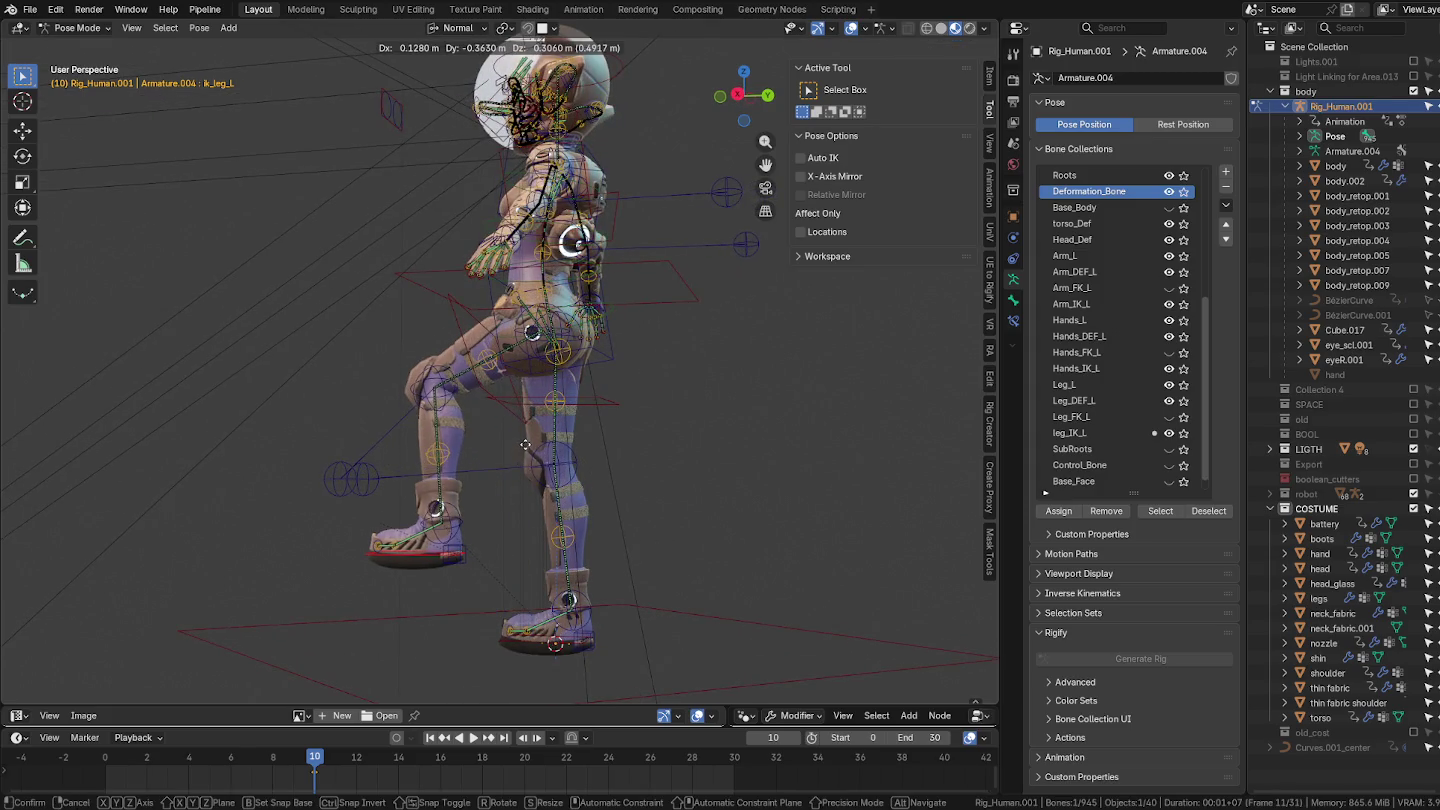
click(504, 462)
mouse_move(504, 462)
middle_down()
mouse_move(678, 501)
mouse_move(643, 530)
mouse_move(640, 450)
middle_up()
Step: Move the right and left knee pole bones to bend both knees
click(584, 521)
key(g)
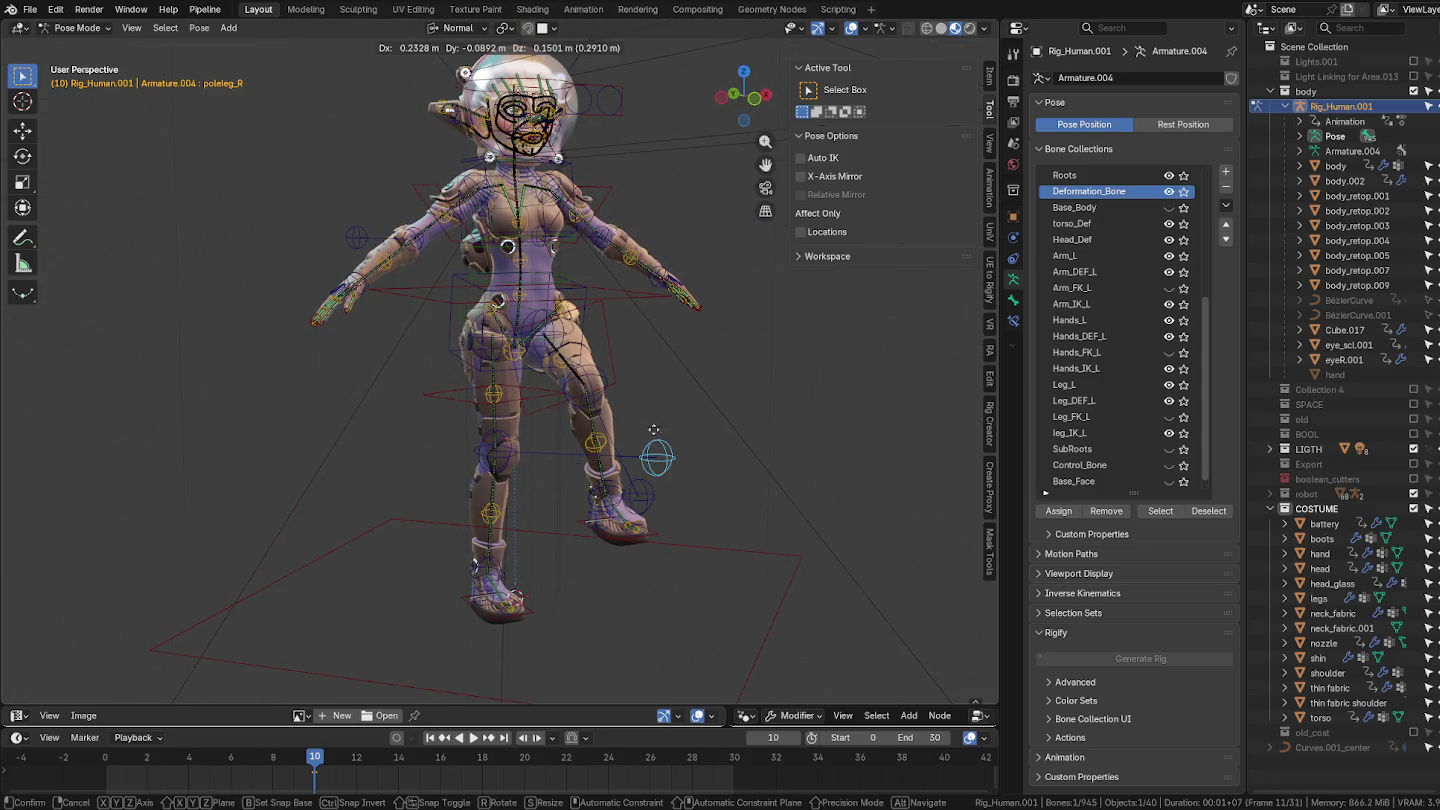
click(624, 453)
click(645, 495)
key(g)
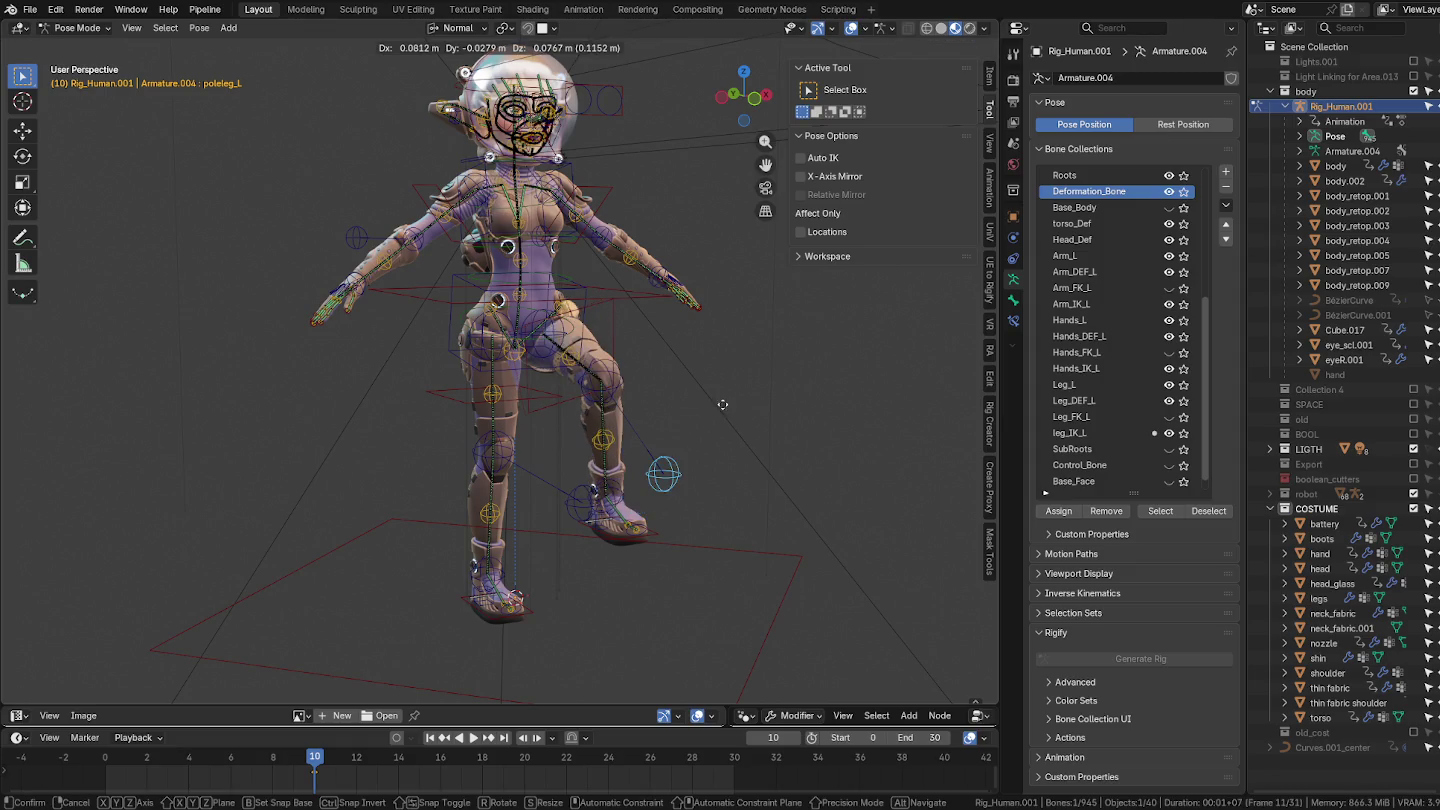
click(717, 362)
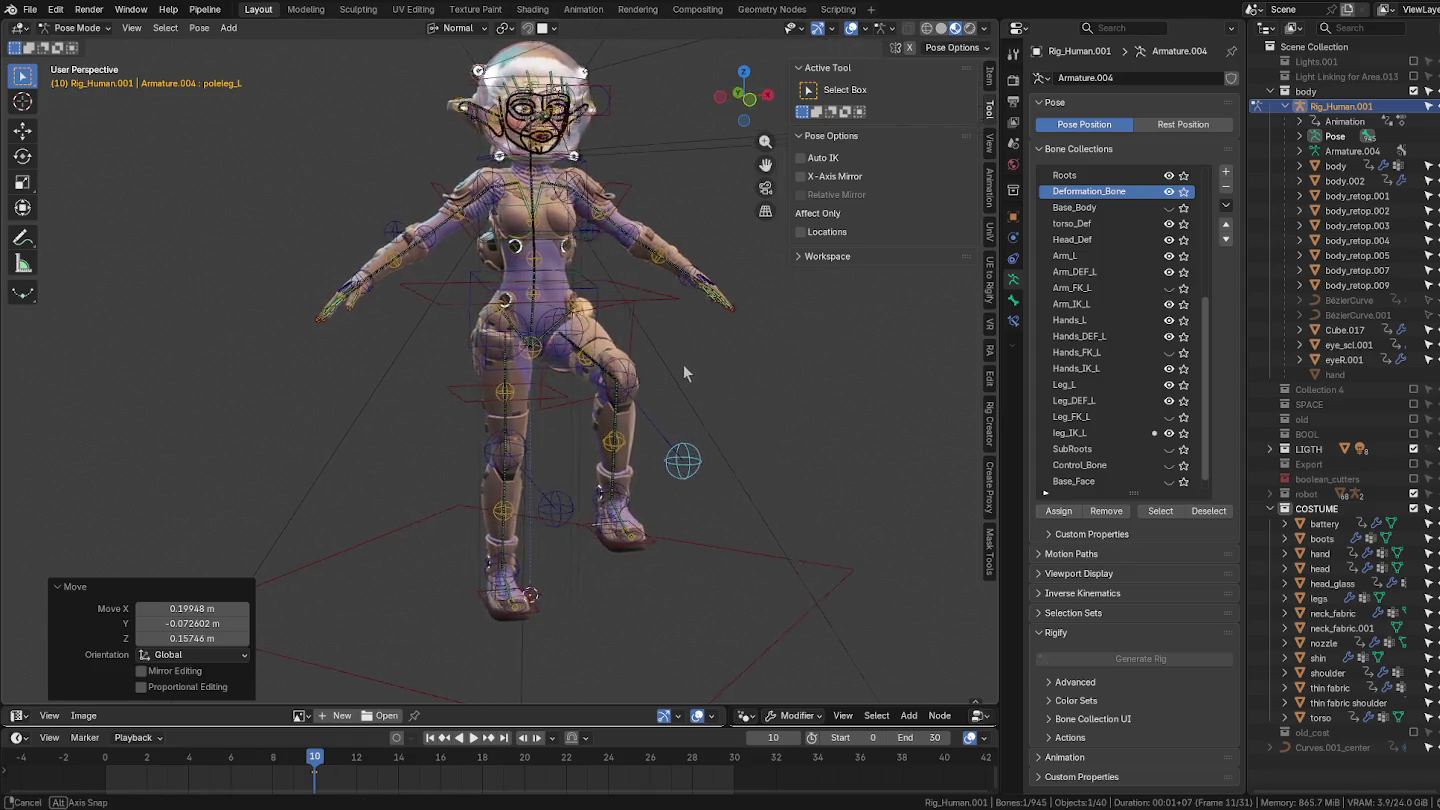
Step: Inspect the posed hip armour, then return to Object Mode with the legs mesh selected
middle_drag(717, 362, 586, 340)
scroll(586, 340, up, 3)
scroll(586, 340, up, 3)
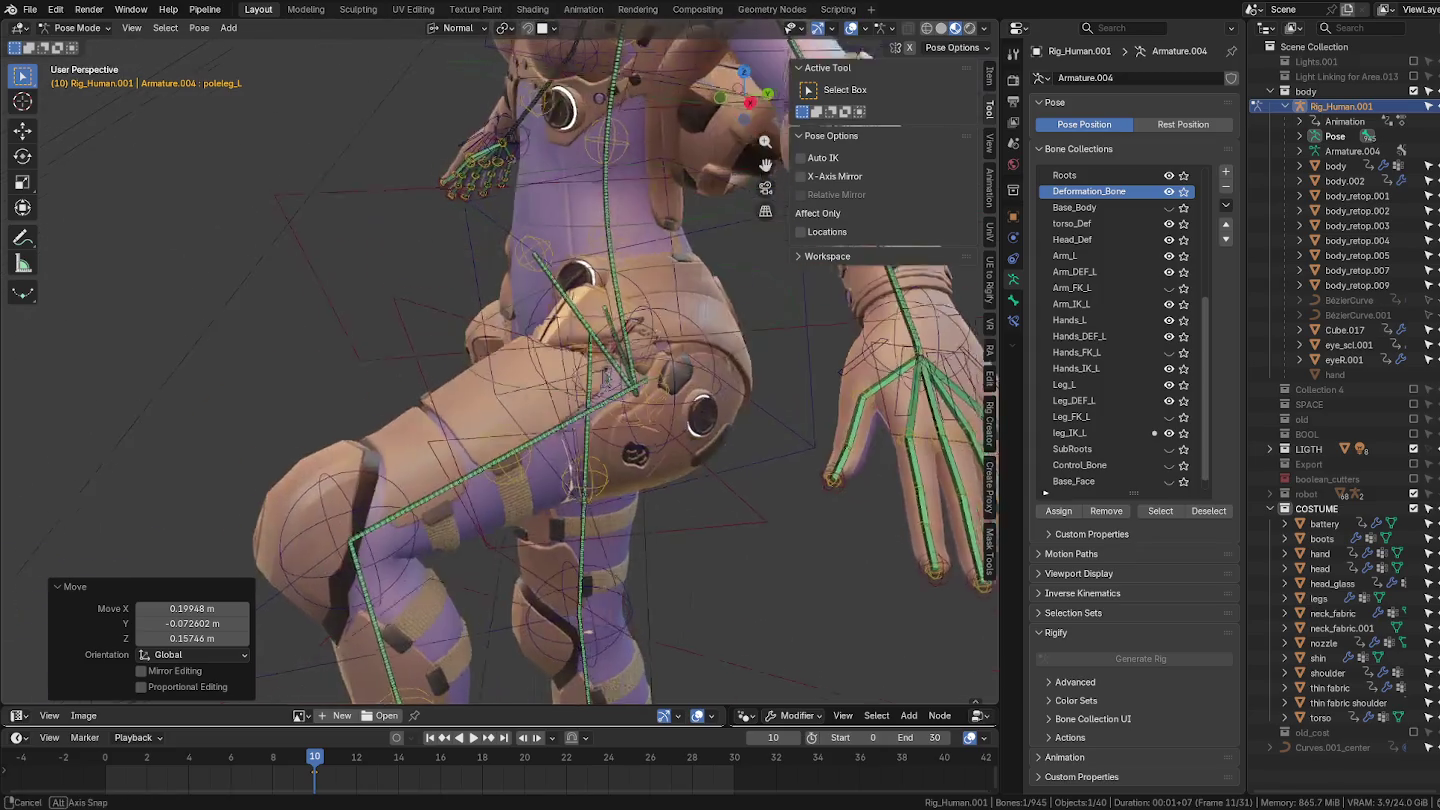
scroll(600, 370, up, 3)
scroll(615, 395, up, 2)
middle_drag(615, 395, 627, 410)
scroll(627, 410, up, 2)
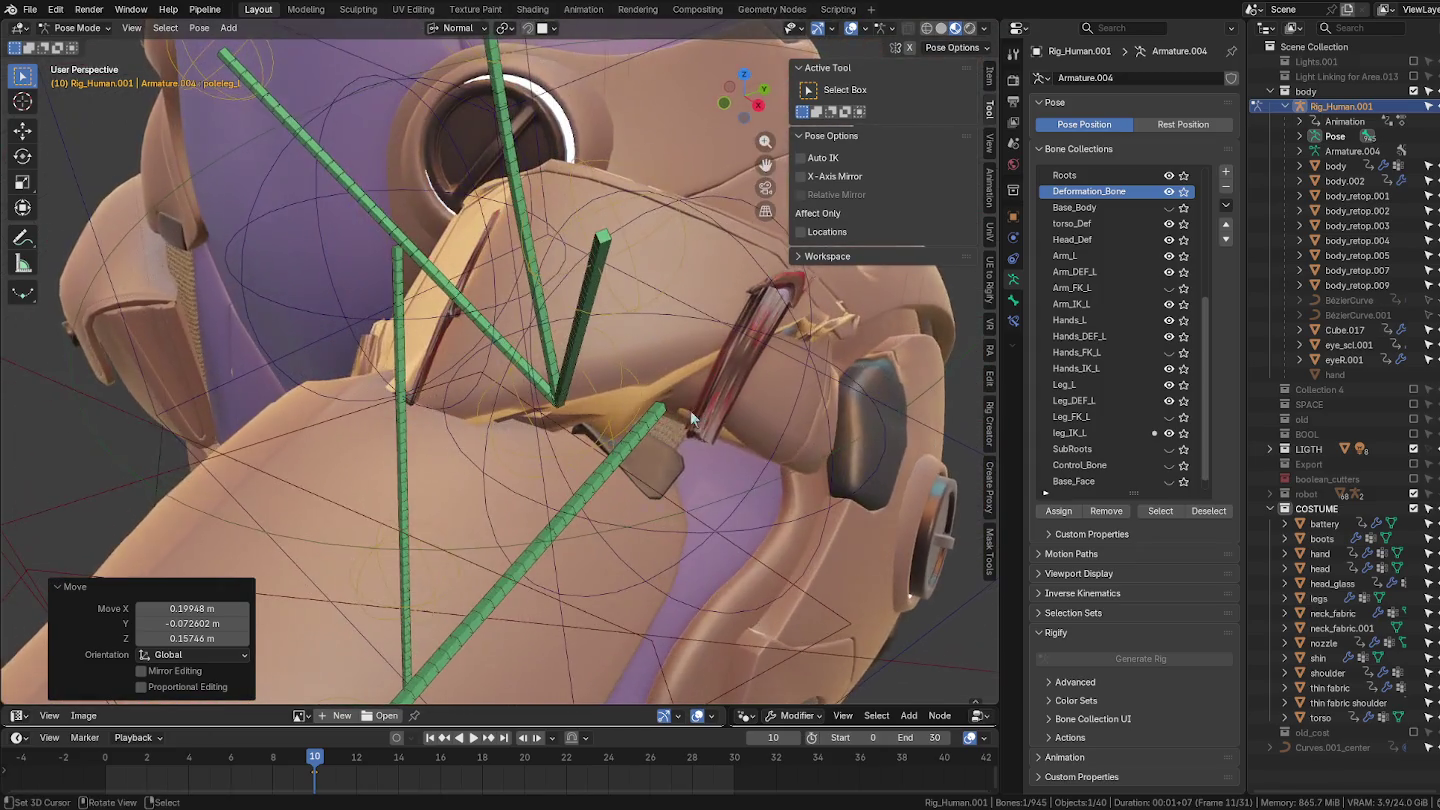
key(ctrl+Tab)
click(704, 338)
middle_drag(704, 338, 661, 343)
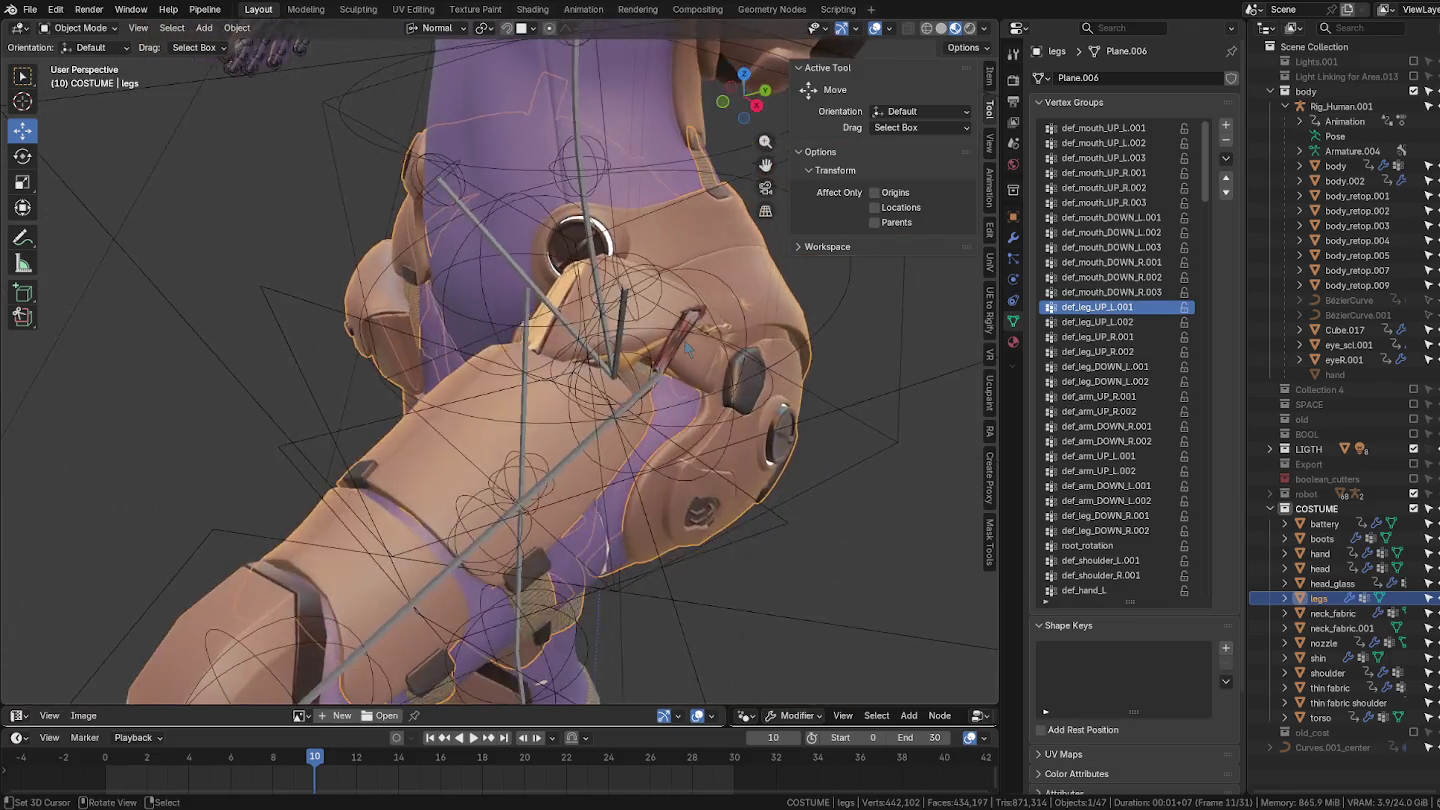
Step: Select the rig with the legs mesh and switch through weight paint into edit mode
click(797, 382)
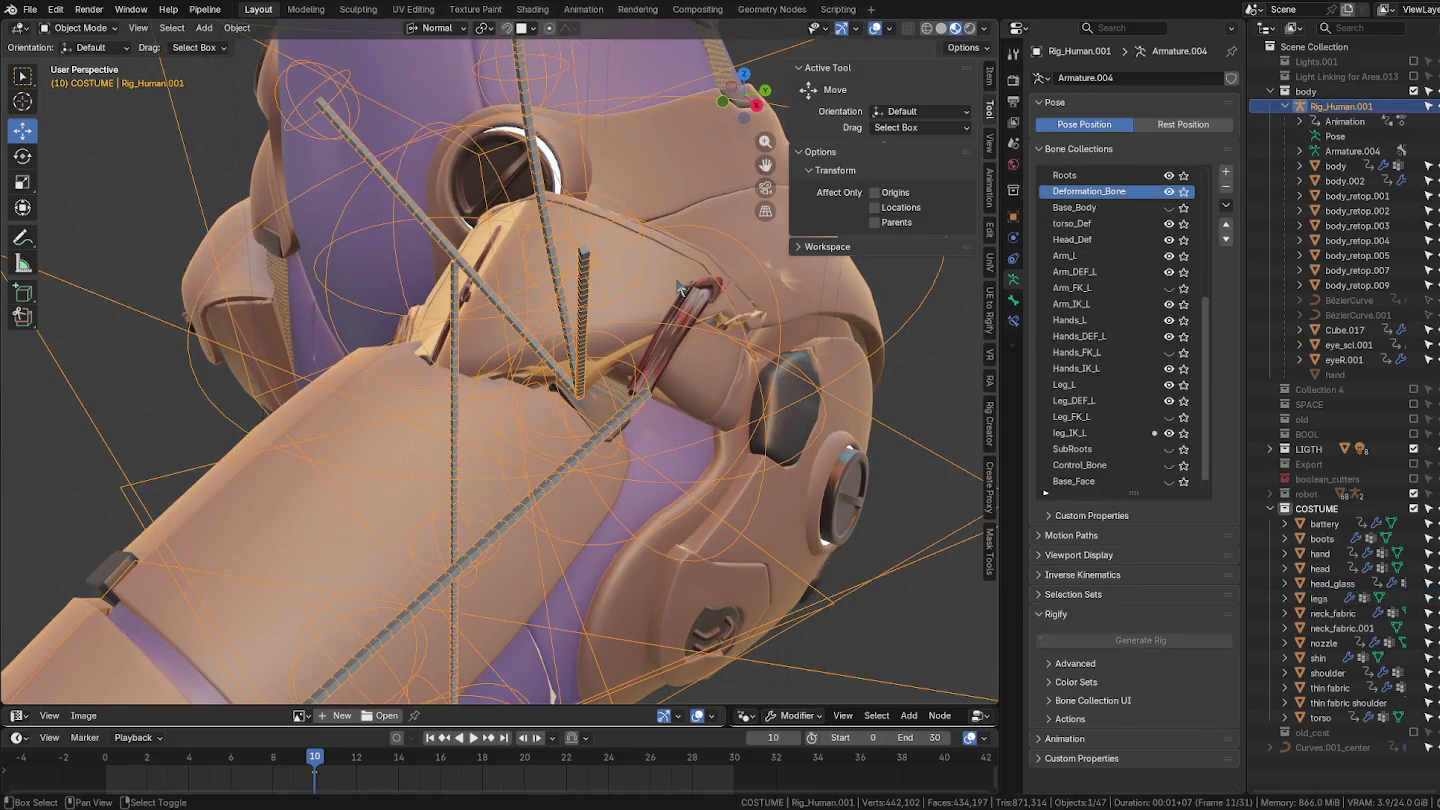
shift+click(729, 340)
key(ctrl+Tab)
mouse_move(683, 343)
middle_down()
mouse_move(446, 426)
mouse_move(650, 381)
mouse_move(630, 350)
mouse_move(683, 323)
middle_up()
key(Tab)
key(Tab)
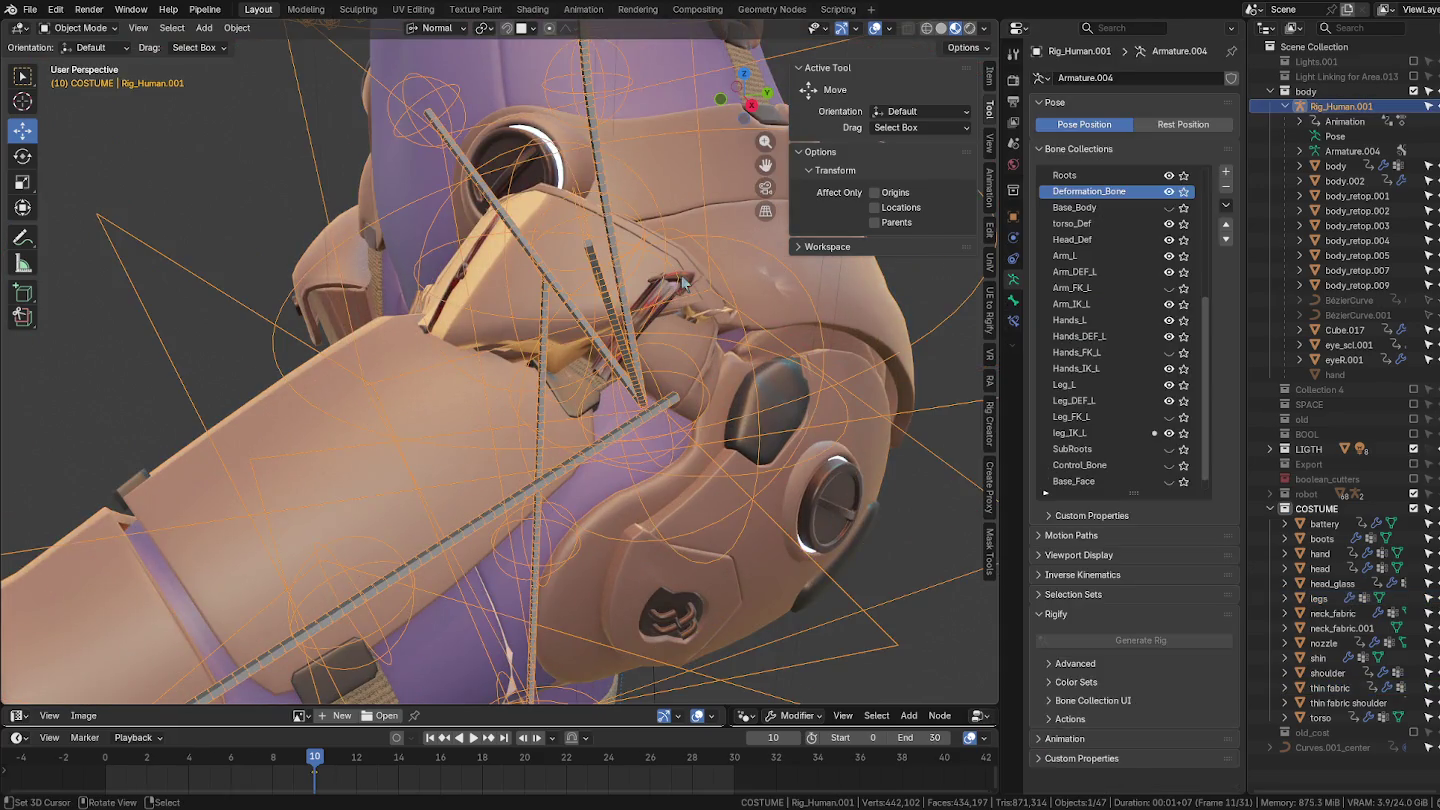
Step: Keep only the legs mesh selected, enable the Armature modifier's Edit Mode display, and re-enter Edit Mode
click(687, 281)
click(1013, 239)
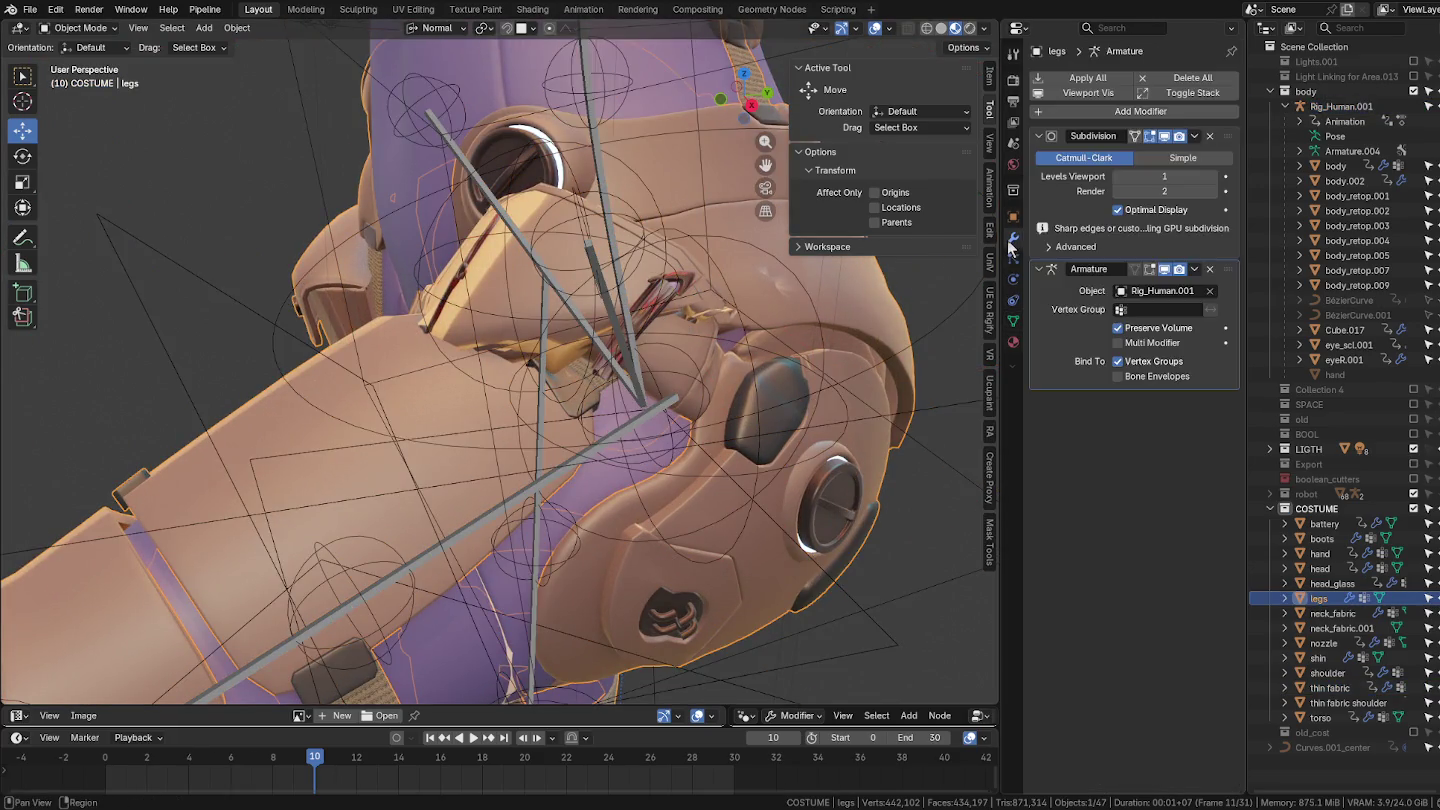
click(1135, 269)
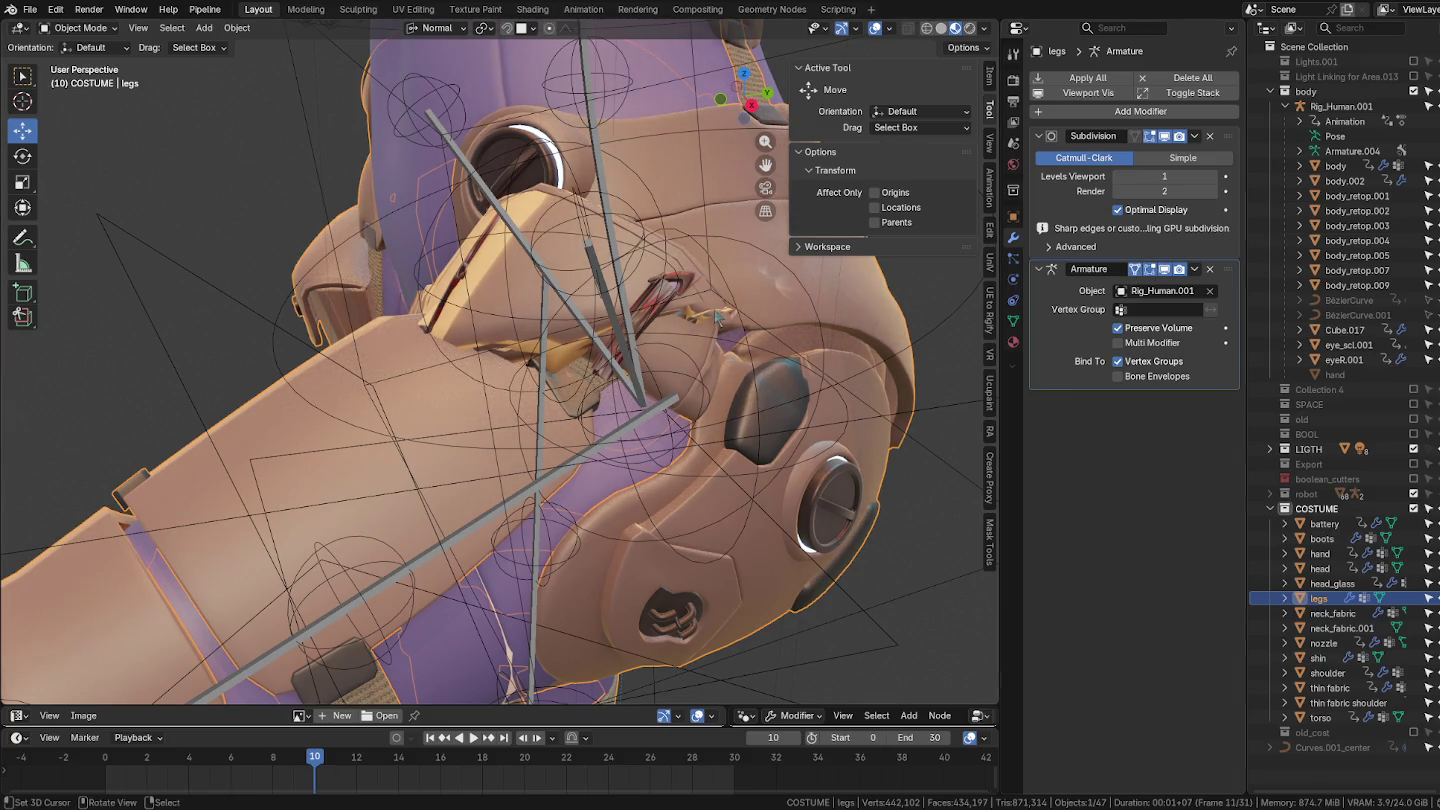
key(Tab)
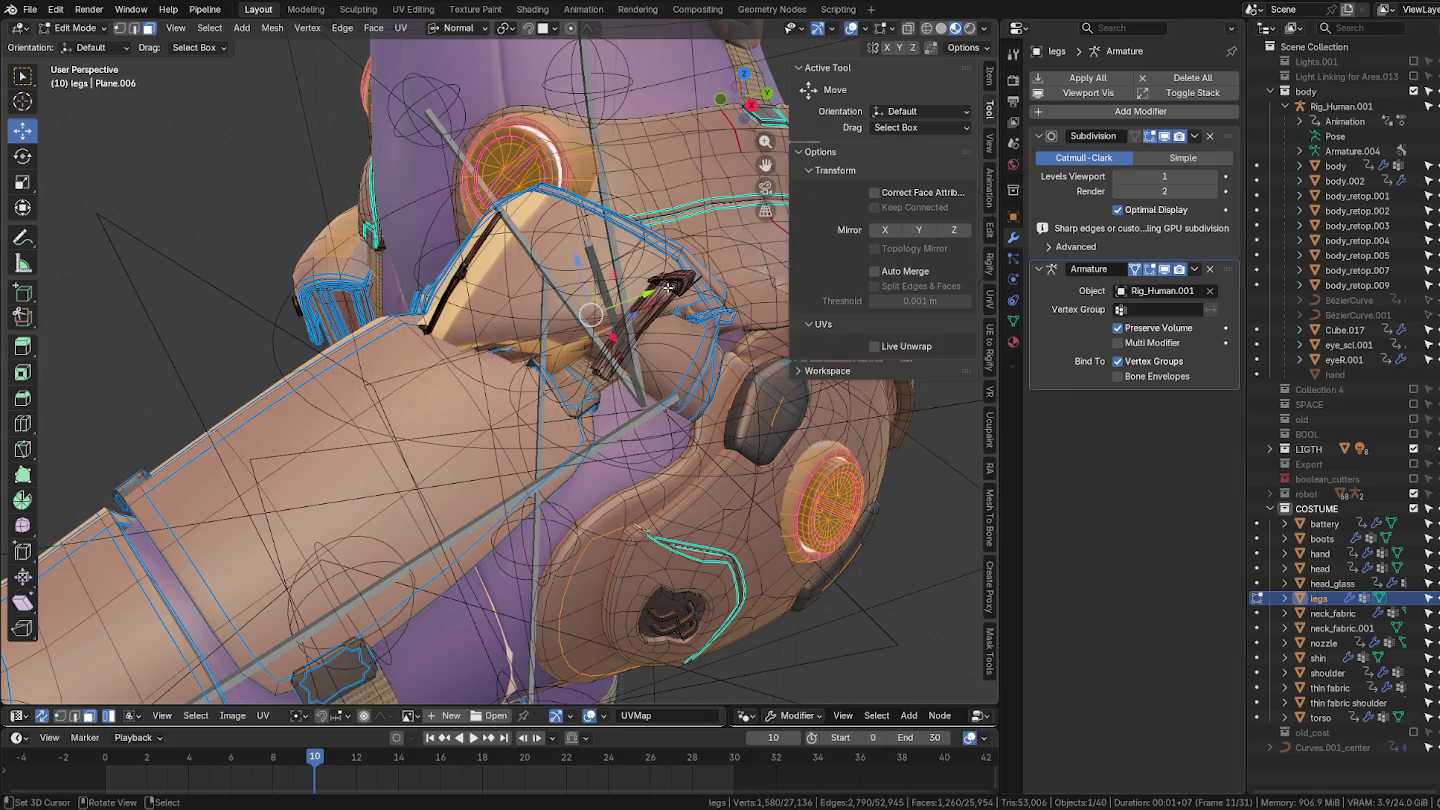
Step: Select the linked ring piece and paste the upper-leg and def_hip_L weights onto it
scroll(668, 288, up, 5)
key(l)
scroll(662, 300, down, 5)
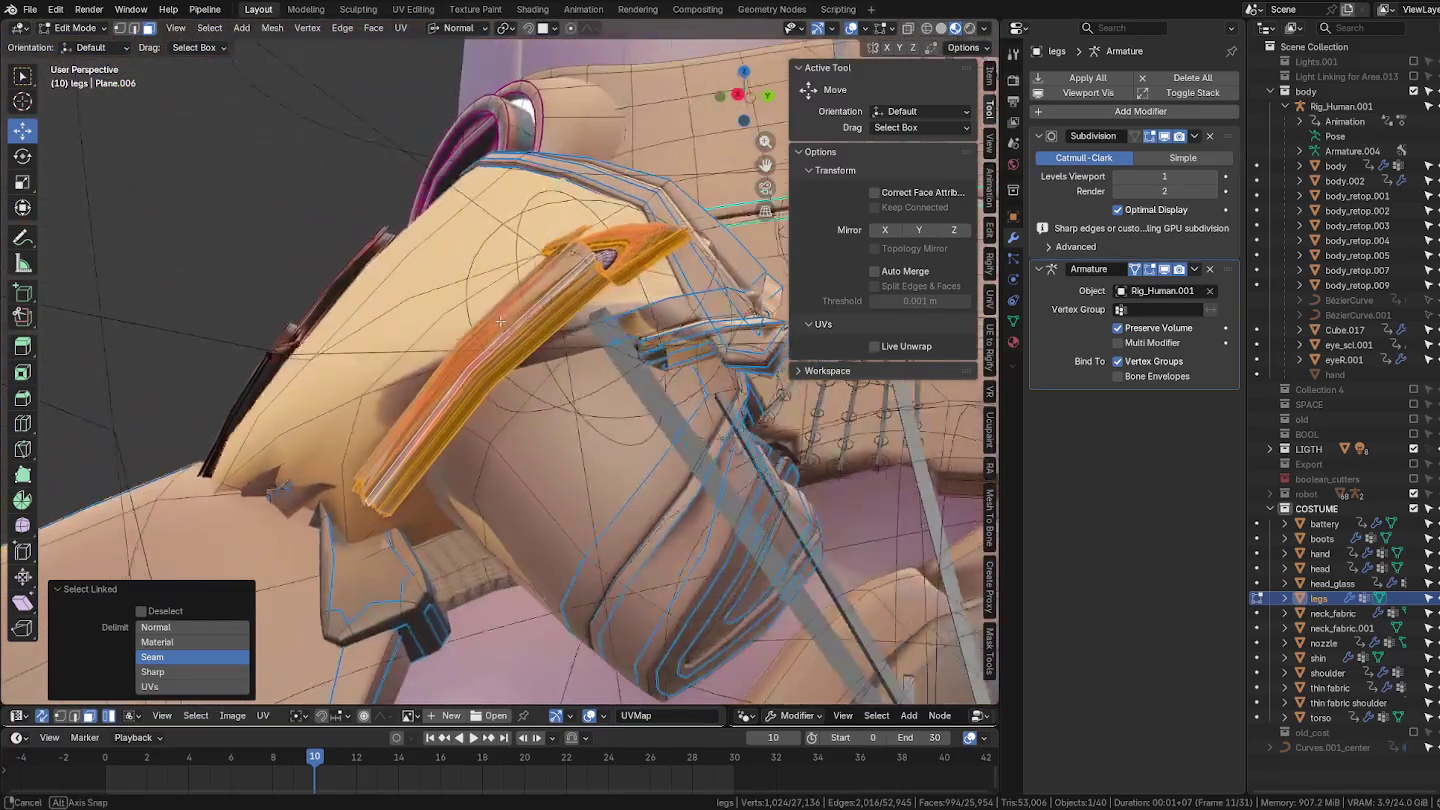
mouse_move(660, 316)
middle_down()
mouse_move(477, 335)
mouse_move(557, 373)
middle_up()
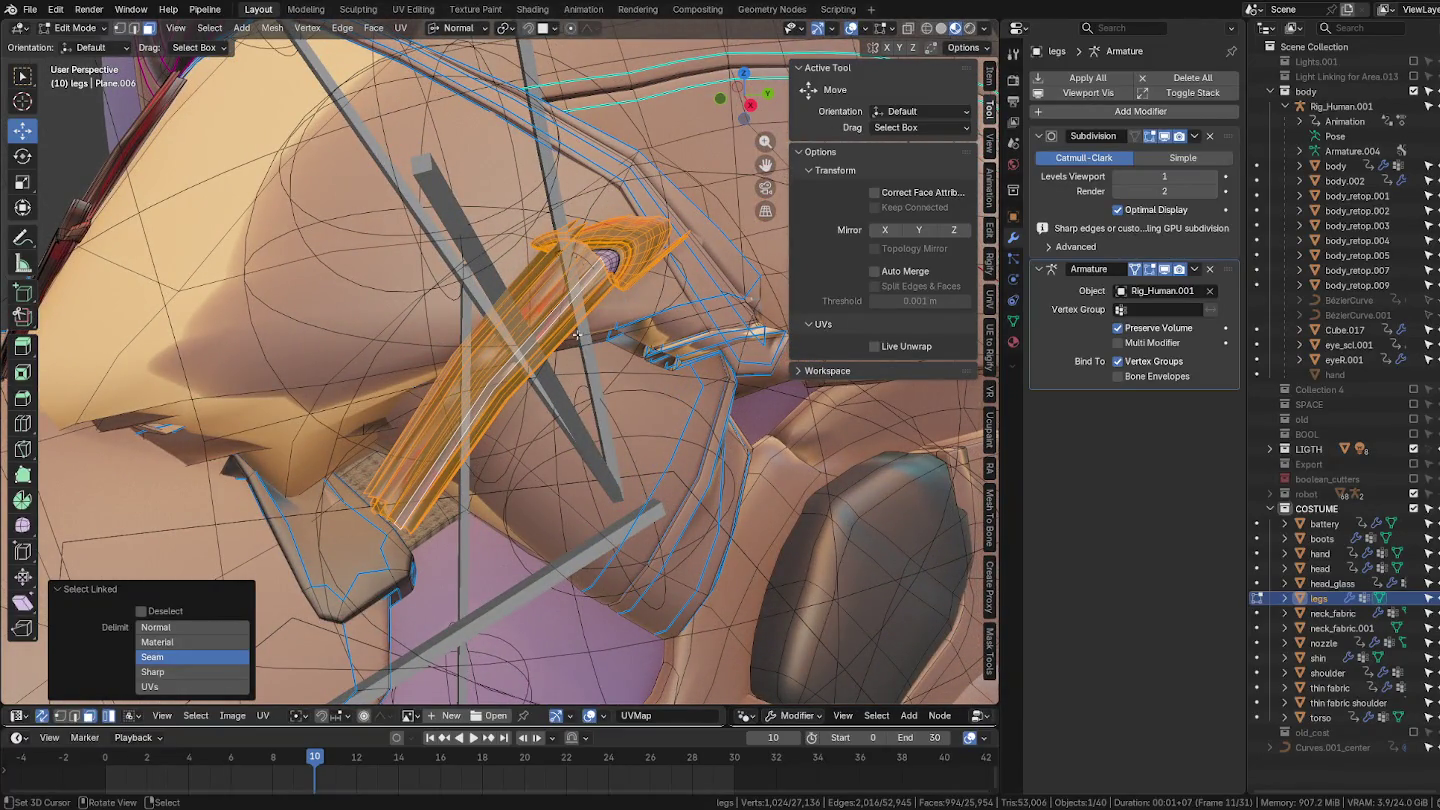
scroll(645, 283, up, 2)
key(1)
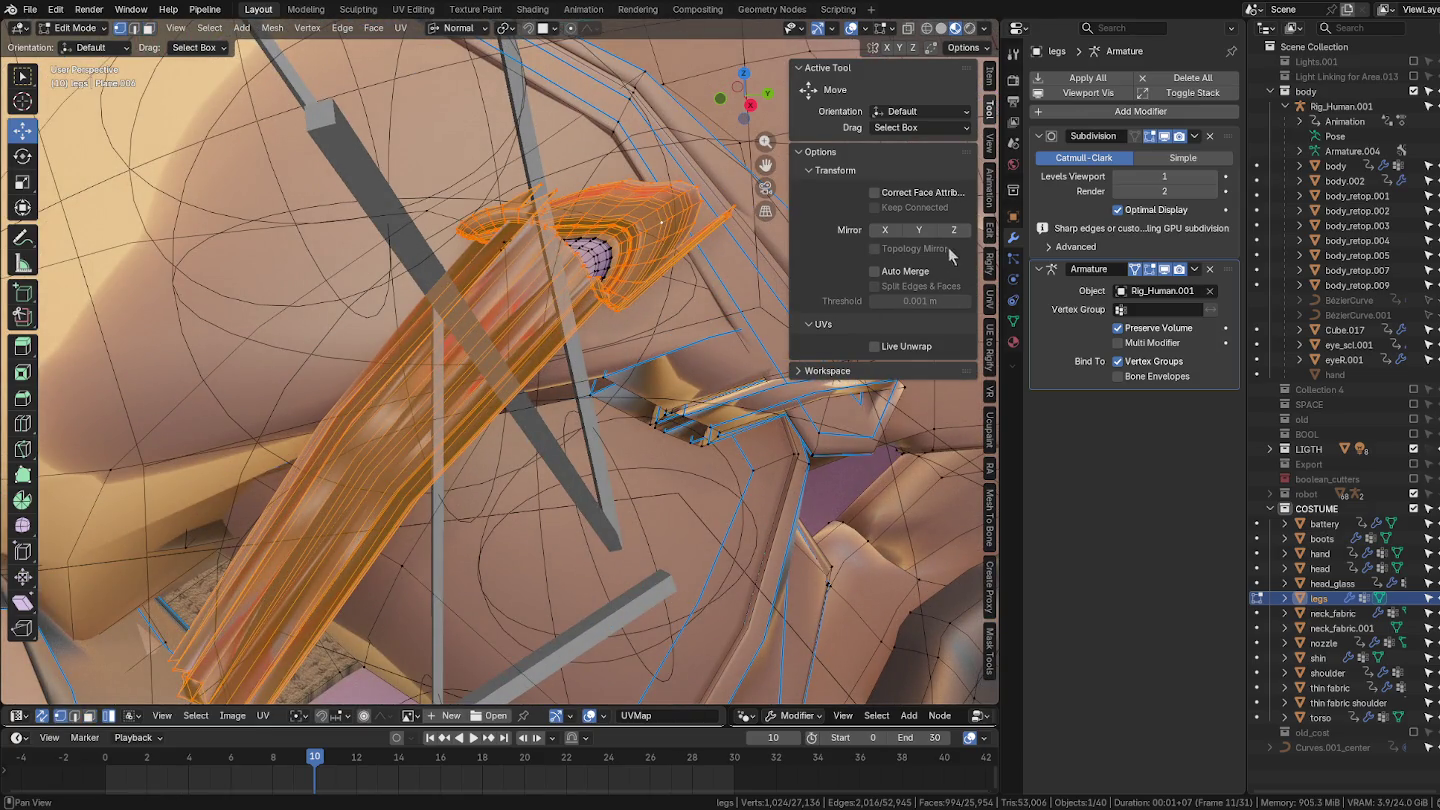
click(990, 80)
mouse_move(894, 313)
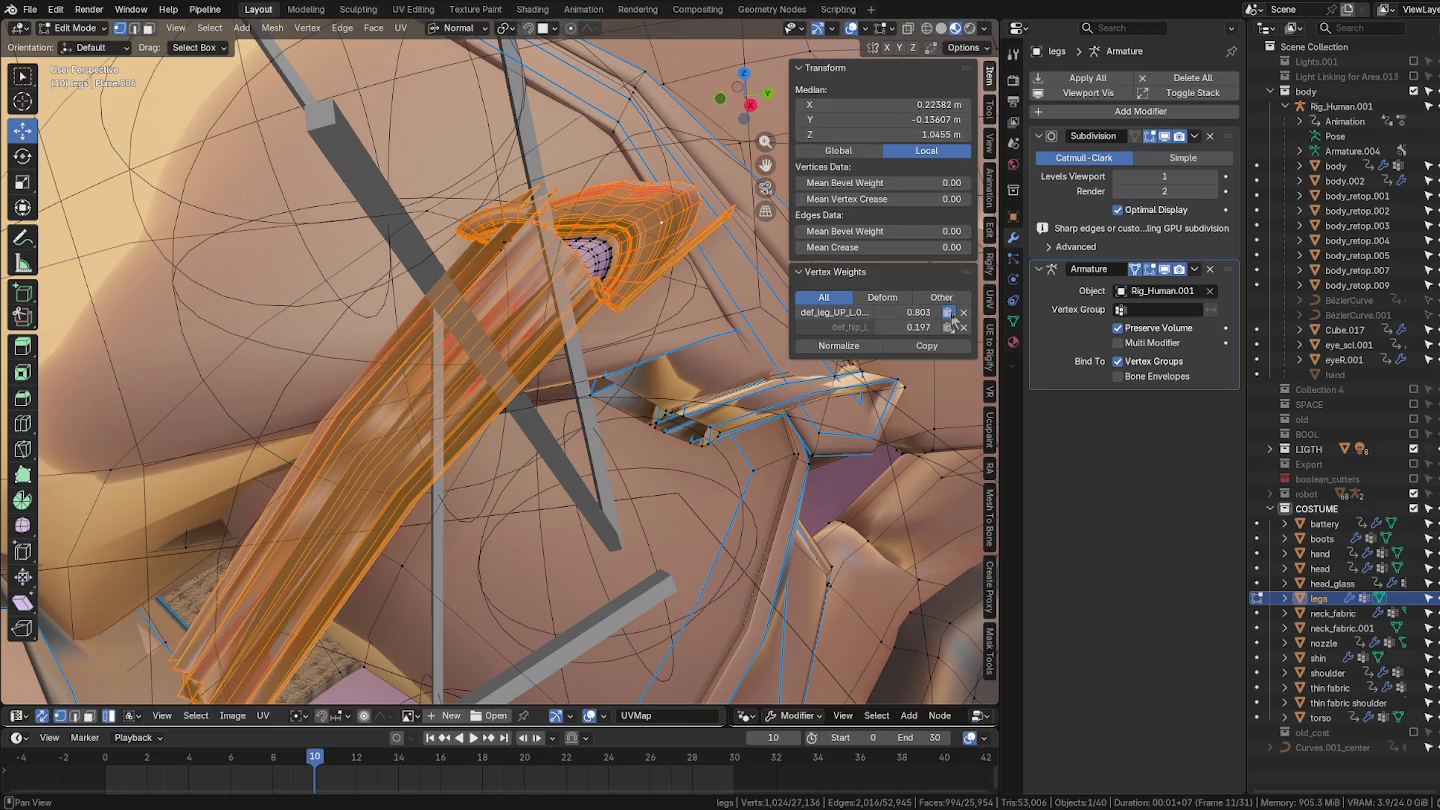
click(948, 313)
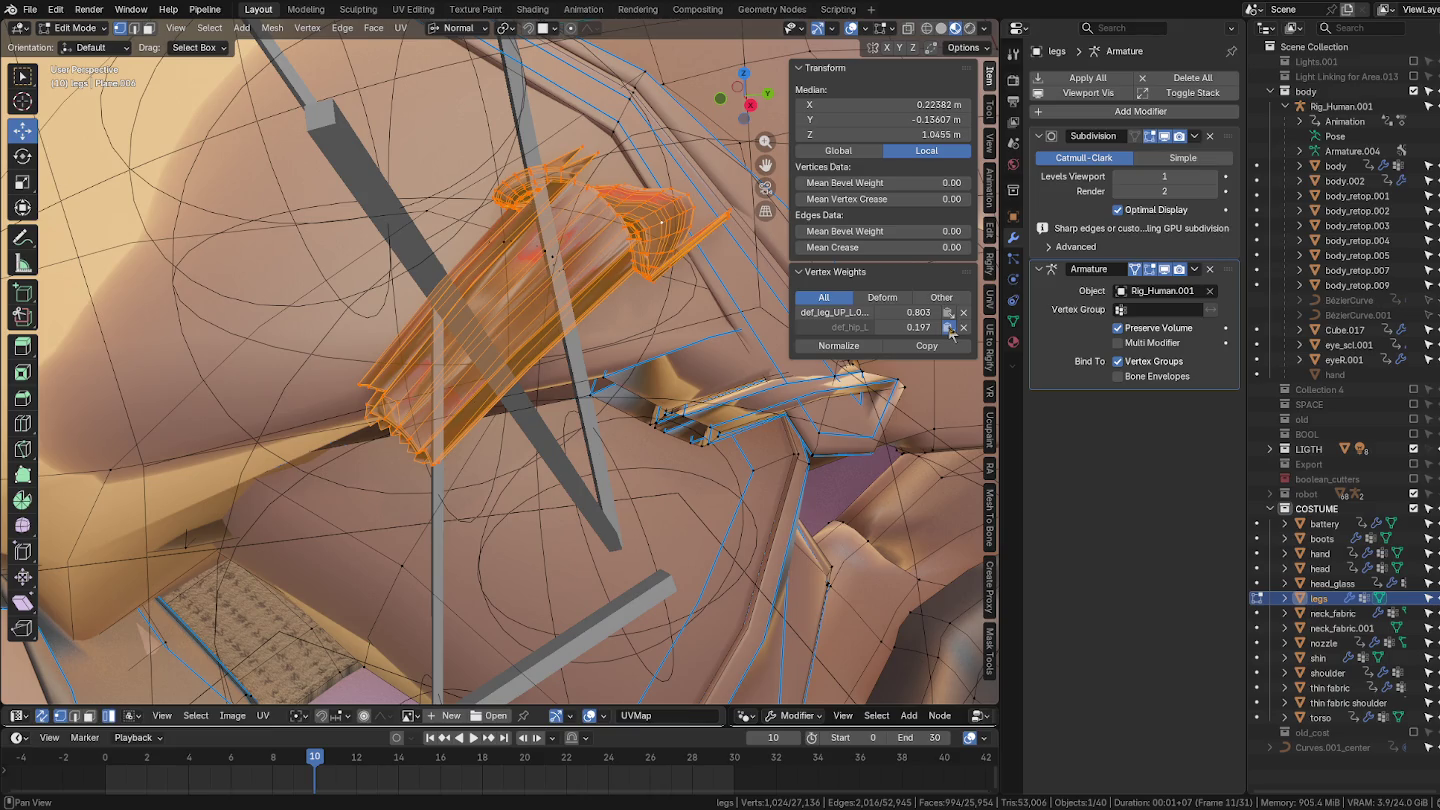
click(949, 328)
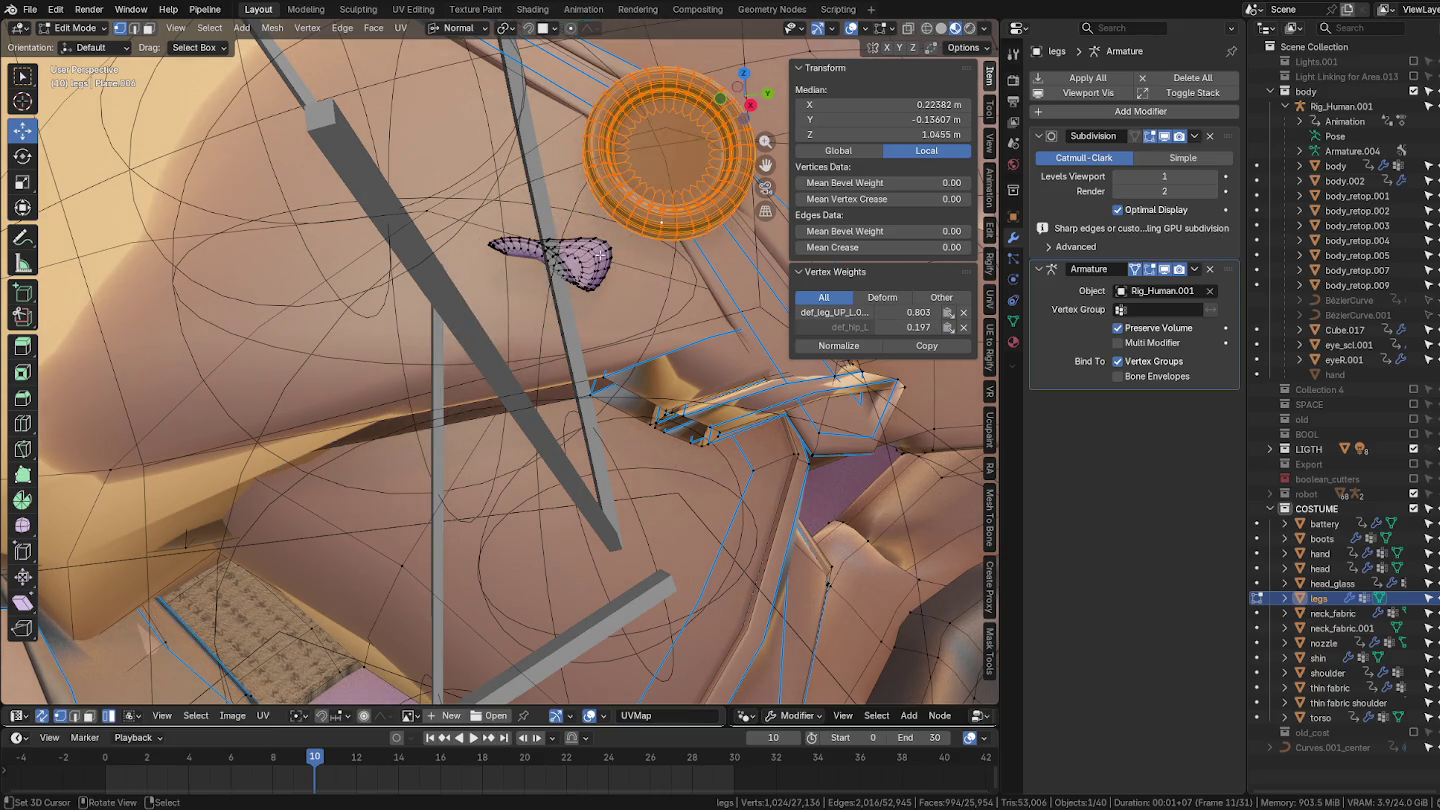
Step: Select the small linked strap piece and paste the upper-leg and def_hip_L weights onto it
key(alt+a)
key(l)
mouse_move(600, 256)
middle_down()
mouse_move(672, 262)
mouse_move(597, 242)
middle_up()
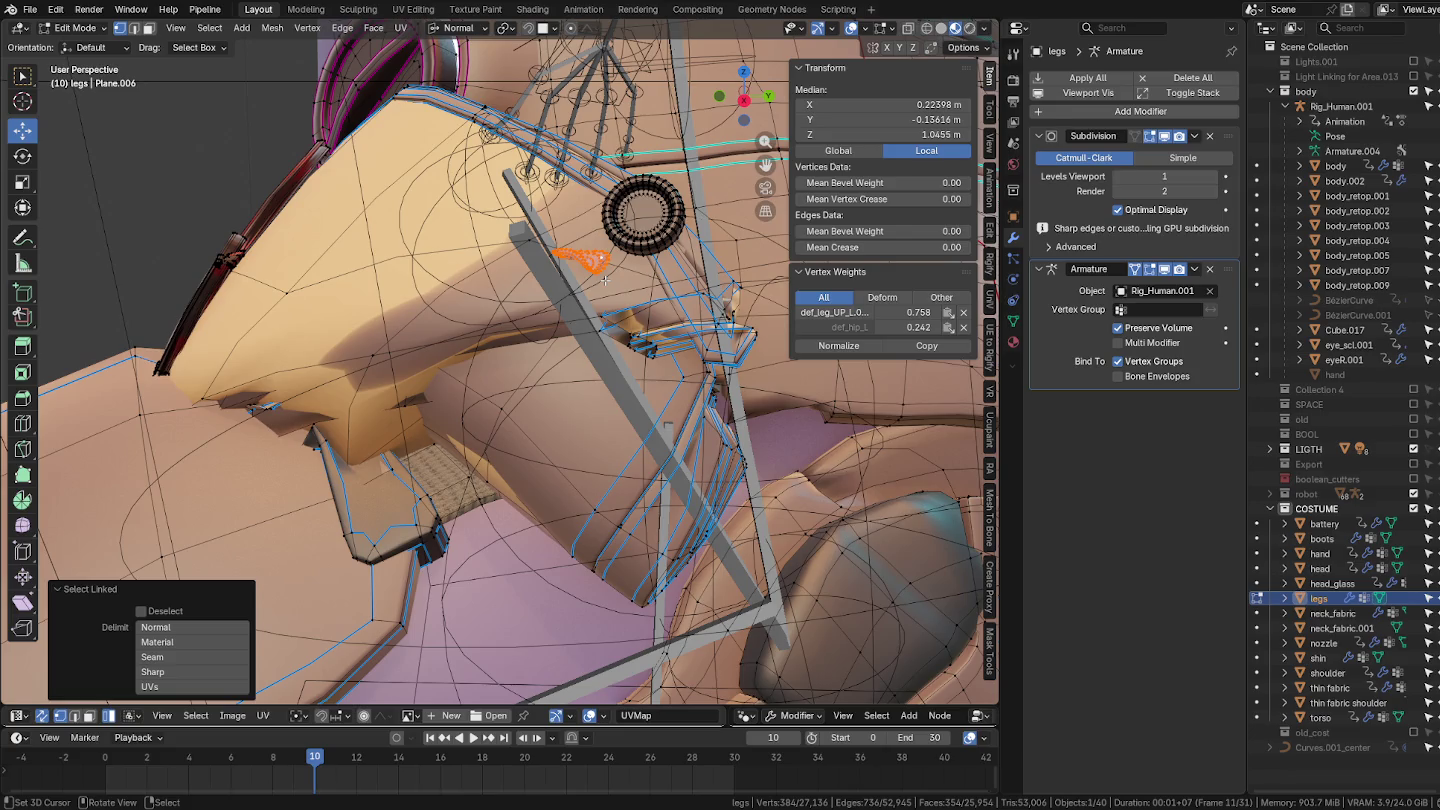
middle_drag(604, 280, 652, 292)
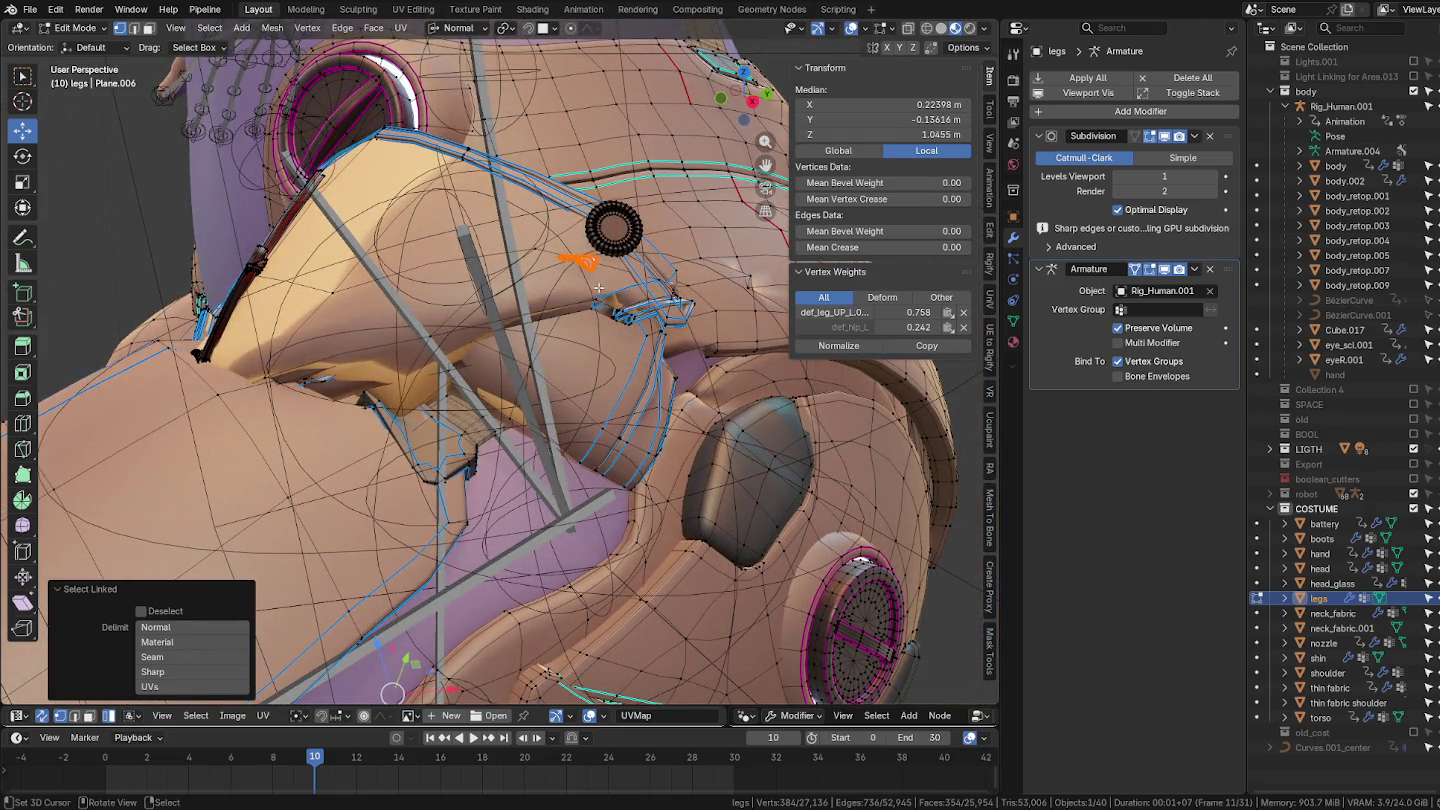
middle_drag(532, 186, 438, 201)
key(ctrl+z)
mouse_move(428, 158)
middle_down()
mouse_move(418, 191)
mouse_move(443, 242)
middle_up()
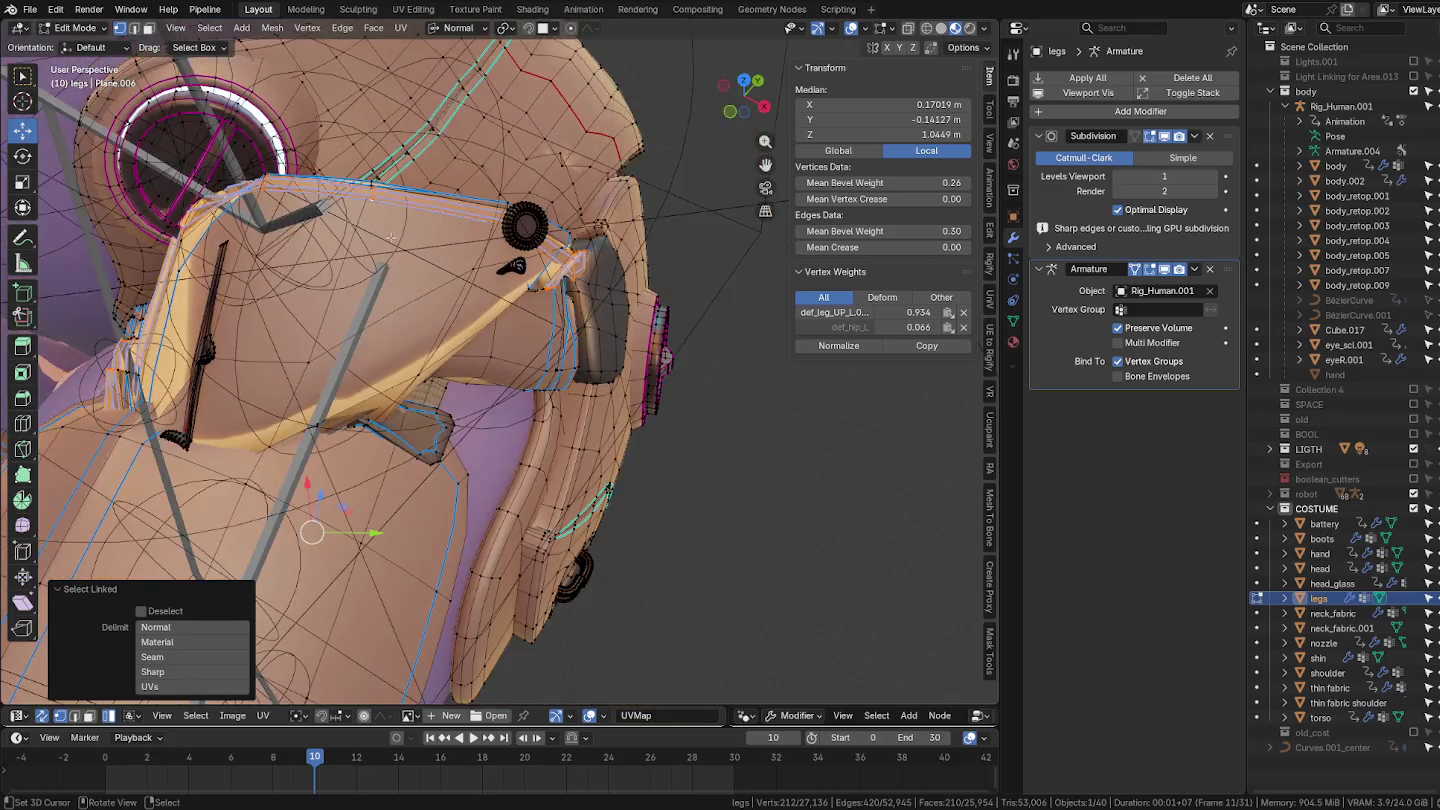
key(ctrl+shift+z)
mouse_move(349, 417)
middle_down()
mouse_move(484, 230)
mouse_move(779, 268)
middle_up()
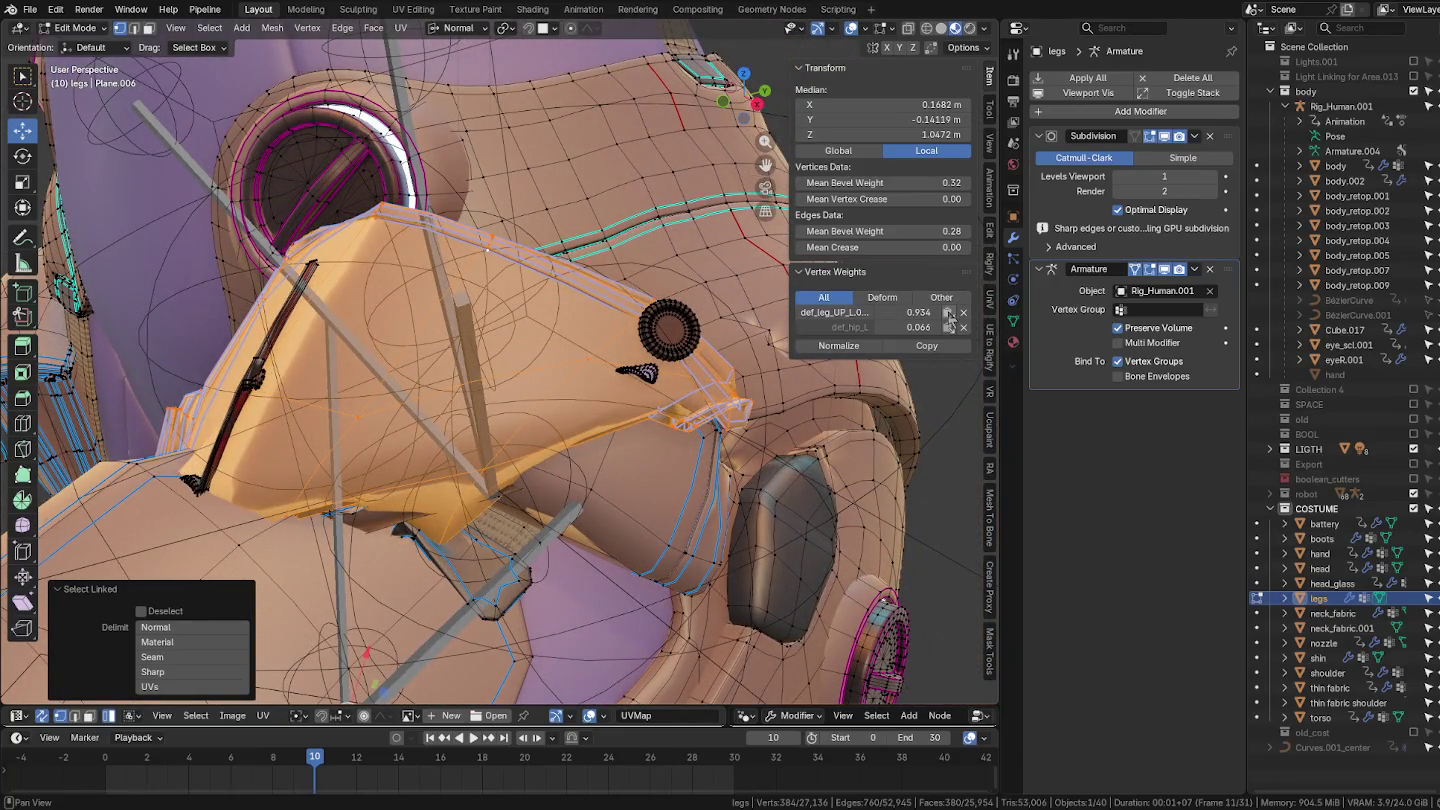
click(948, 313)
click(948, 328)
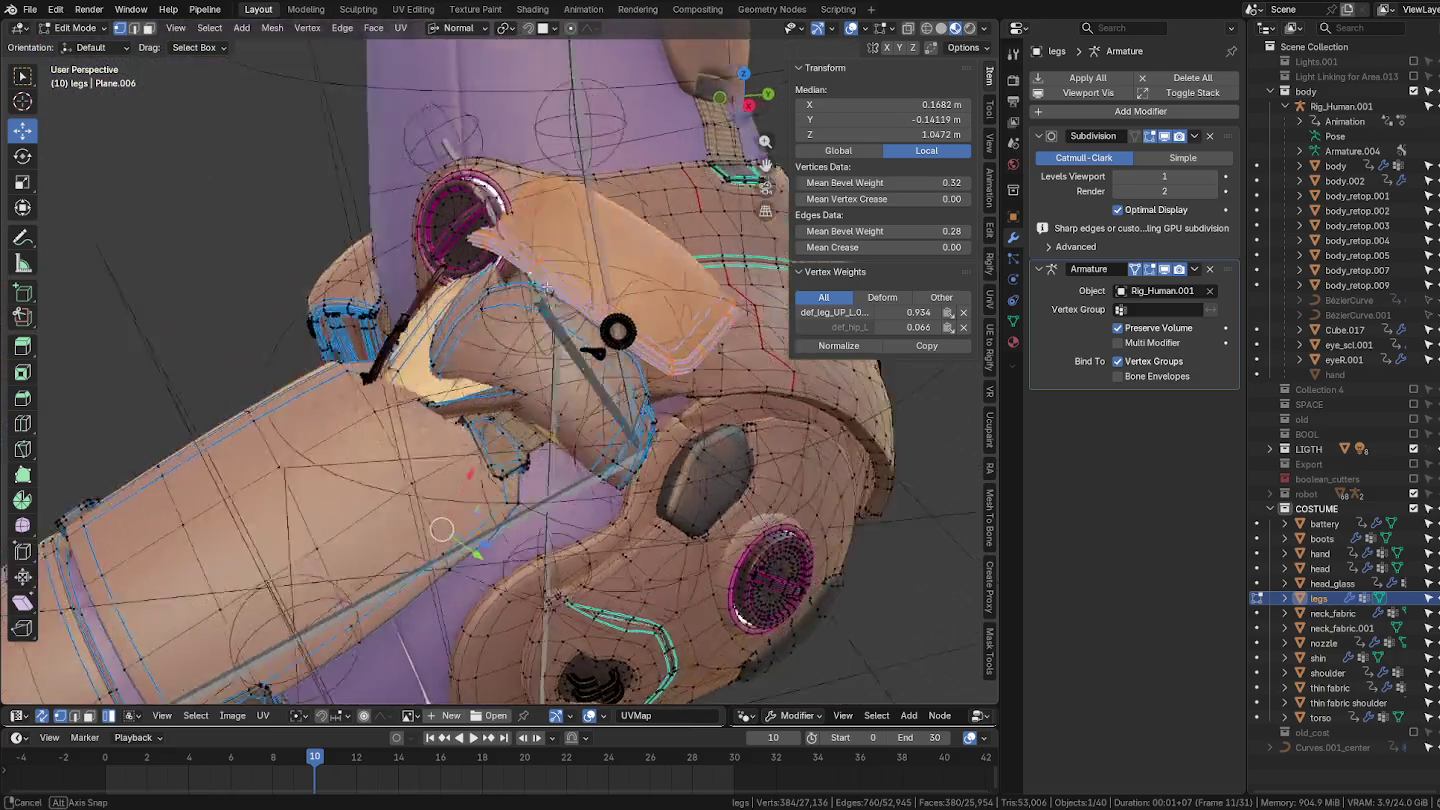
Step: Paste a chosen vertex's weights onto another whole linked armour piece
mouse_move(930, 380)
middle_down()
mouse_move(468, 271)
mouse_move(525, 275)
middle_up()
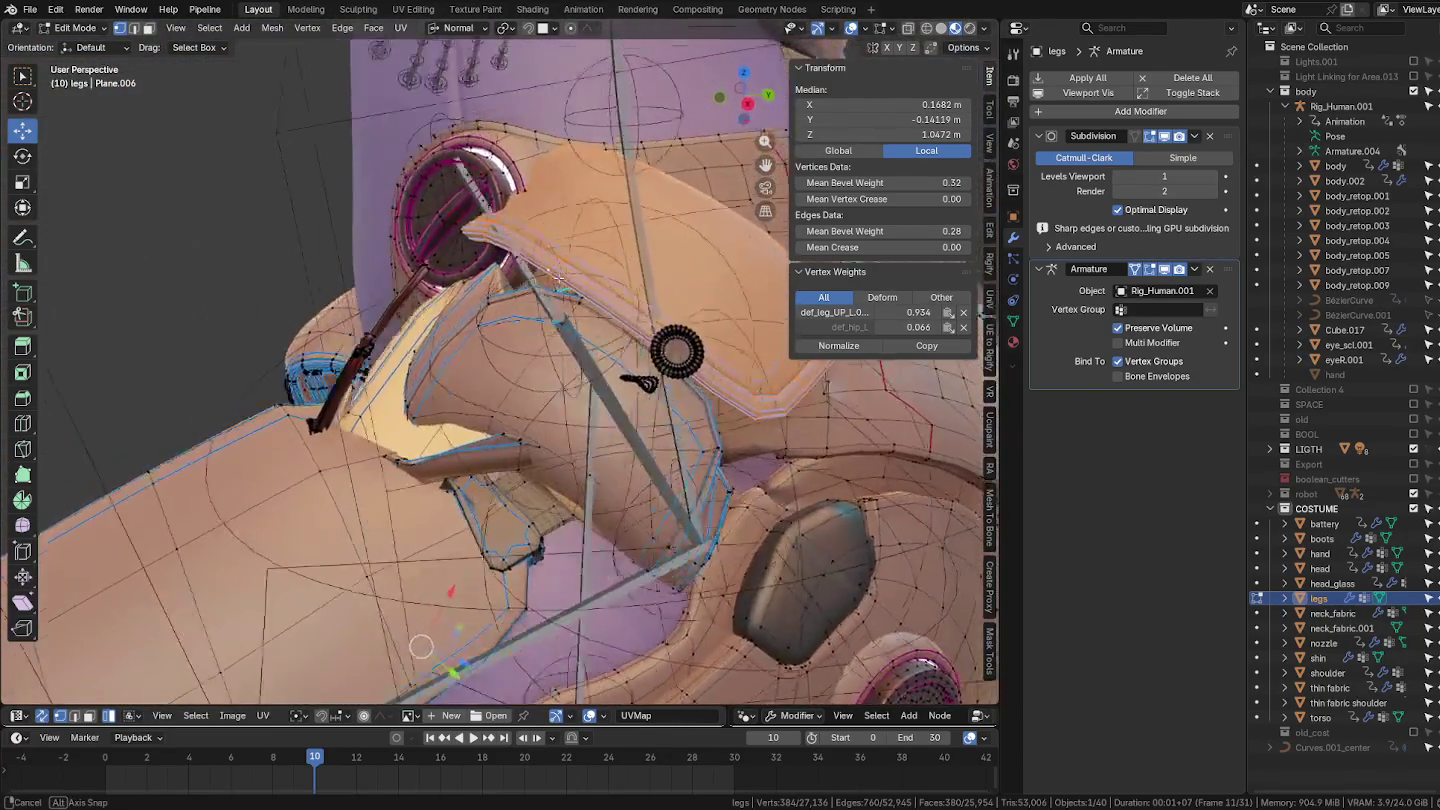
mouse_move(525, 275)
middle_down()
mouse_move(550, 336)
mouse_move(527, 248)
middle_up()
click(609, 376)
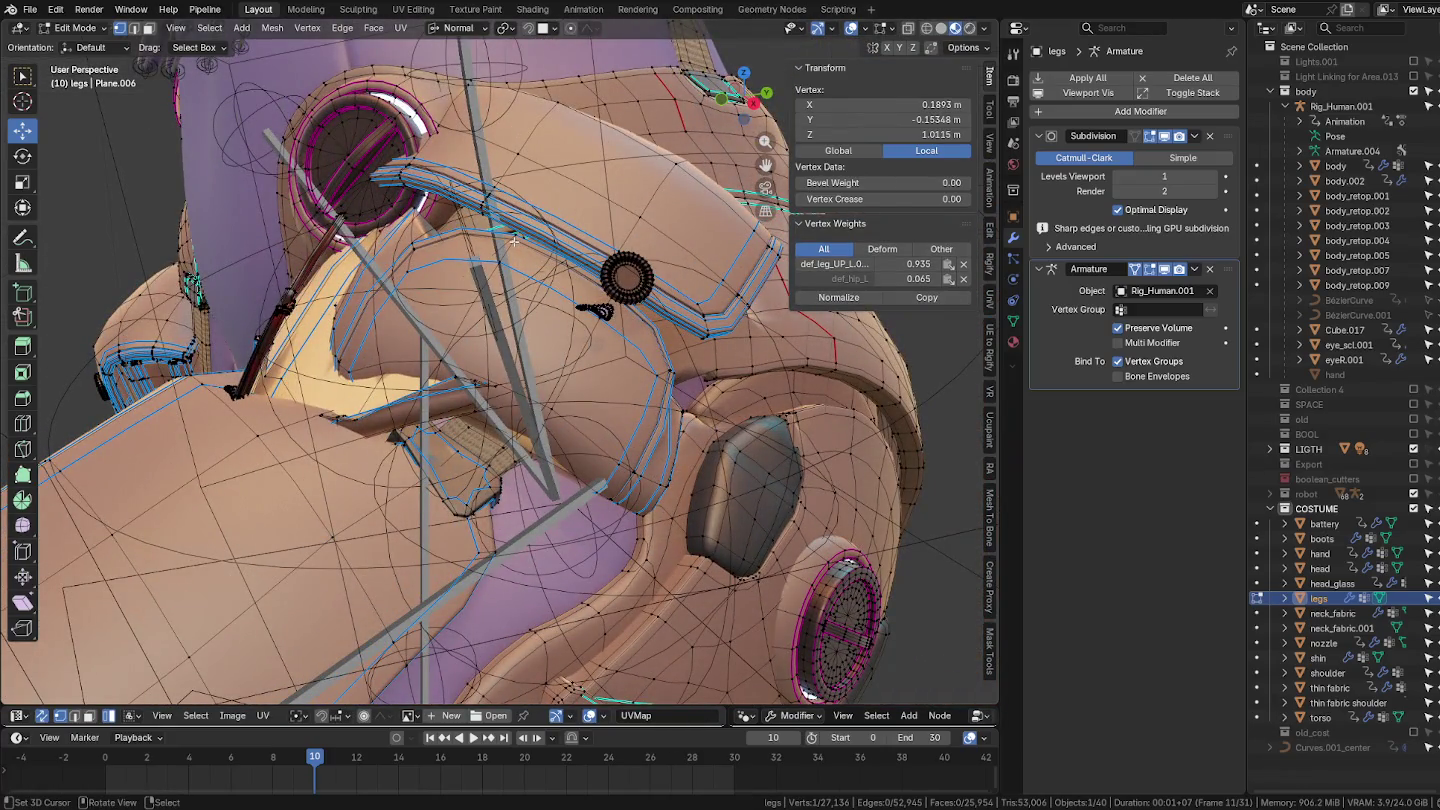
key(l)
key(l)
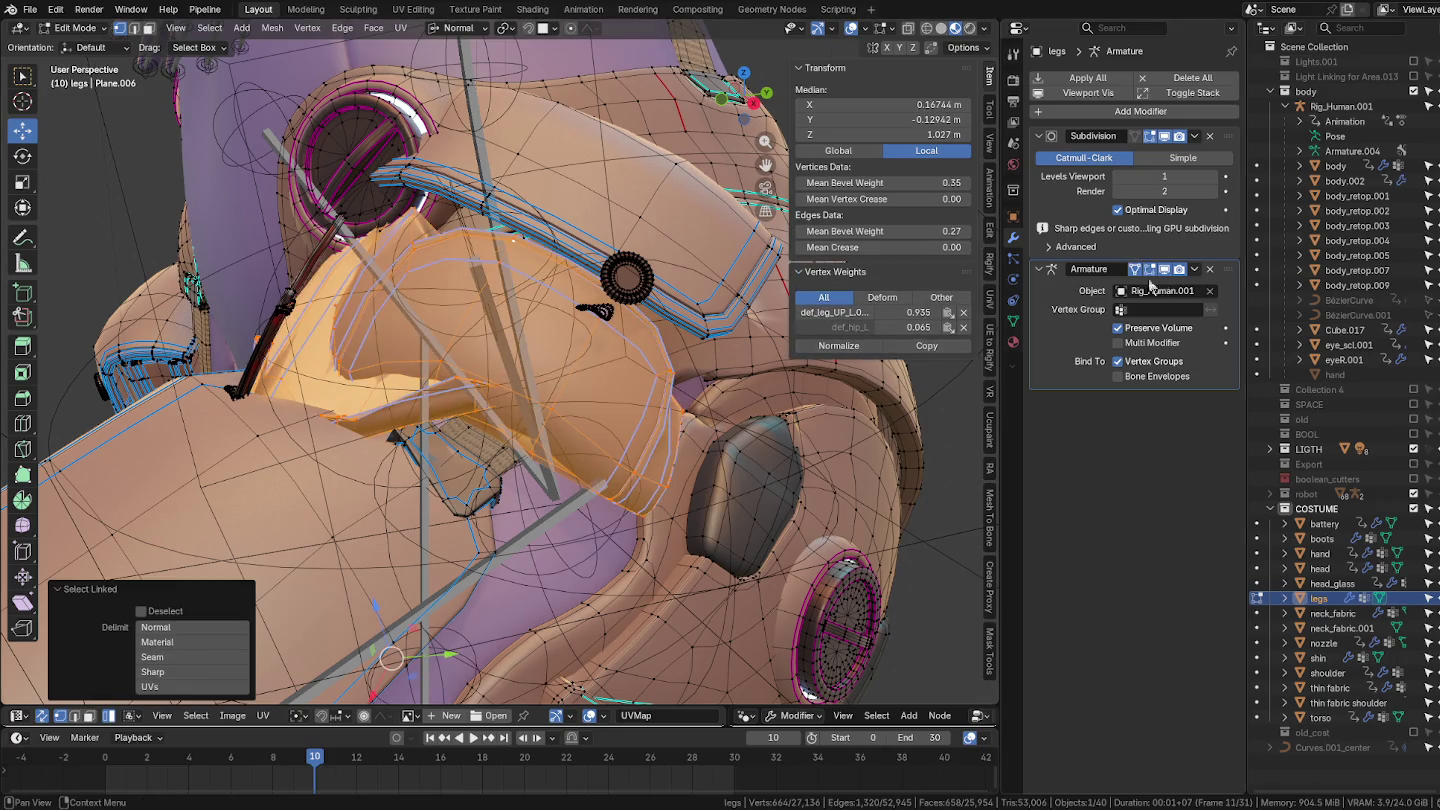
click(948, 314)
middle_drag(590, 330, 605, 305)
Step: Select the armour and ring pieces with a neighbouring source vertex, keeping its upper-leg weight at 0.803
click(607, 303)
scroll(607, 303, up, 3)
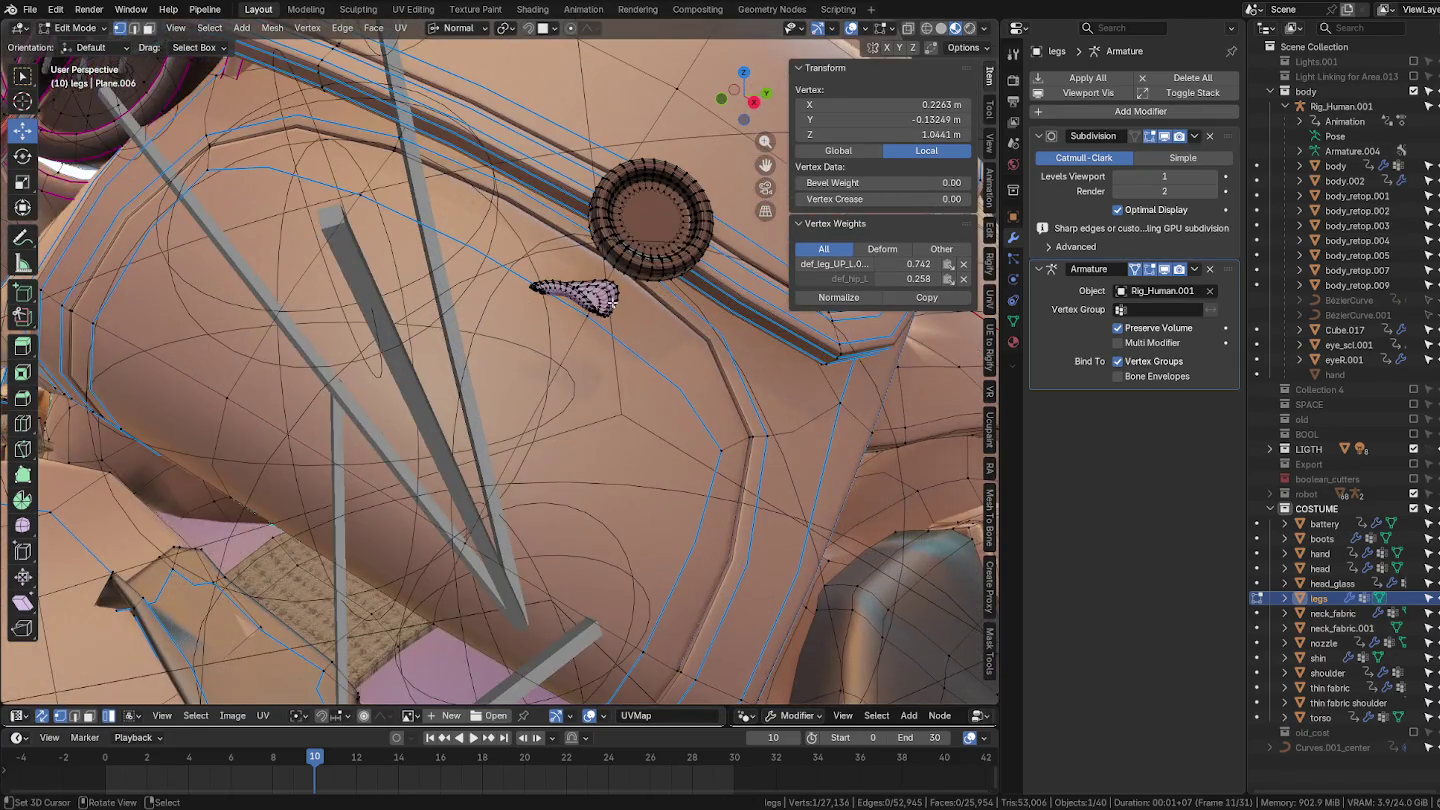
scroll(607, 303, up, 3)
key(ctrl+l)
key(l)
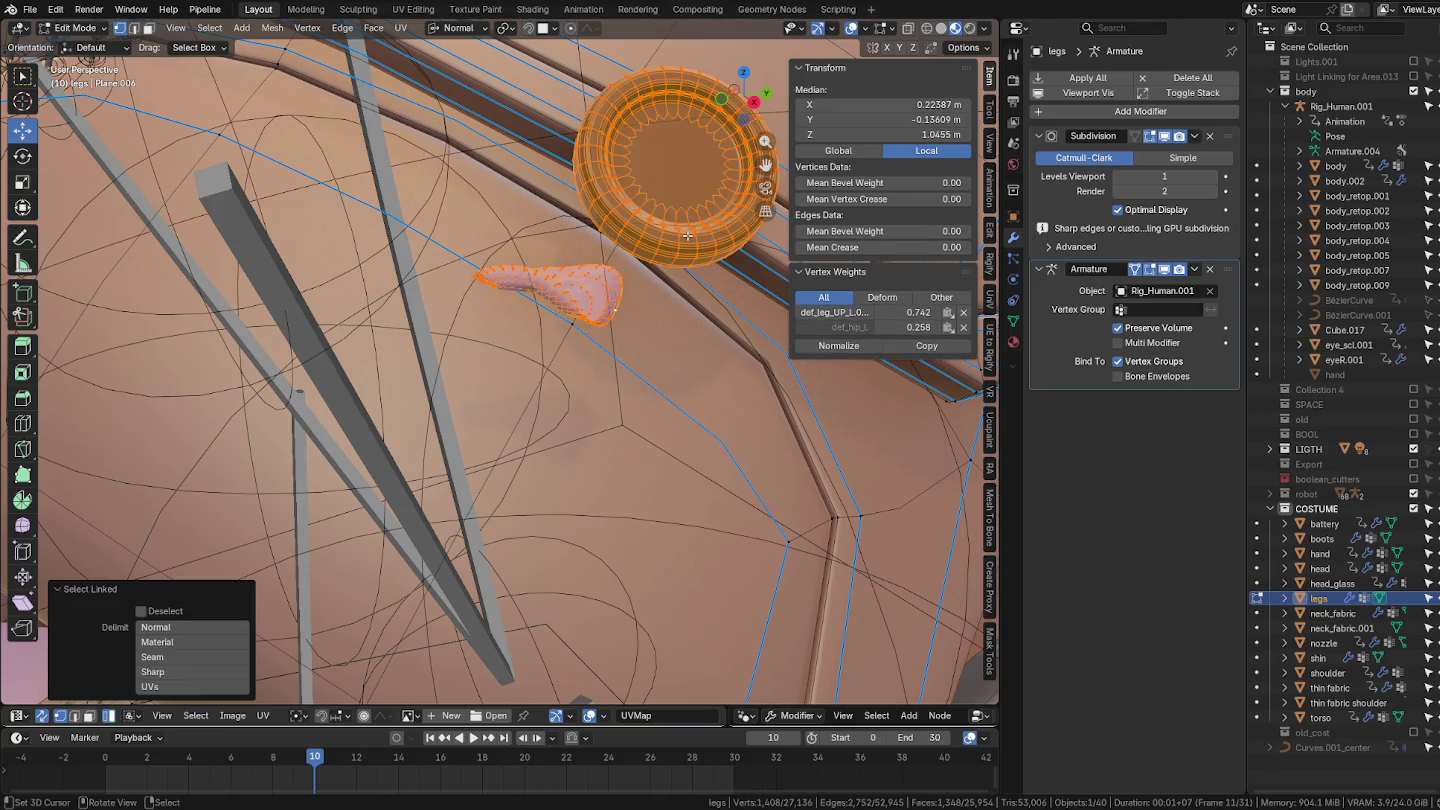
shift+click(692, 207)
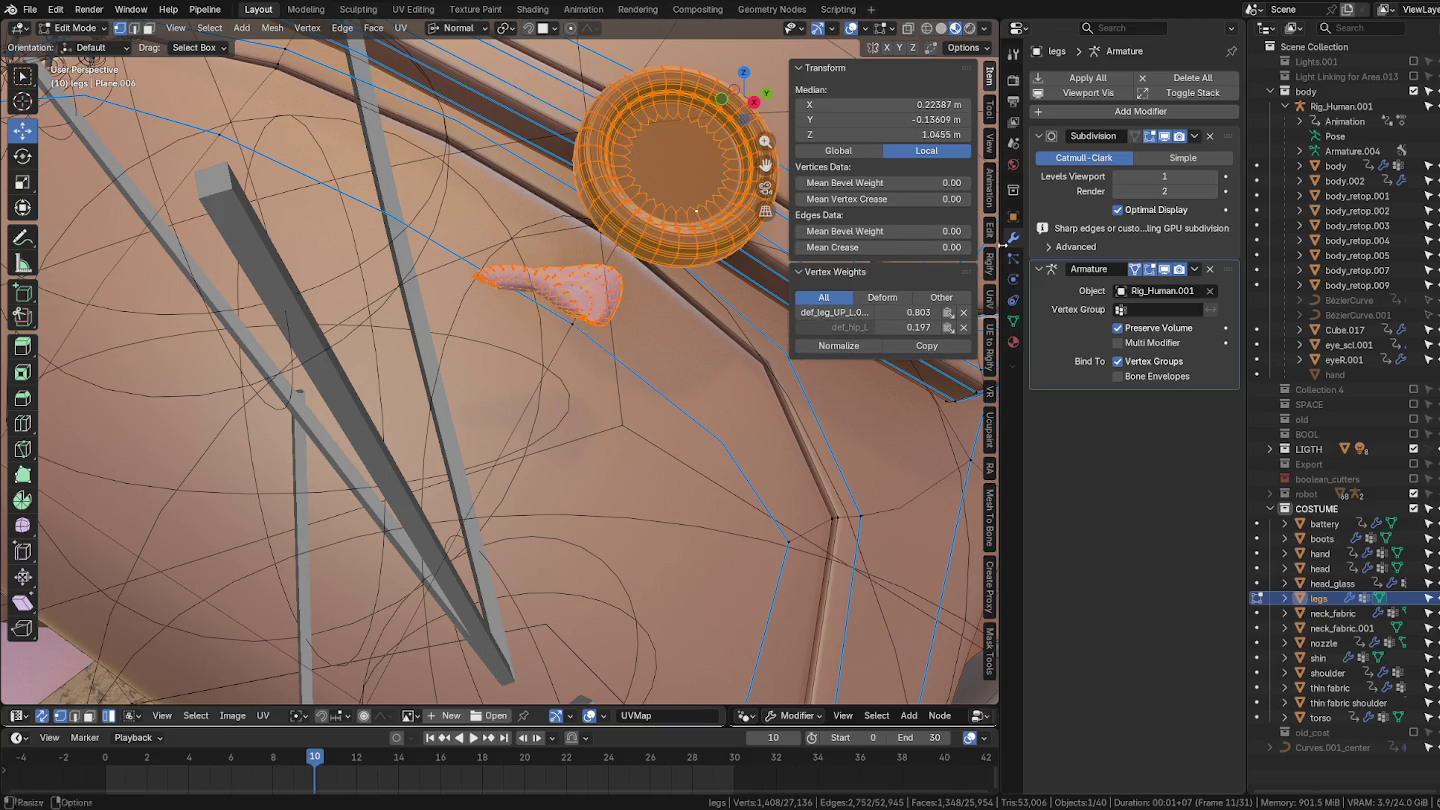
click(936, 315)
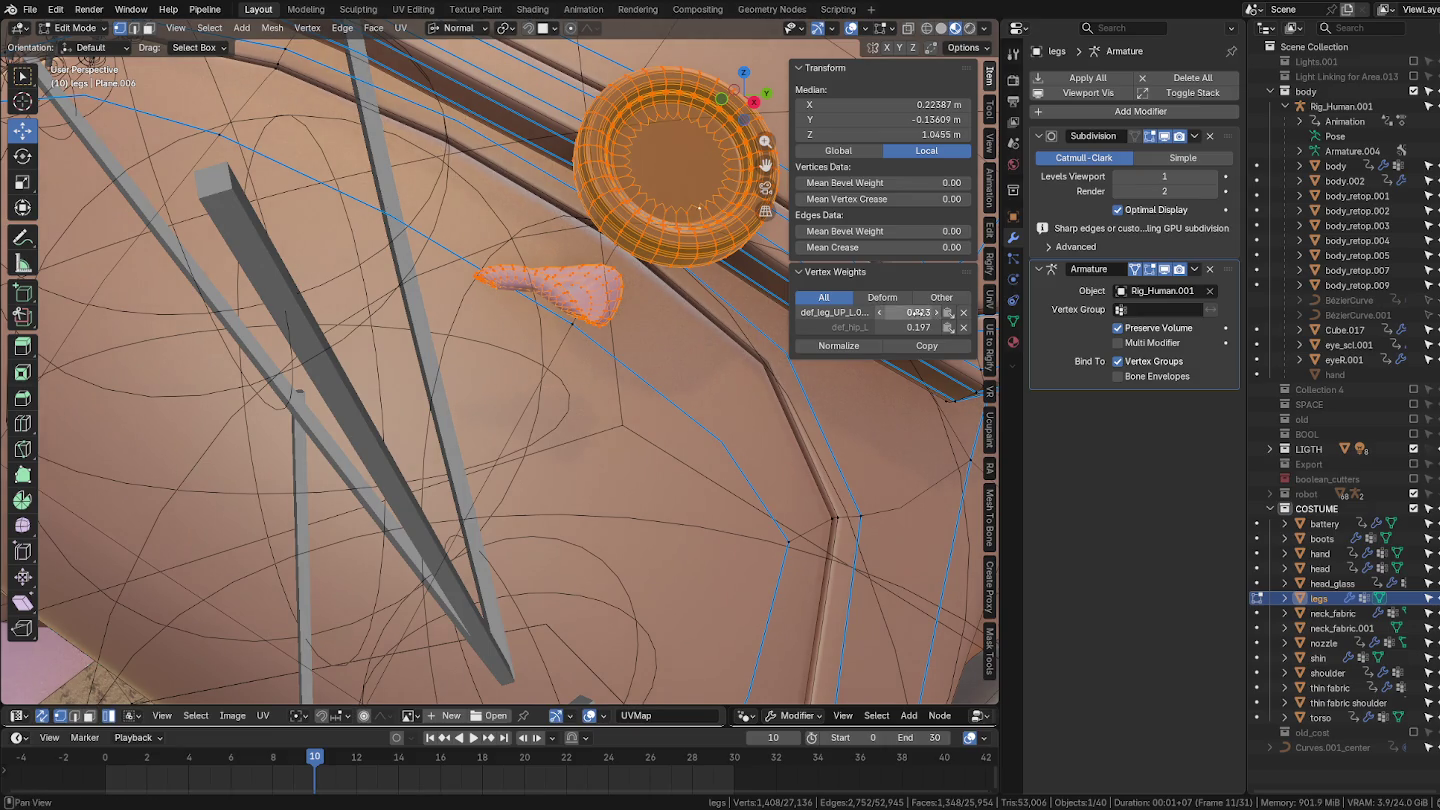
click(880, 314)
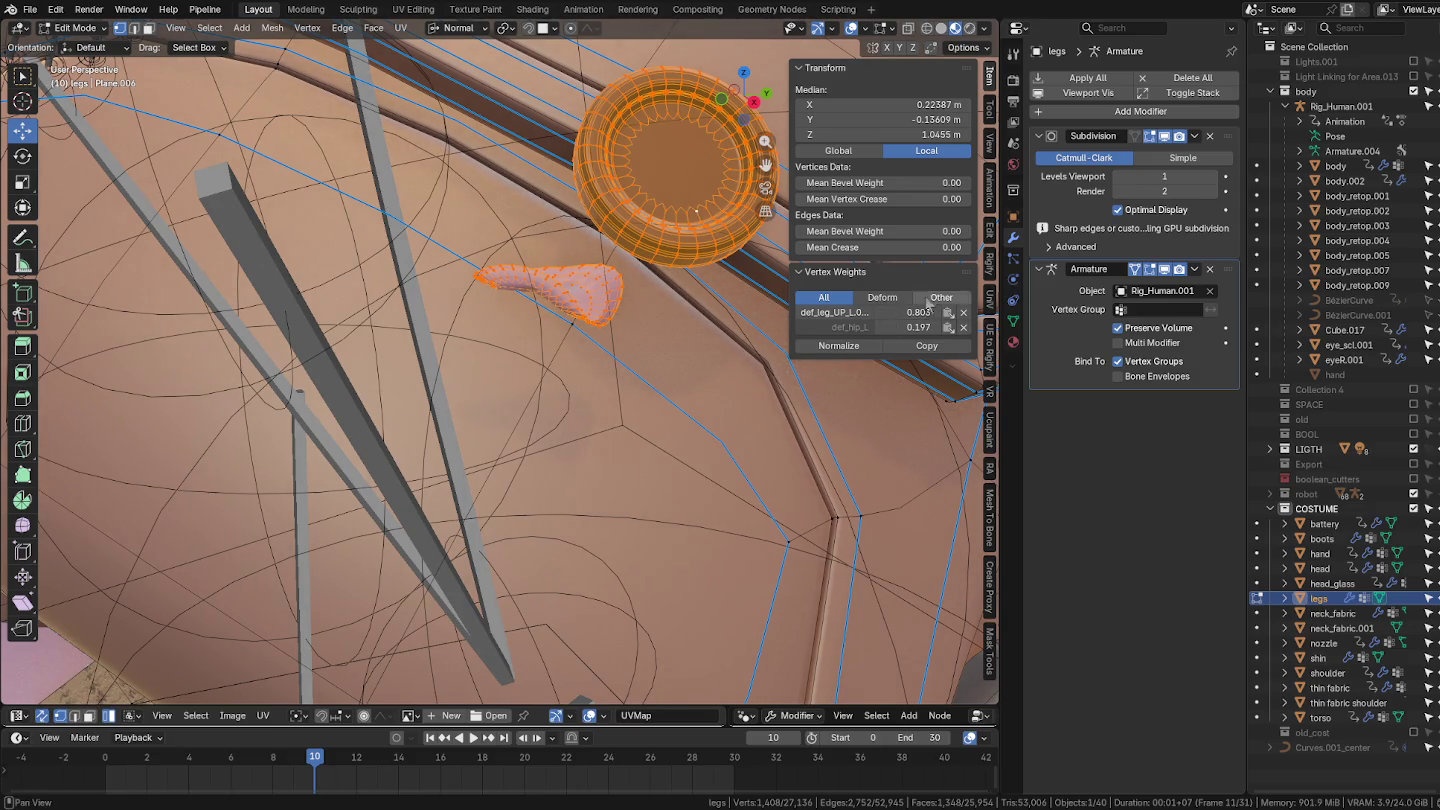
Step: Select the strap piece beside the ring and add a well-weighted vertex as the source
mouse_move(745, 315)
middle_down()
mouse_move(710, 305)
mouse_move(718, 318)
mouse_move(647, 241)
mouse_move(630, 425)
middle_up()
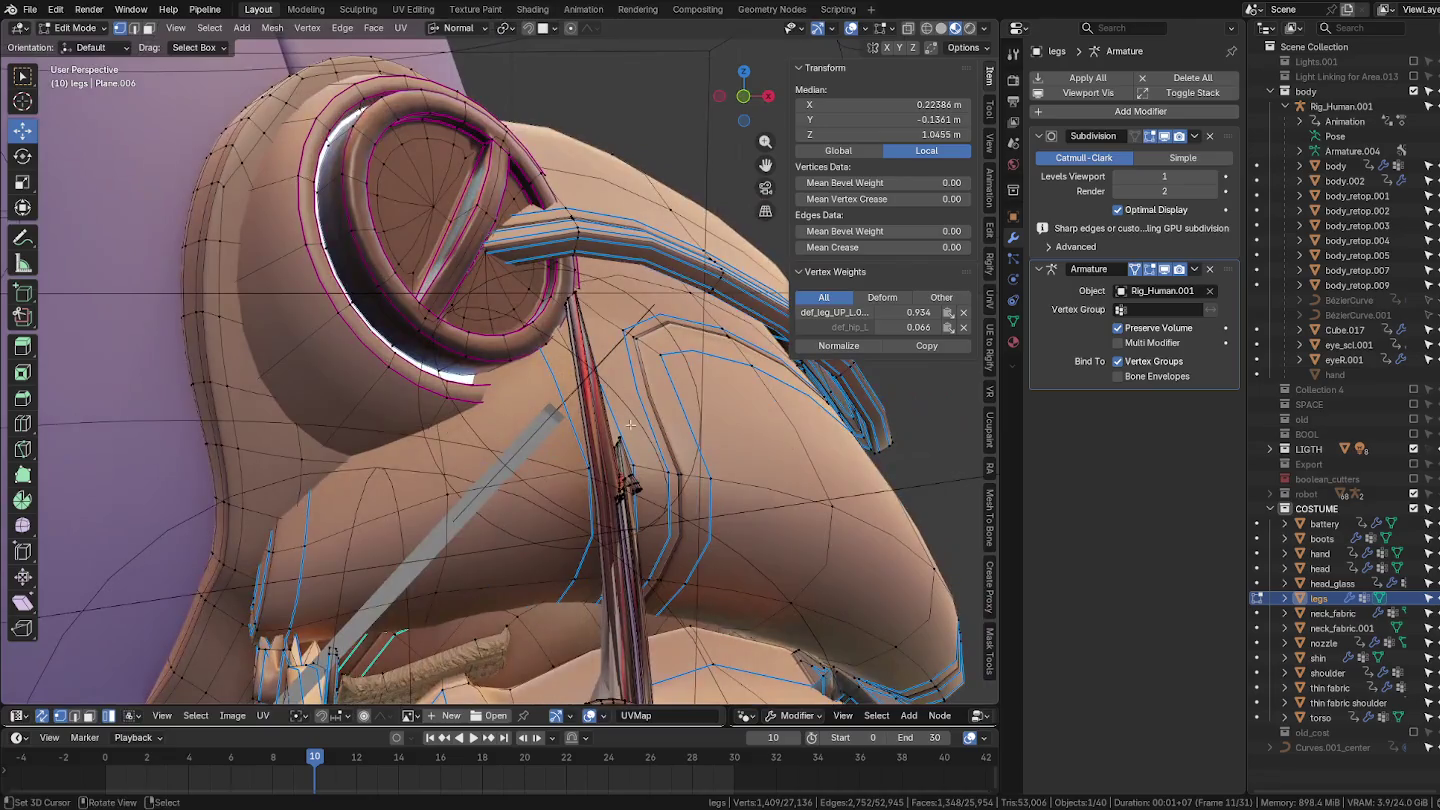
key(l)
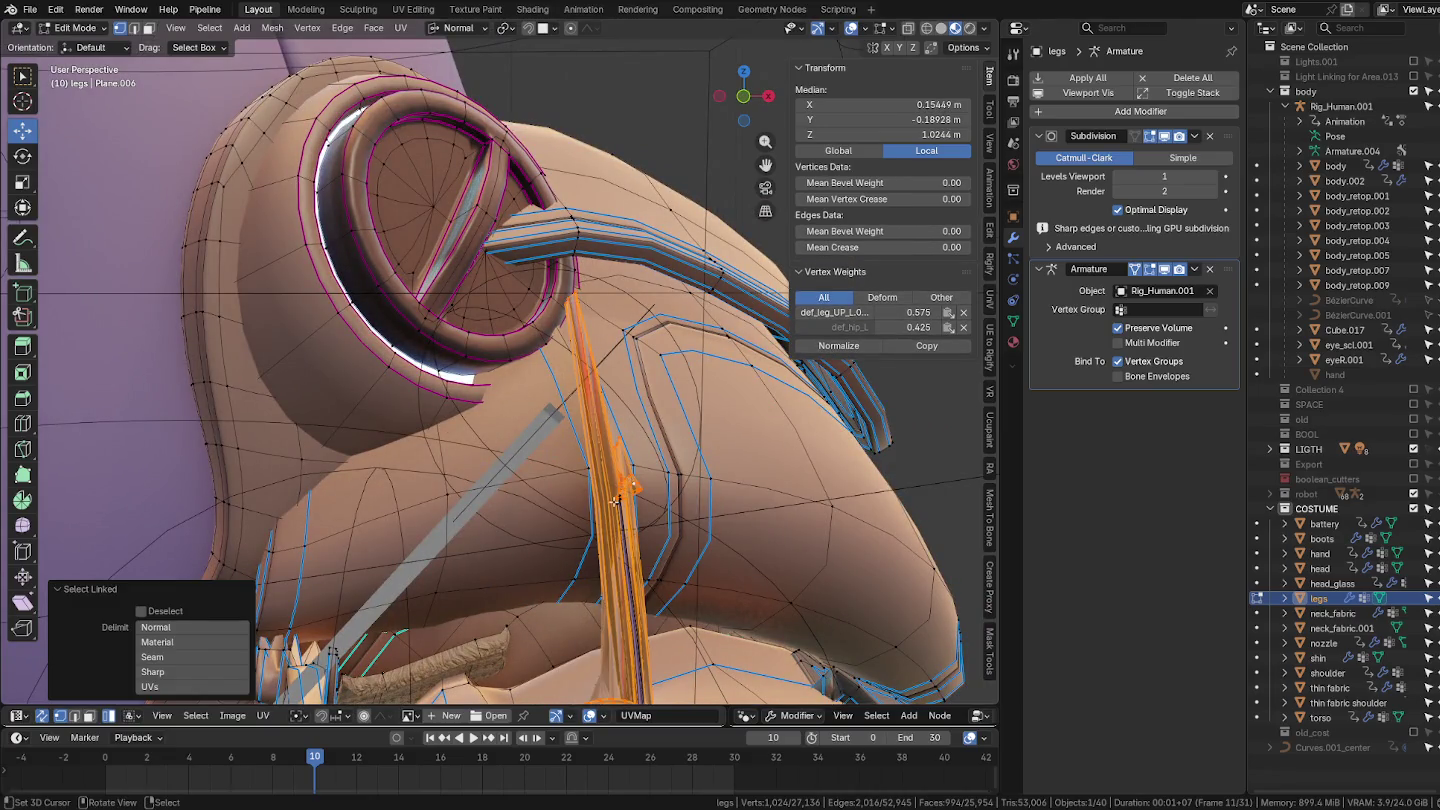
middle_drag(617, 500, 590, 380)
scroll(575, 328, up, 2)
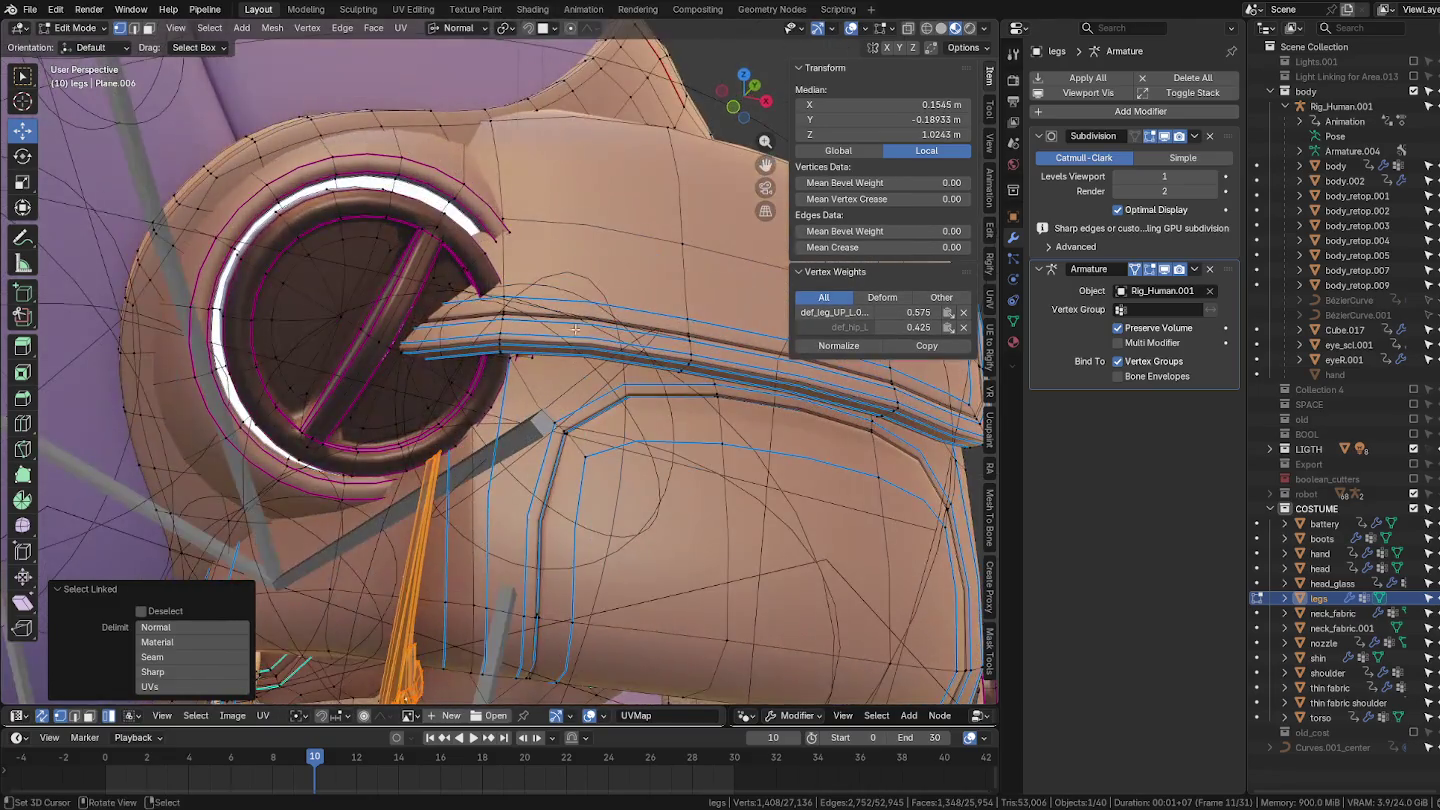
shift+click(506, 215)
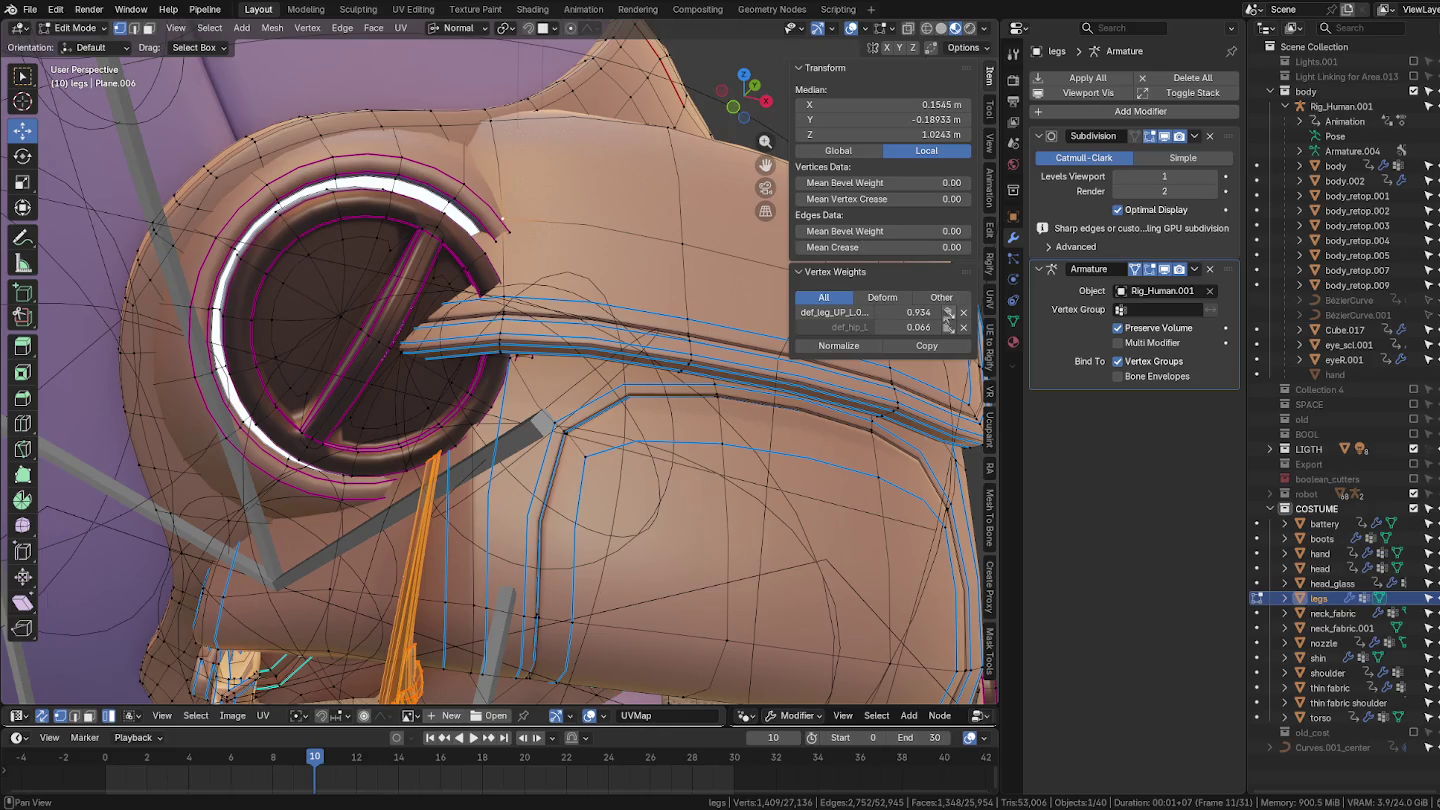
mouse_move(713, 282)
middle_down()
mouse_move(625, 358)
mouse_move(661, 425)
mouse_move(504, 321)
middle_up()
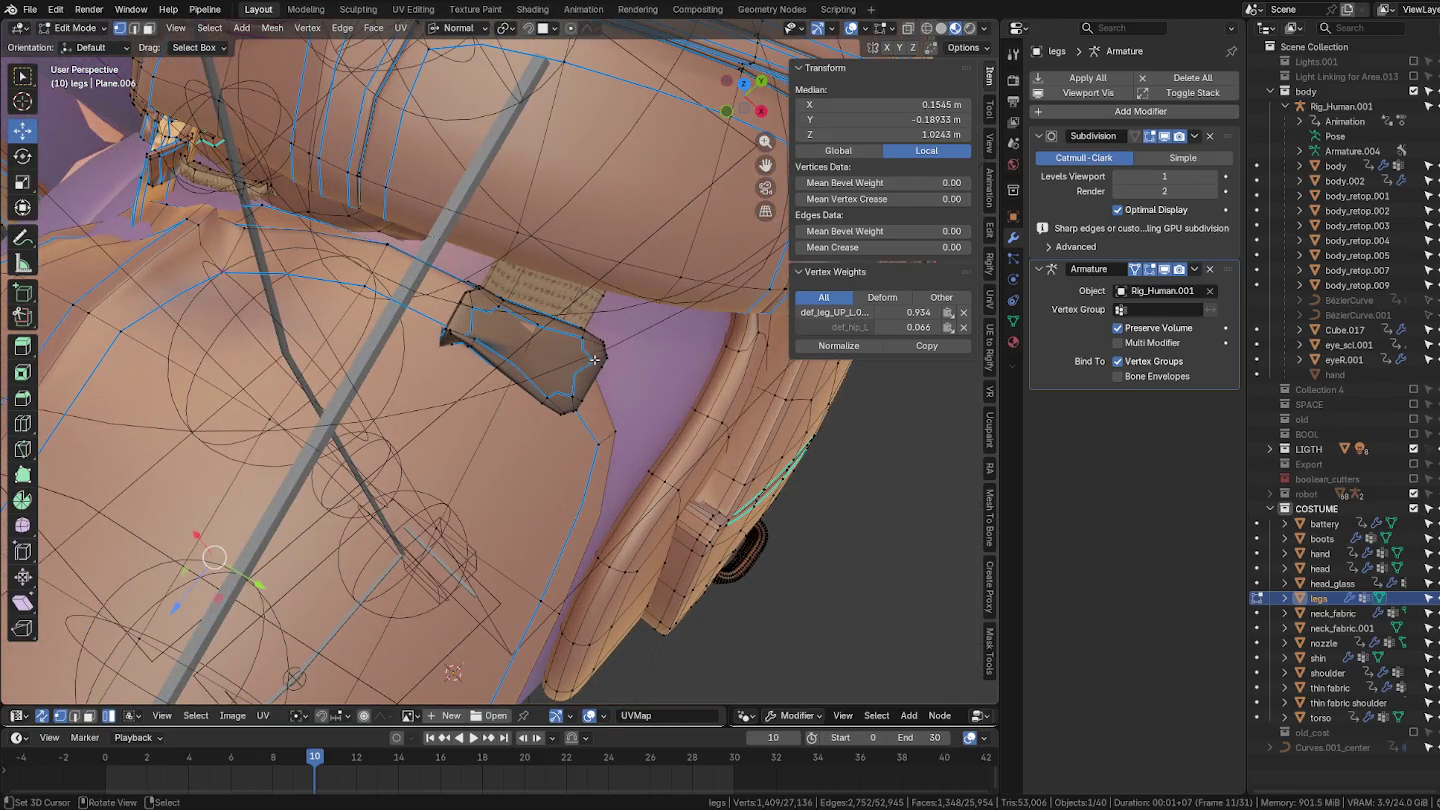
Step: Paste the source vertex weights onto two more strap islands
click(592, 356)
key(l)
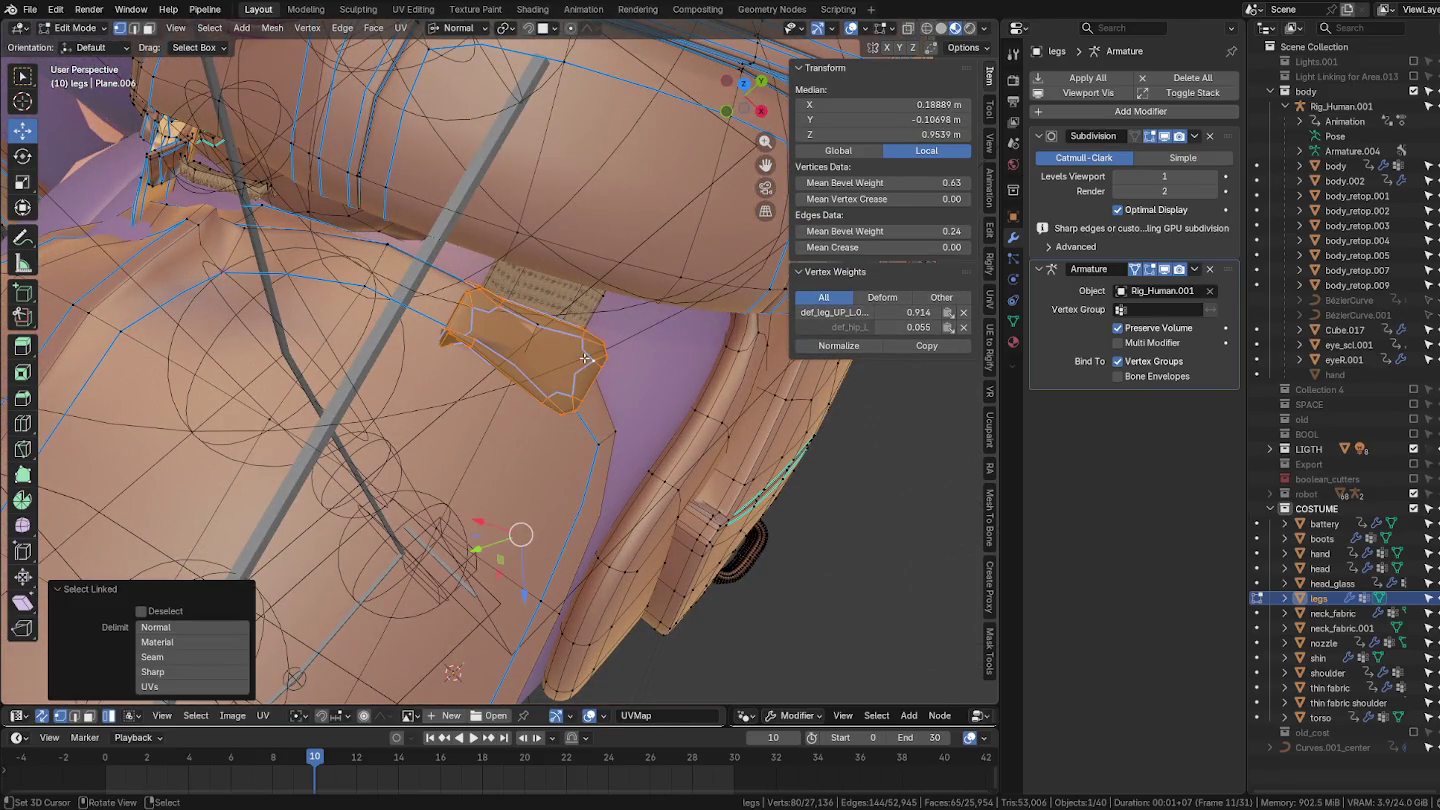
click(950, 313)
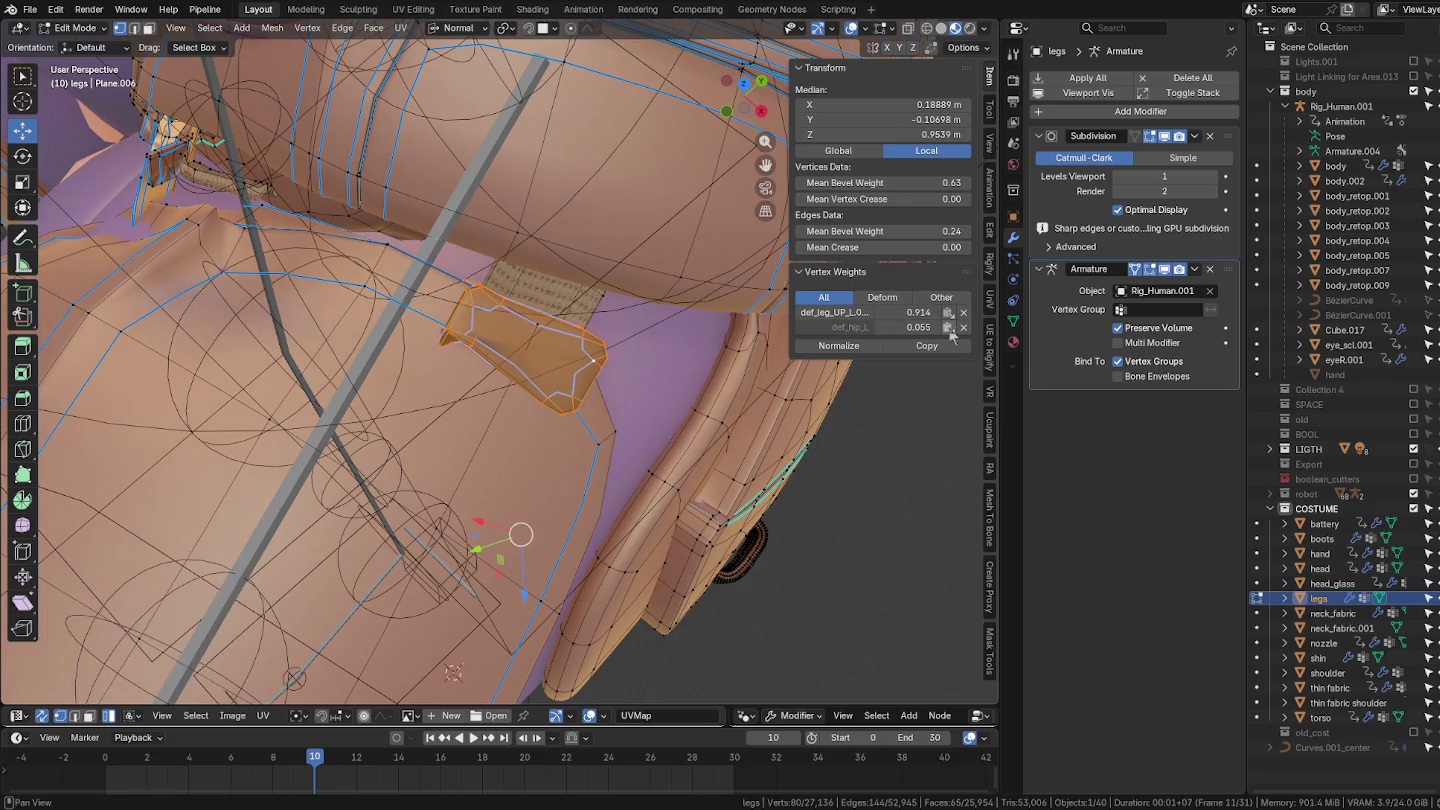
mouse_move(520, 330)
middle_down()
mouse_move(555, 304)
mouse_move(533, 270)
mouse_move(493, 254)
mouse_move(411, 364)
mouse_move(399, 301)
middle_up()
key(l)
shift+click(394, 301)
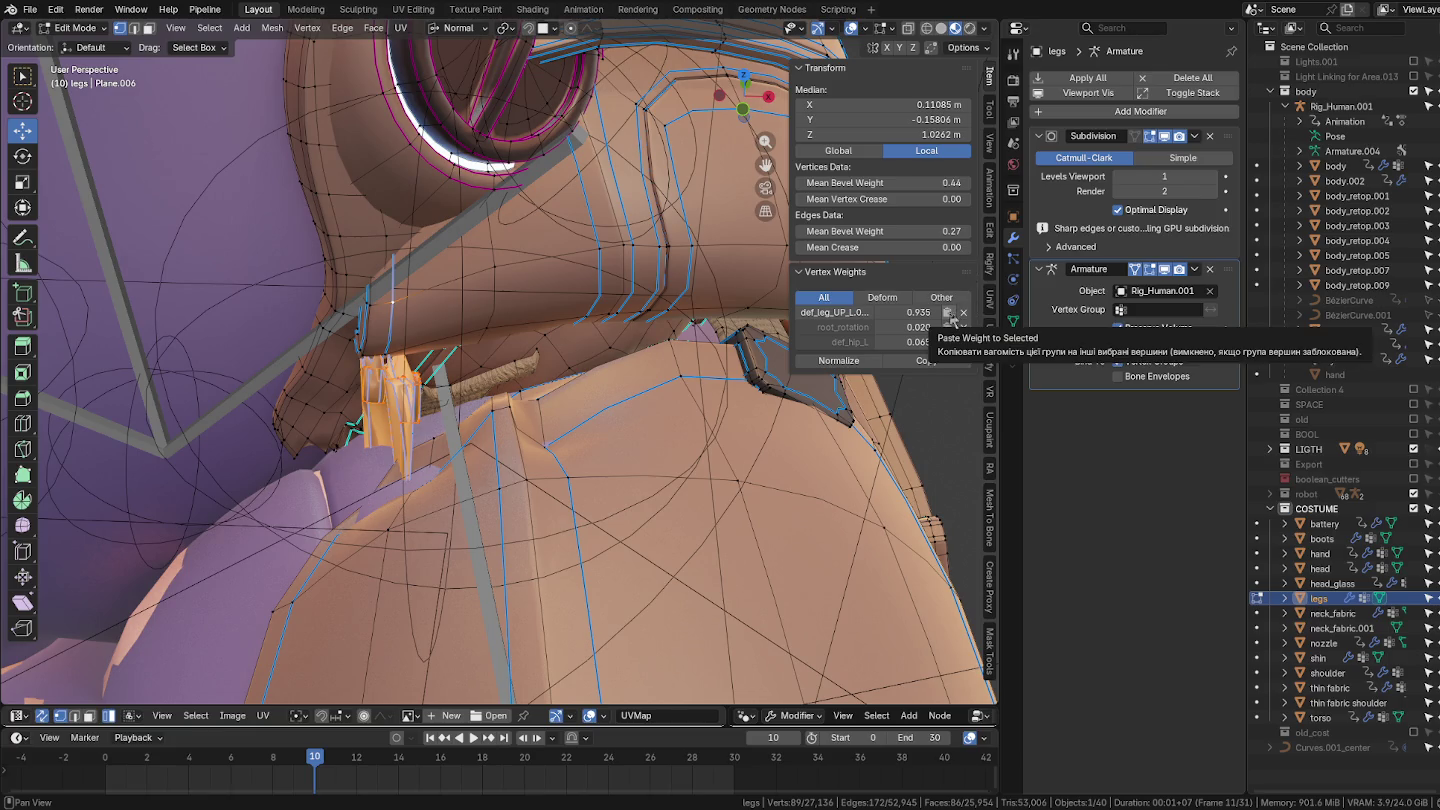
click(949, 327)
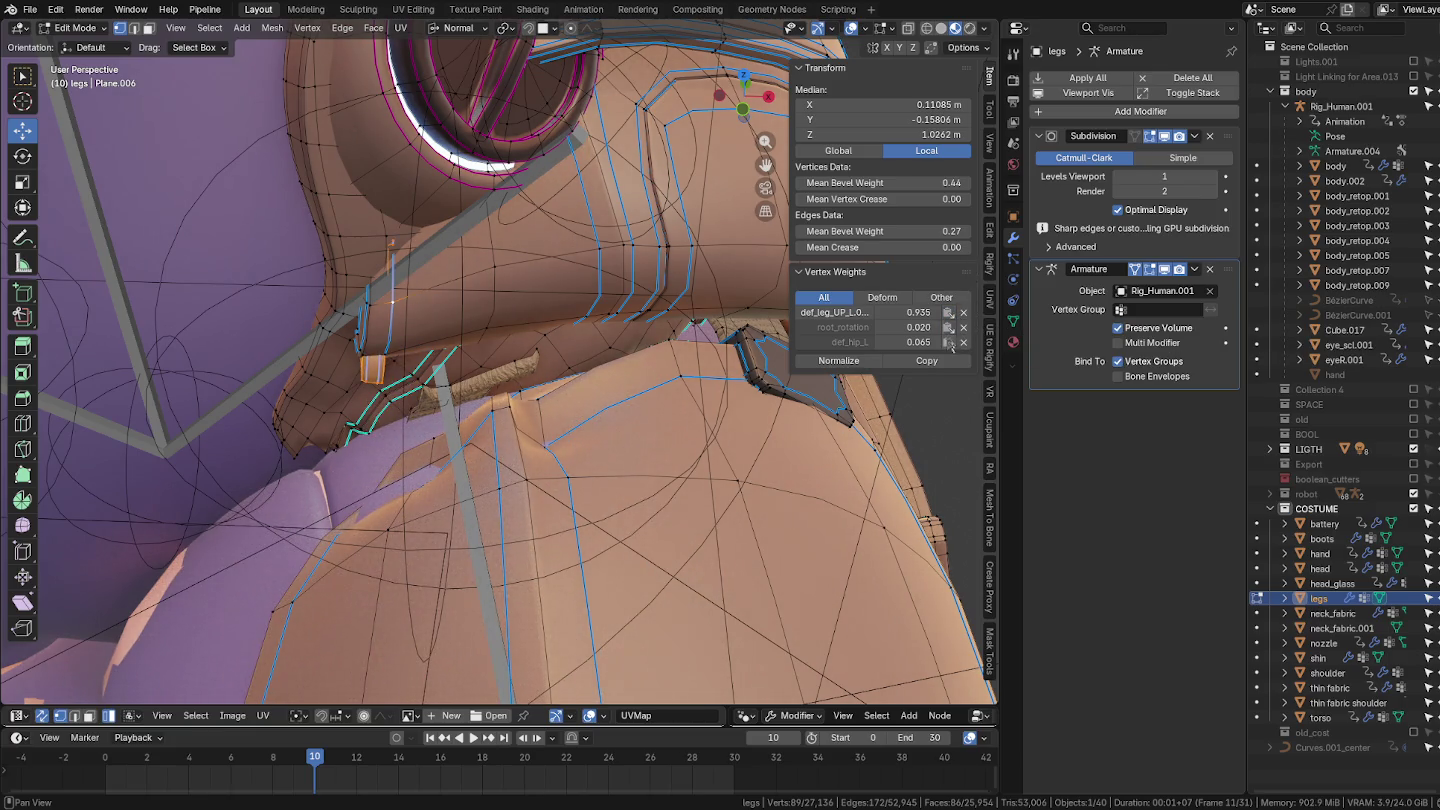
middle_drag(873, 347, 430, 271)
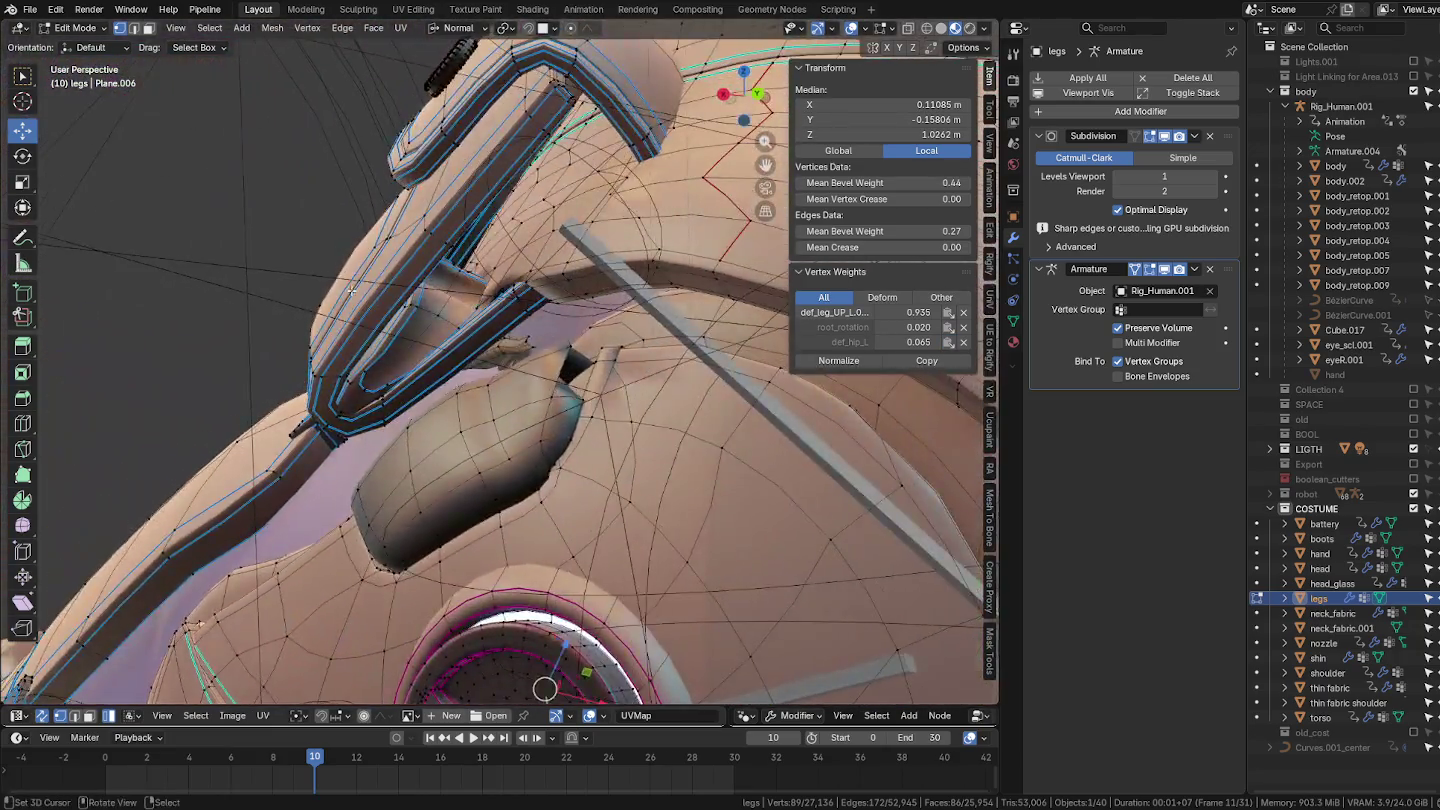
Step: Give another armour panel 0.935 def_leg_UP_L.001 and 0.065 def_hip_L, then return to Object Mode
mouse_move(430, 271)
middle_down()
mouse_move(451, 315)
mouse_move(513, 218)
middle_up()
key(l)
shift+click(512, 201)
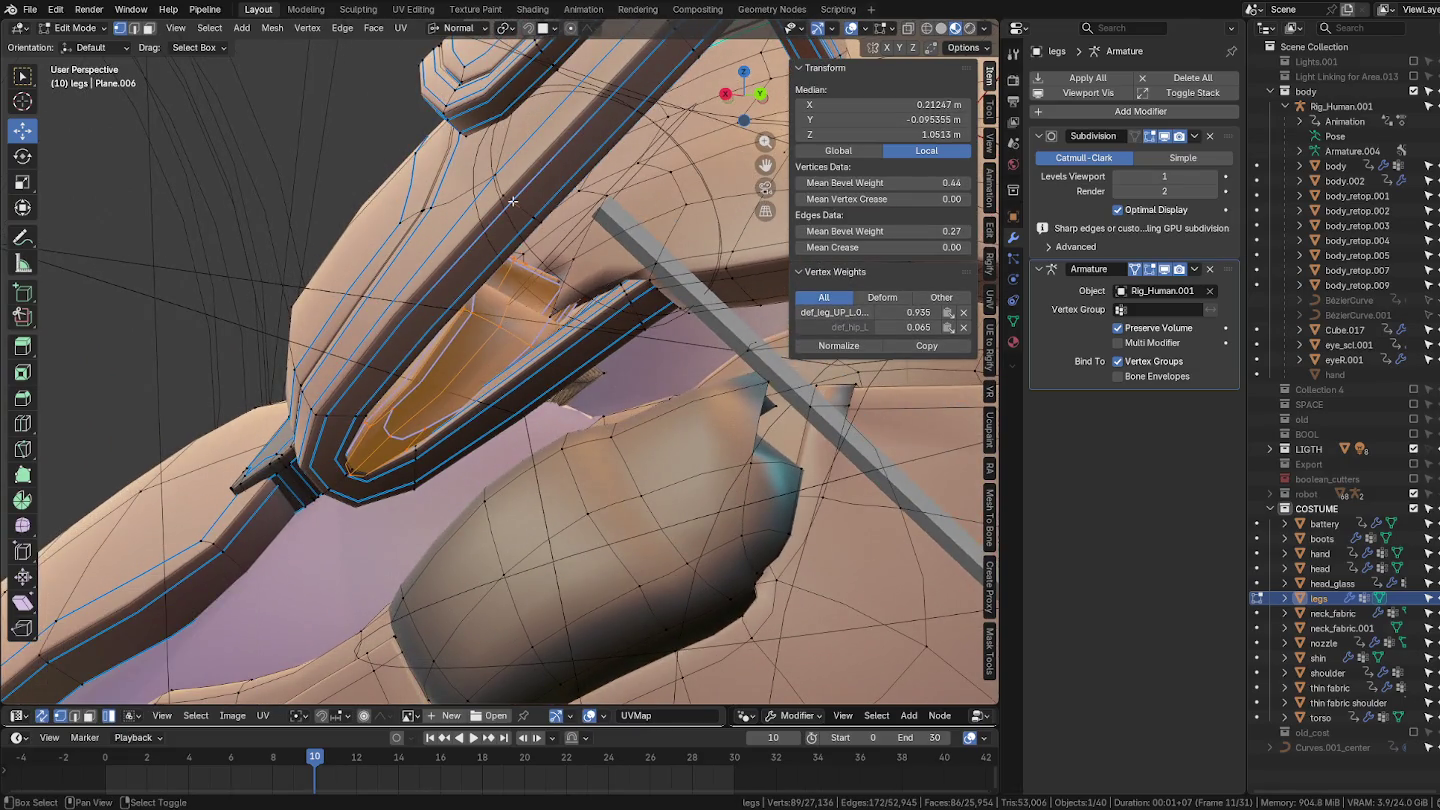
shift+click(512, 201)
click(948, 313)
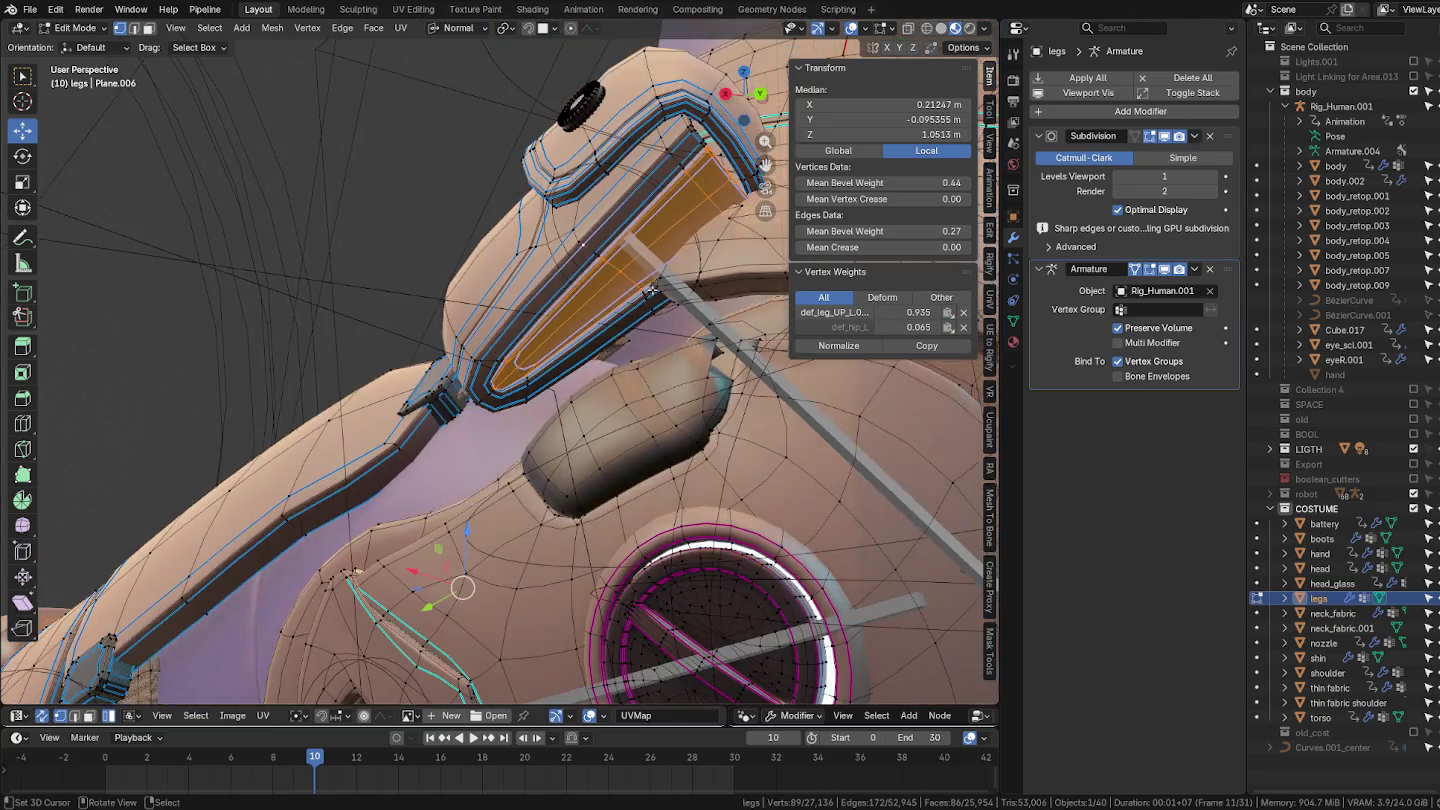
middle_drag(760, 330, 667, 285)
key(ctrl+Tab)
click(533, 287)
mouse_move(533, 287)
middle_down()
mouse_move(631, 315)
mouse_move(560, 360)
middle_up()
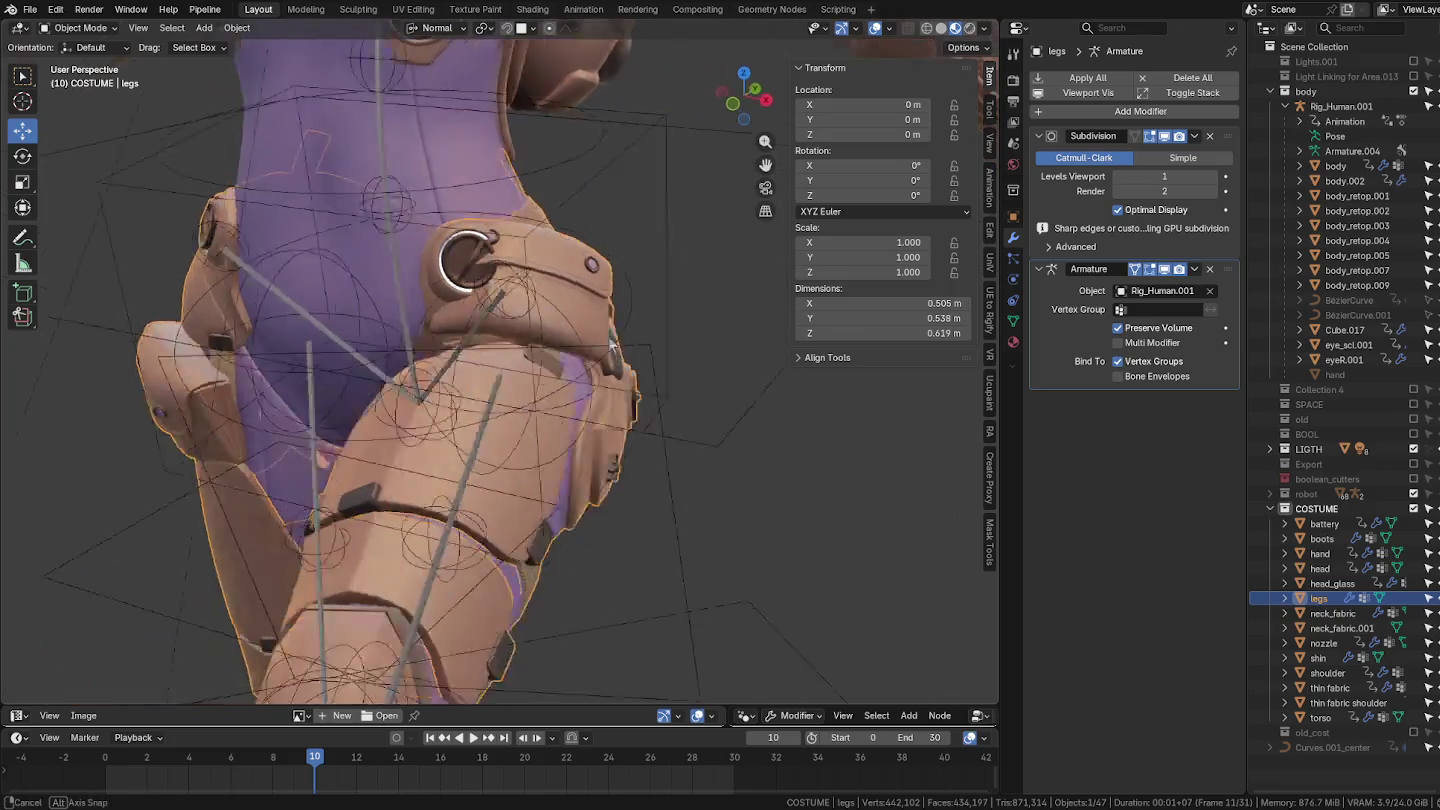
Step: Select the Rig_Human.001 armature and put it in Pose Mode
mouse_move(560, 360)
middle_down()
mouse_move(585, 338)
mouse_move(460, 335)
middle_up()
key(ctrl+Tab)
click(510, 340)
scroll(510, 340, down, 3)
scroll(460, 335, up, 3)
click(470, 345)
scroll(470, 345, down, 3)
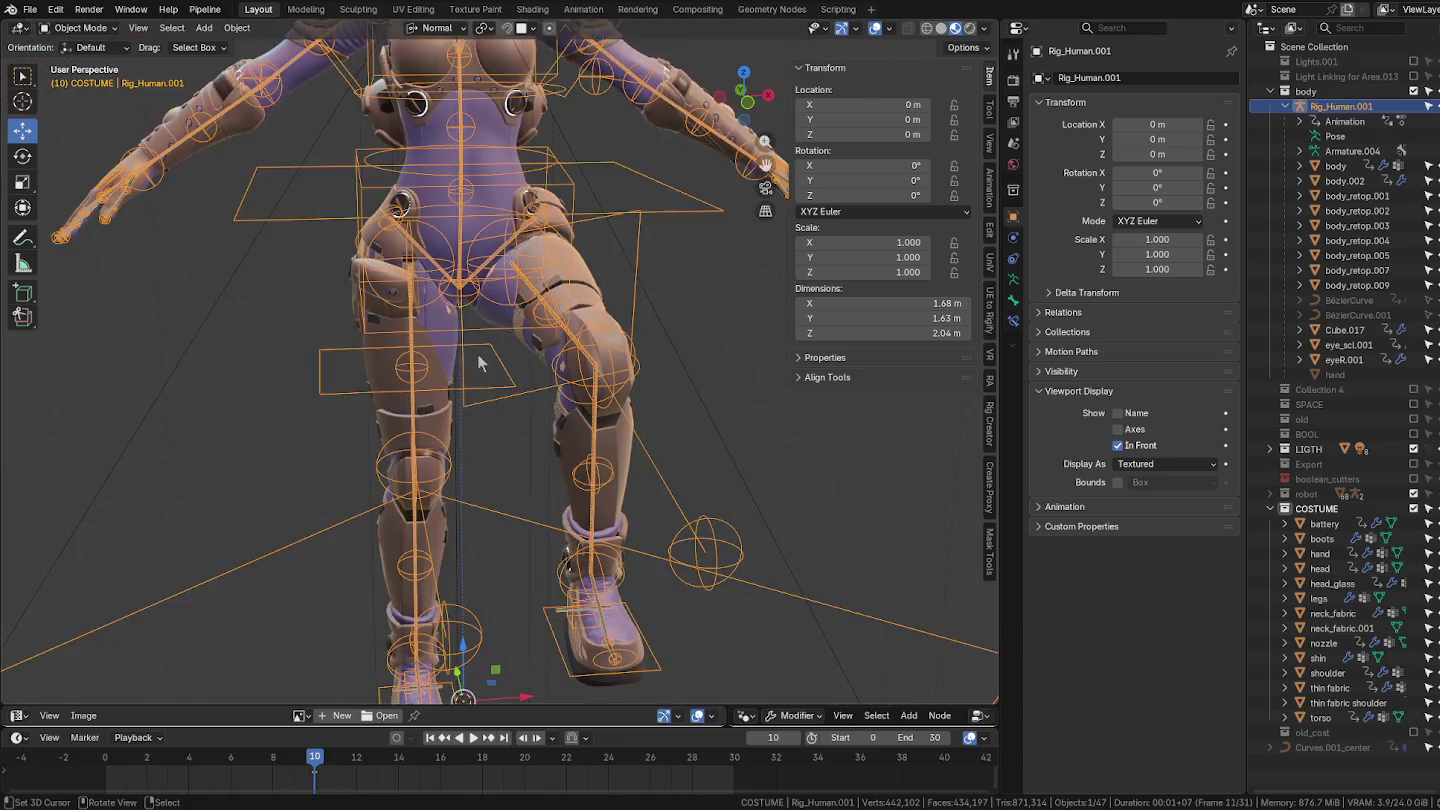
scroll(506, 327, up, 3)
key(ctrl+Tab)
Step: Move ik_leg_R, subpoleleg_R and poleleg_R, shifting the knee pole by −0.20909, 0.076773, 0.17605 m
click(458, 630)
key(g)
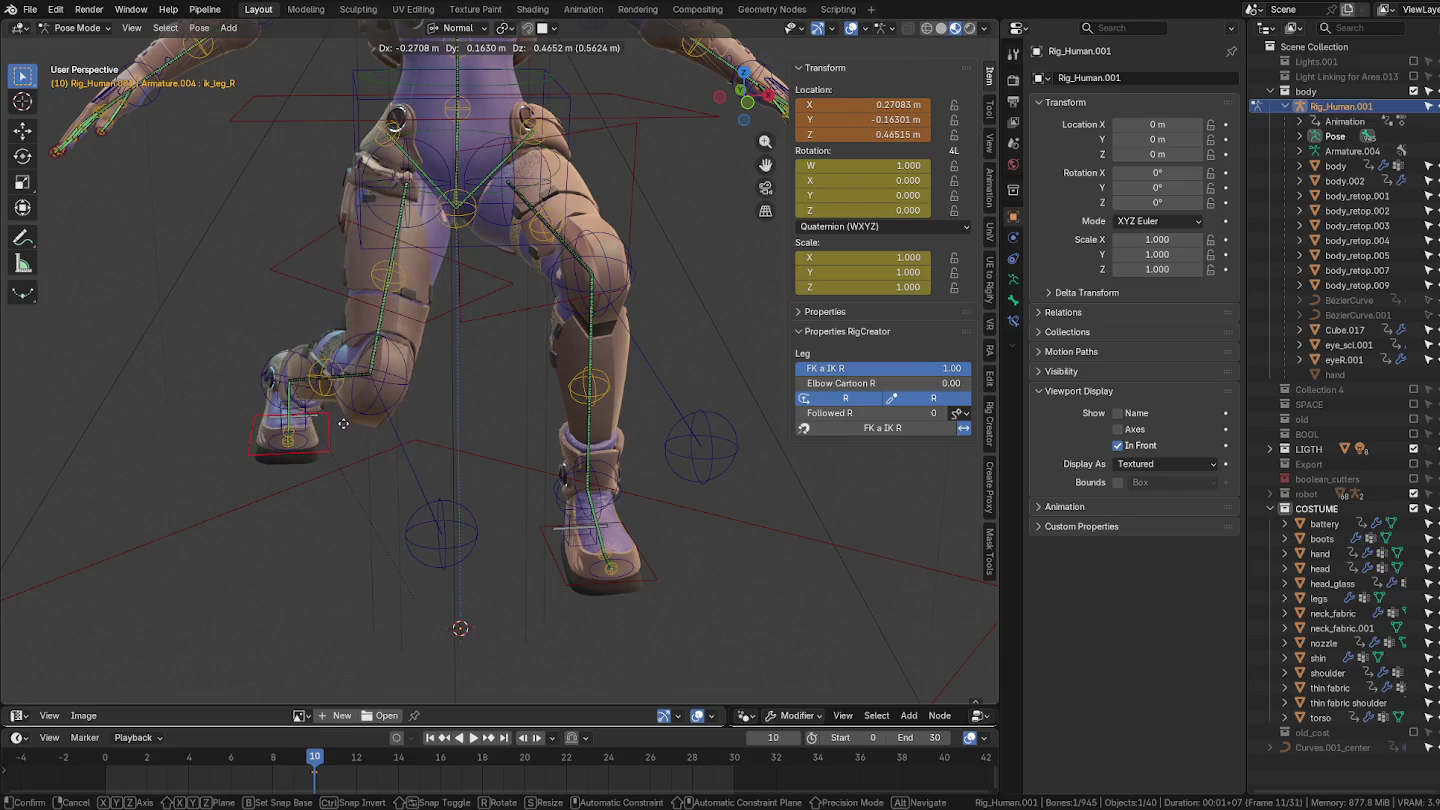
click(300, 365)
click(339, 497)
key(g)
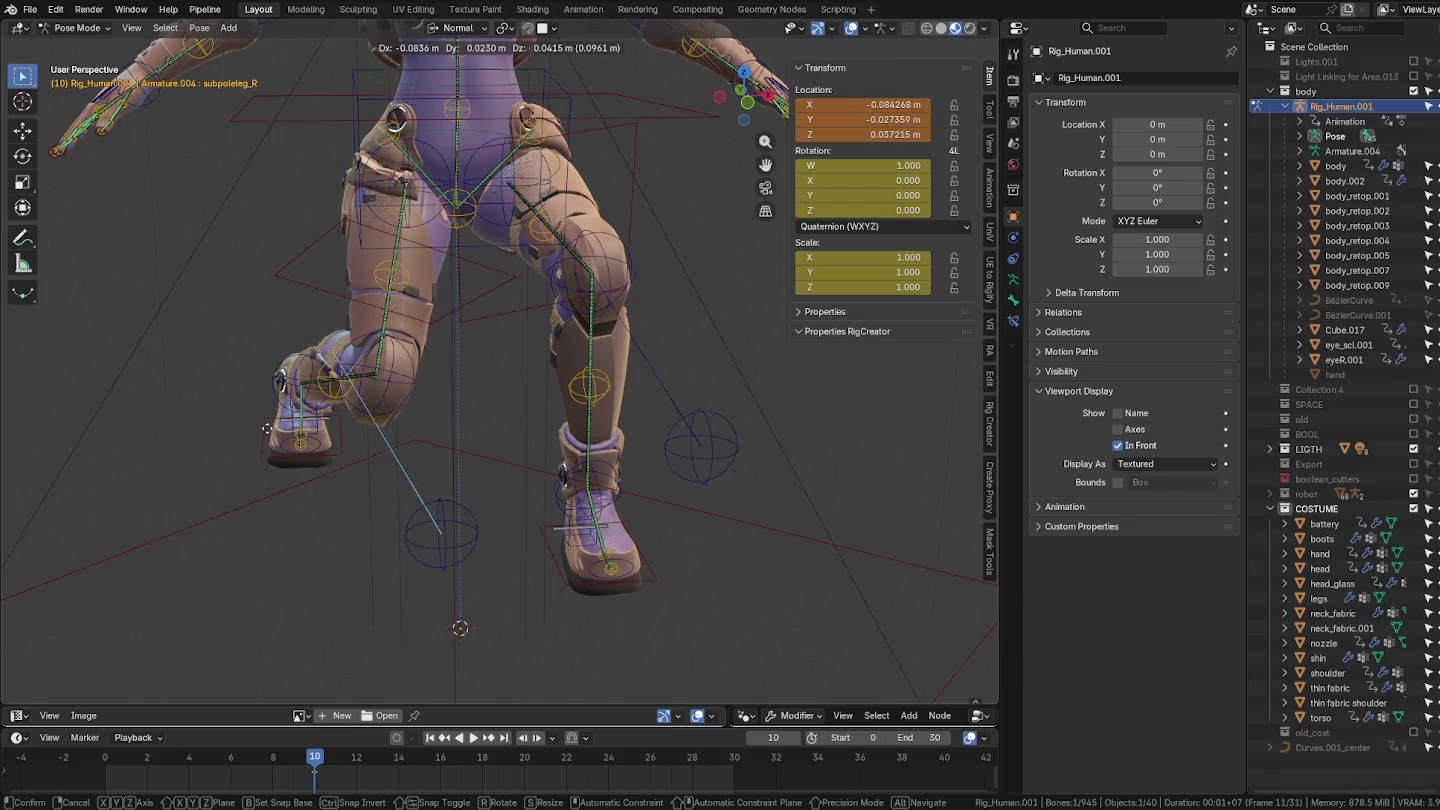
click(420, 528)
click(445, 545)
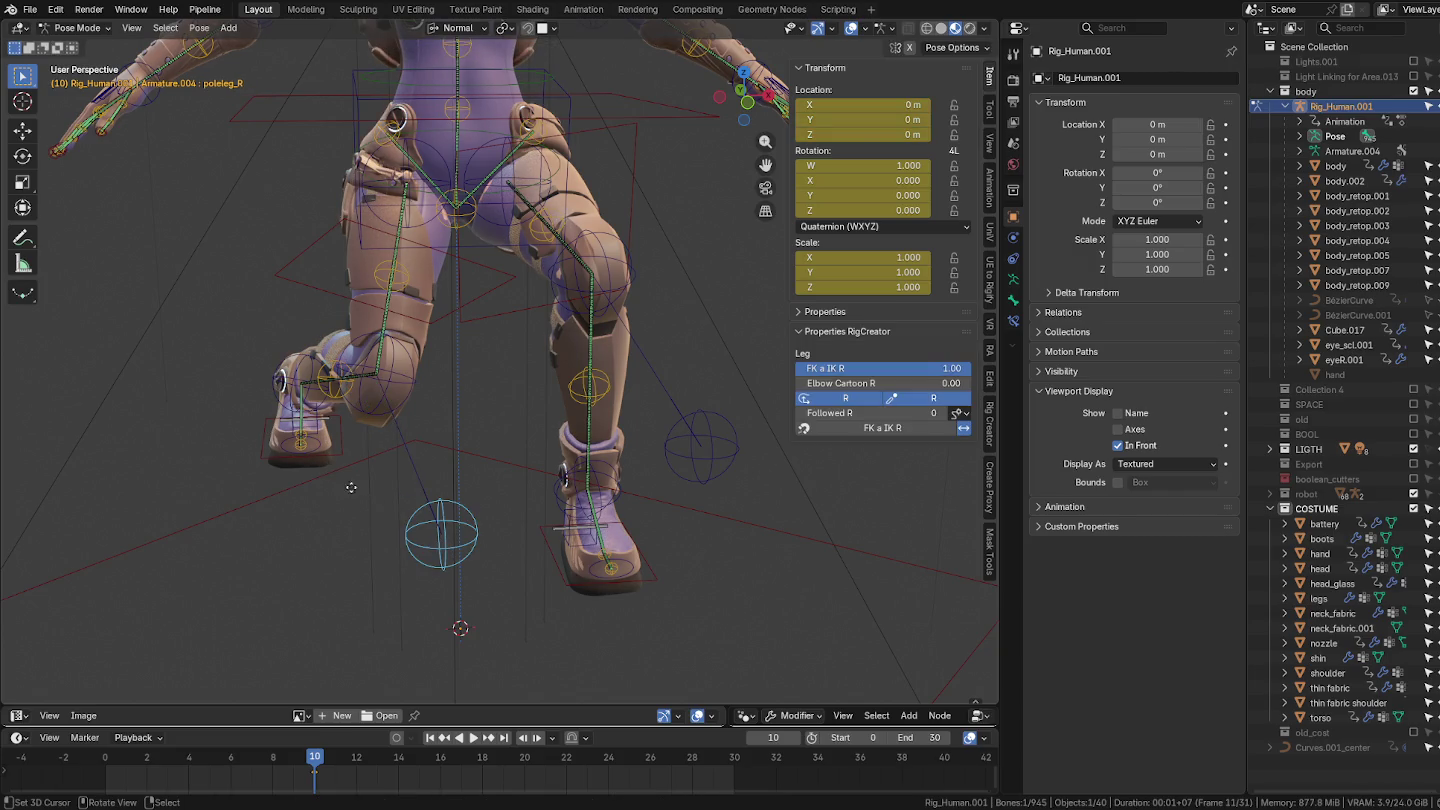
key(g)
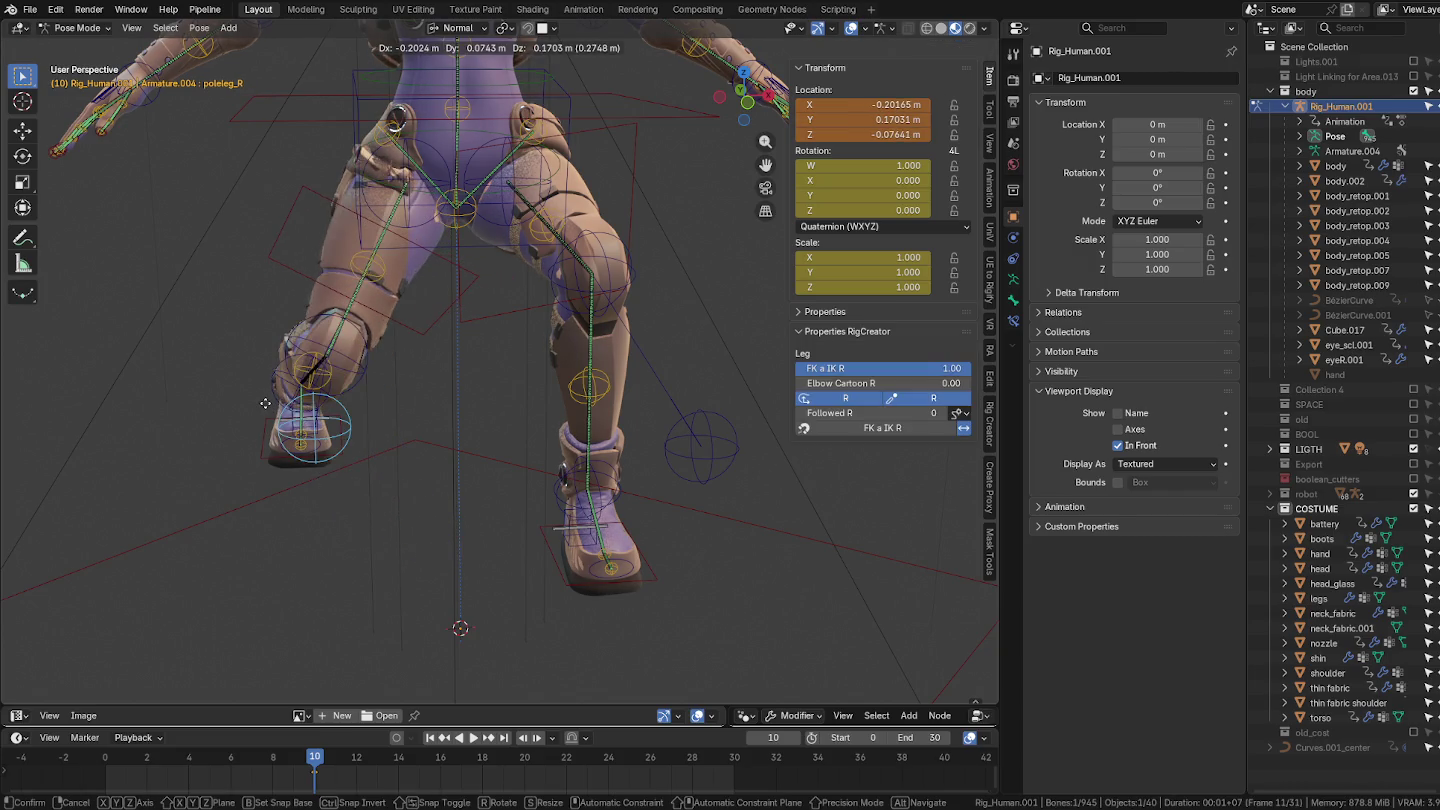
click(264, 402)
Step: Return the rig to Object Mode and select the legs mesh
mouse_move(270, 405)
middle_down()
mouse_move(615, 368)
mouse_move(628, 292)
mouse_move(580, 360)
mouse_move(478, 320)
middle_up()
scroll(628, 292, up, 3)
scroll(578, 368, up, 2)
scroll(487, 318, up, 2)
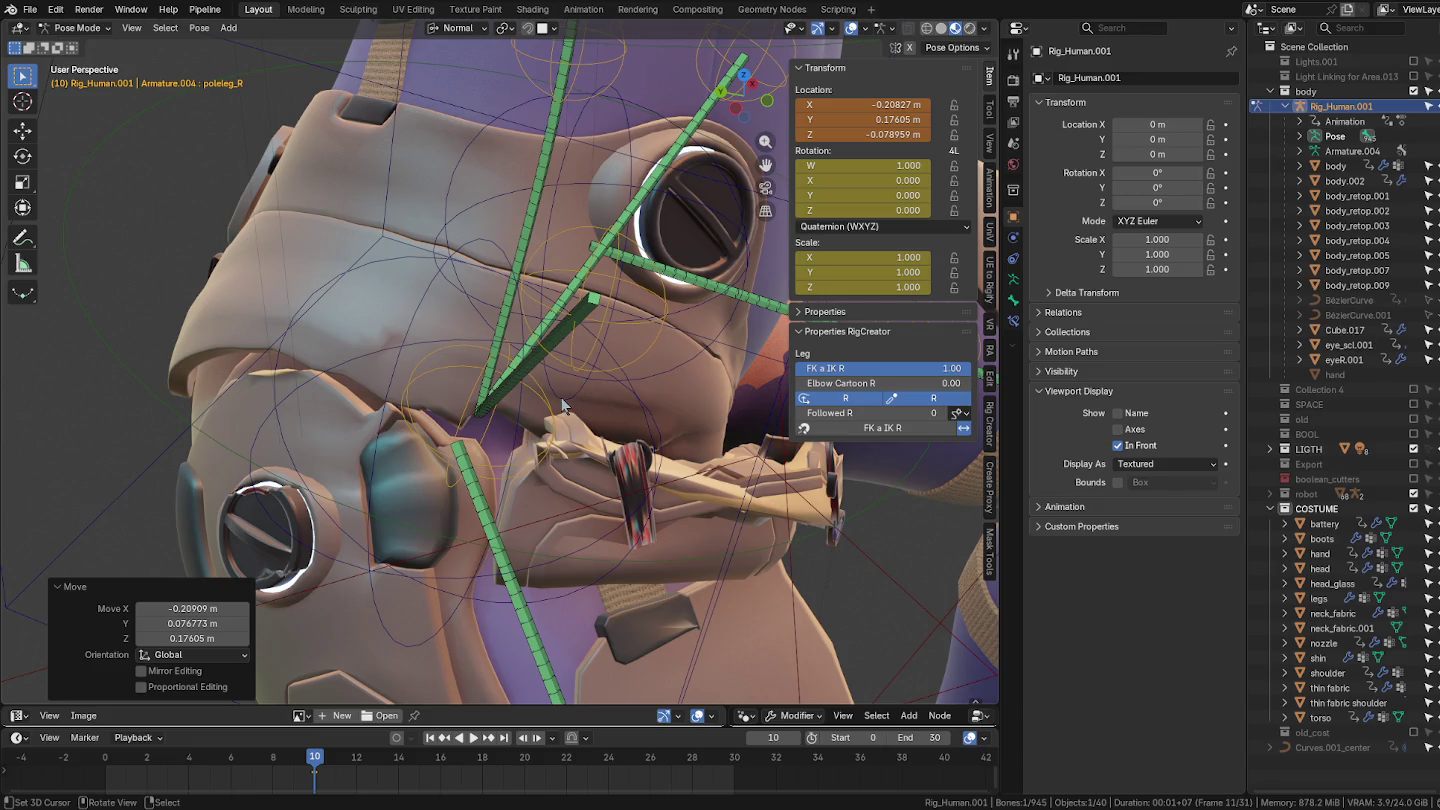
key(ctrl+Tab)
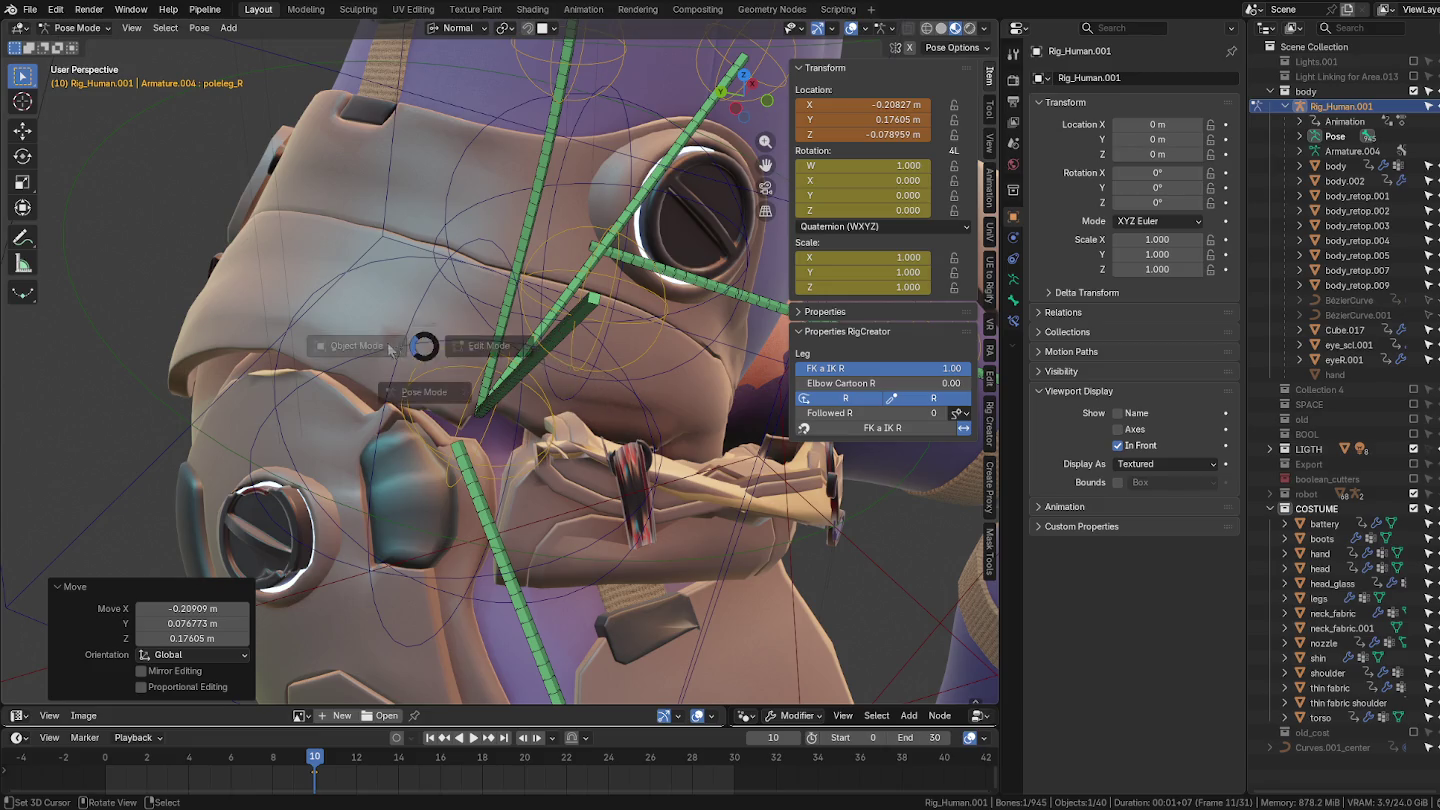
click(340, 346)
click(433, 325)
key(ctrl+Tab)
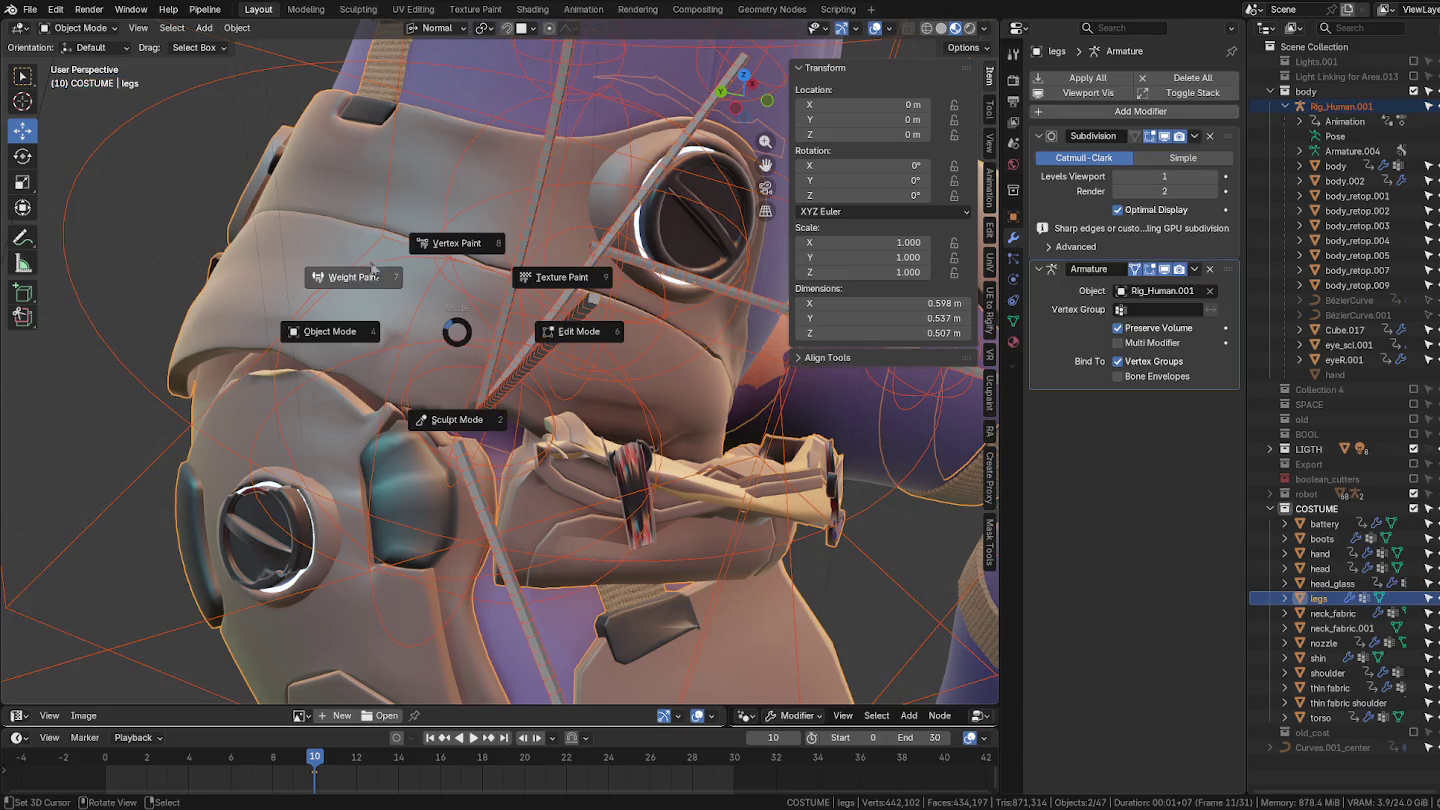
Step: Switch the legs mesh to Weight Paint and inspect its def_hip_R weight map
click(370, 276)
ctrl+click(540, 350)
middle_drag(540, 350, 600, 380)
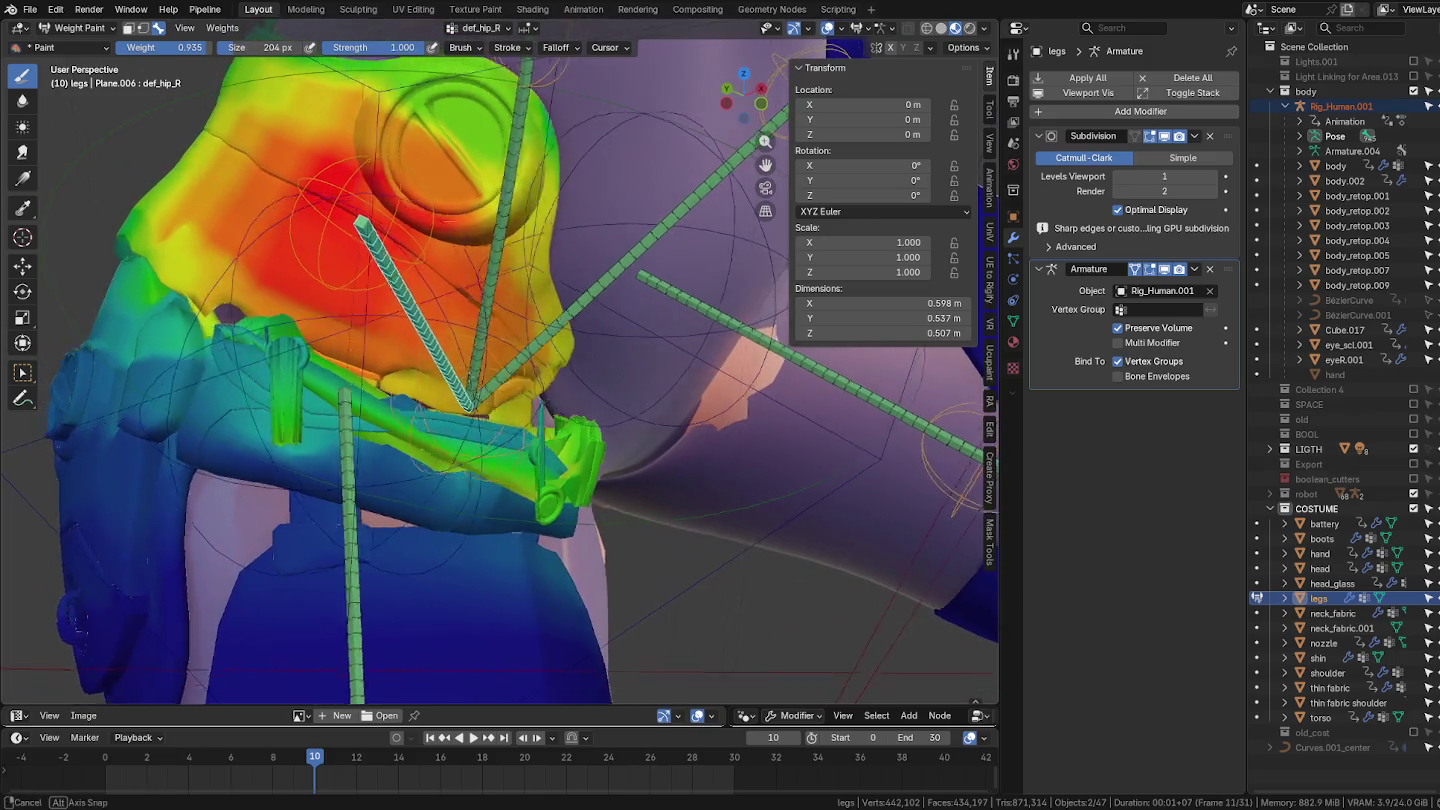
middle_drag(486, 378, 340, 365)
Step: Back in Object Mode, select thin fabric then legs, and put legs in Edit Mode
key(ctrl+Tab)
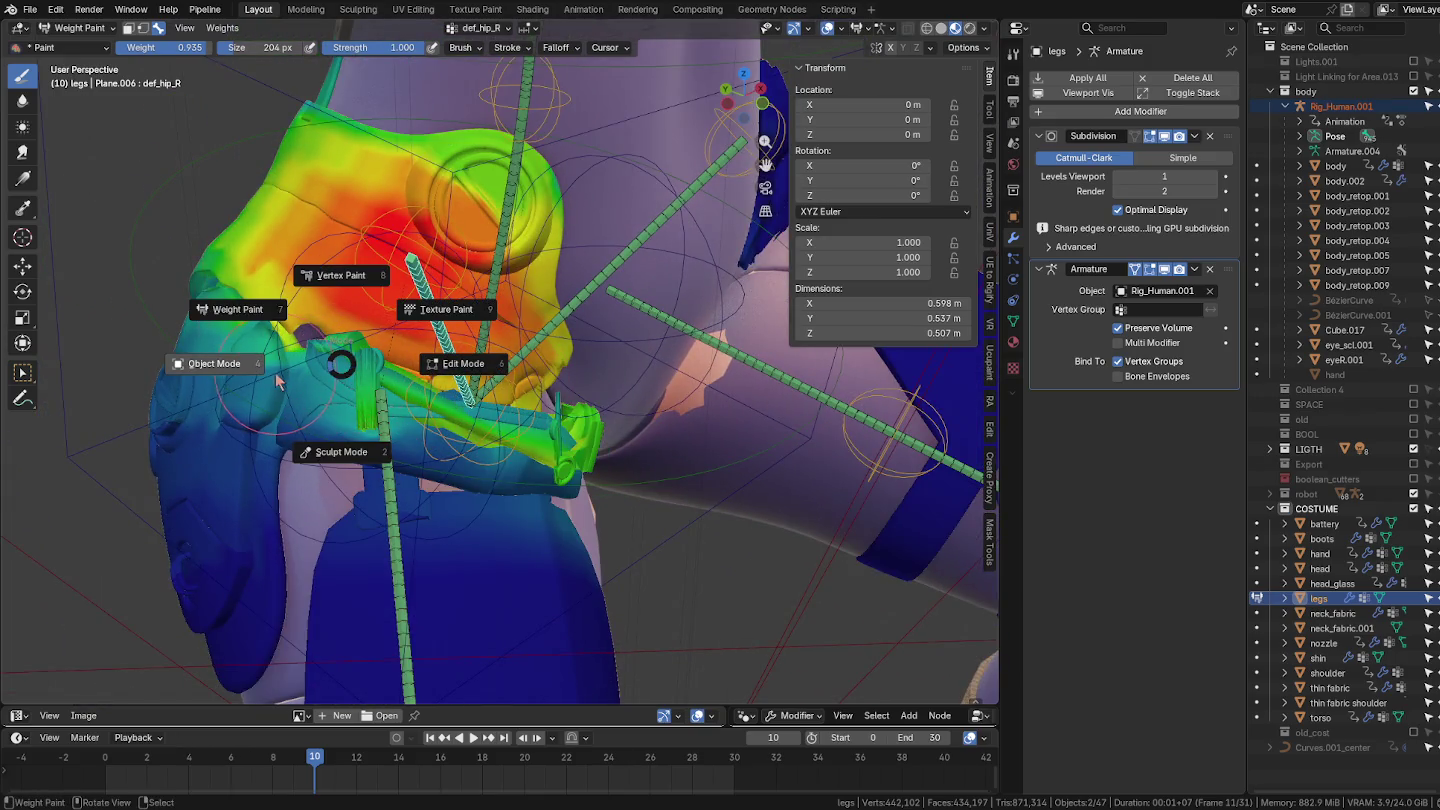
click(280, 385)
scroll(408, 420, up, 2)
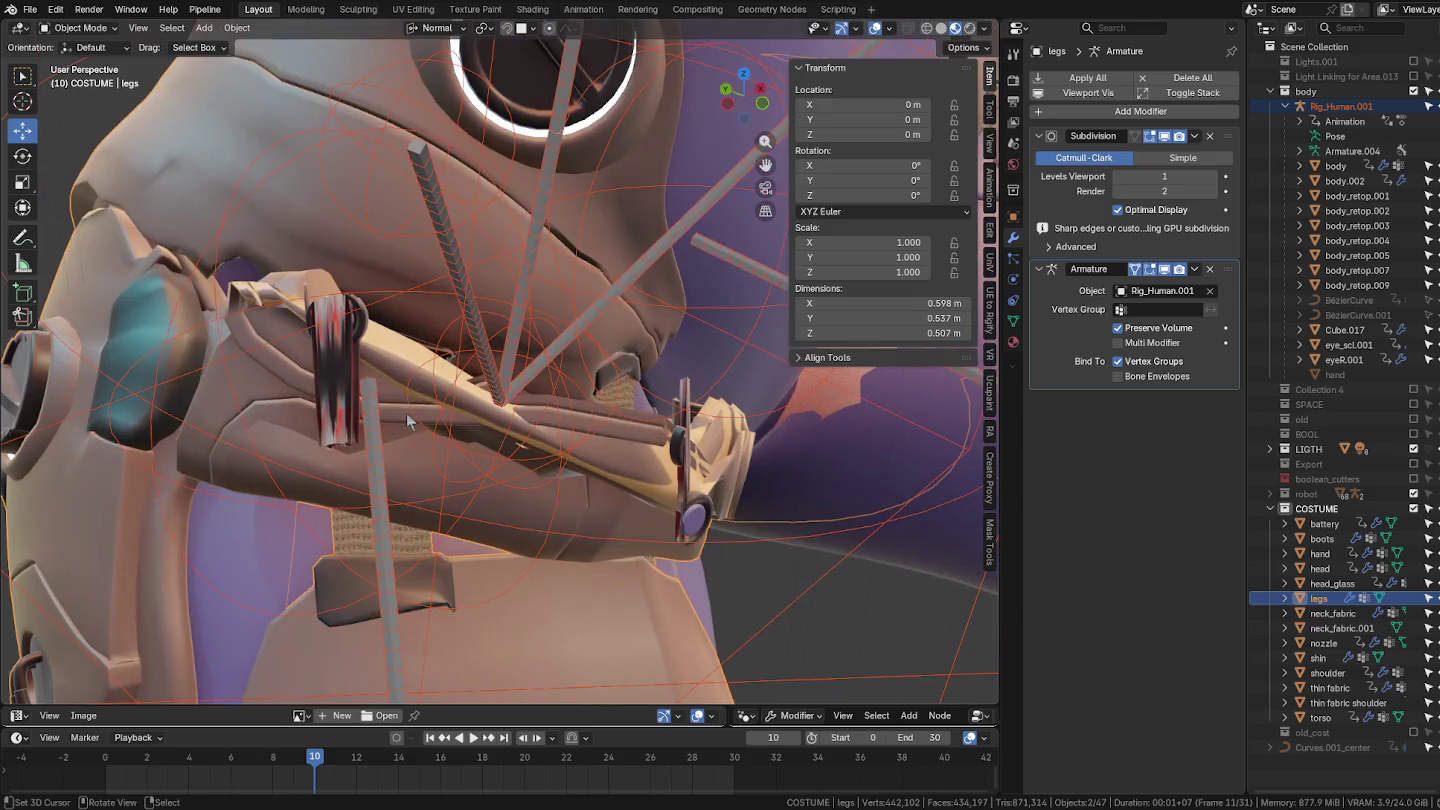
click(408, 368)
key(shift+s)
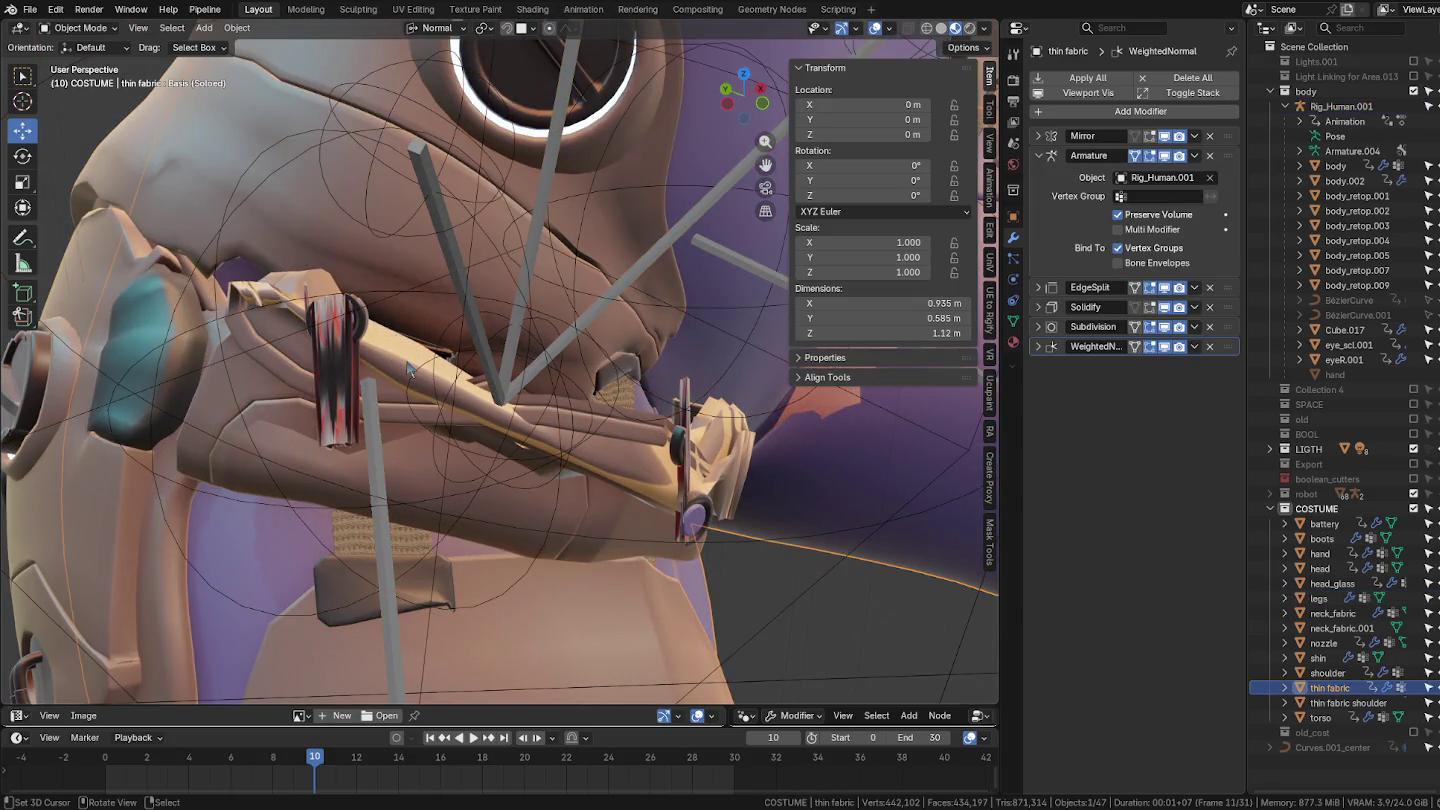
click(351, 336)
key(ctrl+Tab)
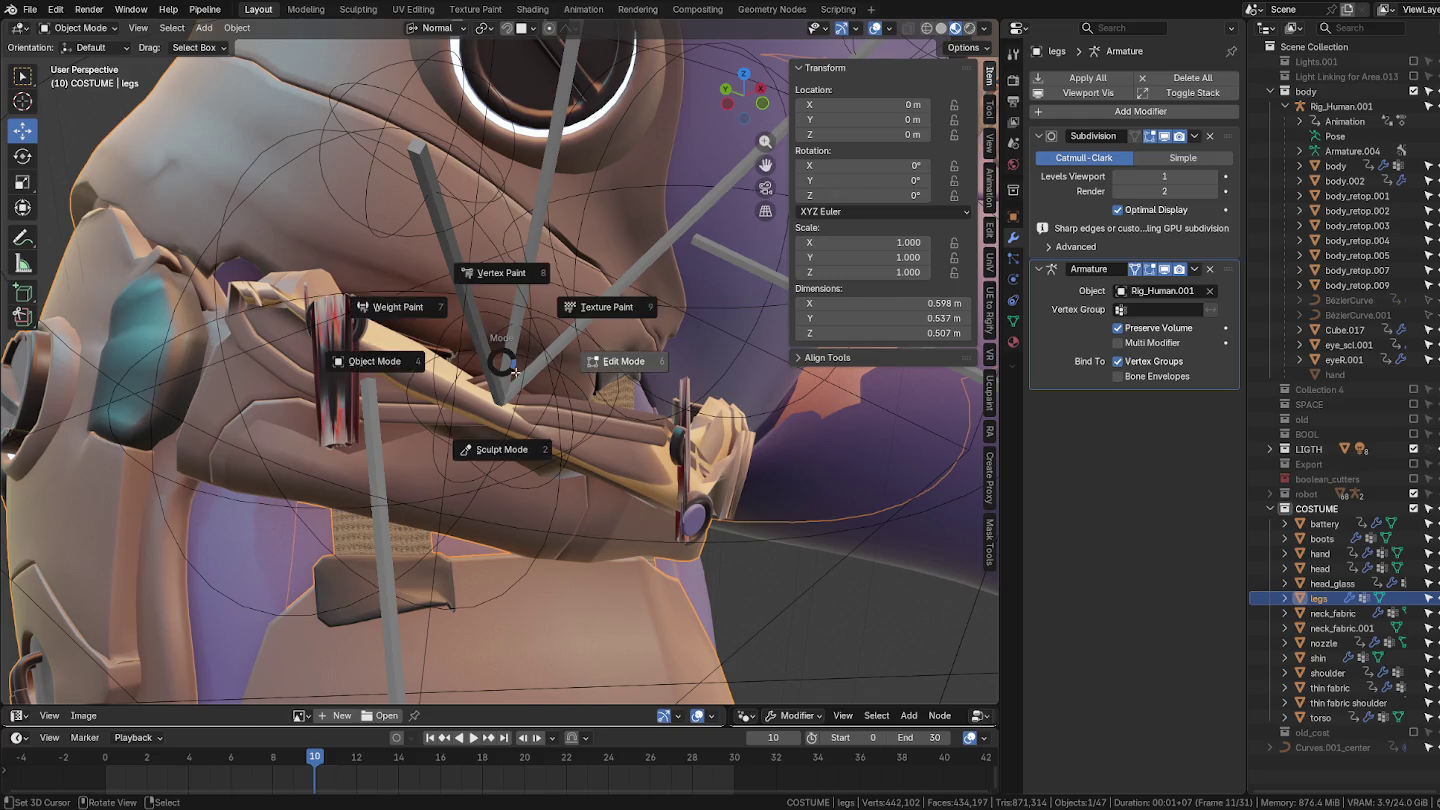
click(470, 397)
middle_drag(579, 462, 565, 447)
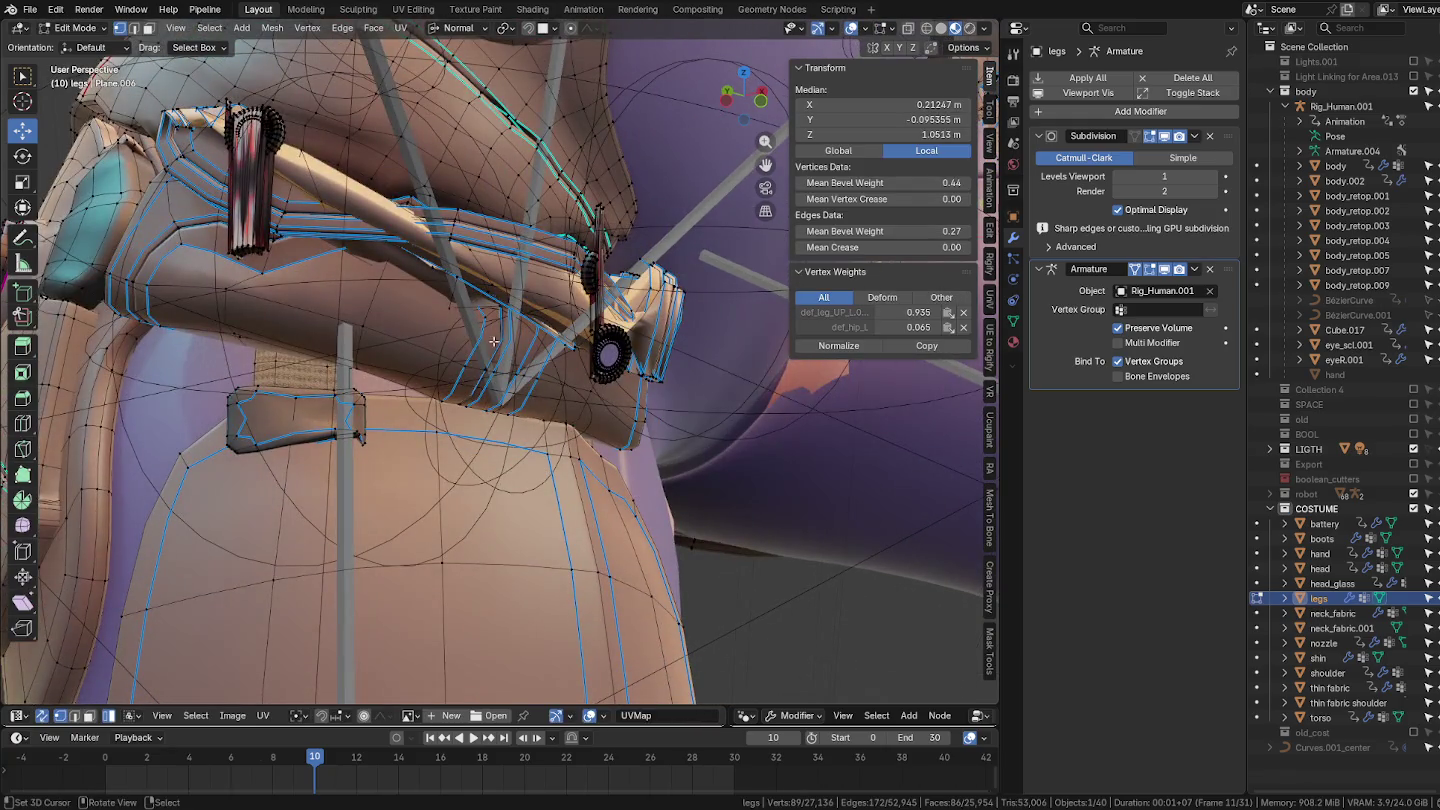
Step: Select the linked belt, strap, cylinder, lower disc and strut armour pieces on the hip
key(l)
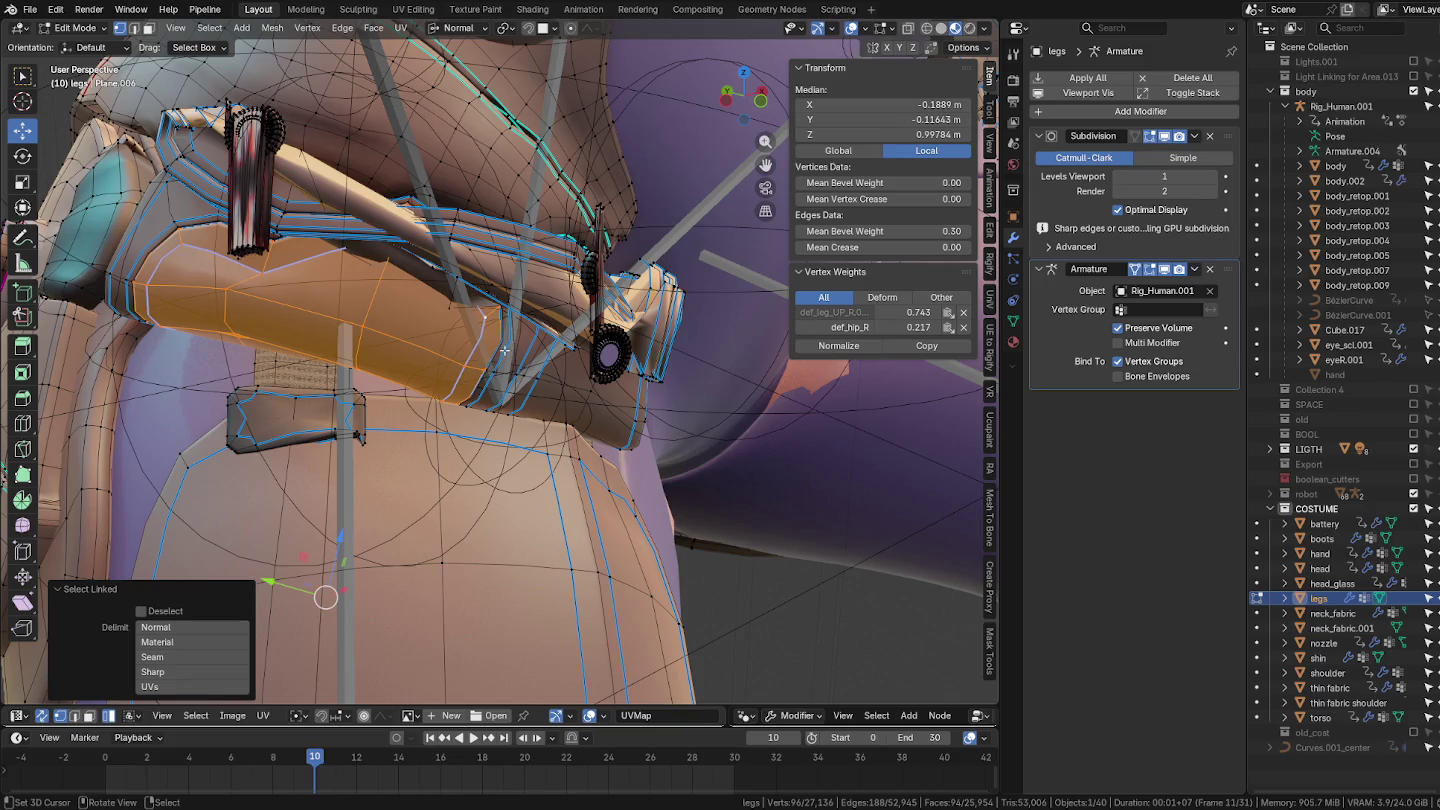
key(l)
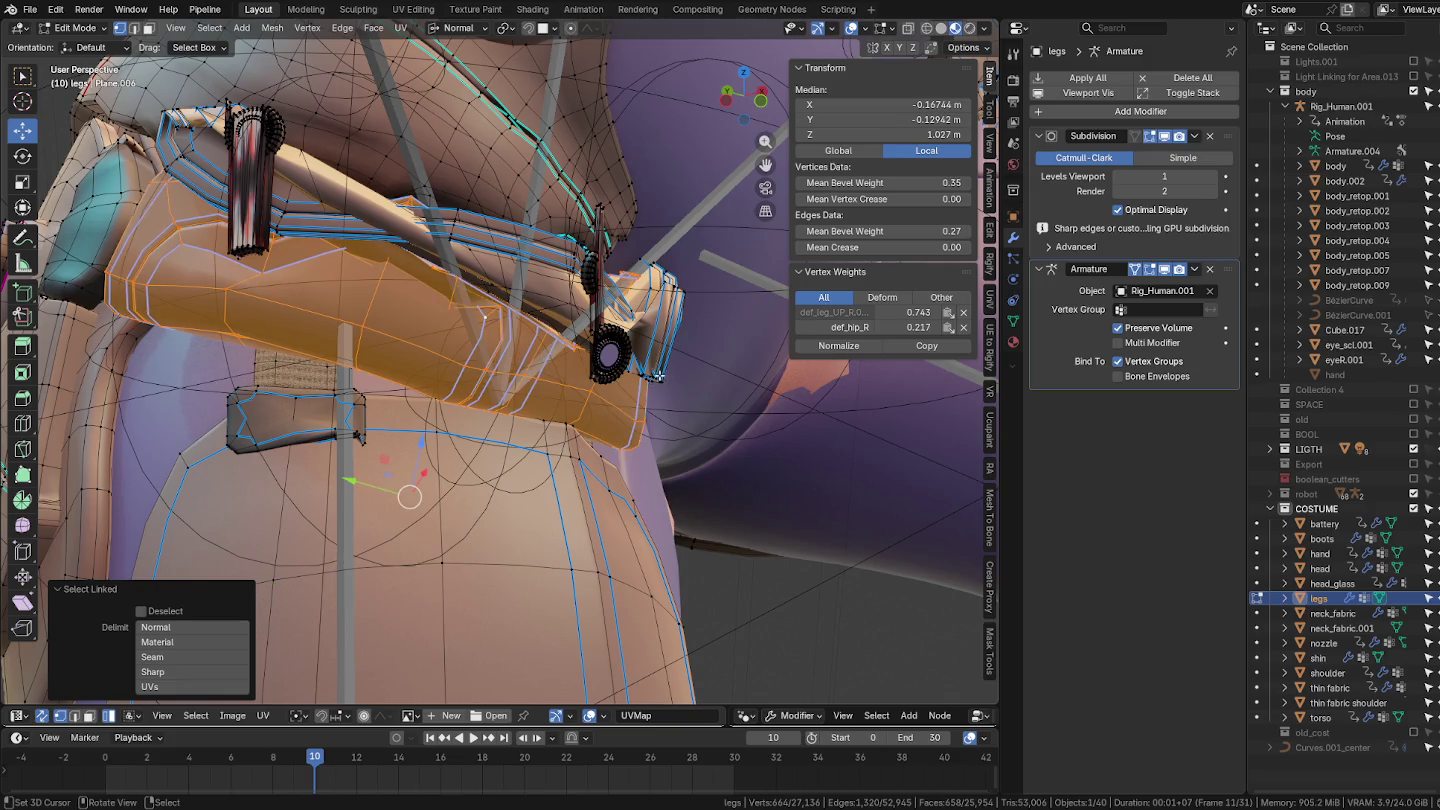
key(l)
mouse_move(558, 304)
middle_down()
mouse_move(528, 354)
mouse_move(577, 351)
mouse_move(562, 387)
middle_up()
key(l)
mouse_move(422, 330)
middle_down()
mouse_move(340, 300)
mouse_move(560, 420)
mouse_move(785, 585)
middle_up()
key(l)
key(l)
key(l)
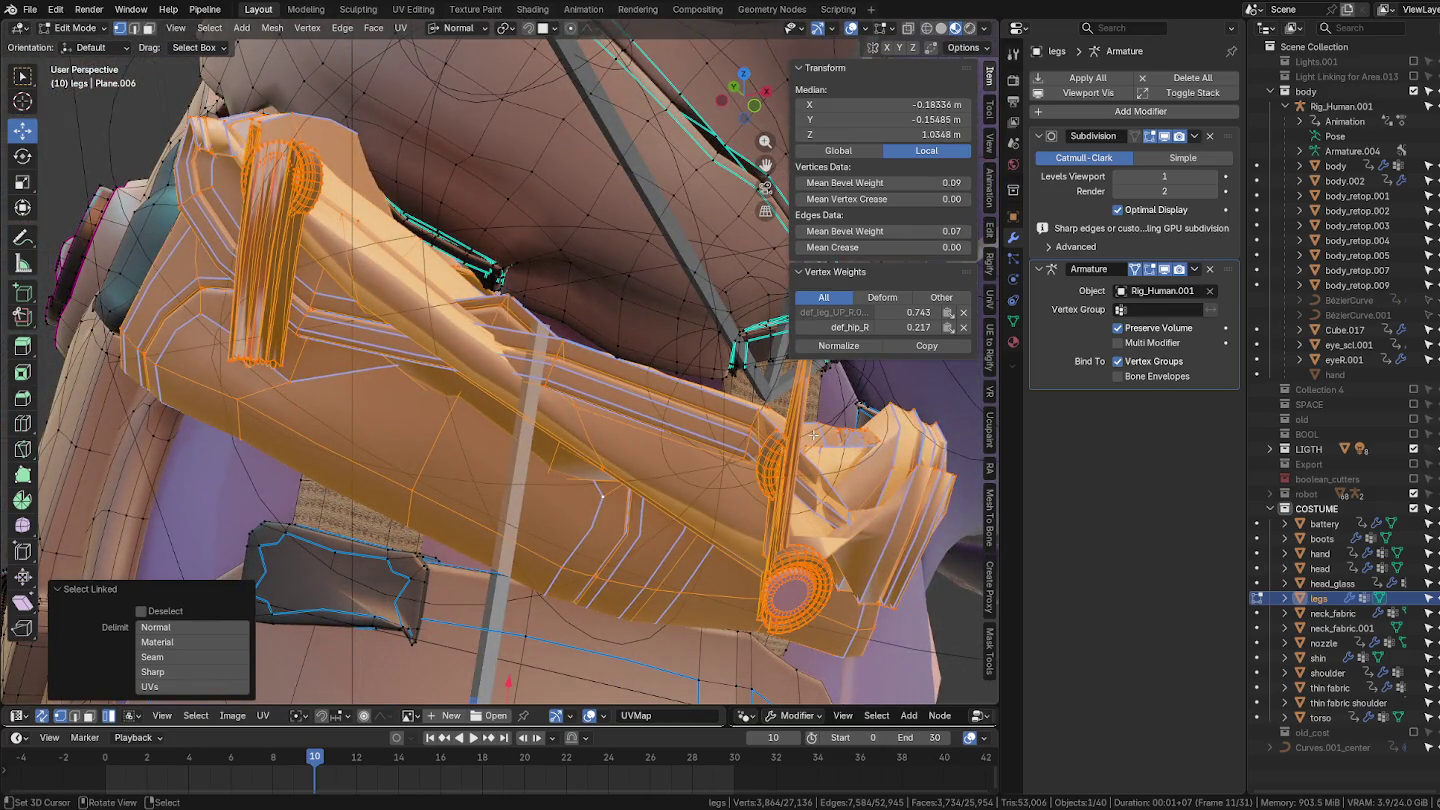
mouse_move(949, 314)
middle_down()
mouse_move(569, 305)
mouse_move(640, 375)
mouse_move(572, 293)
mouse_move(760, 310)
middle_up()
key(l)
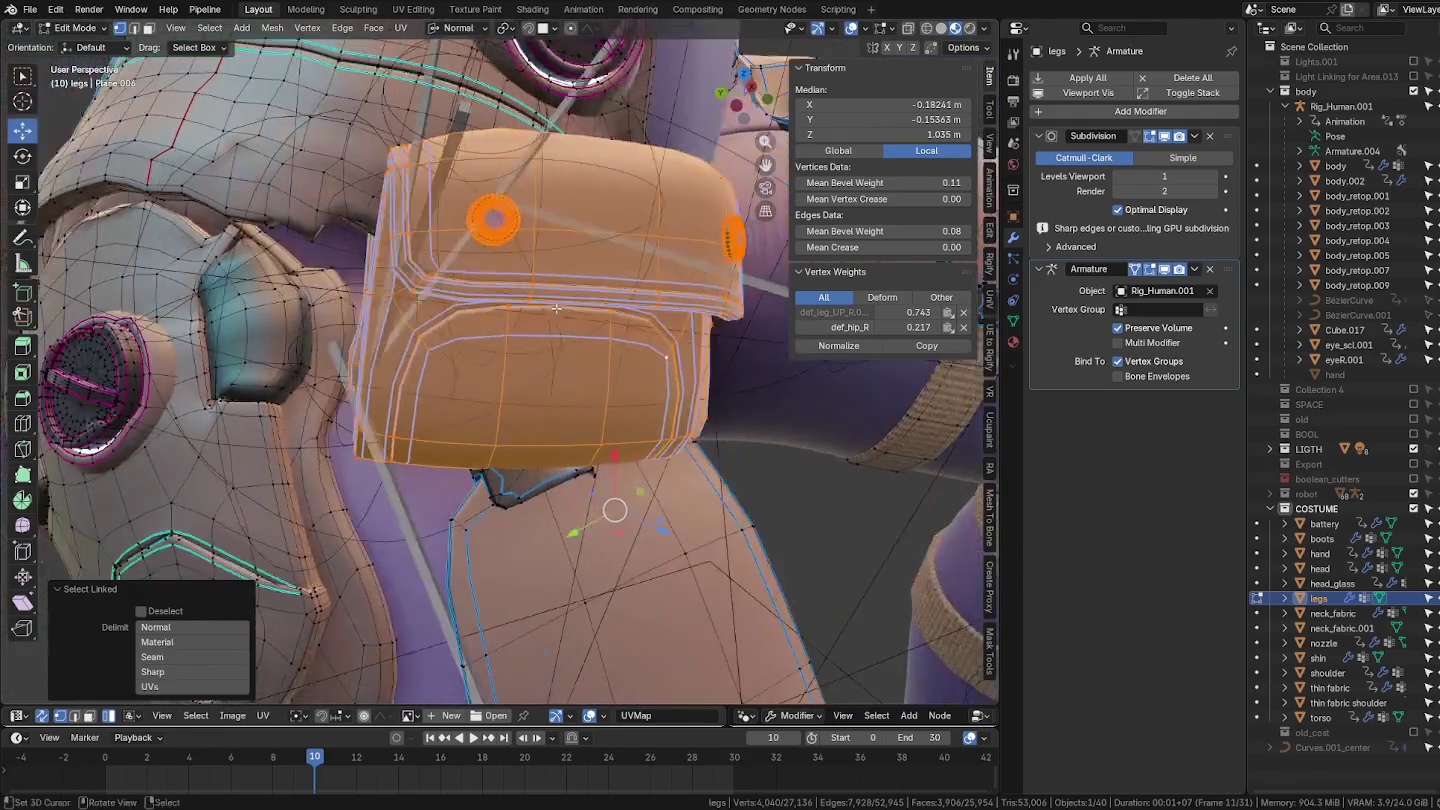
mouse_move(635, 380)
middle_down()
mouse_move(511, 334)
mouse_move(380, 343)
middle_up()
Step: Return the legs mesh to Object Mode and make Rig_Human.001 active
key(ctrl+Tab)
click(257, 347)
mouse_move(257, 347)
middle_down()
mouse_move(425, 380)
mouse_move(512, 358)
mouse_move(503, 374)
mouse_move(455, 280)
middle_up()
click(430, 212)
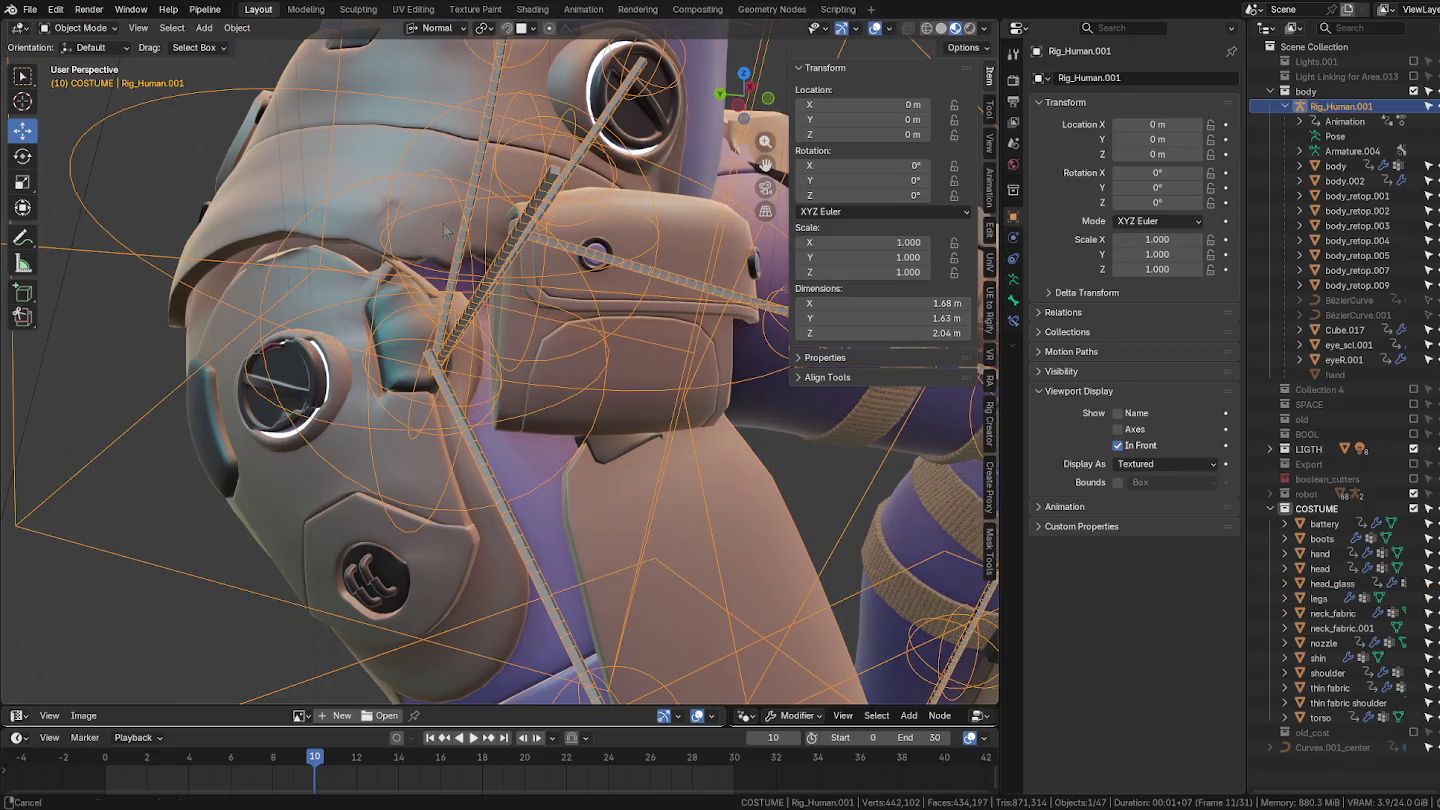
Step: Put the legs mesh in Weight Paint mode and pick the Blur brush, adjusting its size
click(445, 229)
middle_drag(445, 229, 457, 347)
key(ctrl+Tab)
click(290, 270)
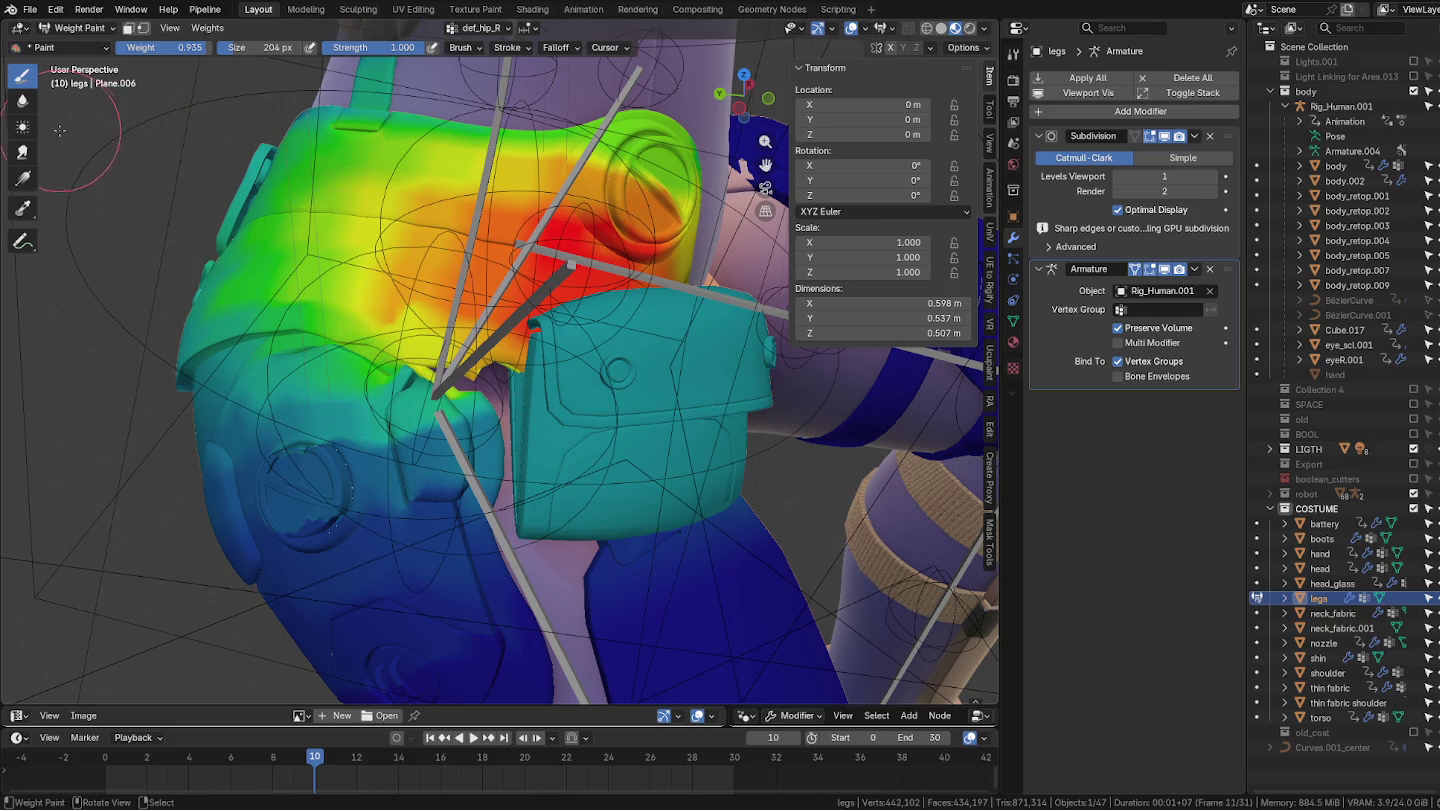
click(23, 101)
key(f)
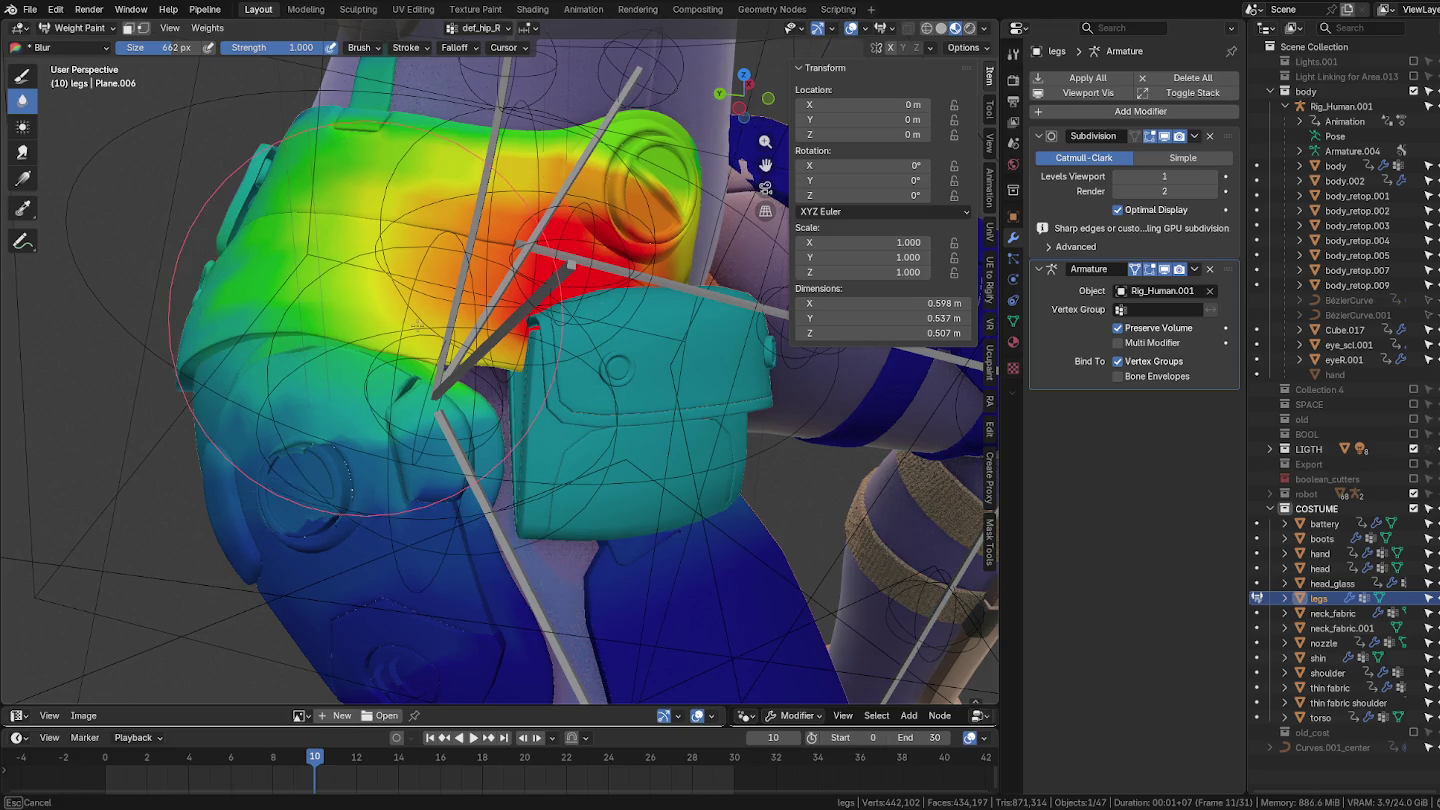
mouse_move(524, 262)
middle_down()
mouse_move(443, 345)
mouse_move(278, 325)
mouse_move(439, 440)
mouse_move(365, 393)
mouse_move(520, 330)
mouse_move(453, 377)
middle_up()
Step: Put the legs mesh in Edit Mode and select the linked hip disc piece
key(ctrl+Tab)
click(534, 358)
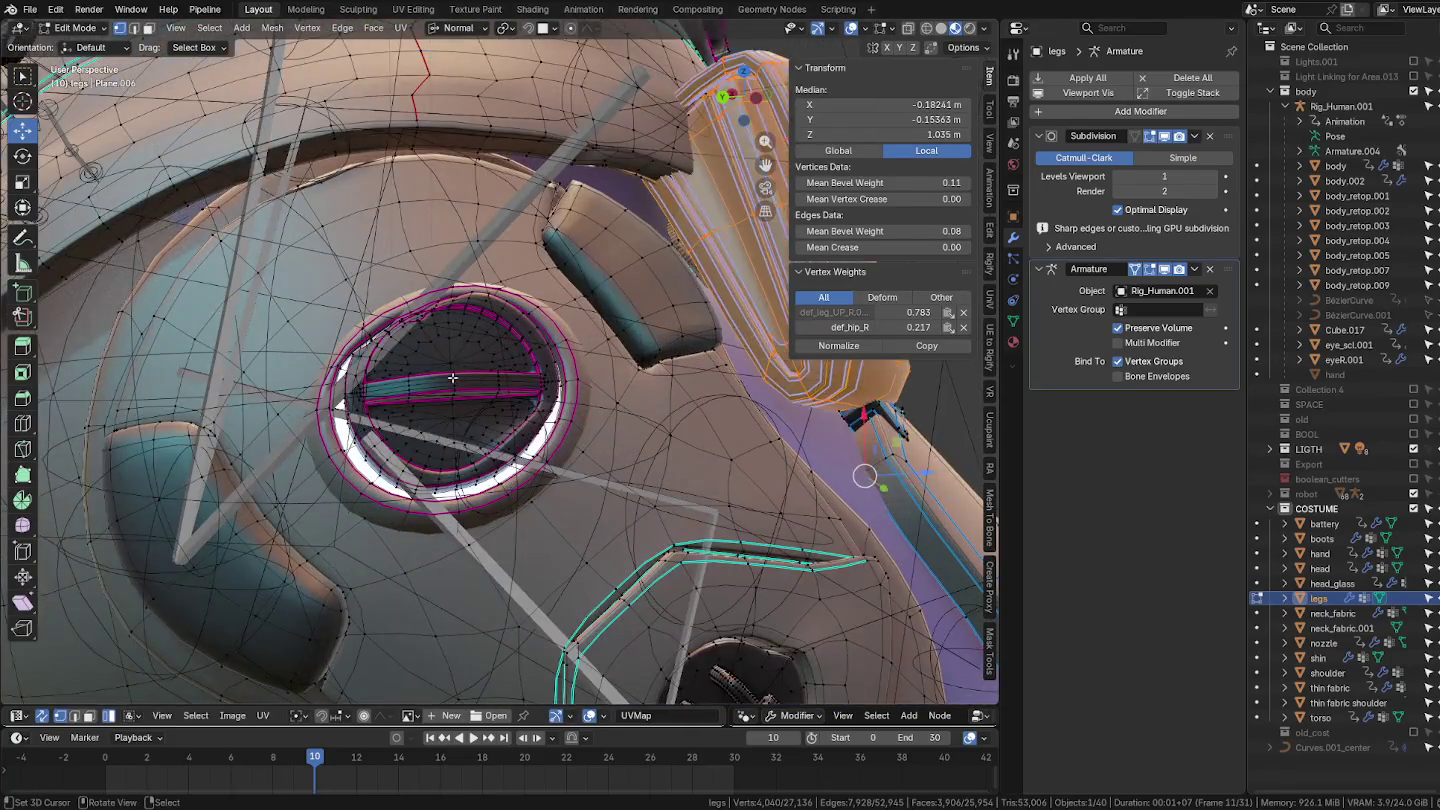
key(l)
key(l)
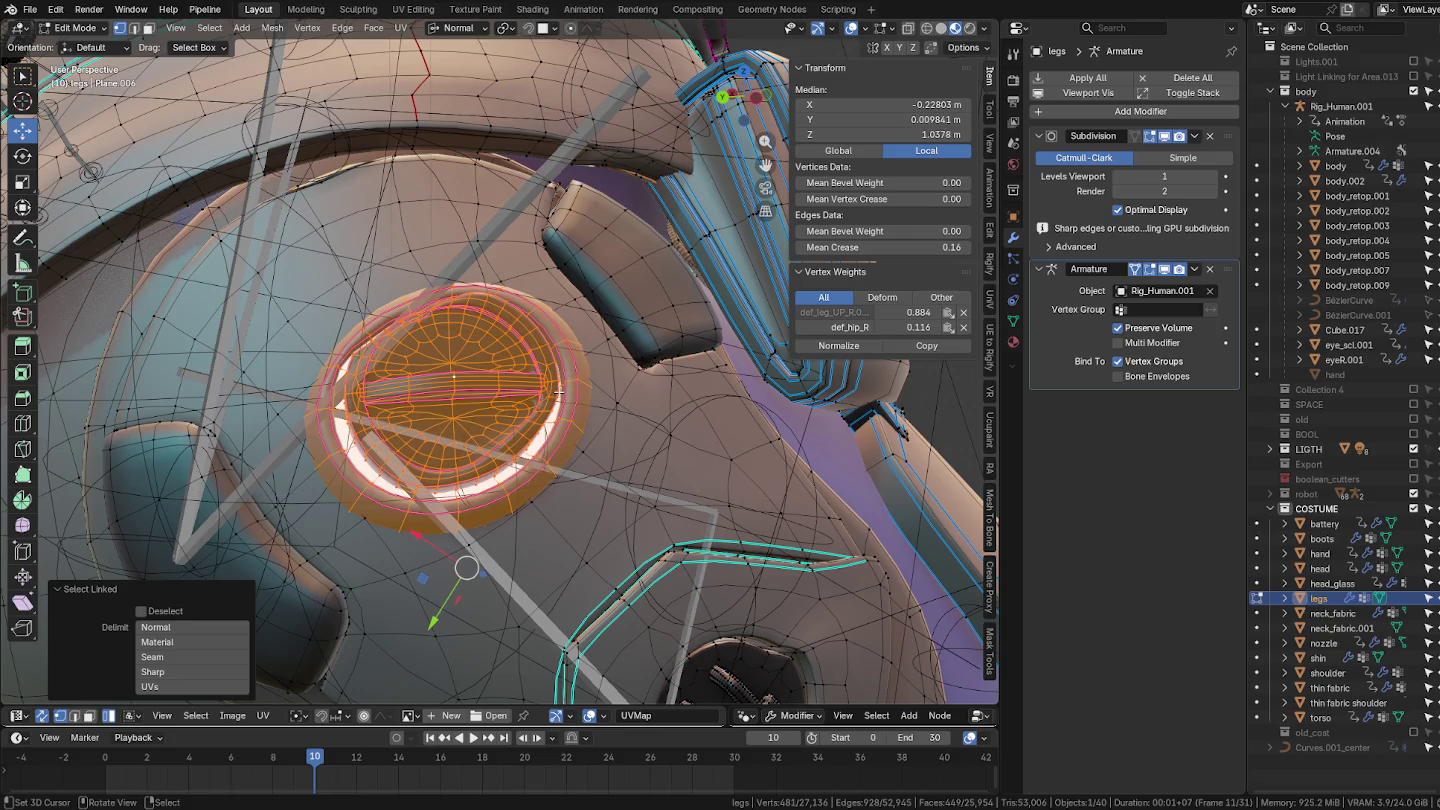
scroll(593, 410, up, 5)
scroll(608, 475, down, 5)
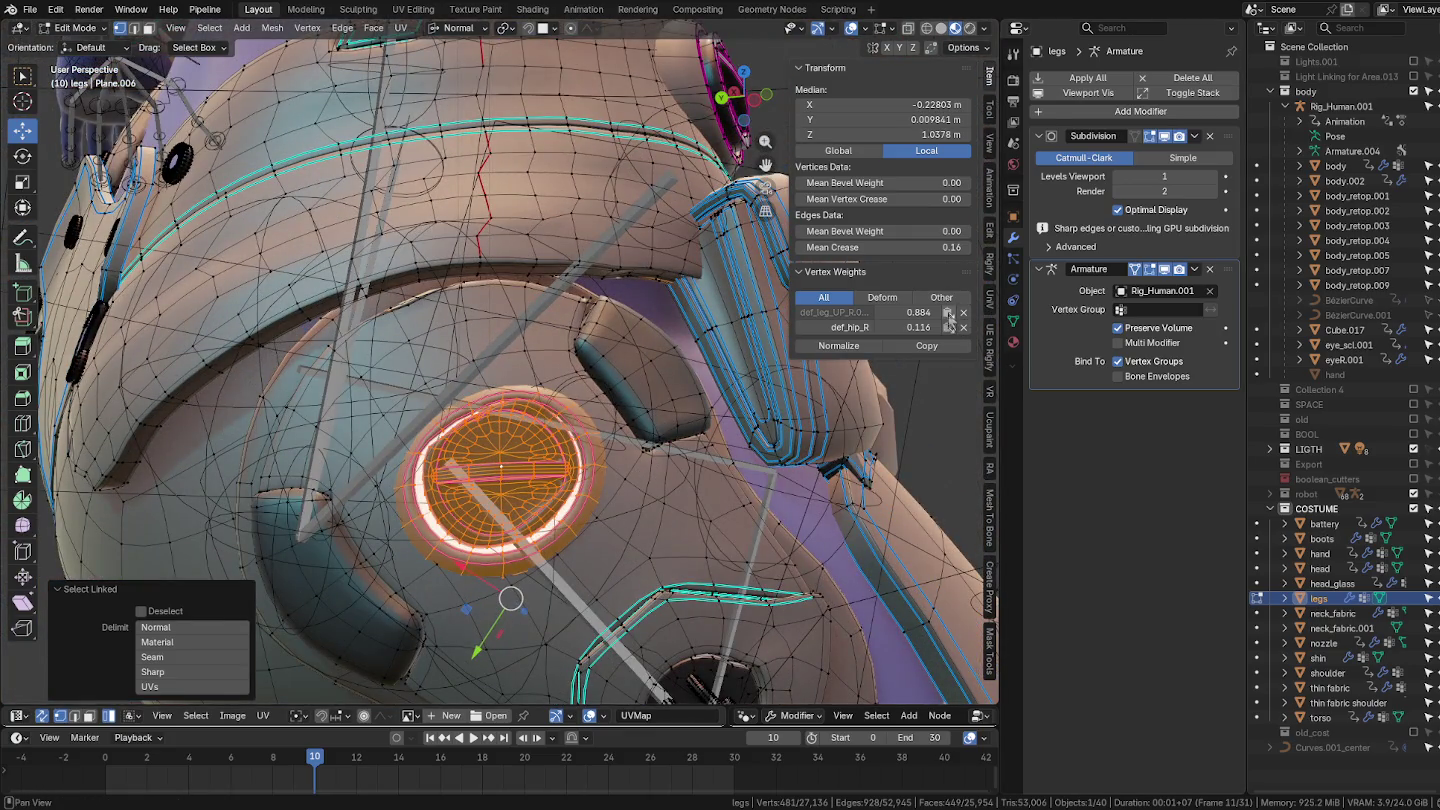
click(949, 314)
Step: Select the whole hip ring piece, inspect it, then deselect it
middle_drag(719, 441, 660, 400)
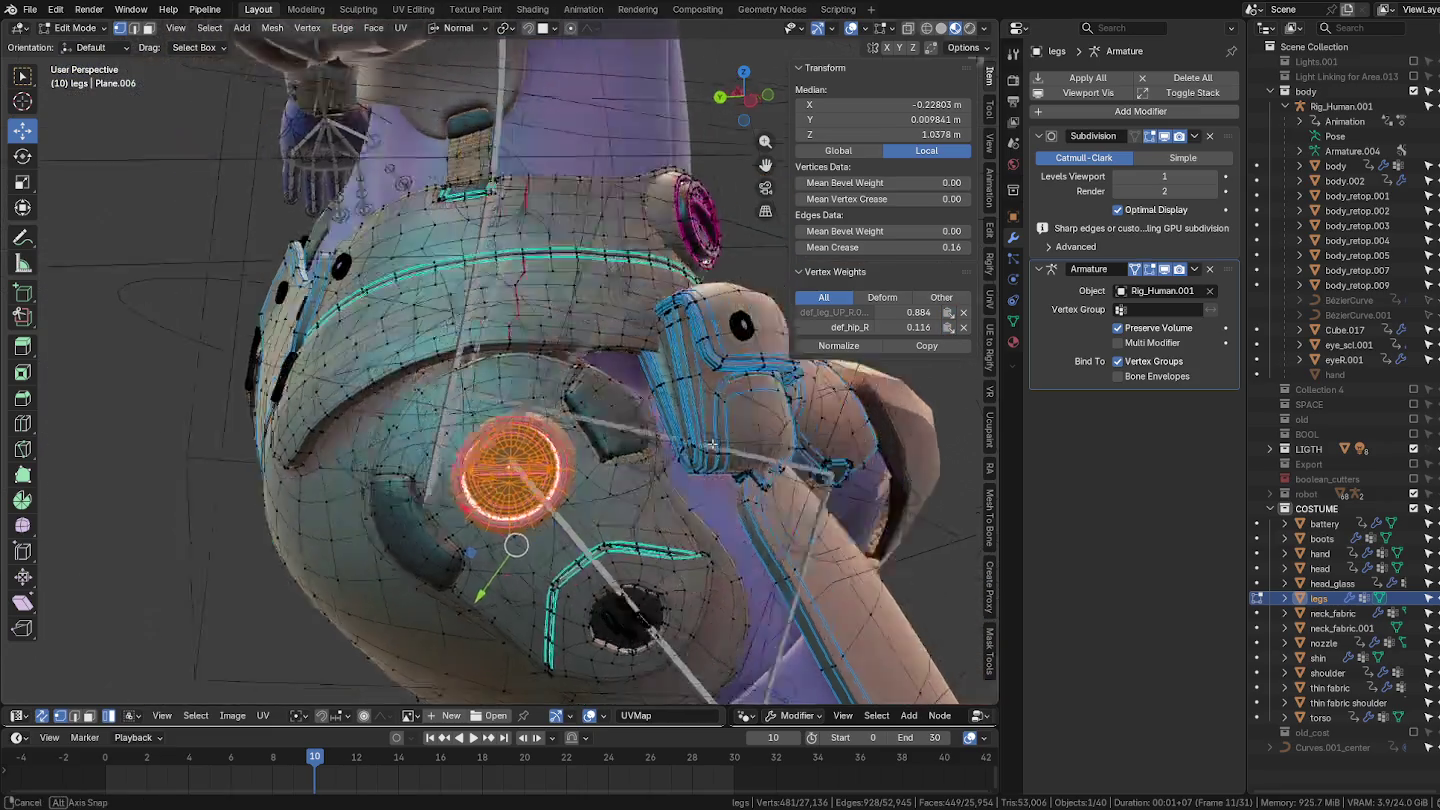
scroll(457, 420, up, 3)
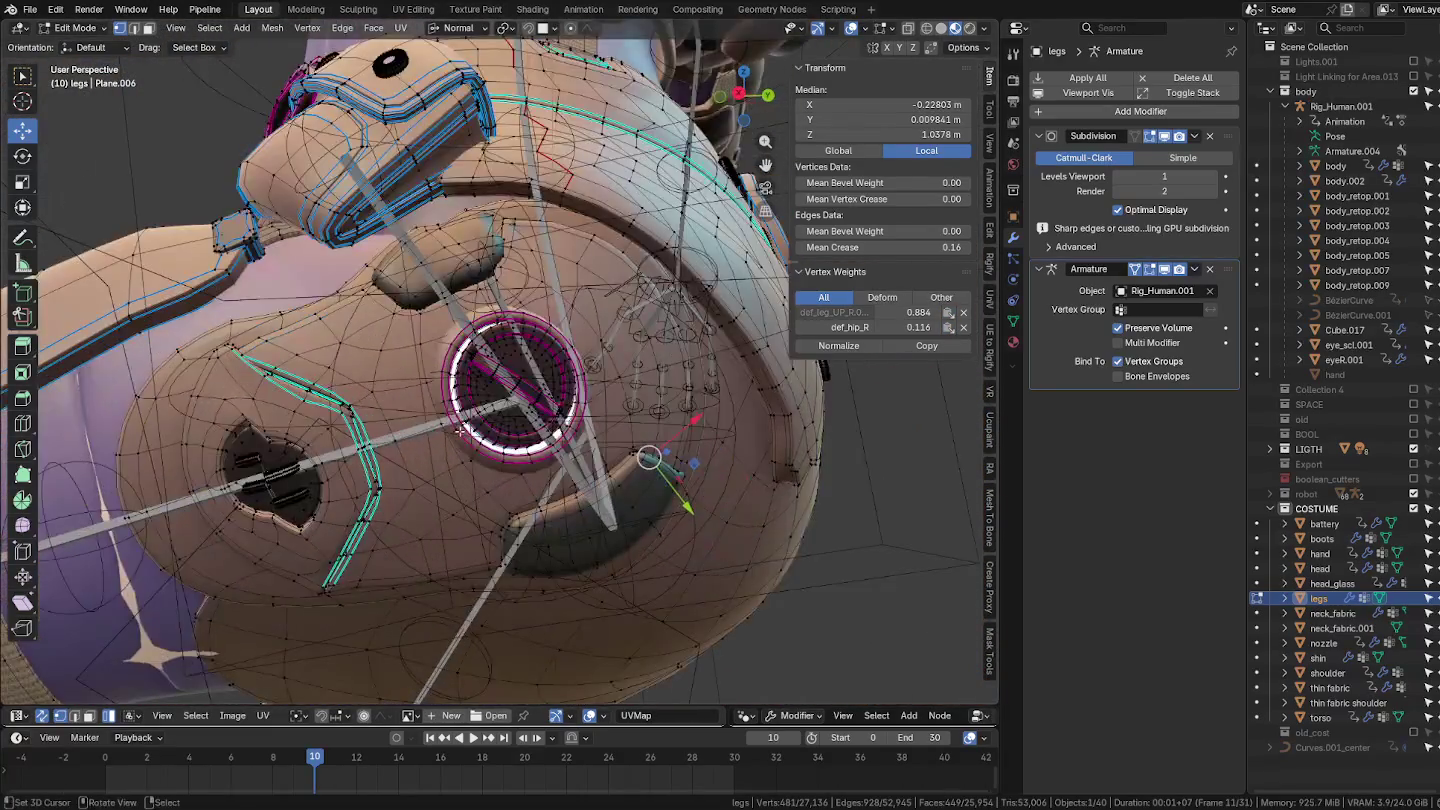
click(513, 385)
key(l)
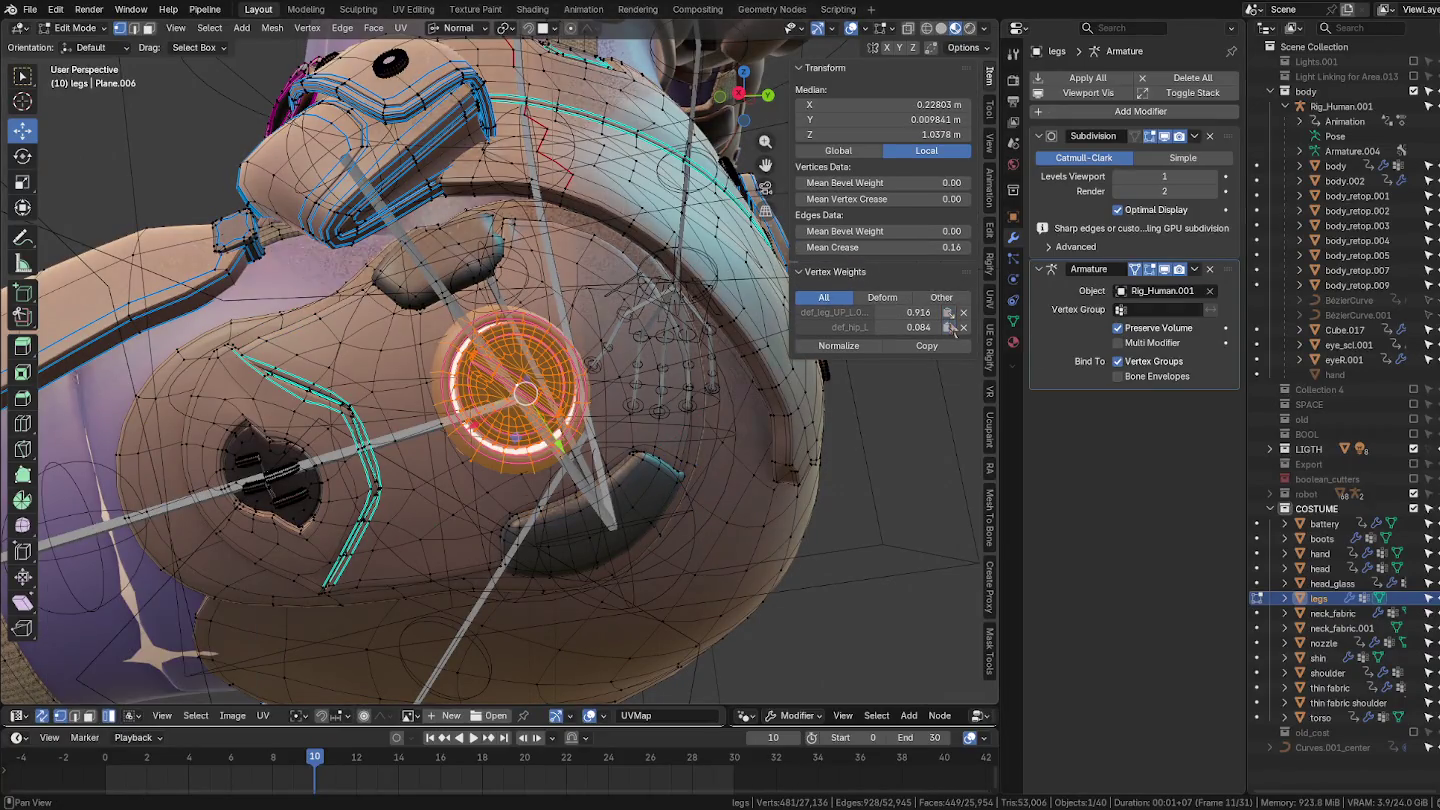
mouse_move(470, 380)
middle_down()
mouse_move(519, 396)
mouse_move(544, 365)
middle_up()
key(alt+a)
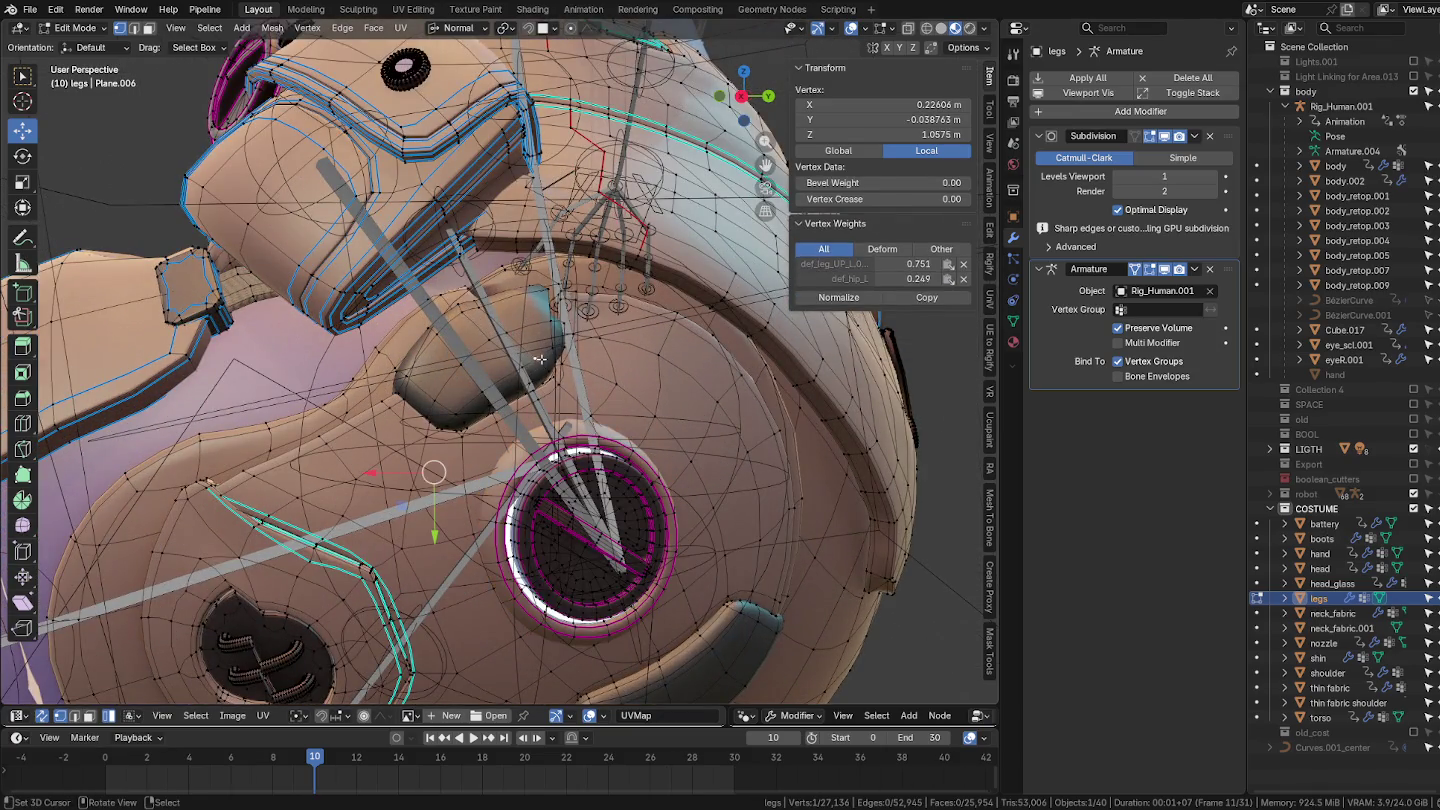
Step: Select the linked armour pad and undo a test raise of its def_leg_UP_L weight
scroll(467, 414, up, 2)
click(473, 420)
key(ctrl+l)
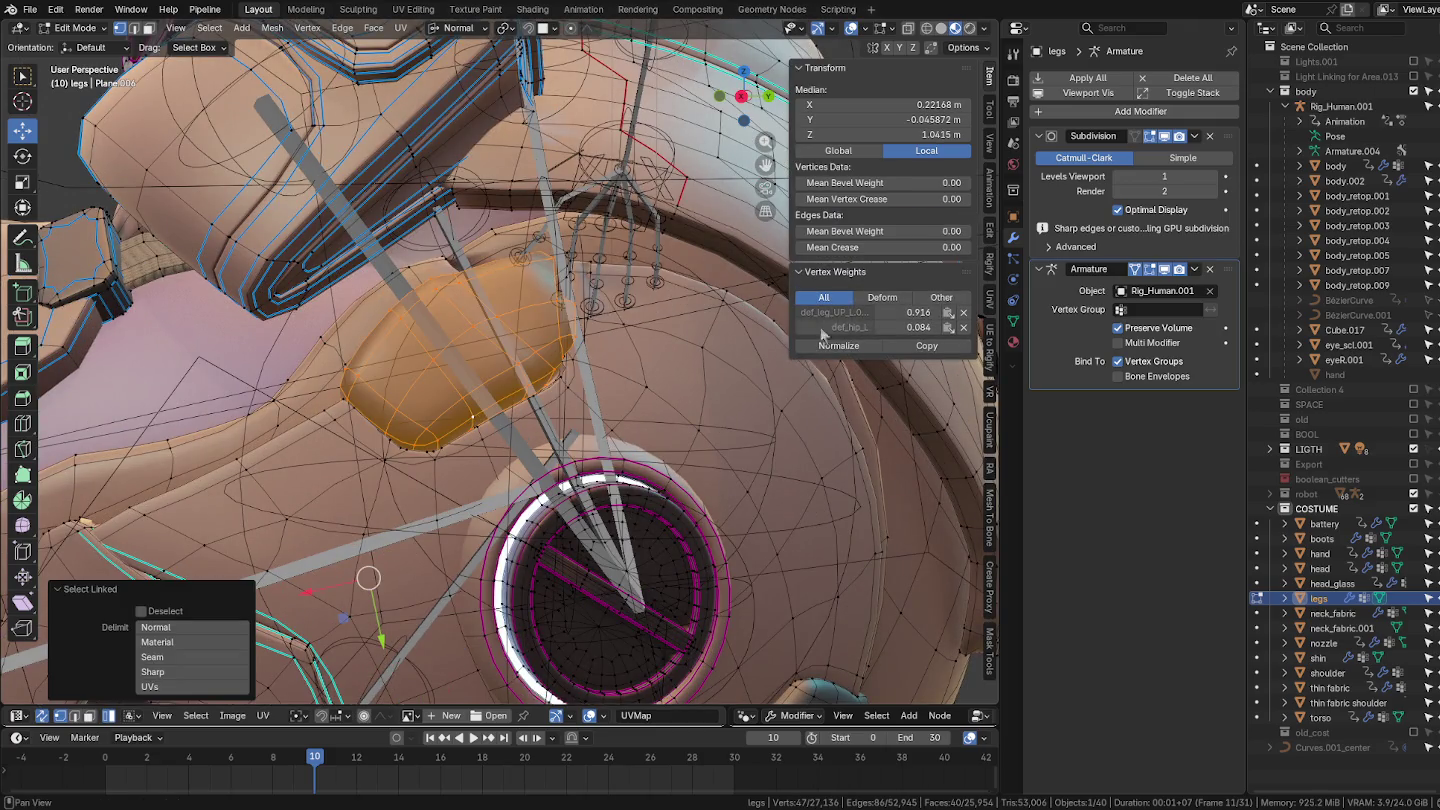
drag(944, 315, 946, 328)
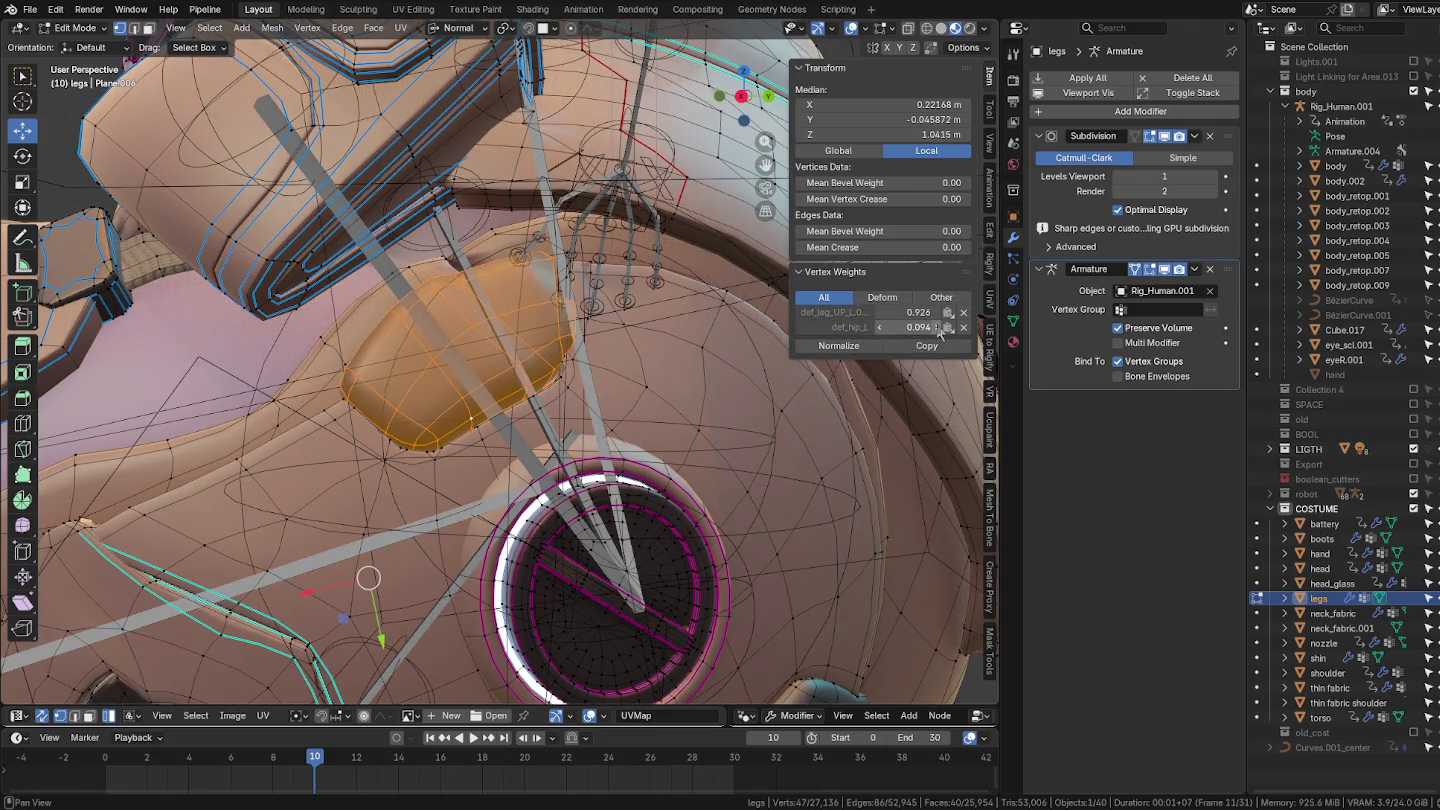
key(ctrl+z)
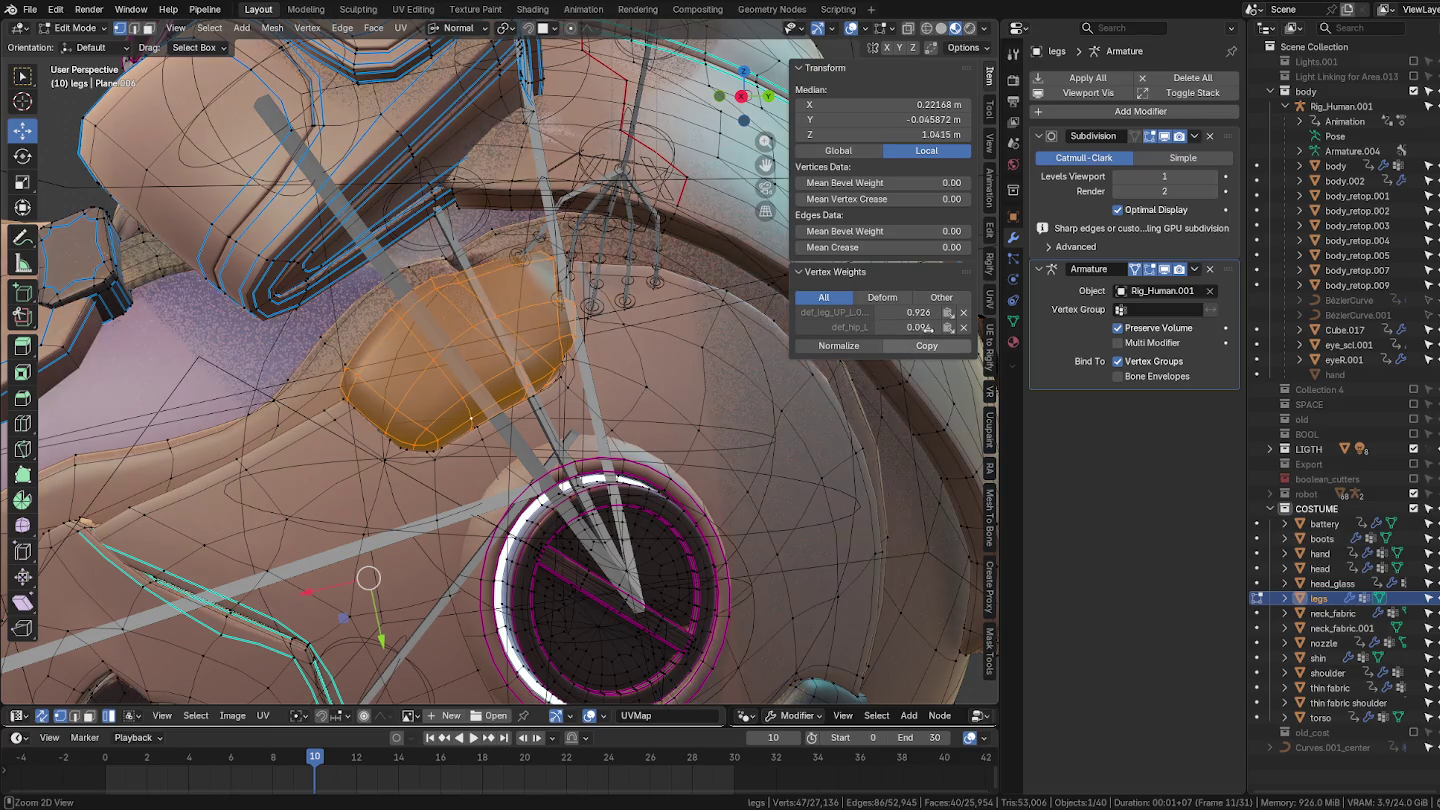
key(ctrl+z)
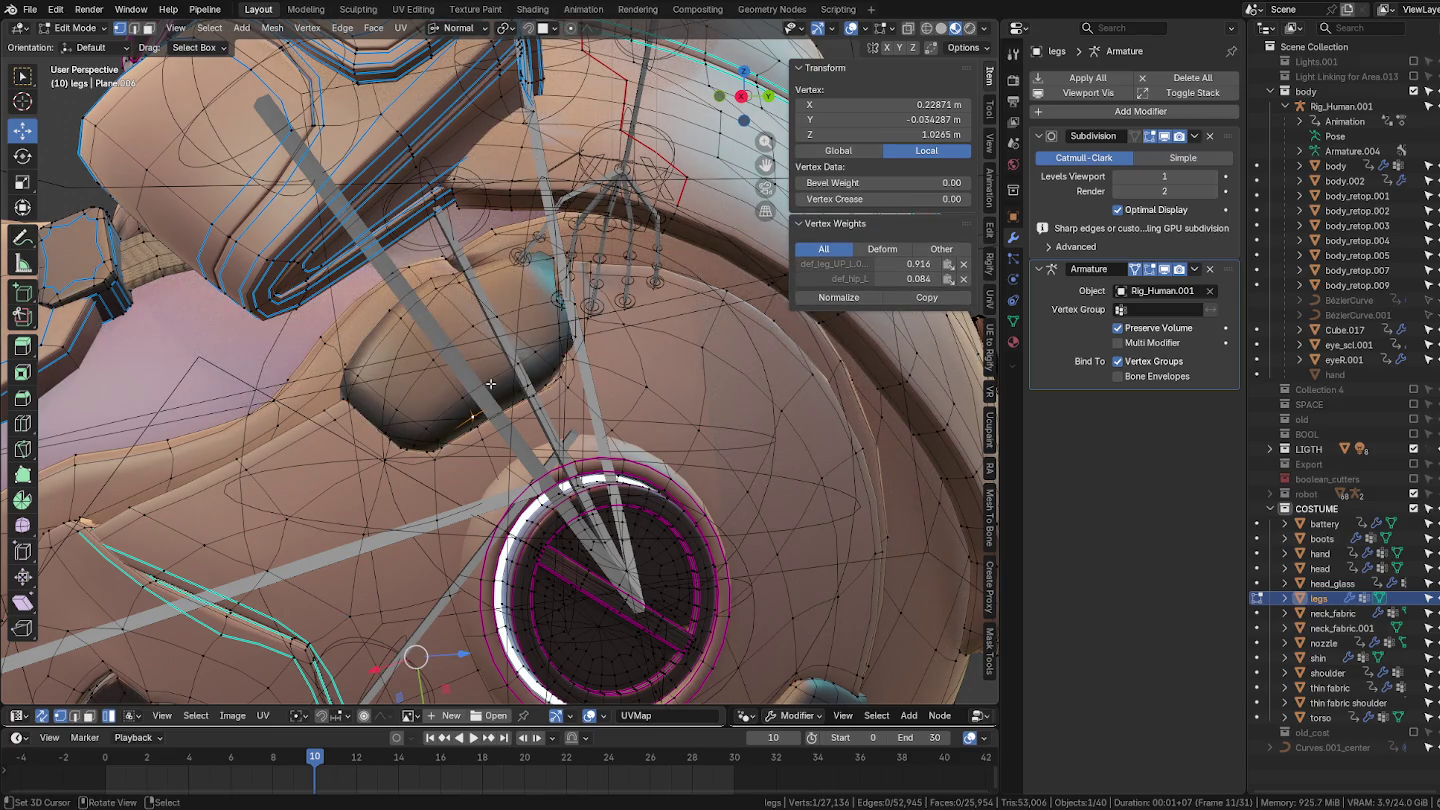
key(l)
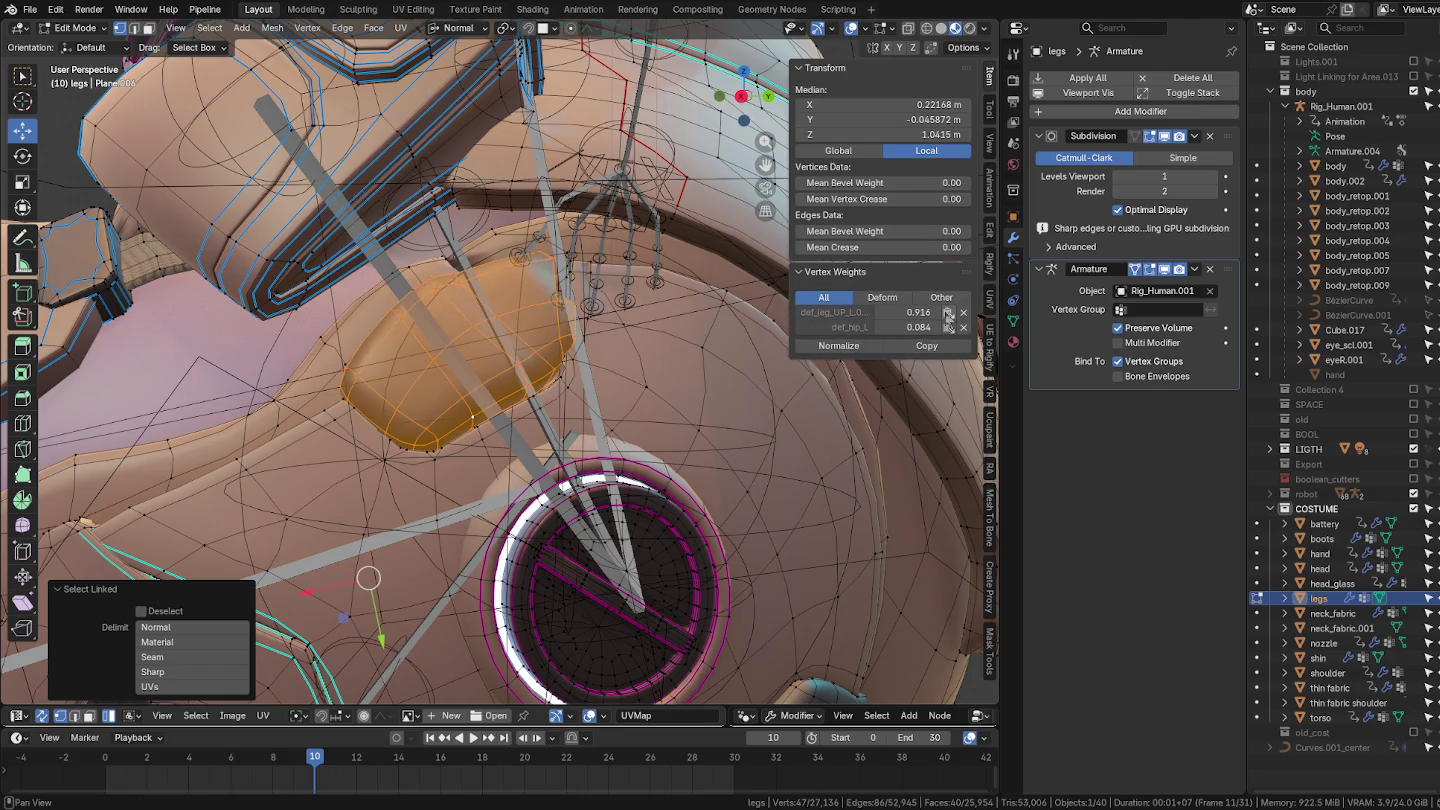
Step: Return the legs mesh to Object Mode with the weights left at 0.916 and 0.084
mouse_move(580, 390)
middle_down()
mouse_move(661, 406)
mouse_move(606, 322)
middle_up()
mouse_move(609, 465)
middle_down()
mouse_move(634, 447)
mouse_move(624, 417)
middle_up()
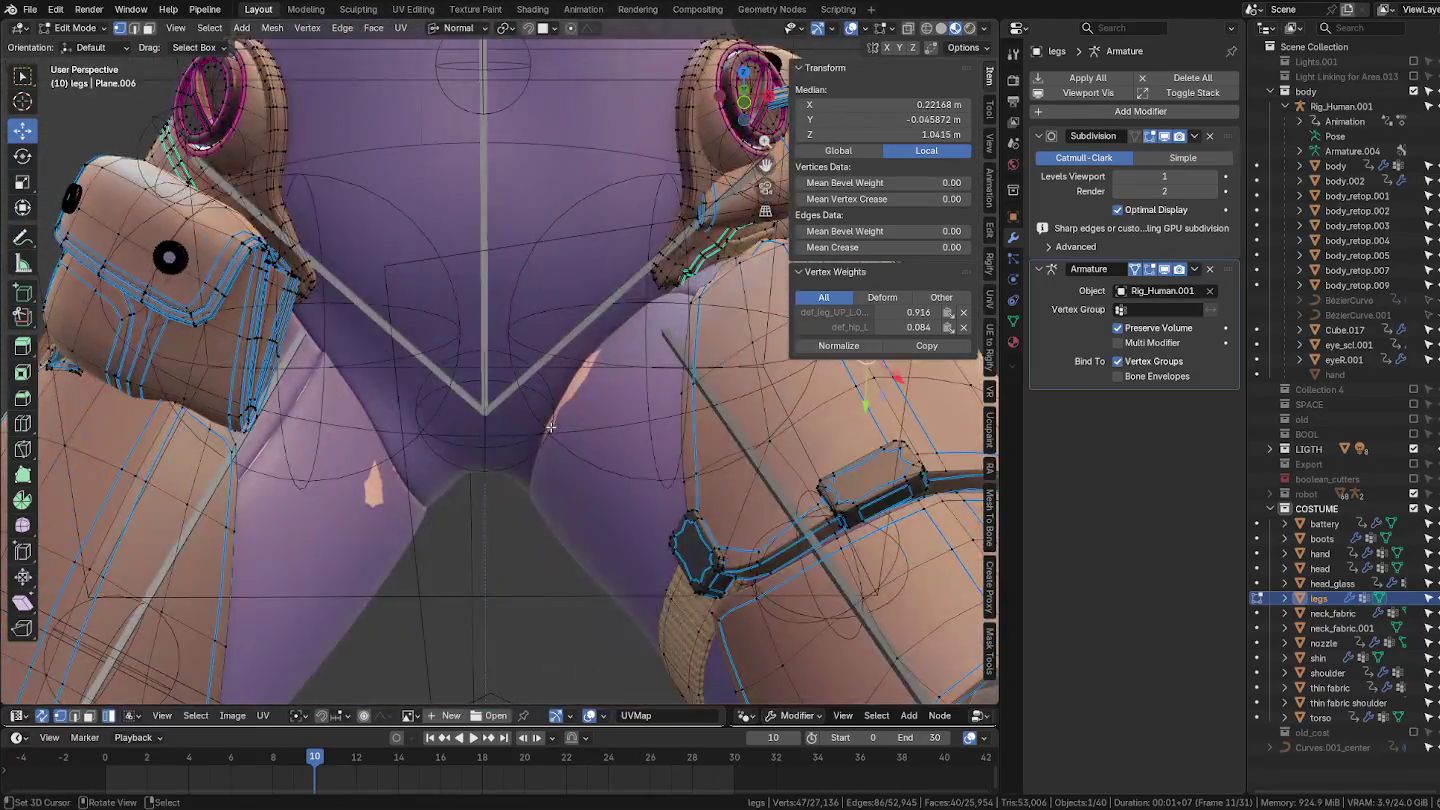
scroll(500, 355, down, 2)
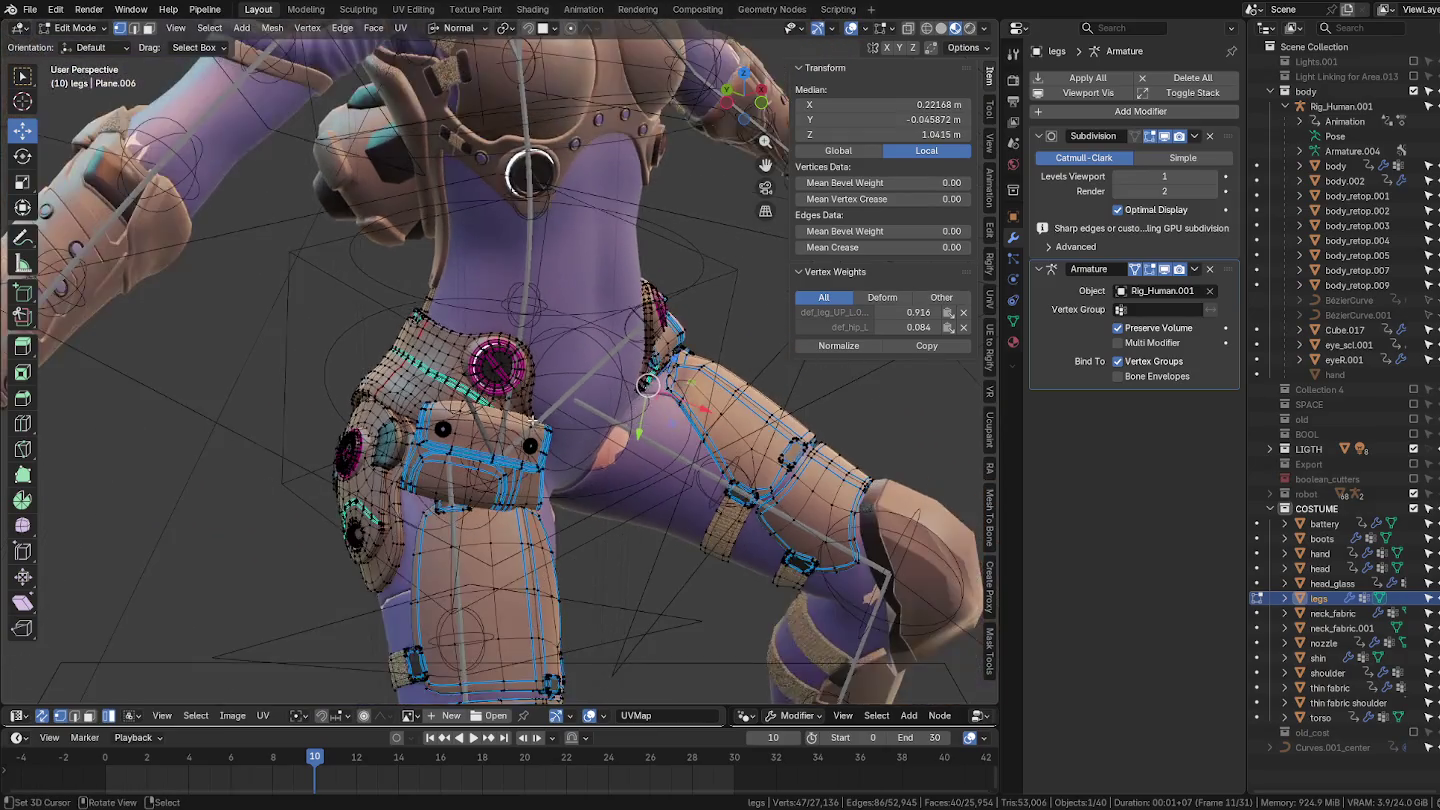
scroll(520, 370, down, 1)
scroll(540, 385, down, 1)
scroll(569, 405, down, 1)
key(ctrl+Tab)
click(518, 392)
mouse_move(518, 392)
middle_down()
mouse_move(548, 340)
mouse_move(456, 339)
middle_up()
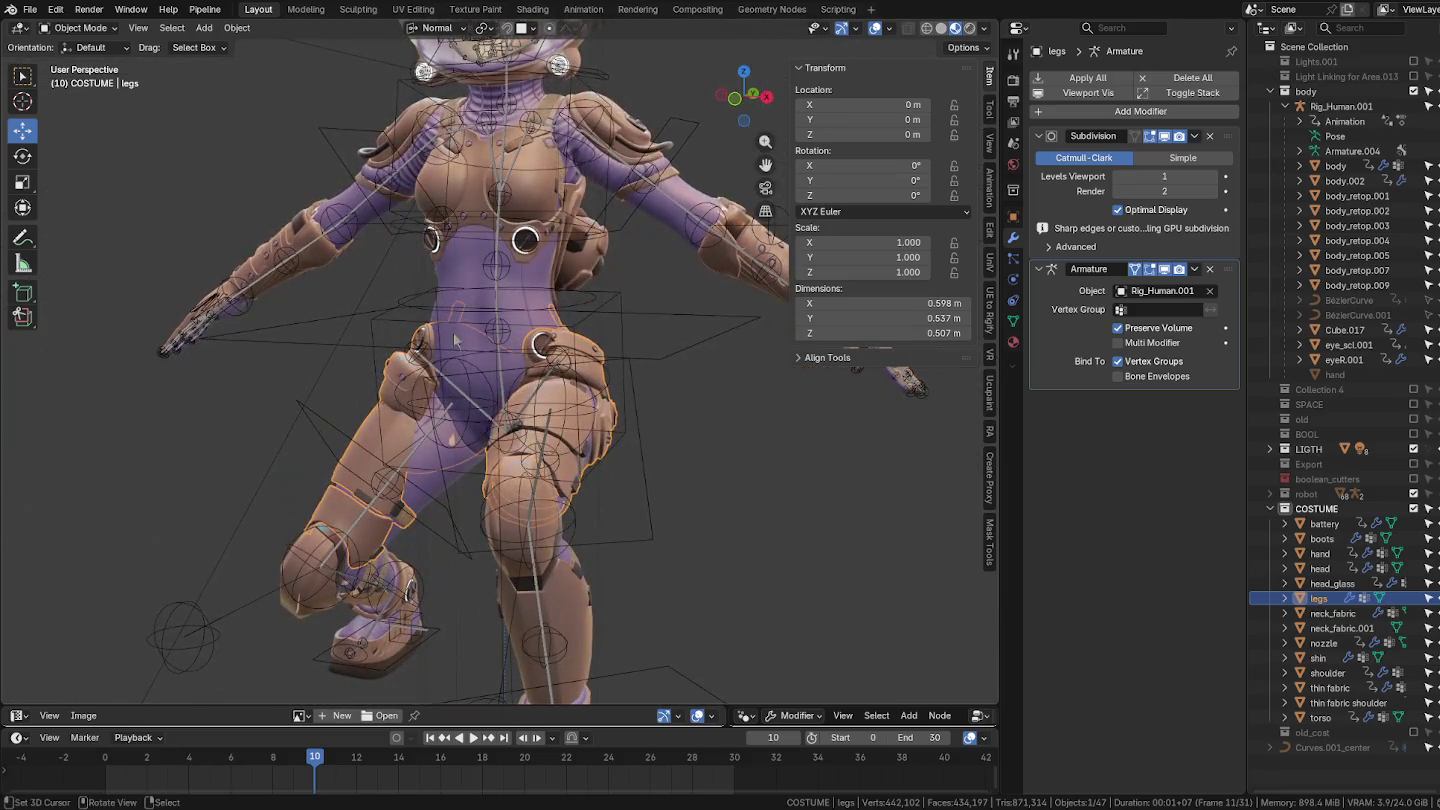
Step: Put Rig_Human.001 in Pose Mode and make the hand mesh the active object
scroll(583, 507, down, 3)
mouse_move(583, 507)
middle_down()
mouse_move(688, 464)
mouse_move(595, 480)
middle_up()
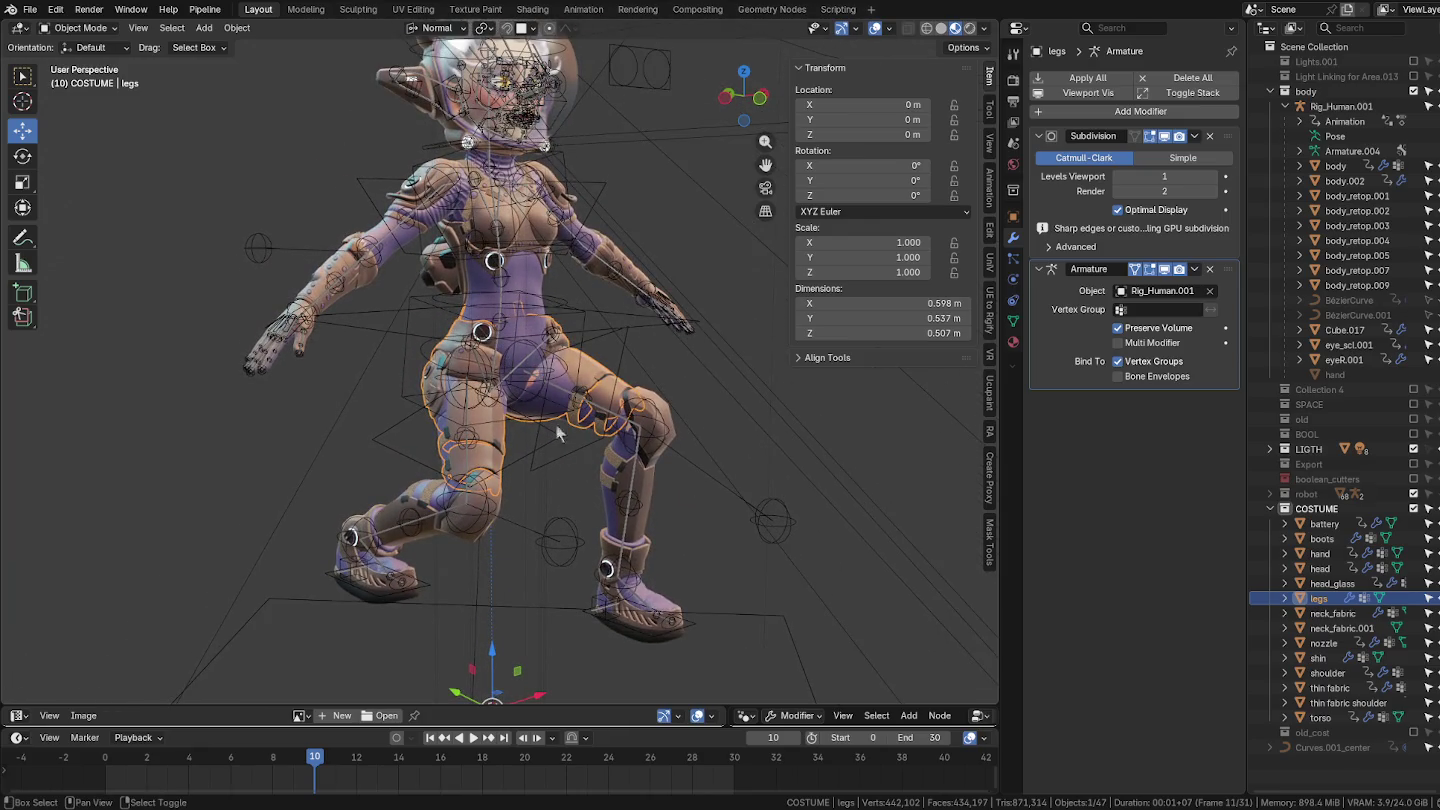
click(621, 562)
key(ctrl+Tab)
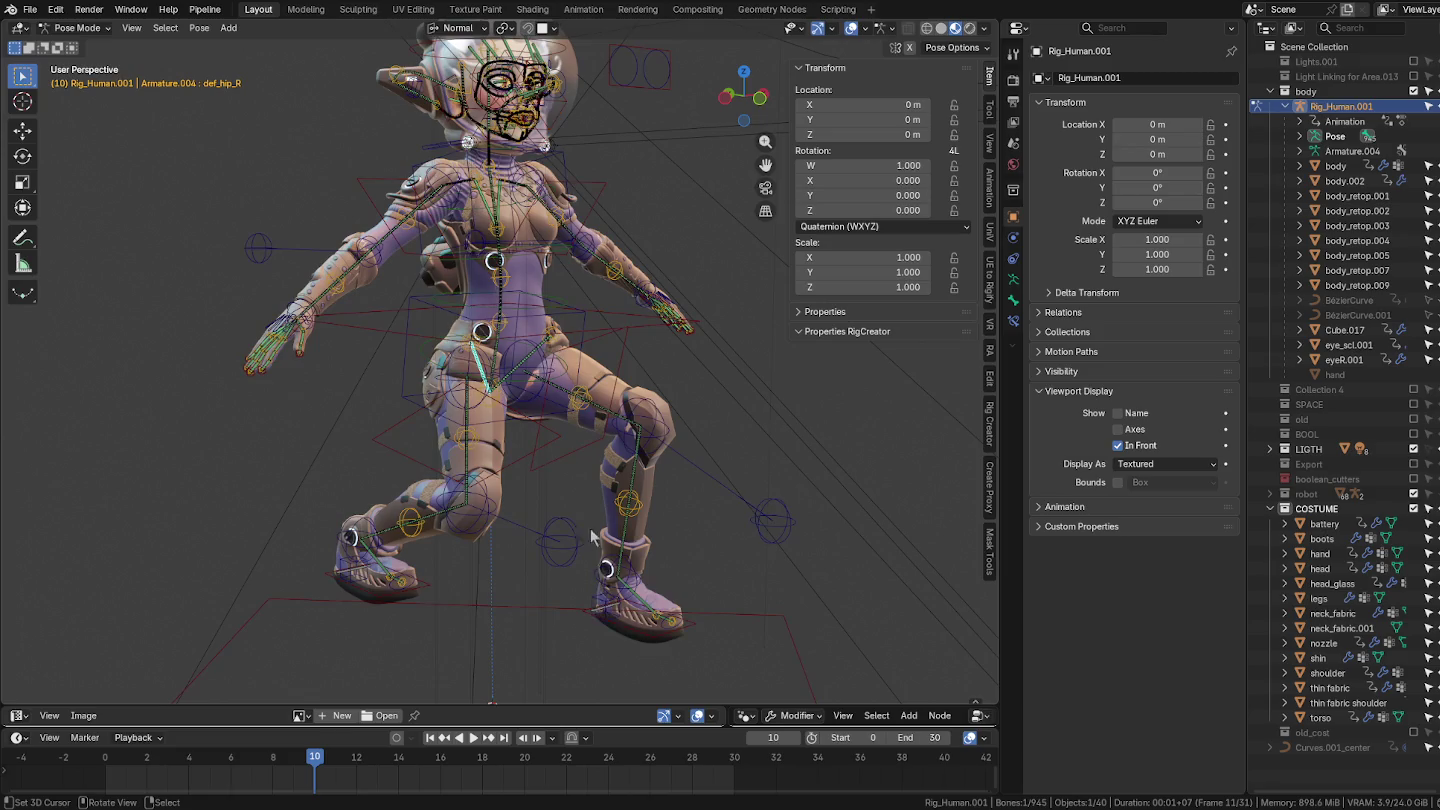
scroll(513, 318, up, 4)
mouse_move(513, 318)
middle_down()
mouse_move(446, 464)
mouse_move(378, 393)
middle_up()
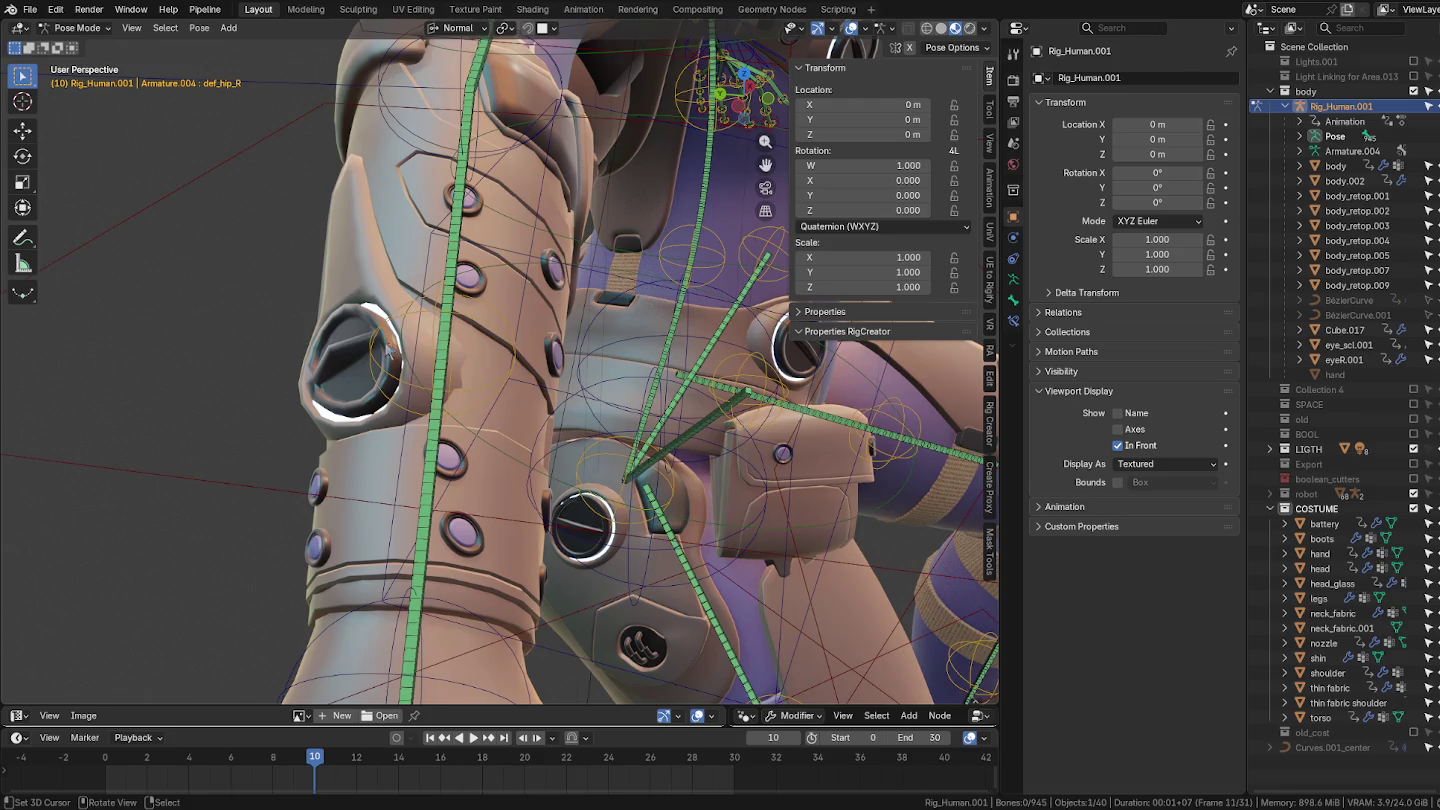
click(389, 351)
key(Tab)
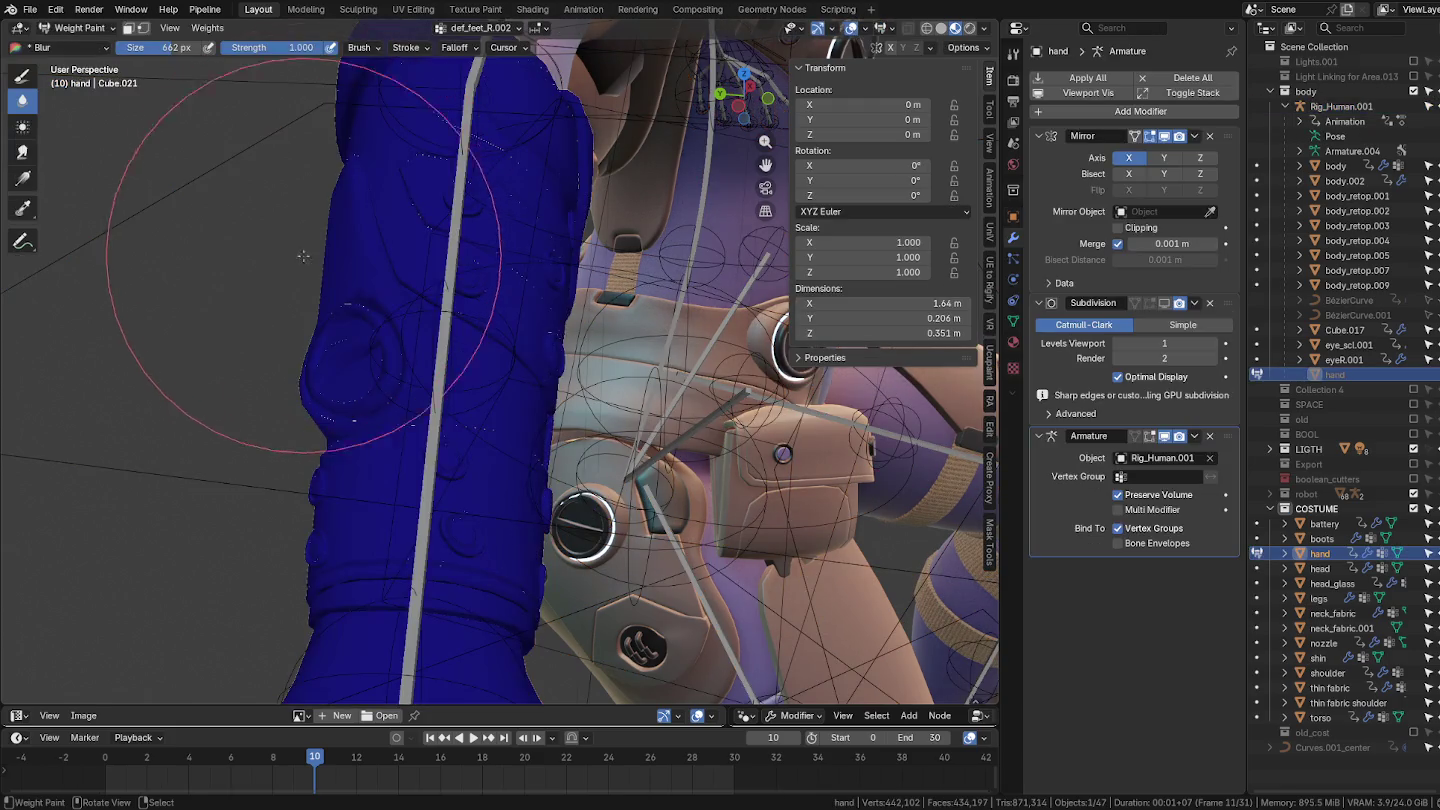
Step: Select the forearm armour ring, grow the selection, and deselect the upper flap faces
mouse_move(362, 320)
middle_down()
mouse_move(659, 340)
mouse_move(600, 335)
middle_up()
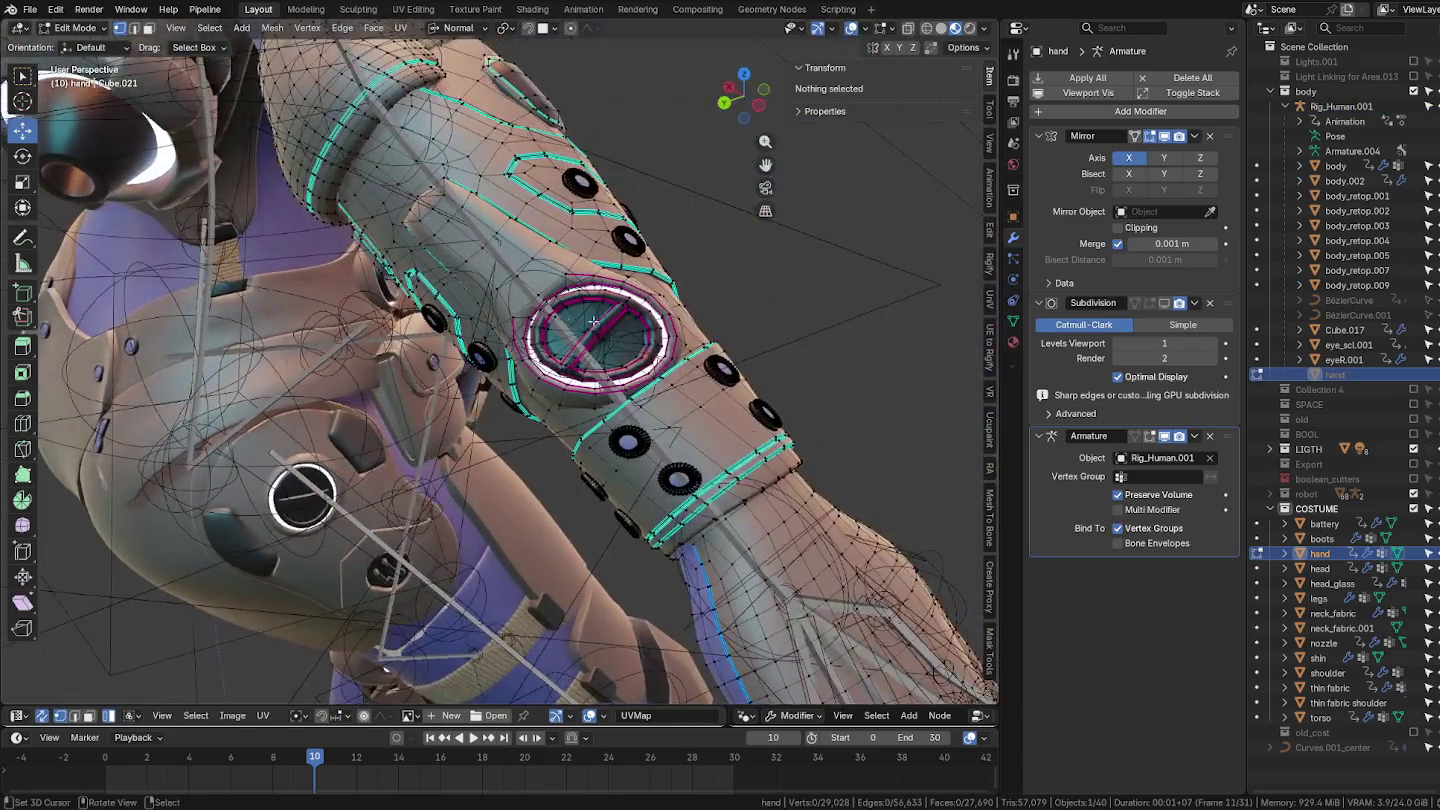
scroll(592, 340, up, 3)
click(589, 347)
key(l)
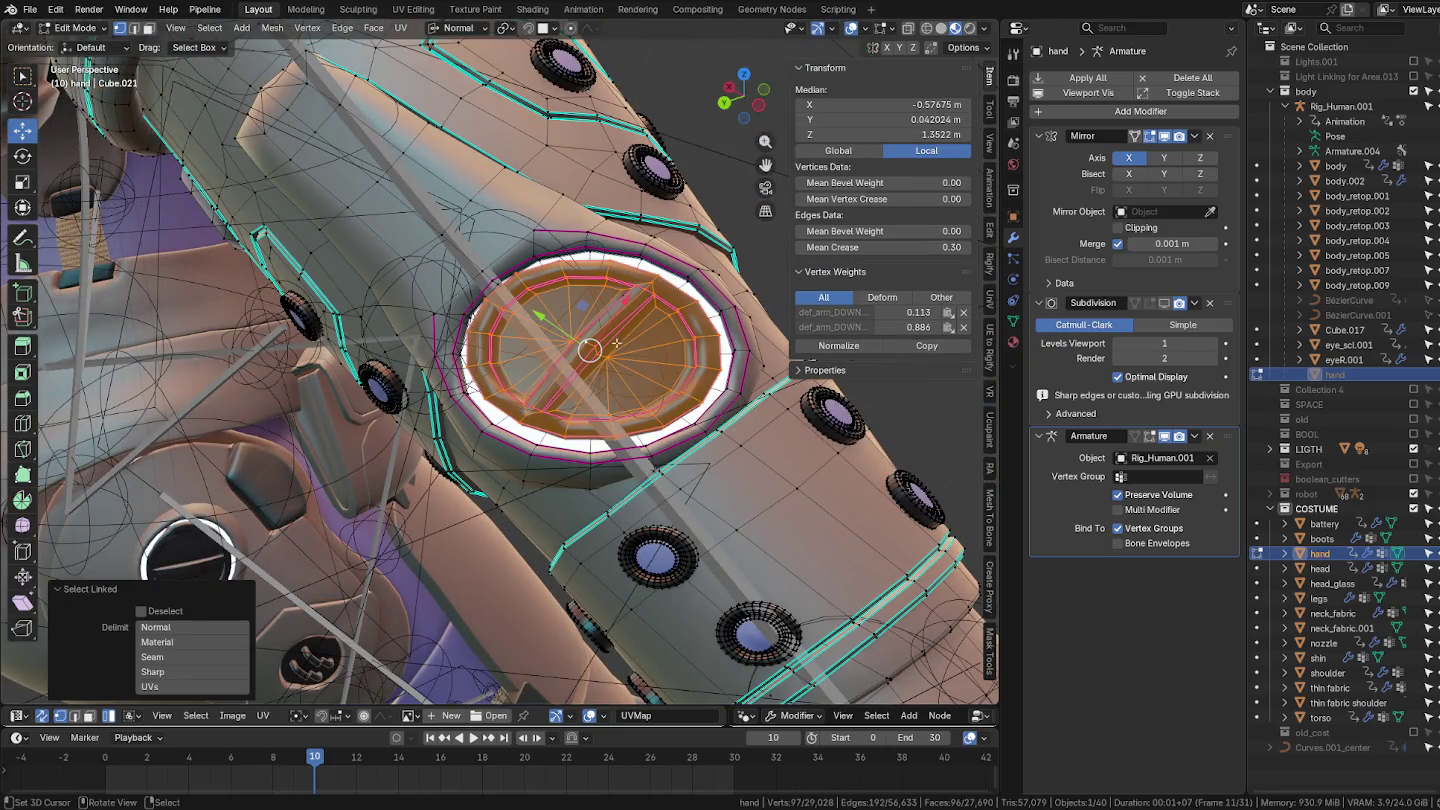
key(l)
mouse_move(692, 317)
middle_down()
mouse_move(555, 396)
mouse_move(487, 354)
middle_up()
key(c)
middle_drag(458, 289, 320, 310)
key(Escape)
Step: Review the ring's 0.113 and 0.886 weights, then return the hand mesh to Object Mode
middle_drag(470, 330, 510, 345)
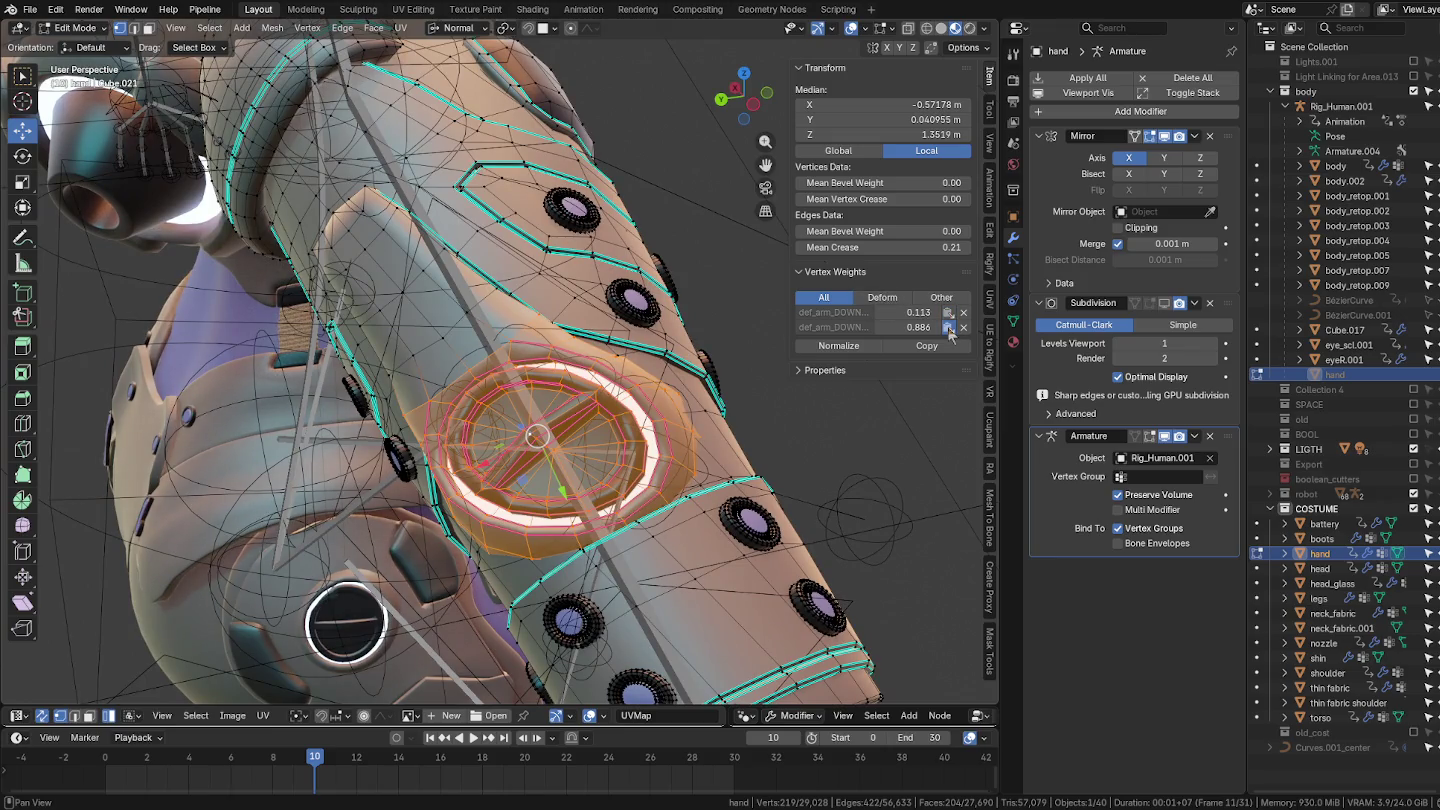
mouse_move(626, 393)
middle_down()
mouse_move(696, 426)
mouse_move(618, 429)
middle_up()
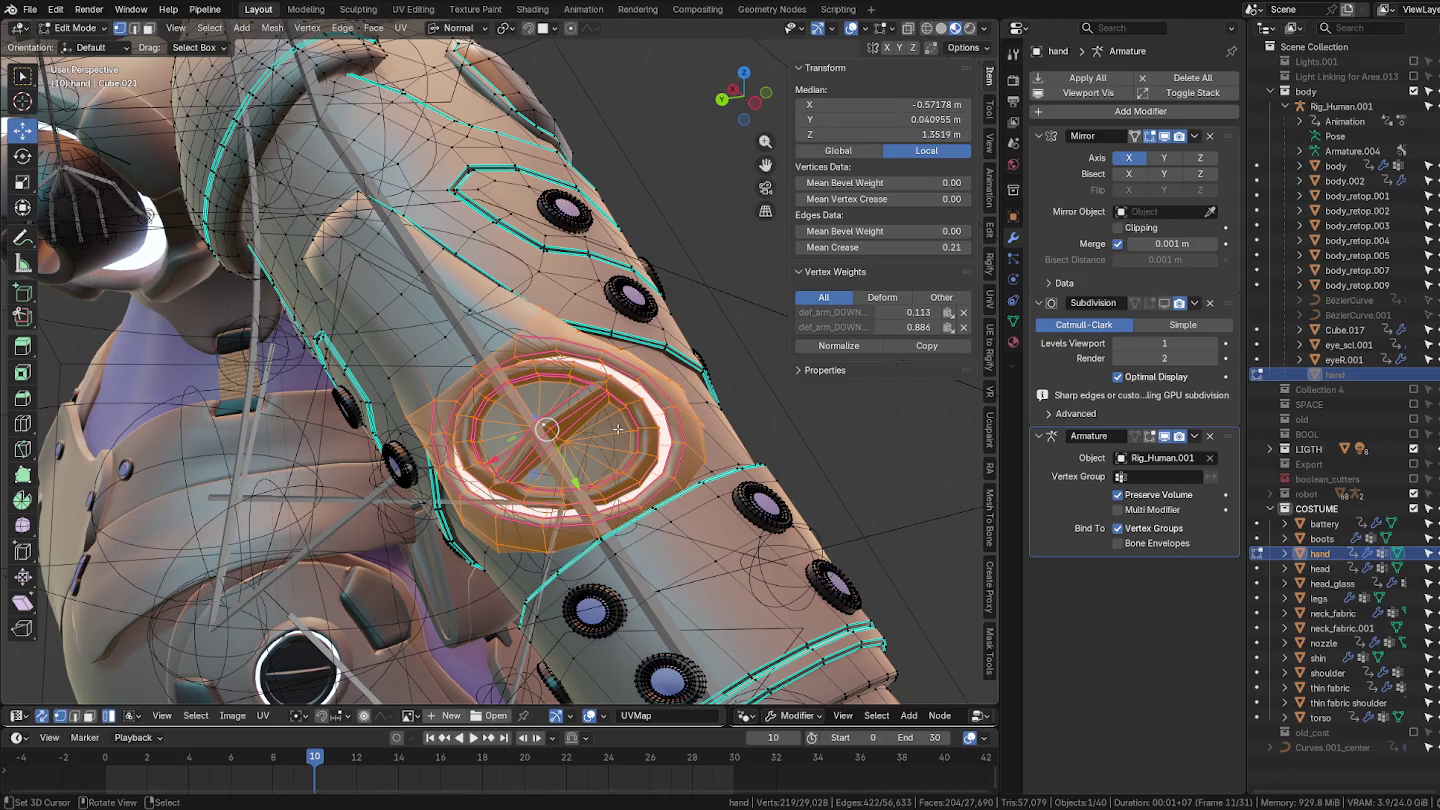
middle_drag(618, 429, 697, 387)
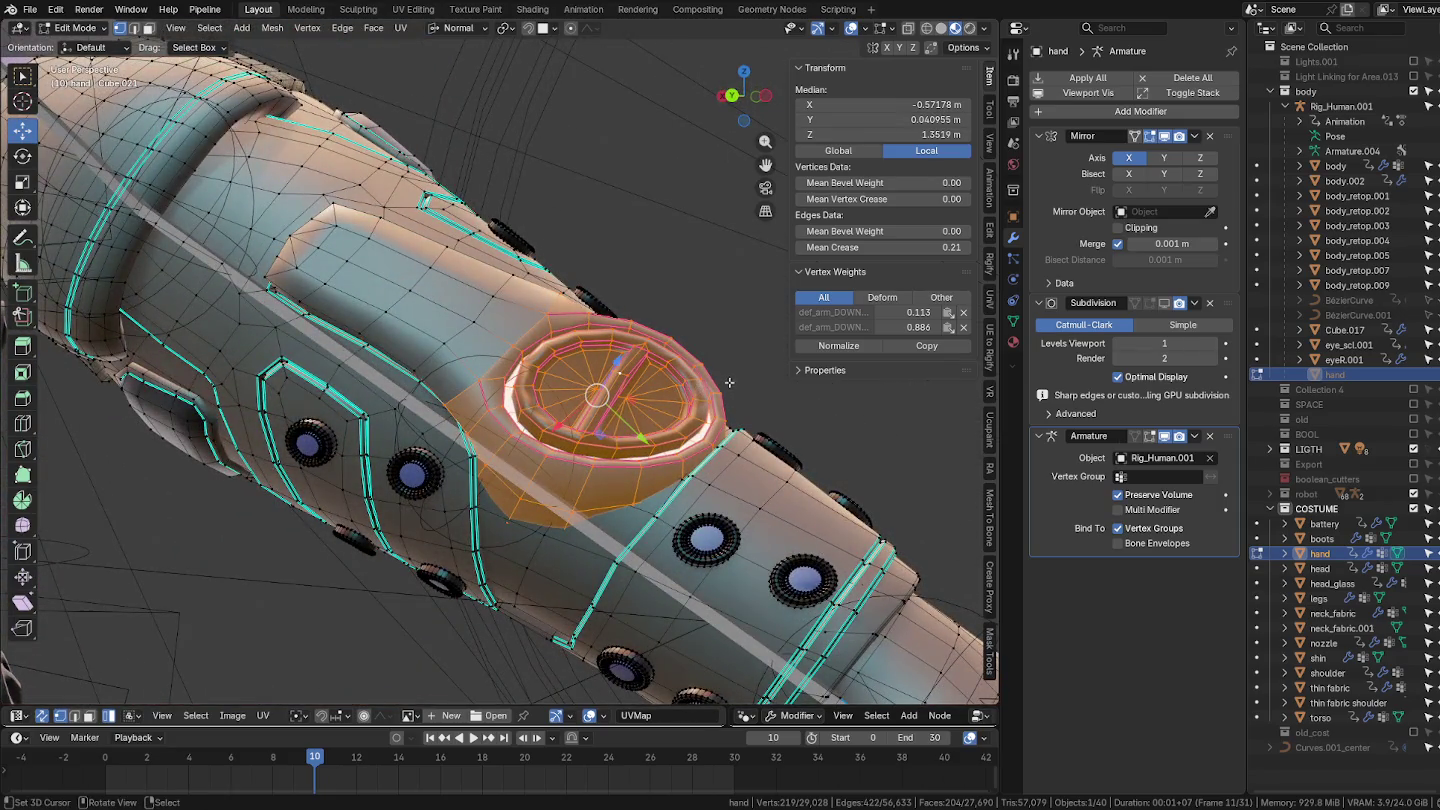
key(Tab)
click(618, 228)
scroll(628, 183, down, 8)
mouse_move(628, 183)
middle_down()
mouse_move(563, 320)
mouse_move(673, 201)
mouse_move(490, 234)
mouse_move(486, 251)
middle_up()
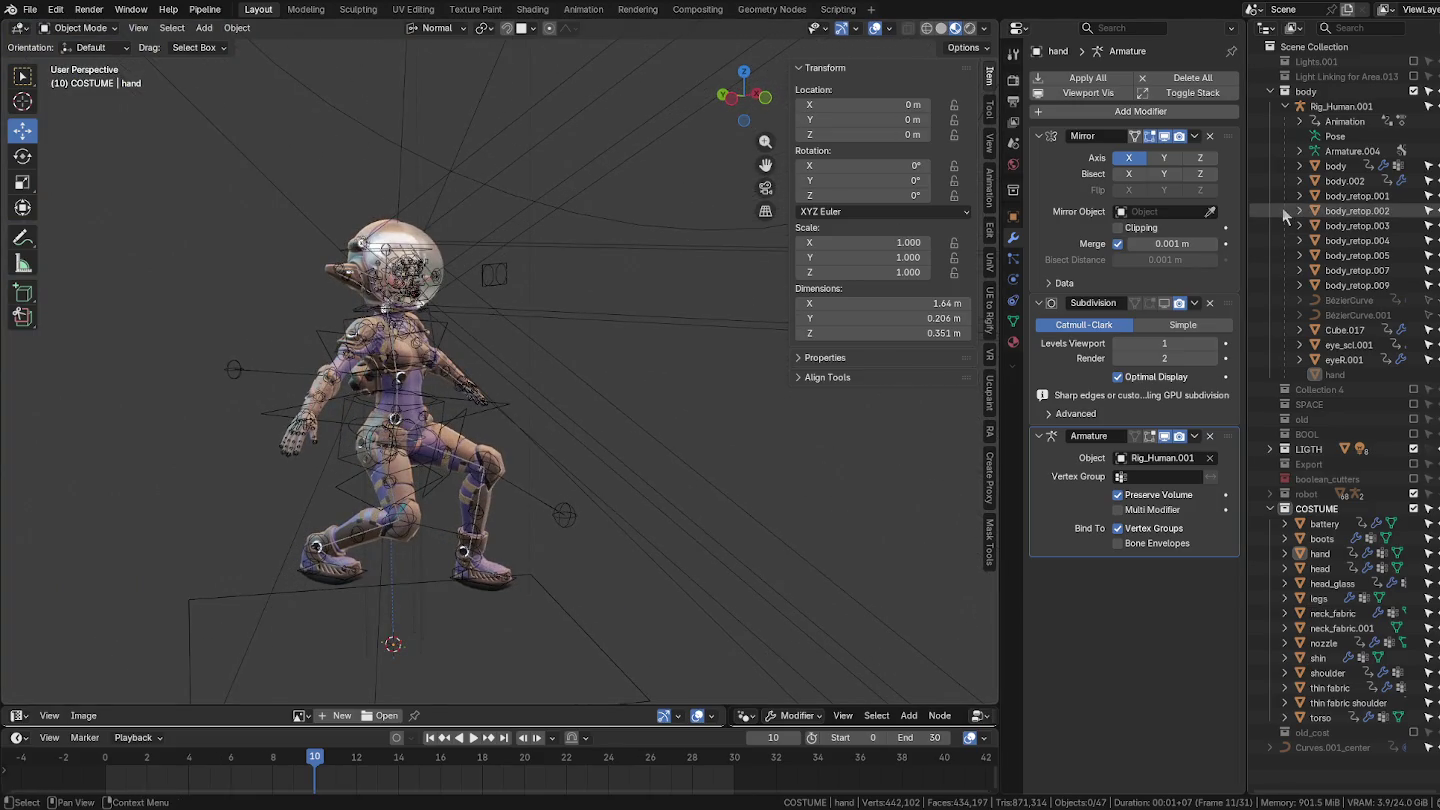
Step: Exclude the LIGTH collection and put Rig_Human.001 into Pose Mode
click(1413, 449)
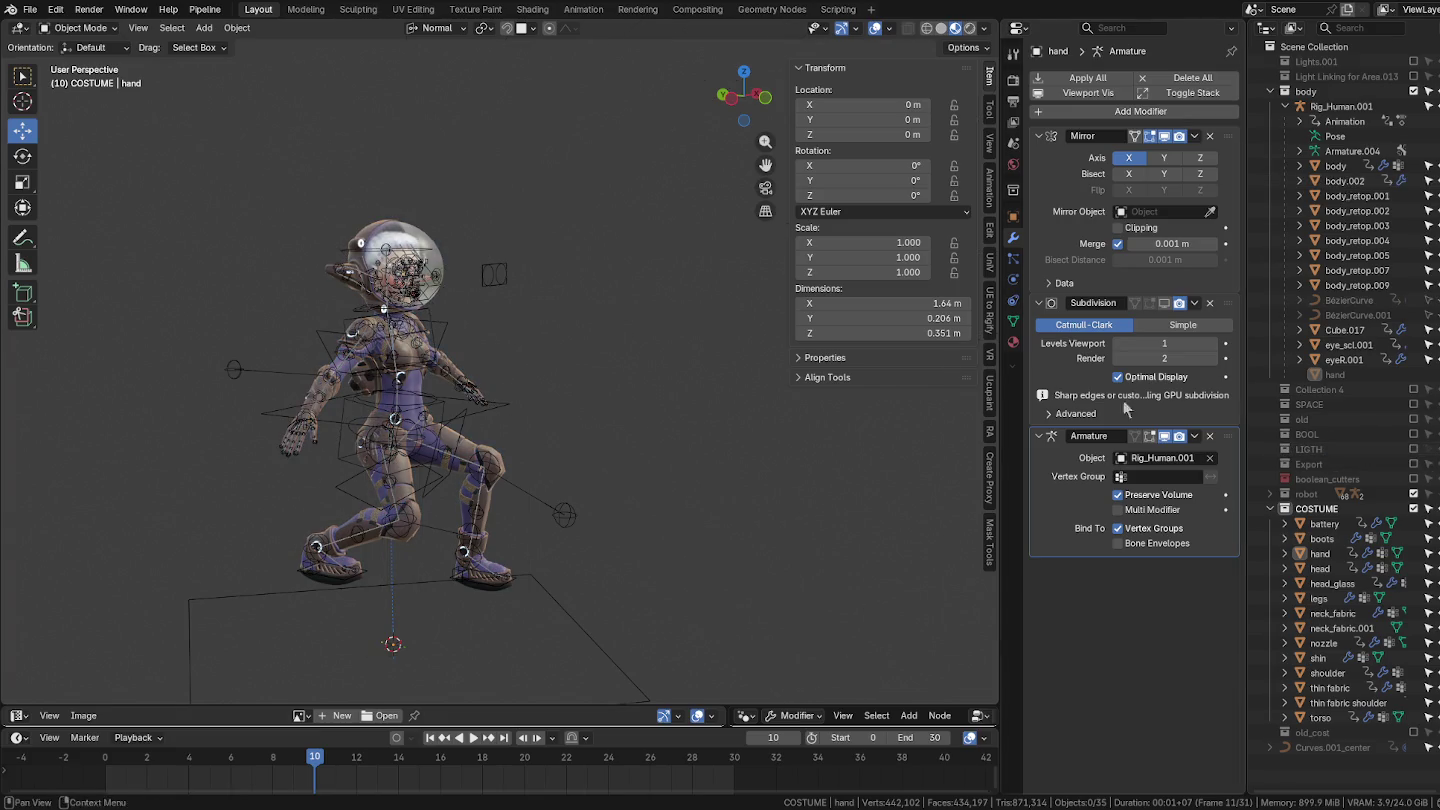
mouse_move(590, 309)
middle_down()
mouse_move(540, 330)
mouse_move(636, 381)
middle_up()
scroll(552, 316, up, 4)
scroll(588, 318, up, 2)
click(588, 318)
scroll(540, 330, up, 3)
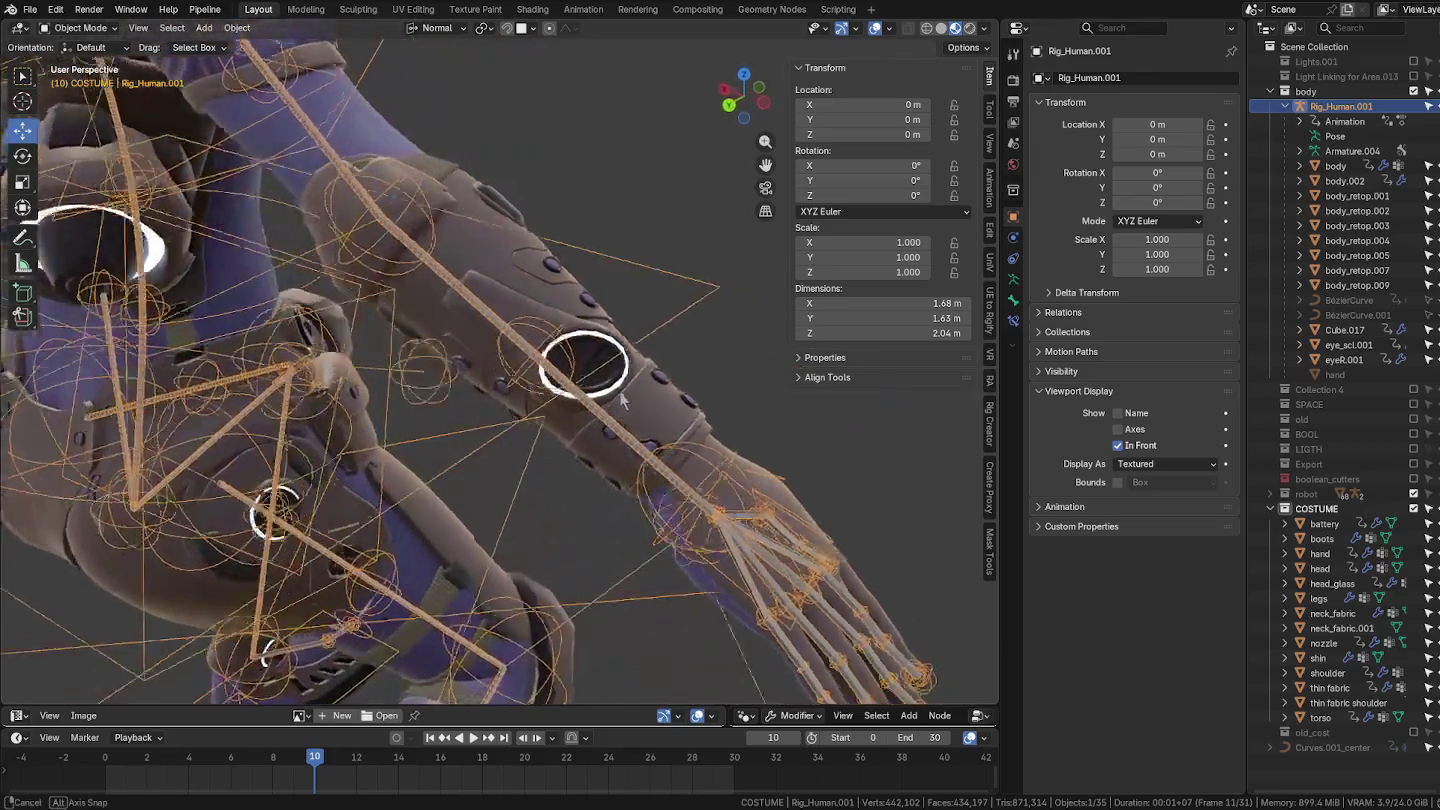
key(ctrl+Tab)
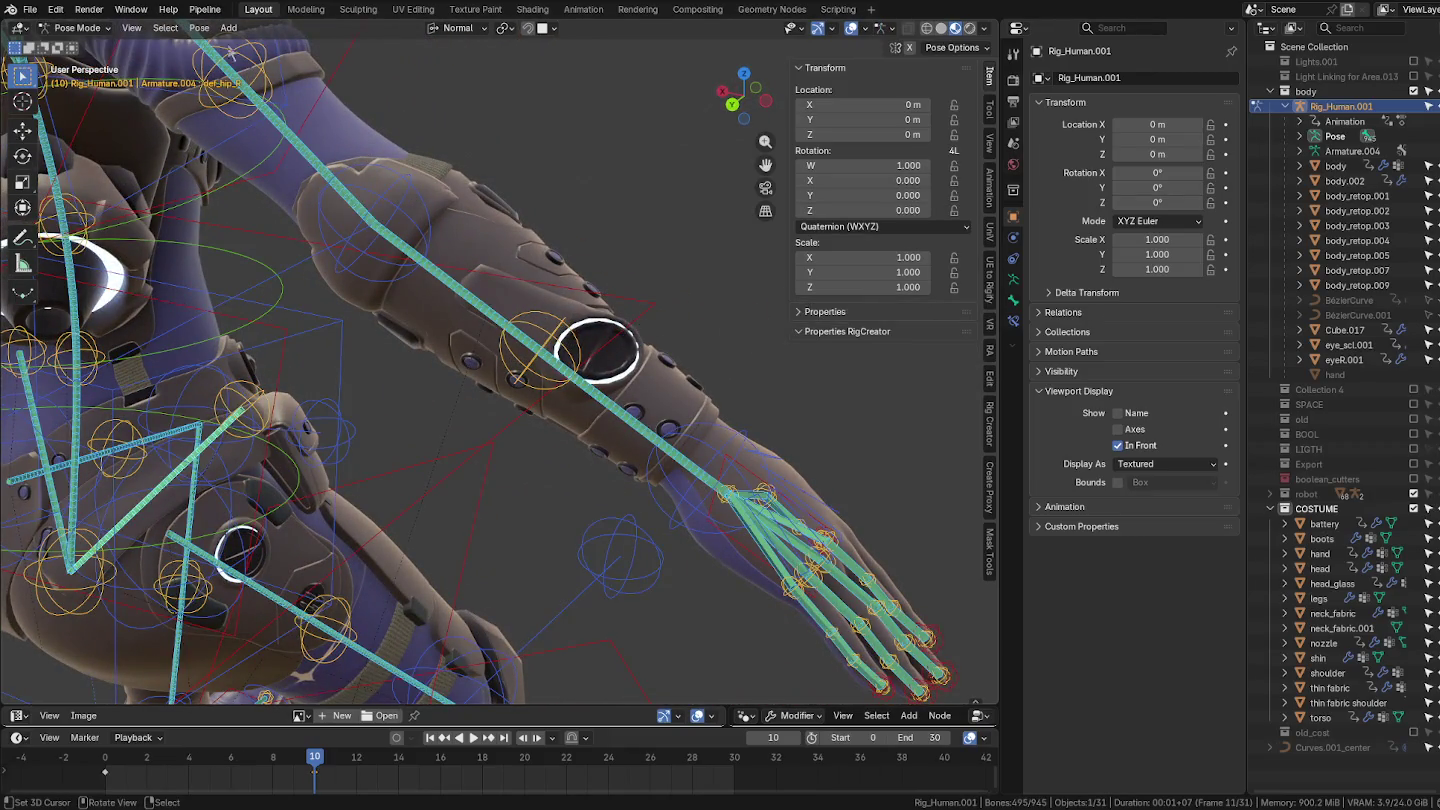
Step: Clear all bone transforms so the rig returns to its rest pose
click(201, 27)
mouse_move(240, 60)
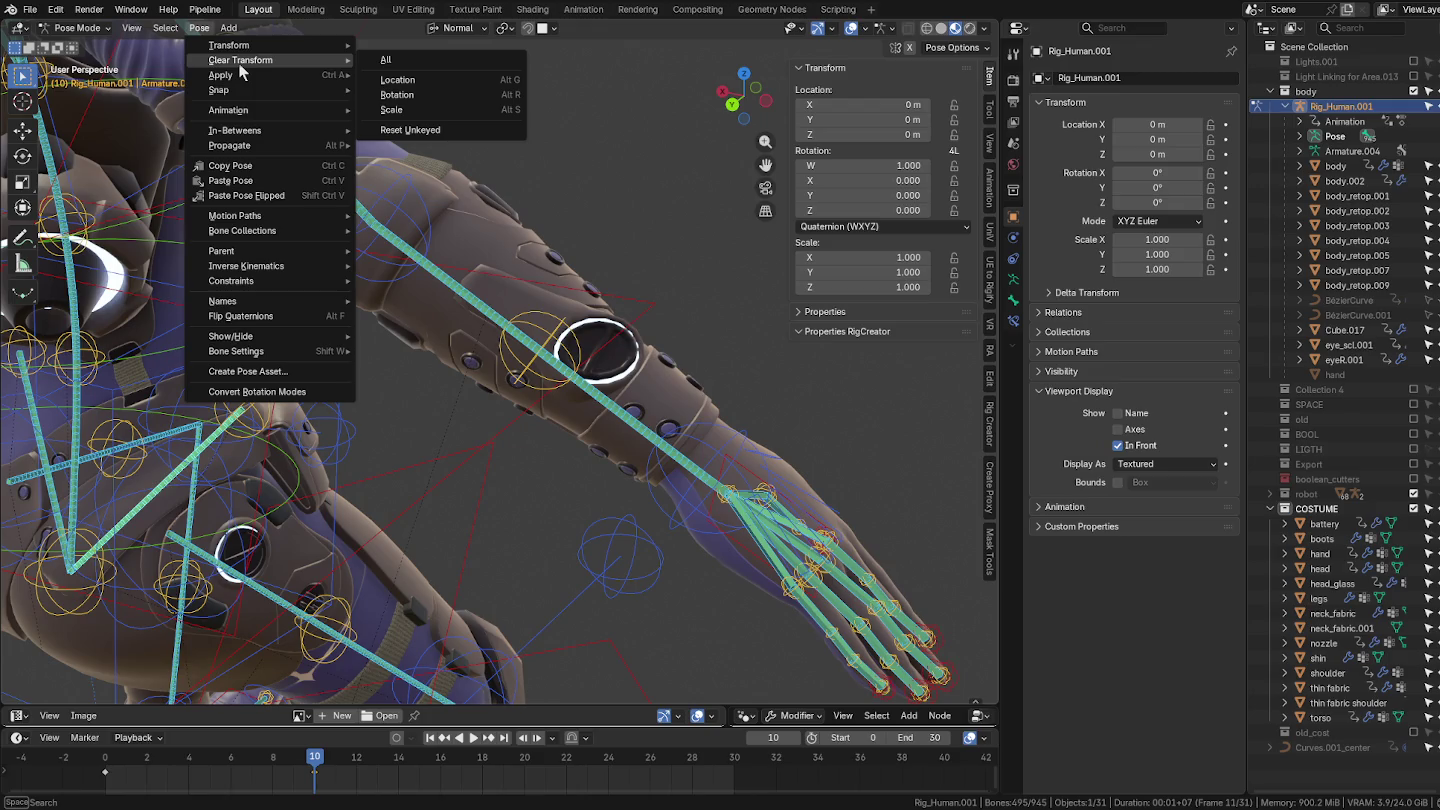
click(395, 60)
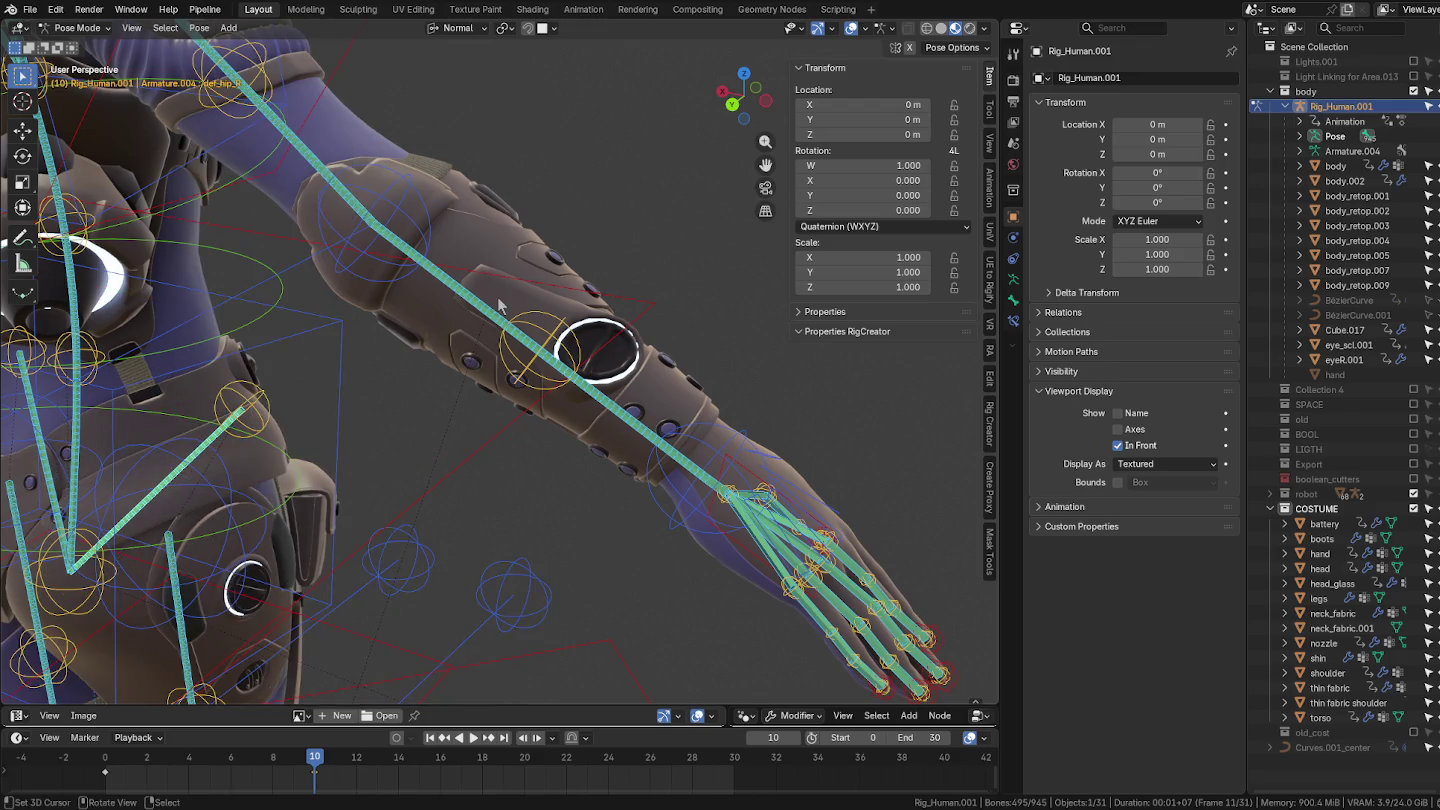
scroll(500, 305, up, 2)
scroll(600, 335, up, 2)
scroll(611, 338, up, 2)
key(ctrl+Tab)
Step: Select the hand mesh at the forearm dial and enter Edit Mode
click(603, 343)
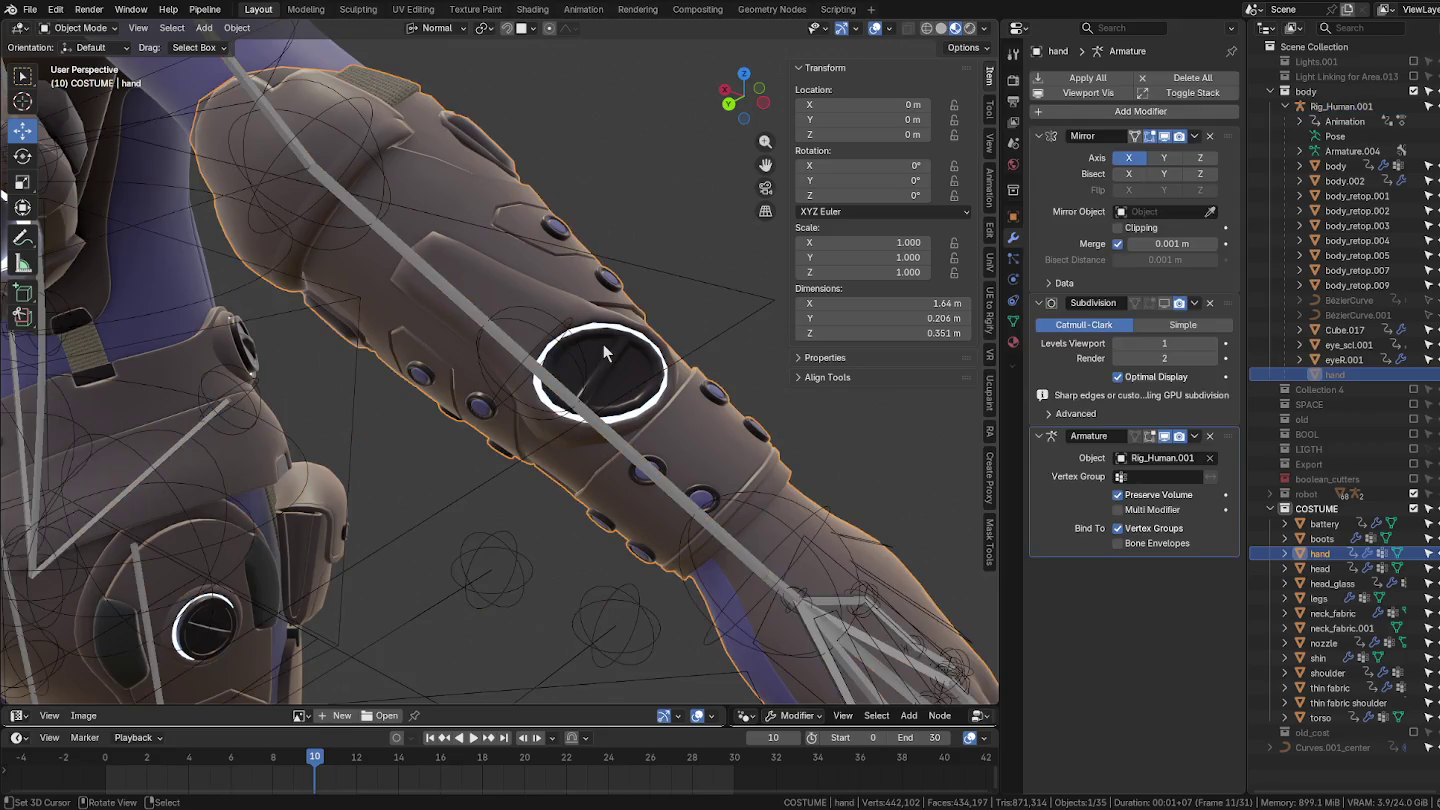
key(Tab)
scroll(605, 376, up, 2)
scroll(612, 394, up, 1)
scroll(606, 422, up, 2)
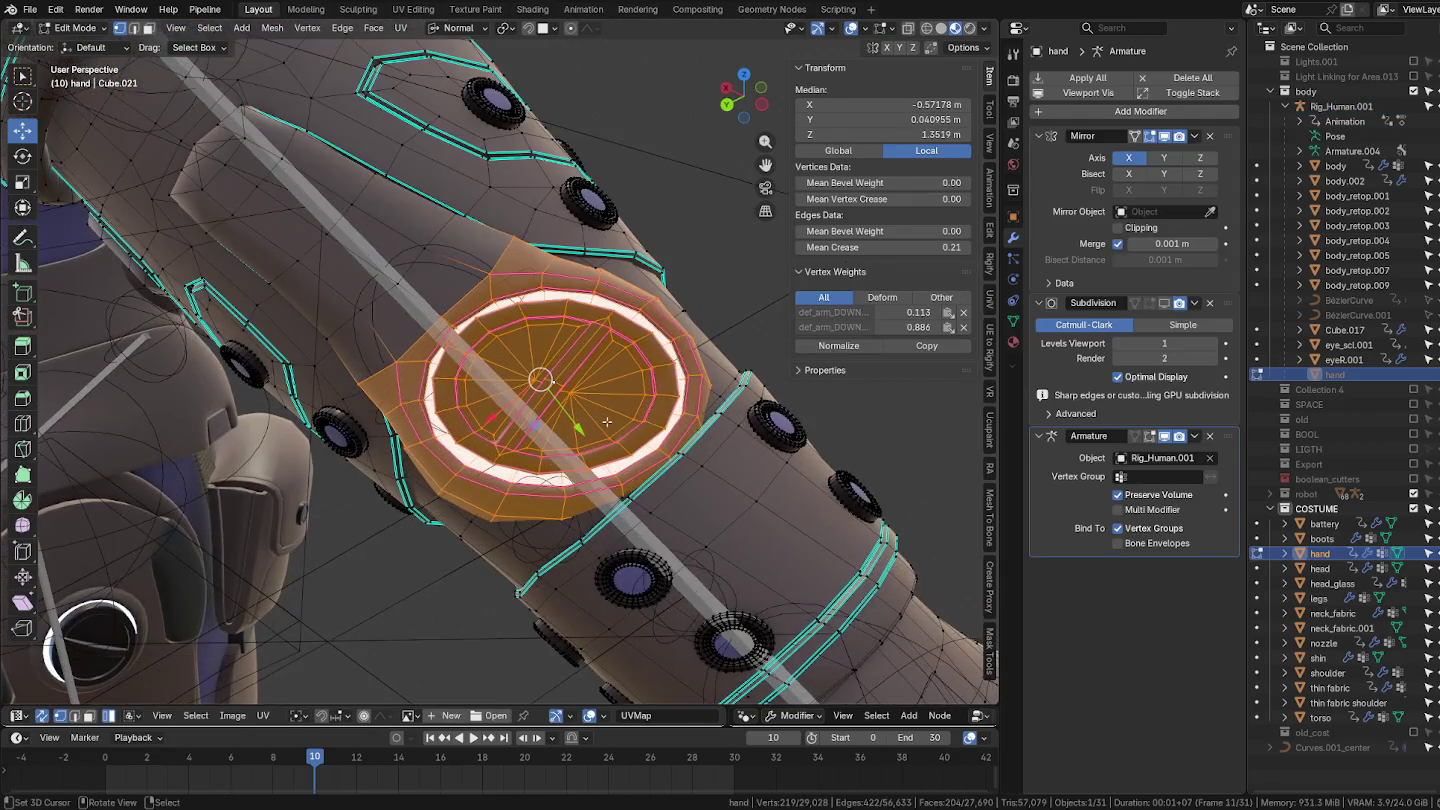
Step: Select the edge loops around the forearm dial, including its rim loop
scroll(620, 405, up, 2)
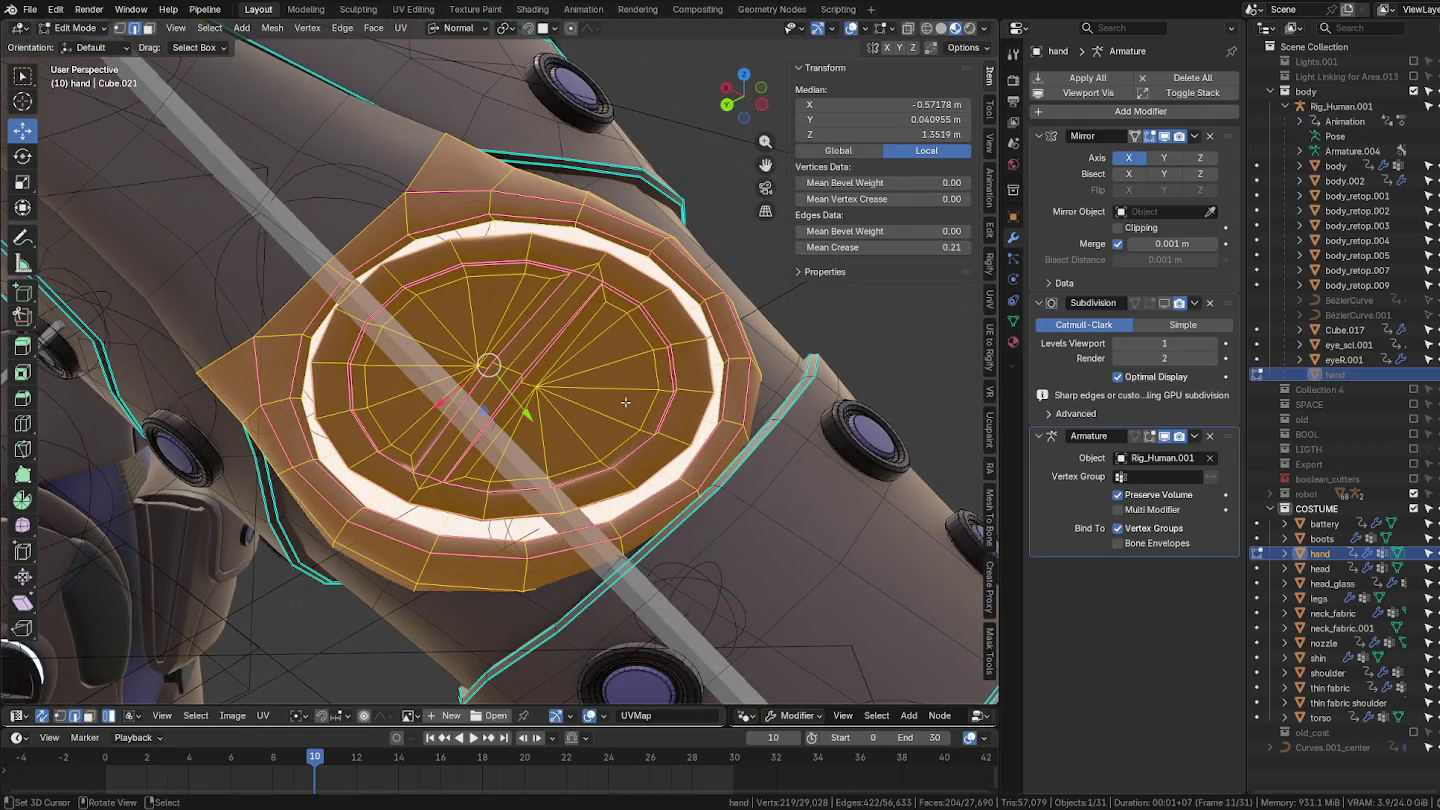
scroll(625, 402, down, 1)
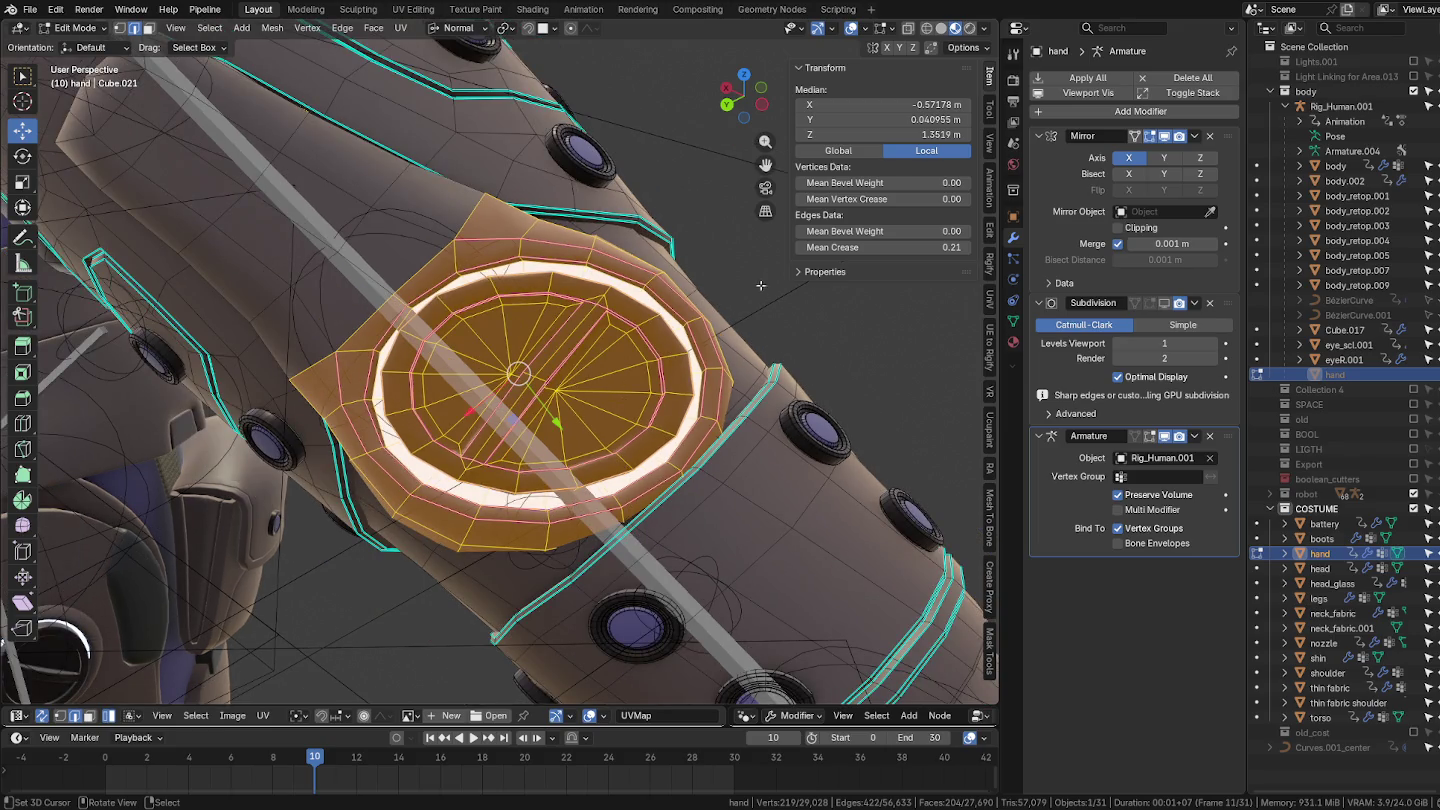
alt+click(632, 268)
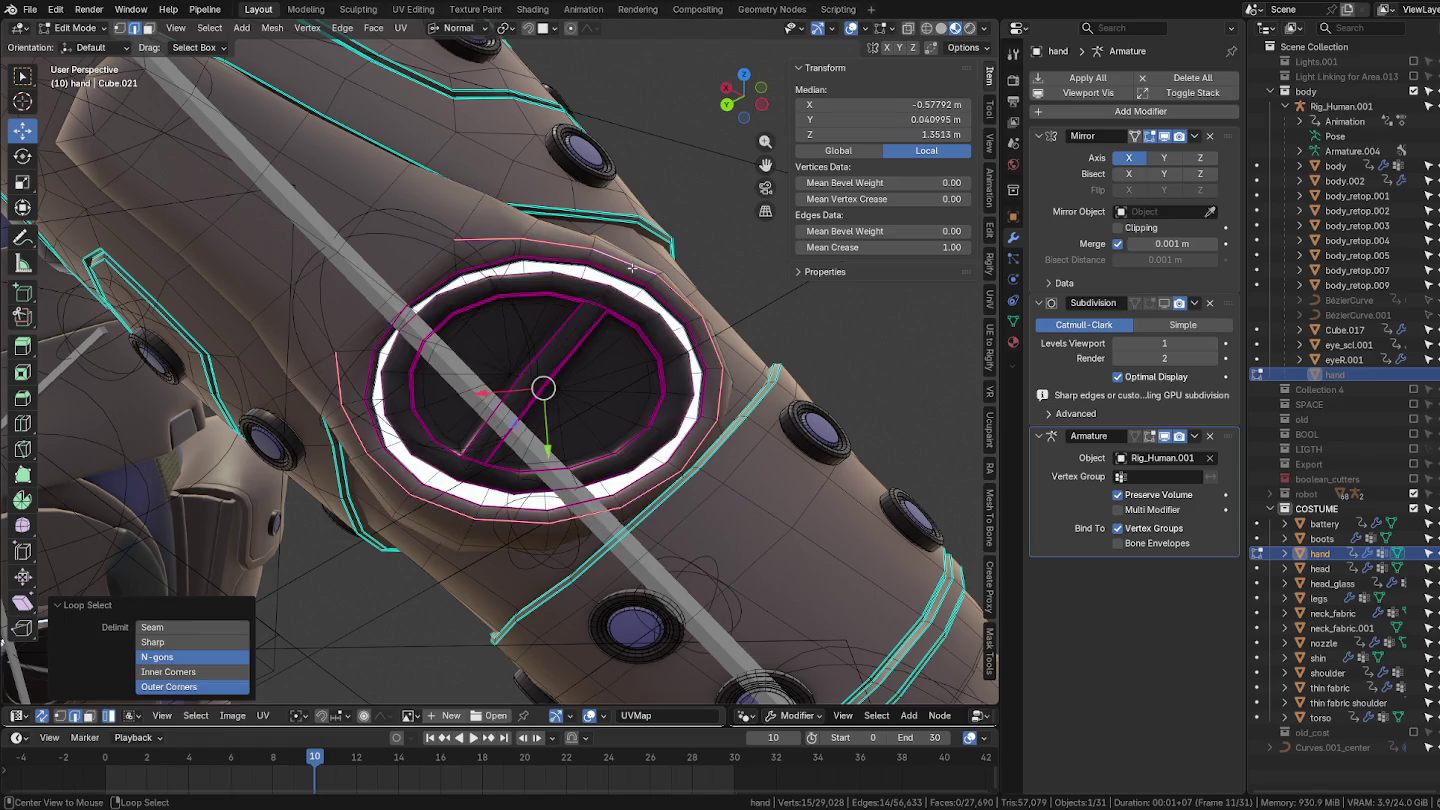
alt+shift+click(625, 277)
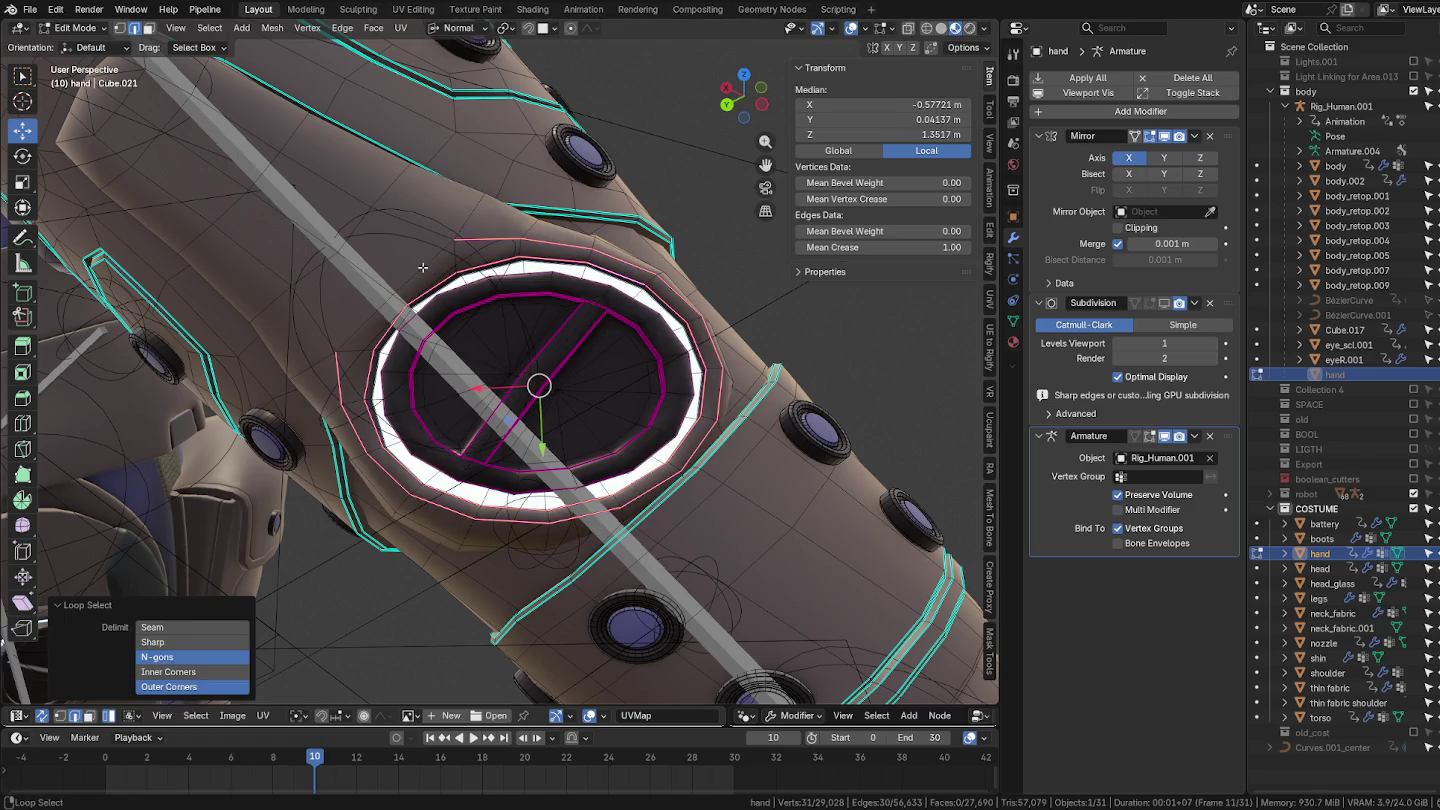
scroll(426, 283, up, 3)
middle_drag(426, 283, 395, 275)
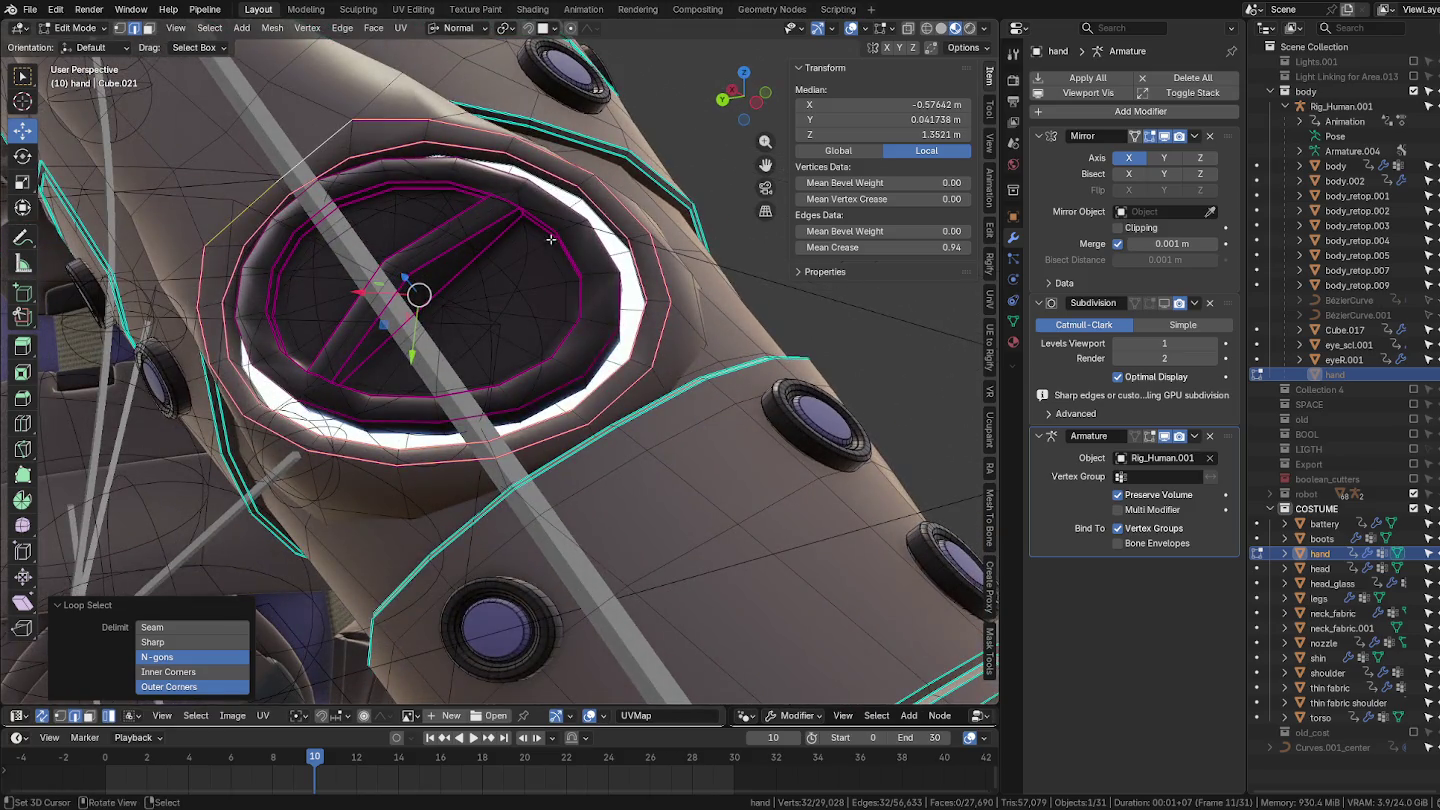
alt+shift+click(601, 245)
alt+shift+click(597, 373)
key(ctrl+z)
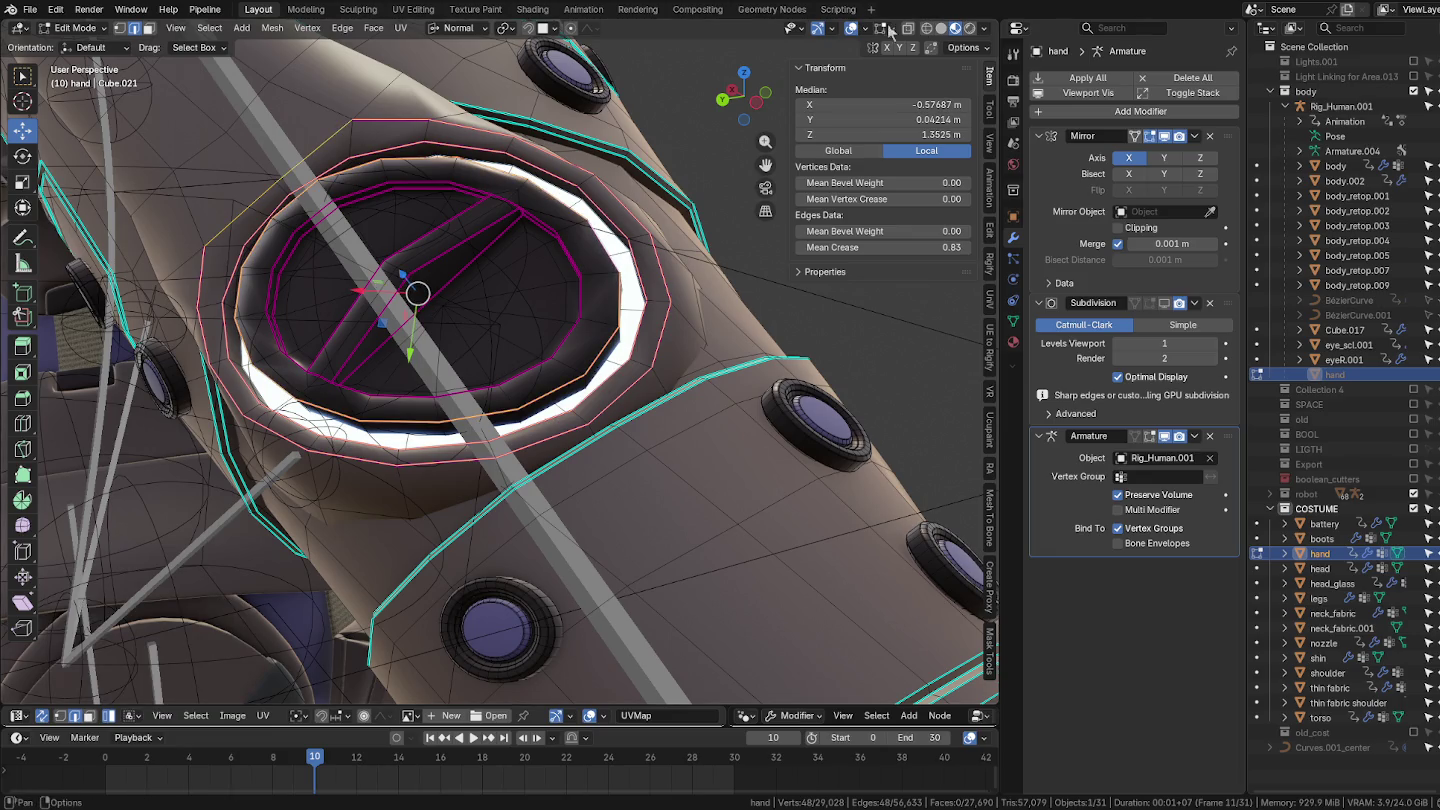
Step: With X-ray on, select the linked dial piece, hide everything else, then deselect
click(910, 30)
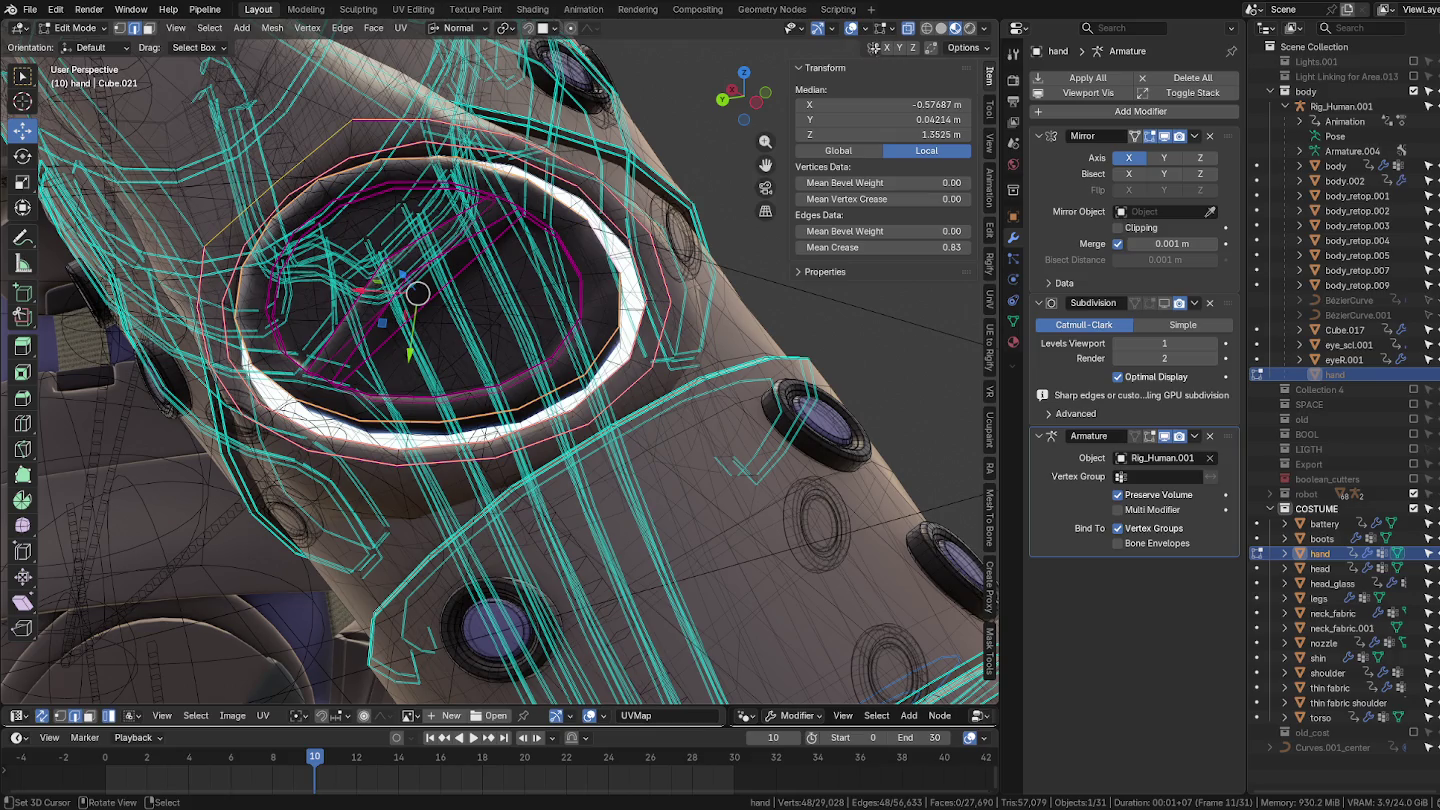
scroll(500, 300, down, 6)
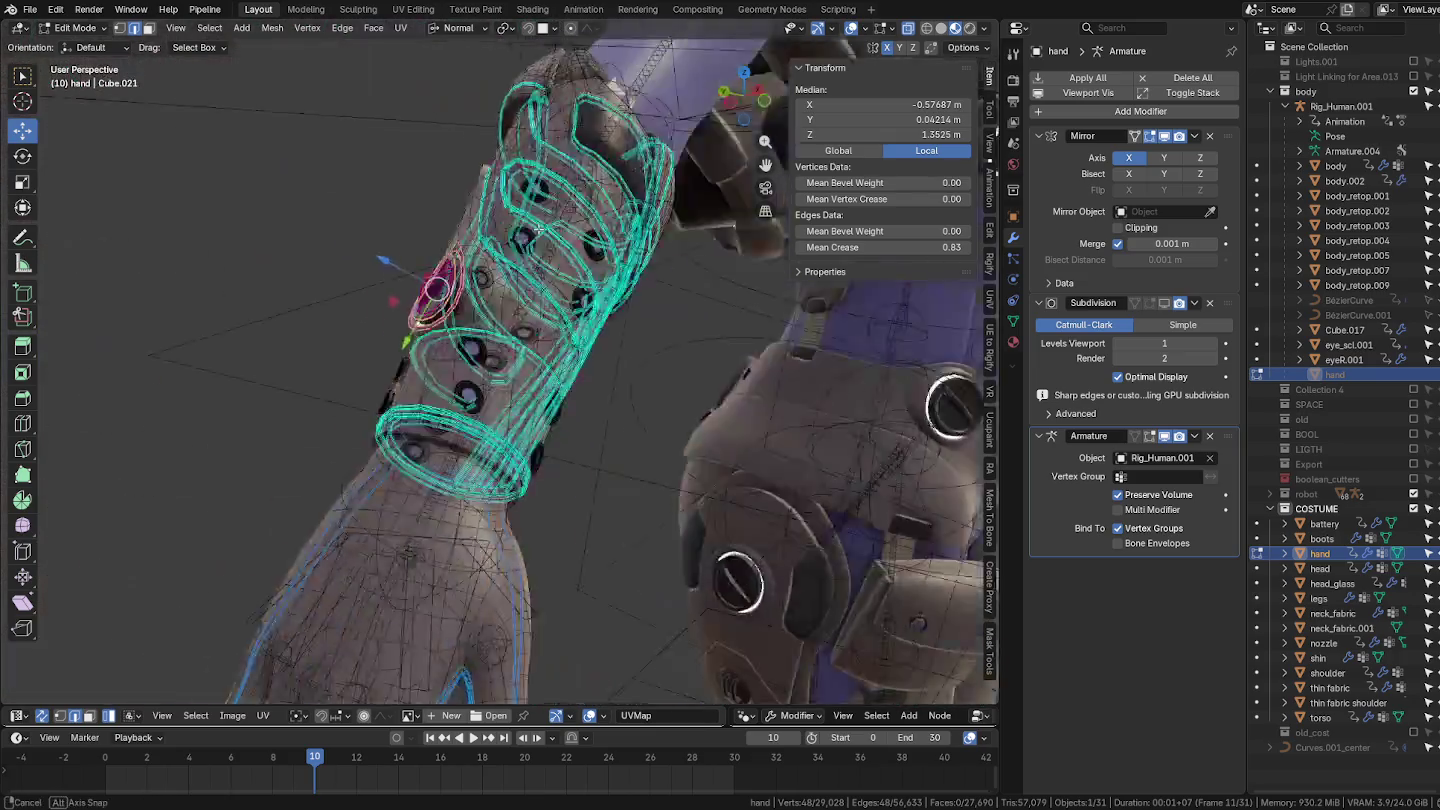
mouse_move(520, 300)
middle_down()
mouse_move(478, 320)
mouse_move(484, 400)
mouse_move(702, 388)
mouse_move(655, 427)
mouse_move(514, 401)
middle_up()
scroll(540, 390, up, 5)
scroll(689, 371, up, 4)
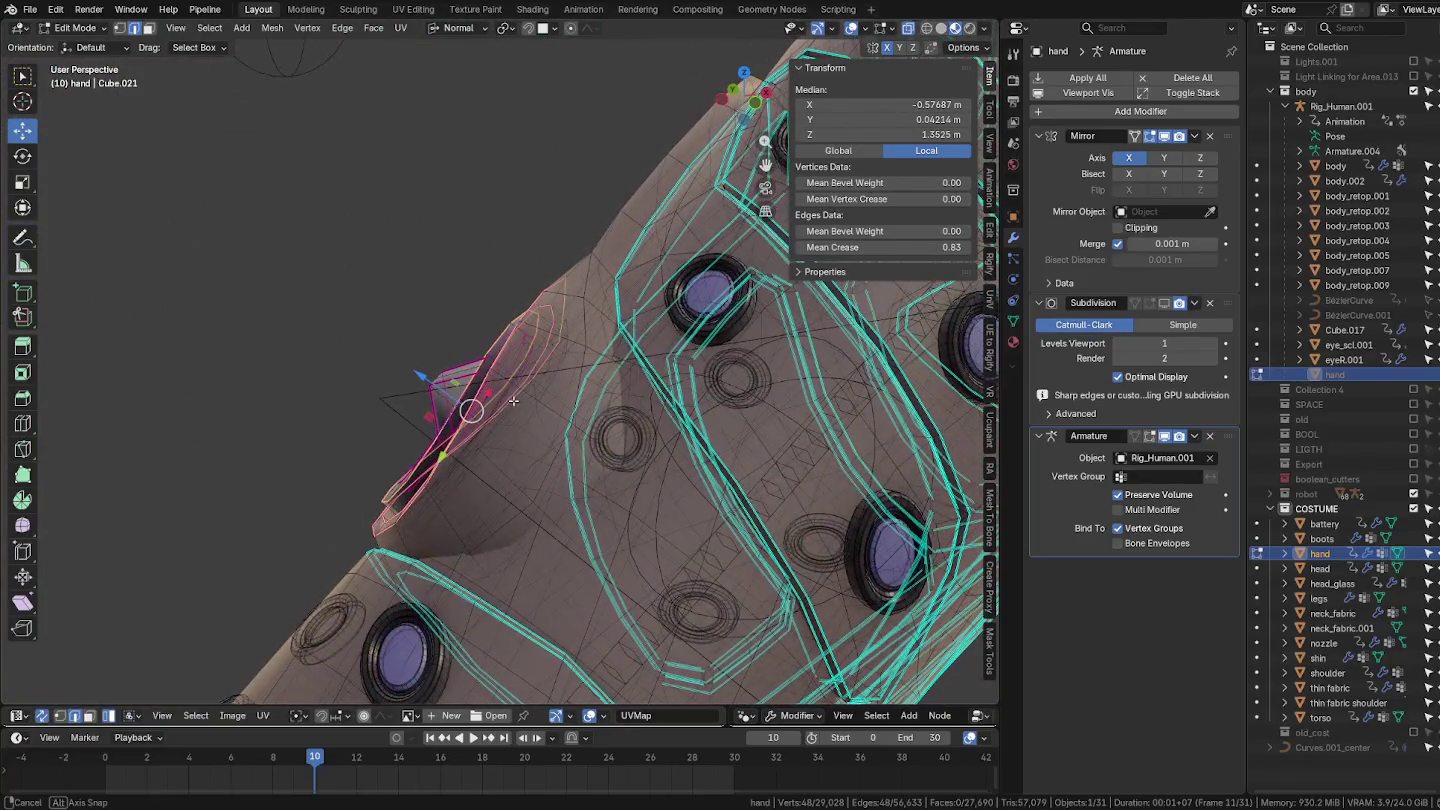
key(ctrl+l)
key(ctrl+l)
mouse_move(509, 351)
middle_down()
mouse_move(635, 372)
mouse_move(598, 391)
mouse_move(623, 425)
mouse_move(571, 453)
middle_up()
key(shift+h)
scroll(623, 425, up, 3)
scroll(593, 458, up, 3)
click(523, 427)
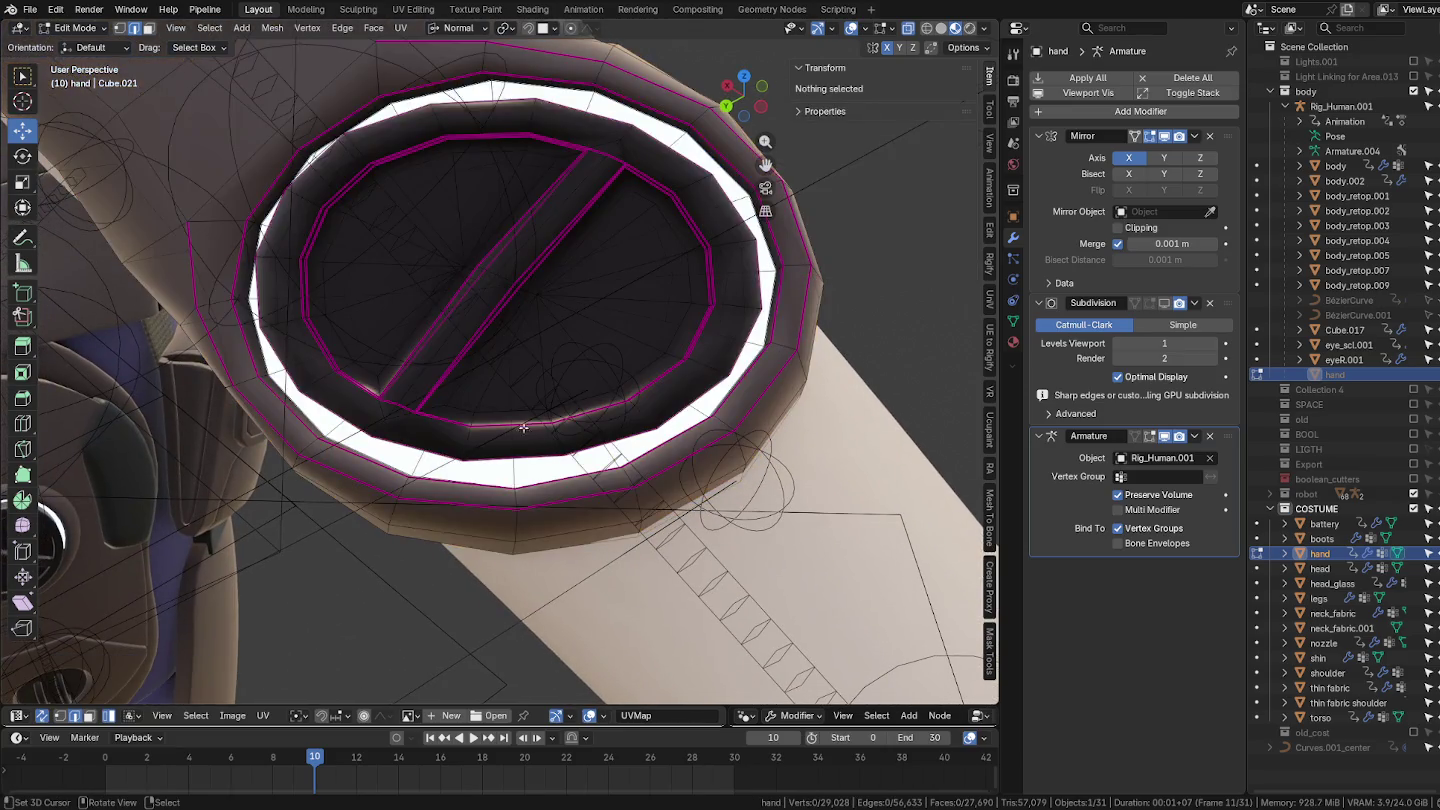
Step: Box-select the dial's lower edges, expand them into loops, and drop a stray vertex
drag(526, 405, 526, 448)
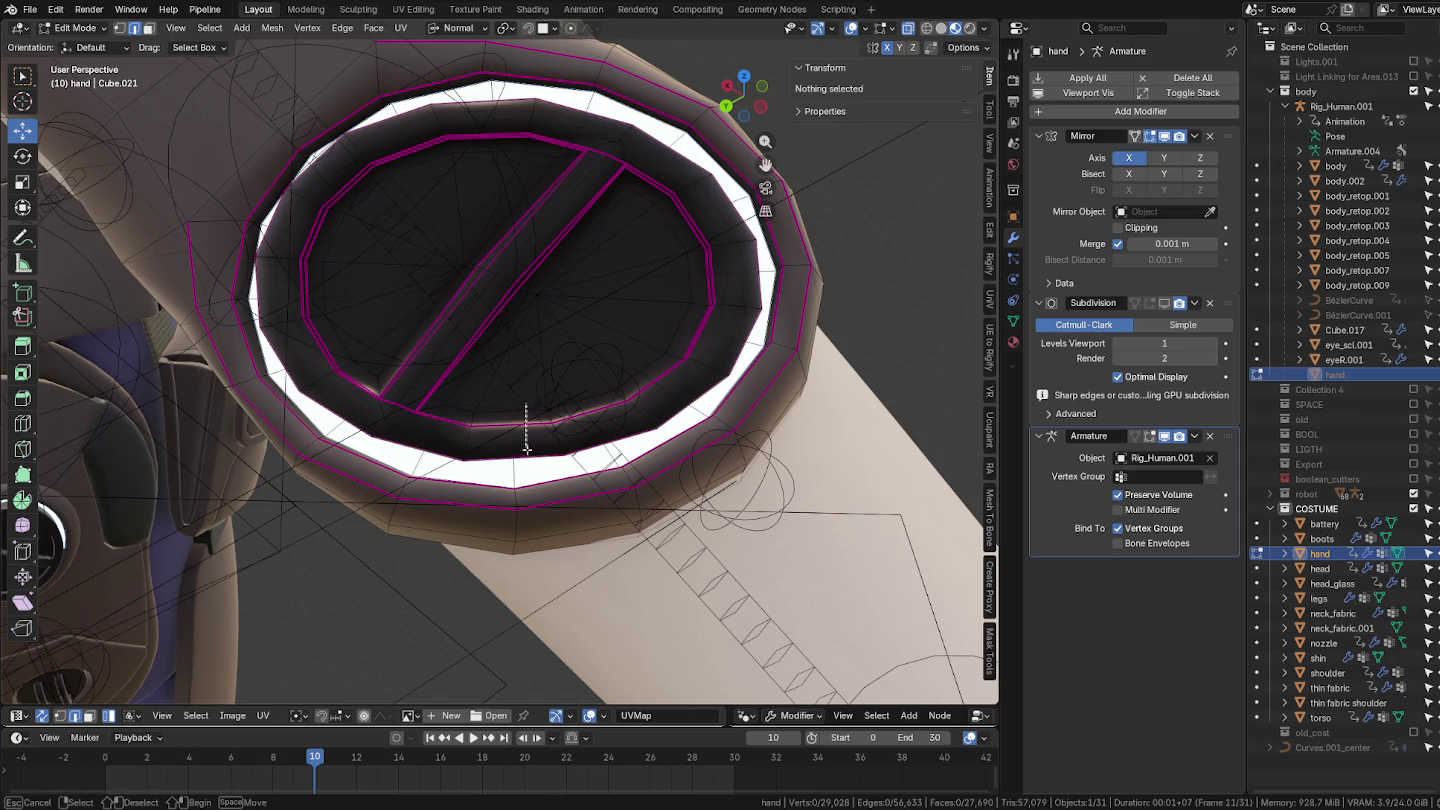
mouse_move(538, 561)
middle_down()
mouse_move(600, 540)
mouse_move(600, 520)
middle_up()
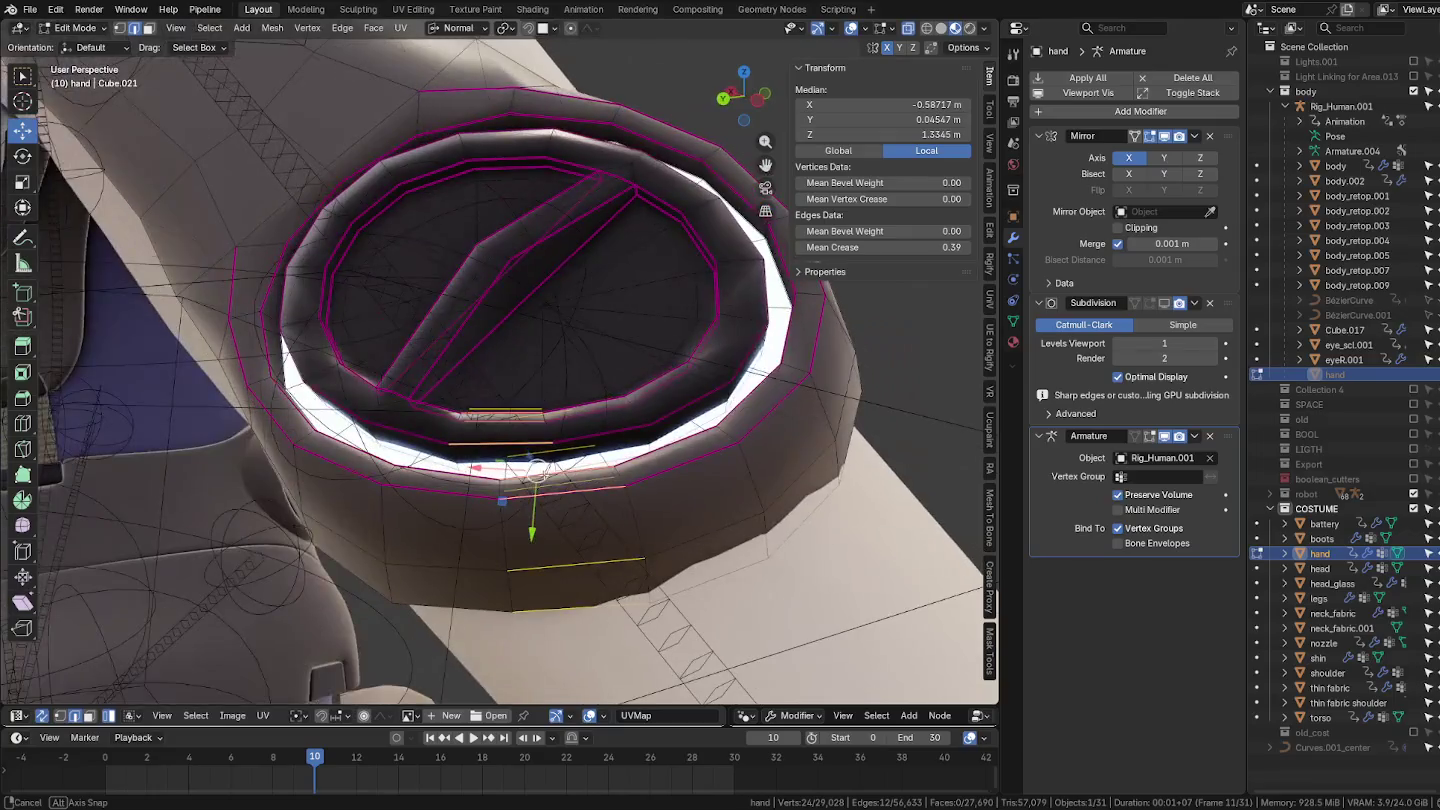
double_click(538, 472)
middle_drag(546, 476, 461, 359)
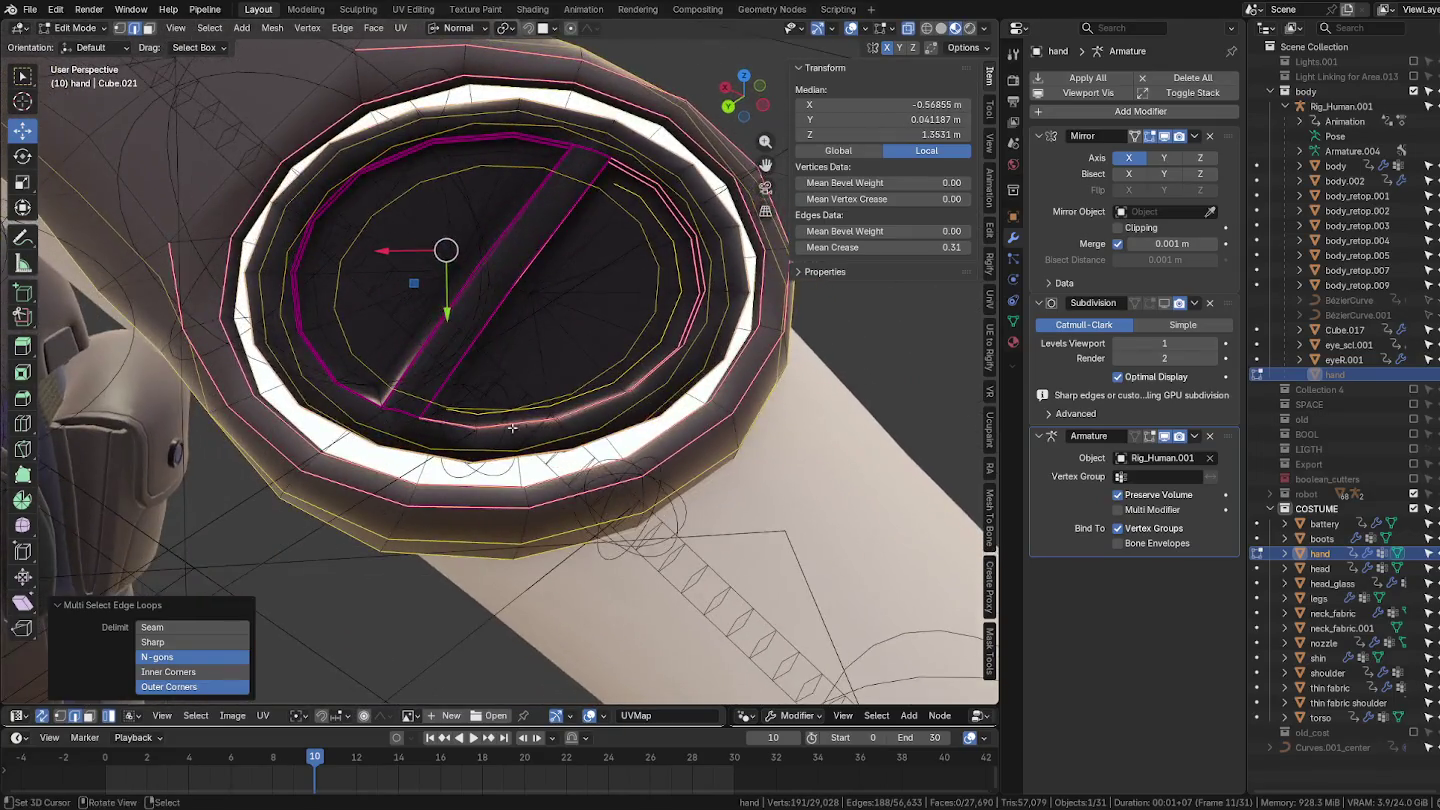
middle_drag(558, 318, 624, 262)
key(c)
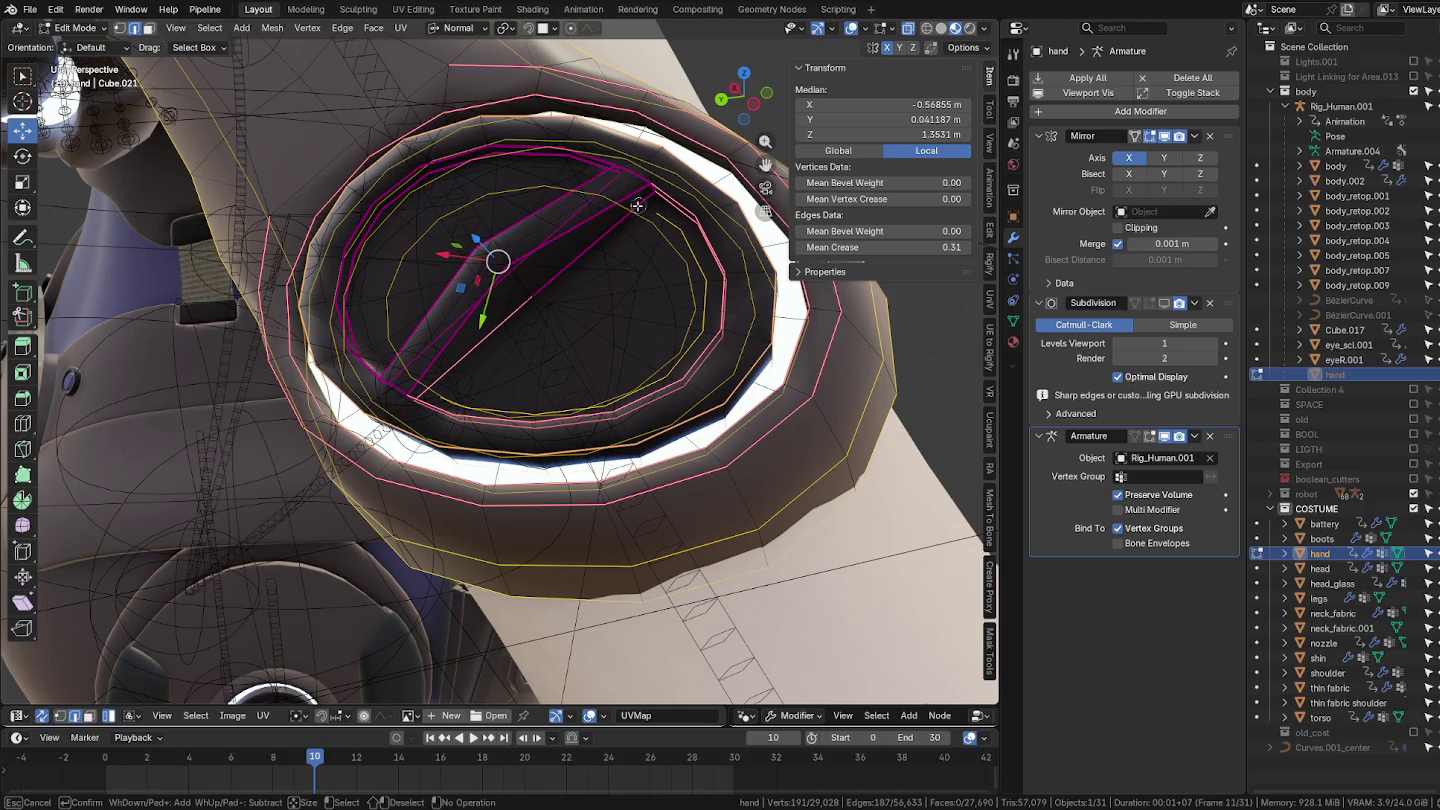
middle_click(519, 304)
key(Escape)
mouse_move(519, 304)
middle_down()
mouse_move(398, 382)
mouse_move(343, 282)
mouse_move(341, 319)
middle_up()
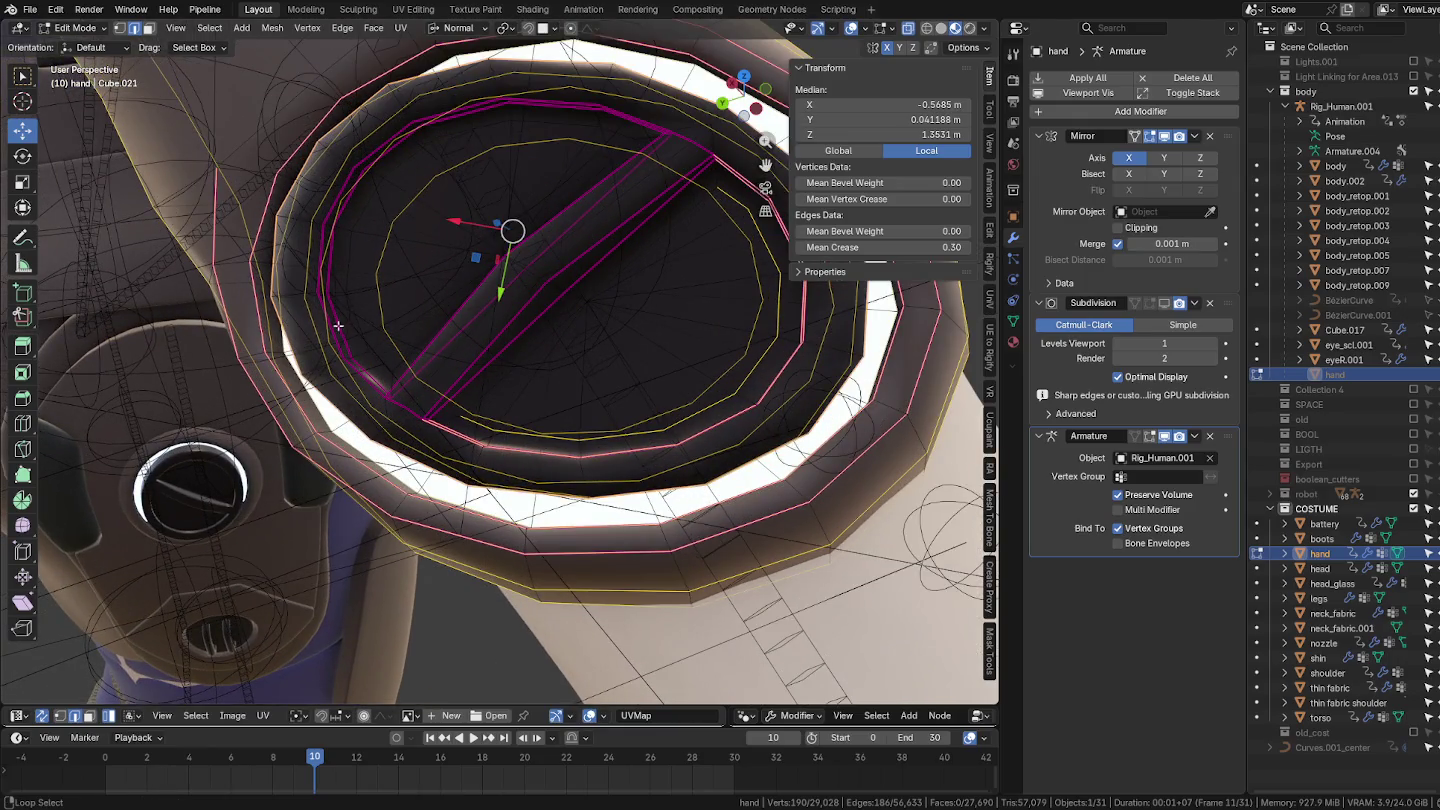
Step: Add three more inner edge loops of the dial to the selection
alt+shift+click(343, 330)
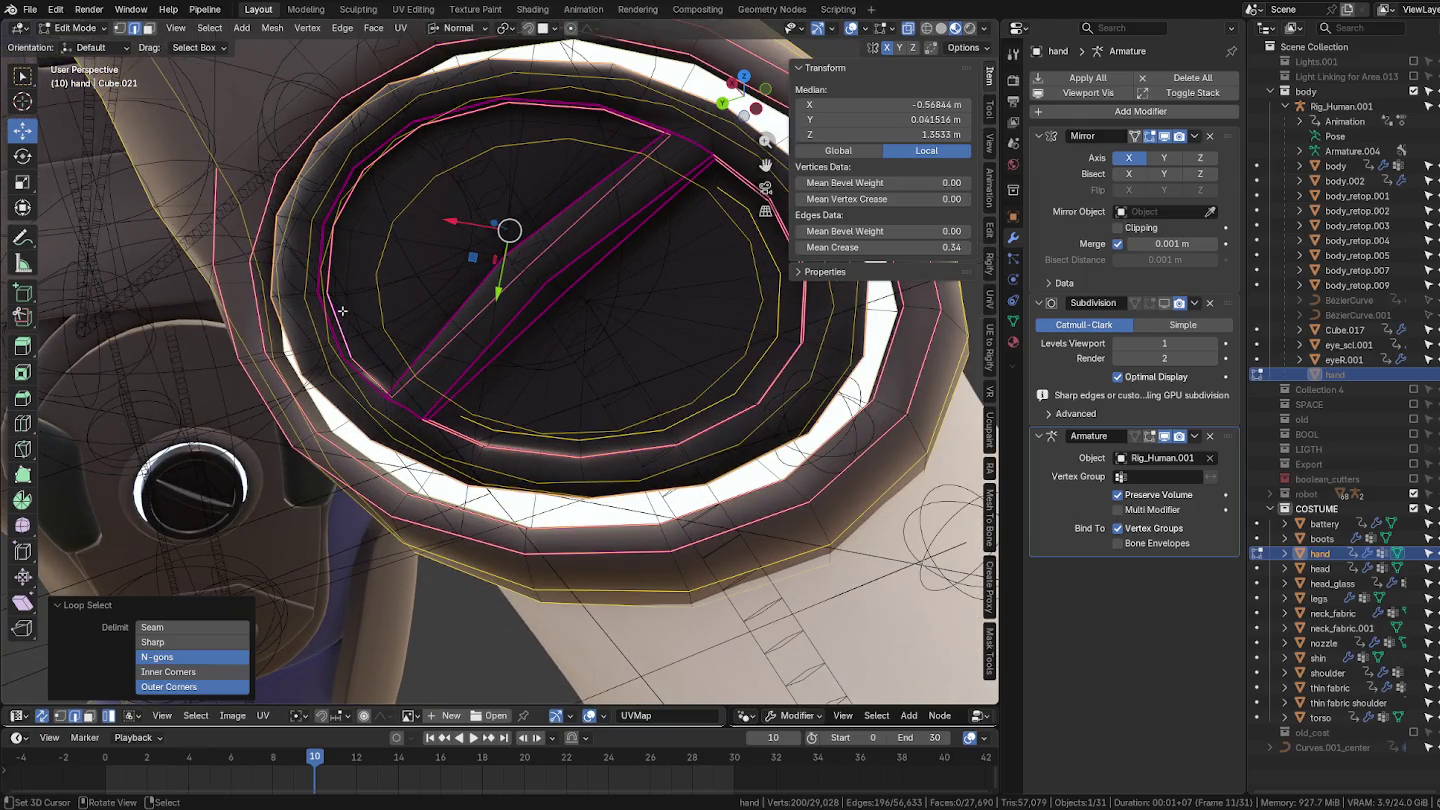
alt+shift+click(334, 206)
middle_drag(334, 206, 488, 267)
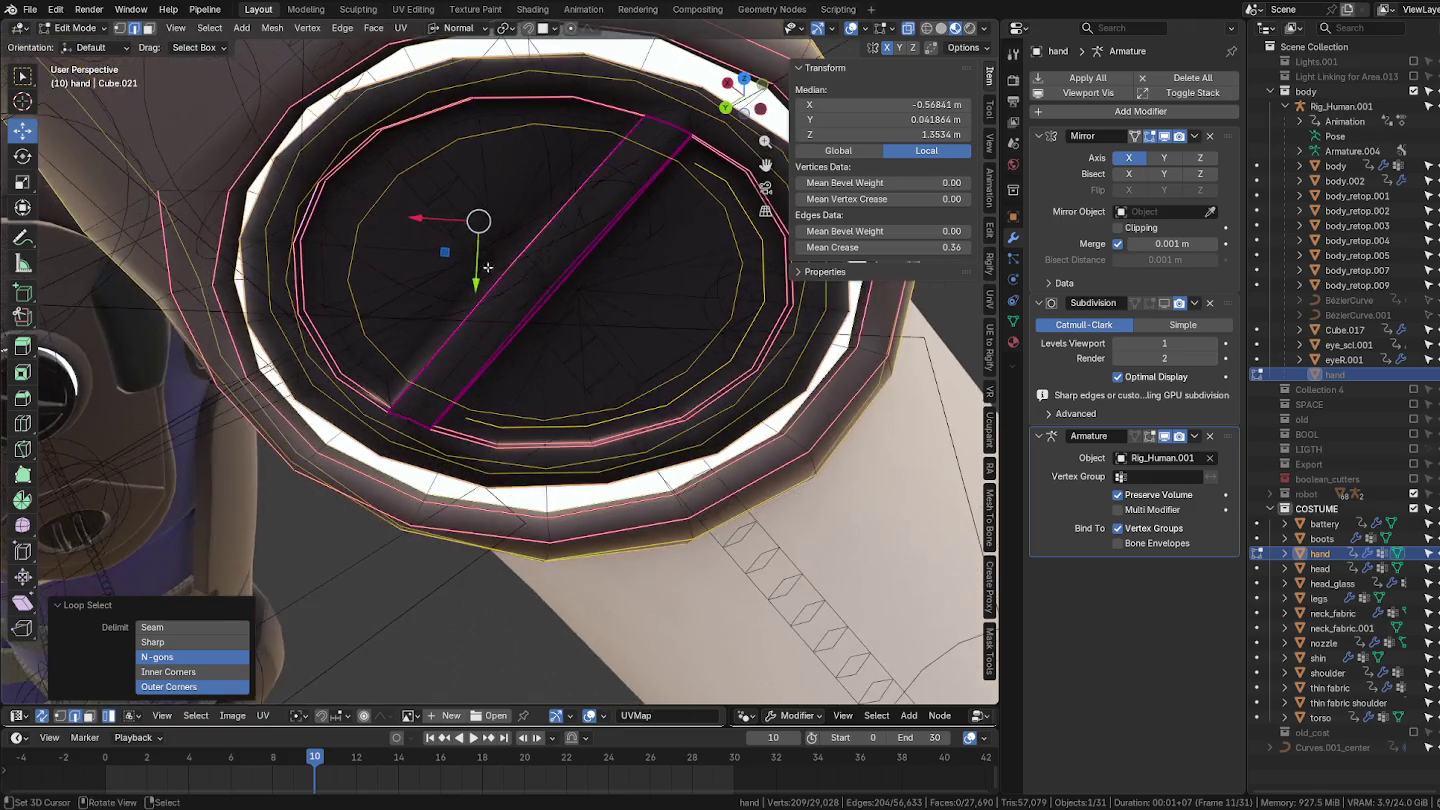
key(c)
key(Escape)
mouse_move(494, 317)
middle_down()
mouse_move(564, 378)
mouse_move(410, 418)
mouse_move(418, 430)
mouse_move(487, 412)
mouse_move(291, 421)
mouse_move(166, 315)
middle_up()
alt+shift+click(354, 422)
Step: Deselect two stray vertices and inspect the dial opening from several angles
key(c)
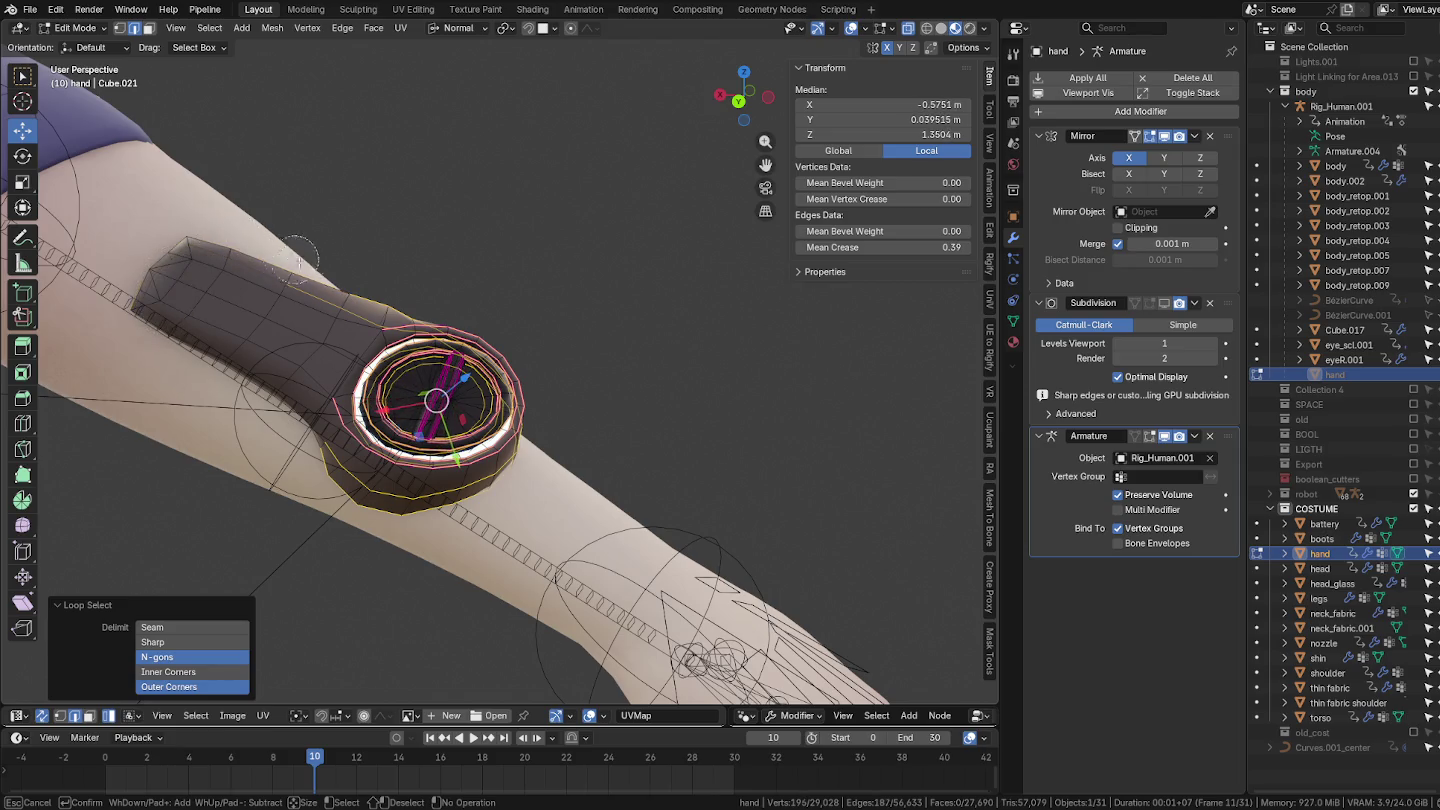
right_click(343, 291)
mouse_move(343, 291)
middle_down()
mouse_move(383, 271)
mouse_move(354, 276)
middle_up()
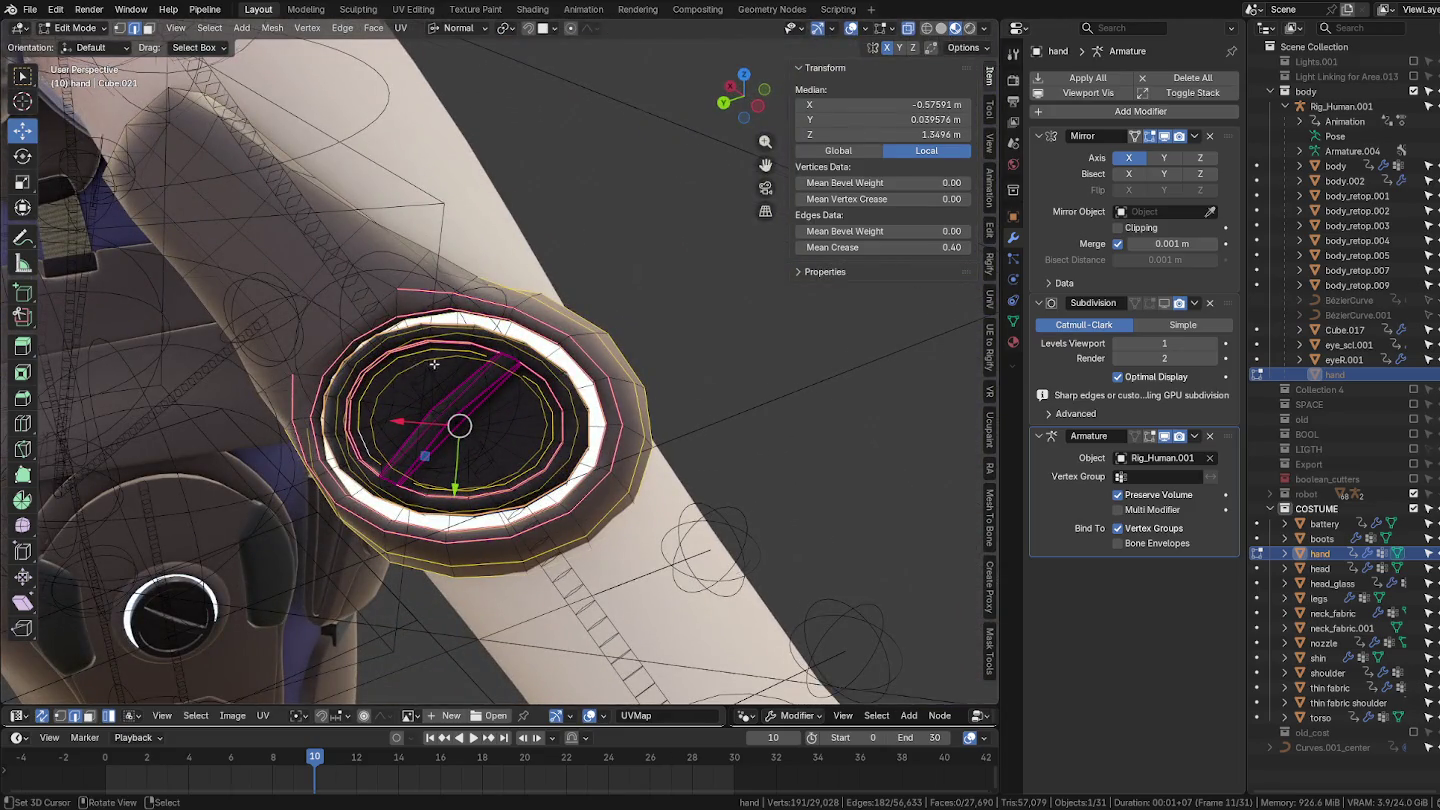
middle_drag(434, 364, 474, 370)
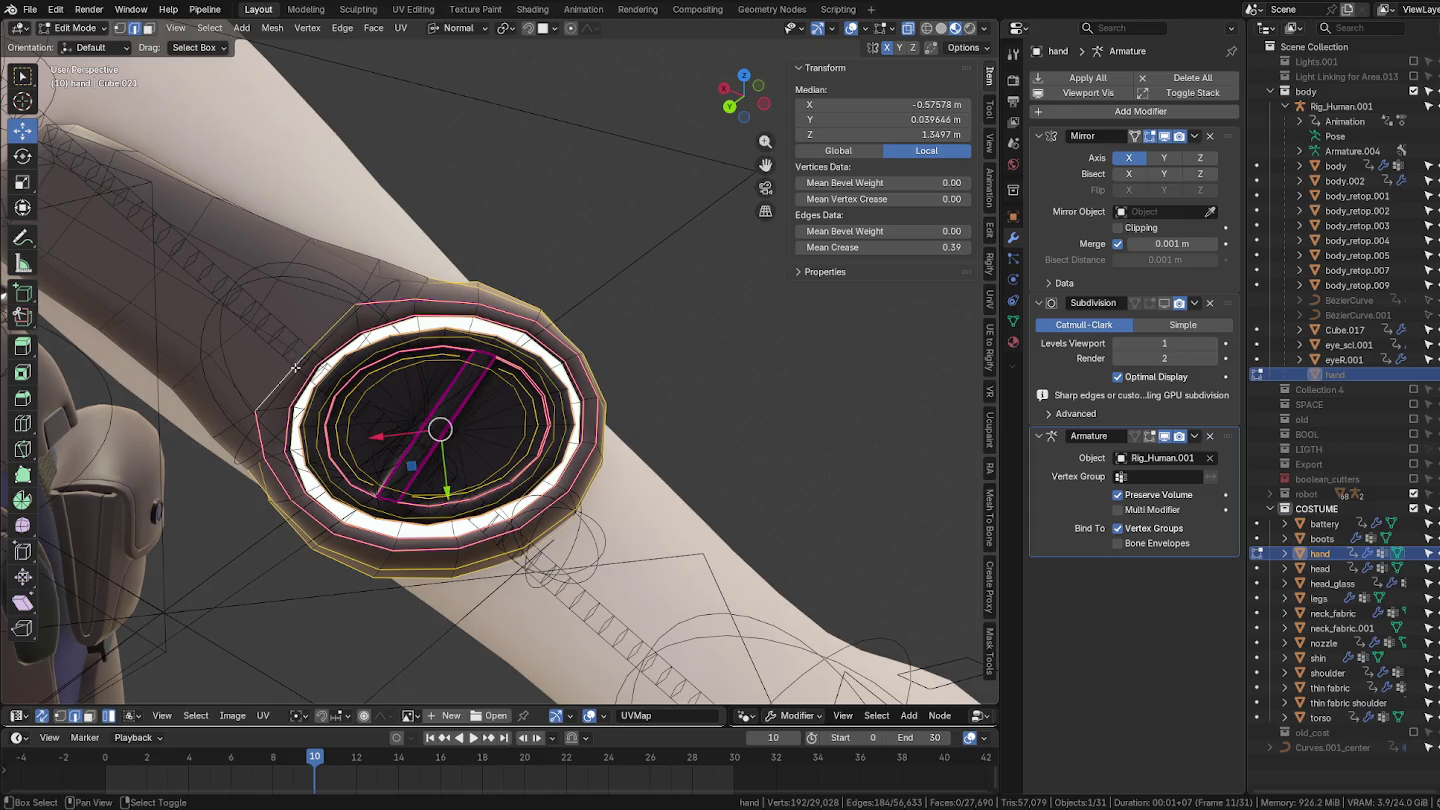
middle_drag(296, 368, 300, 421)
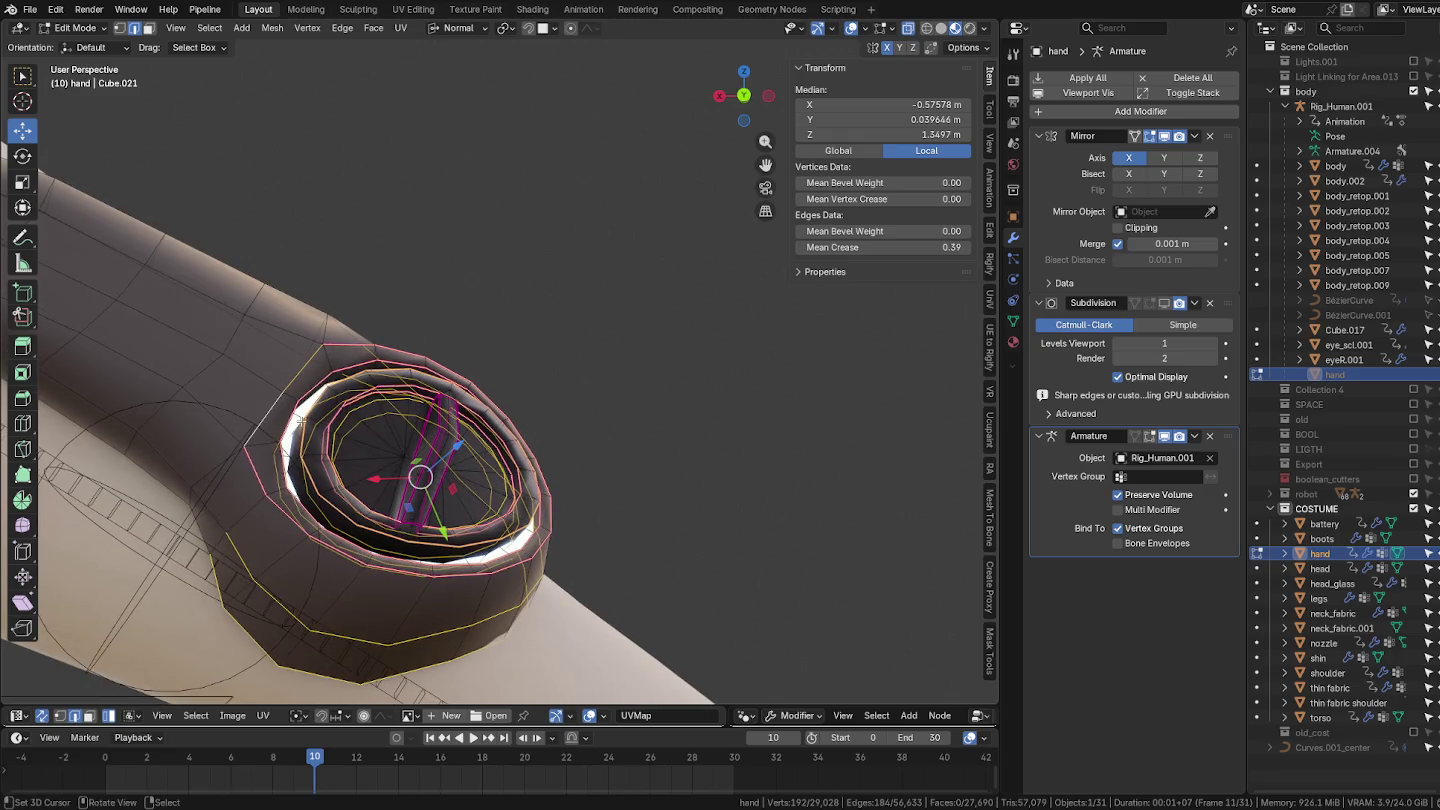
middle_drag(261, 562, 250, 520)
mouse_move(410, 575)
middle_down()
mouse_move(504, 549)
mouse_move(595, 415)
mouse_move(566, 305)
middle_up()
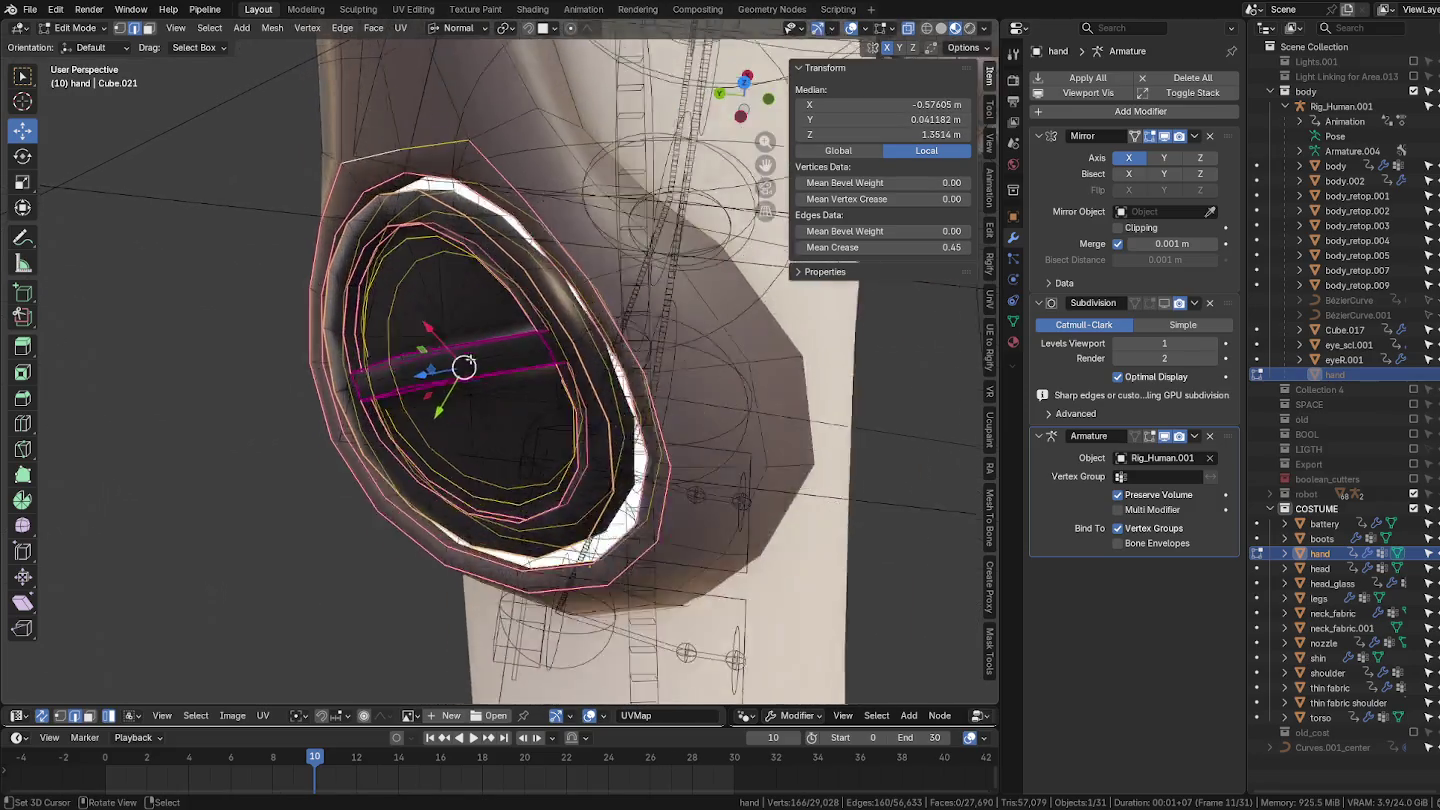
scroll(566, 305, up, 4)
Step: Apply LoopTools Circle to the selected loops, then undo it
right_click(566, 305)
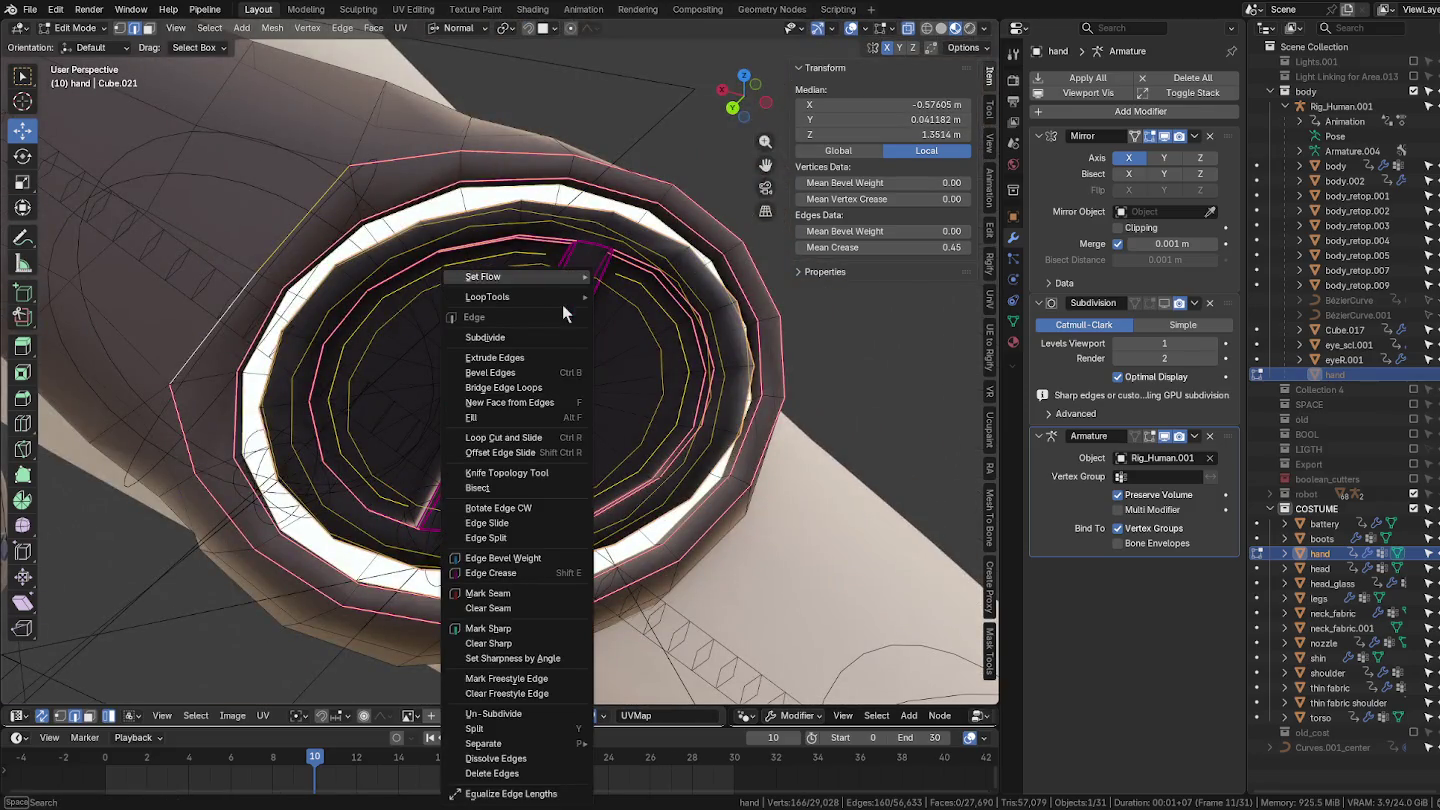
right_click(505, 265)
mouse_move(450, 266)
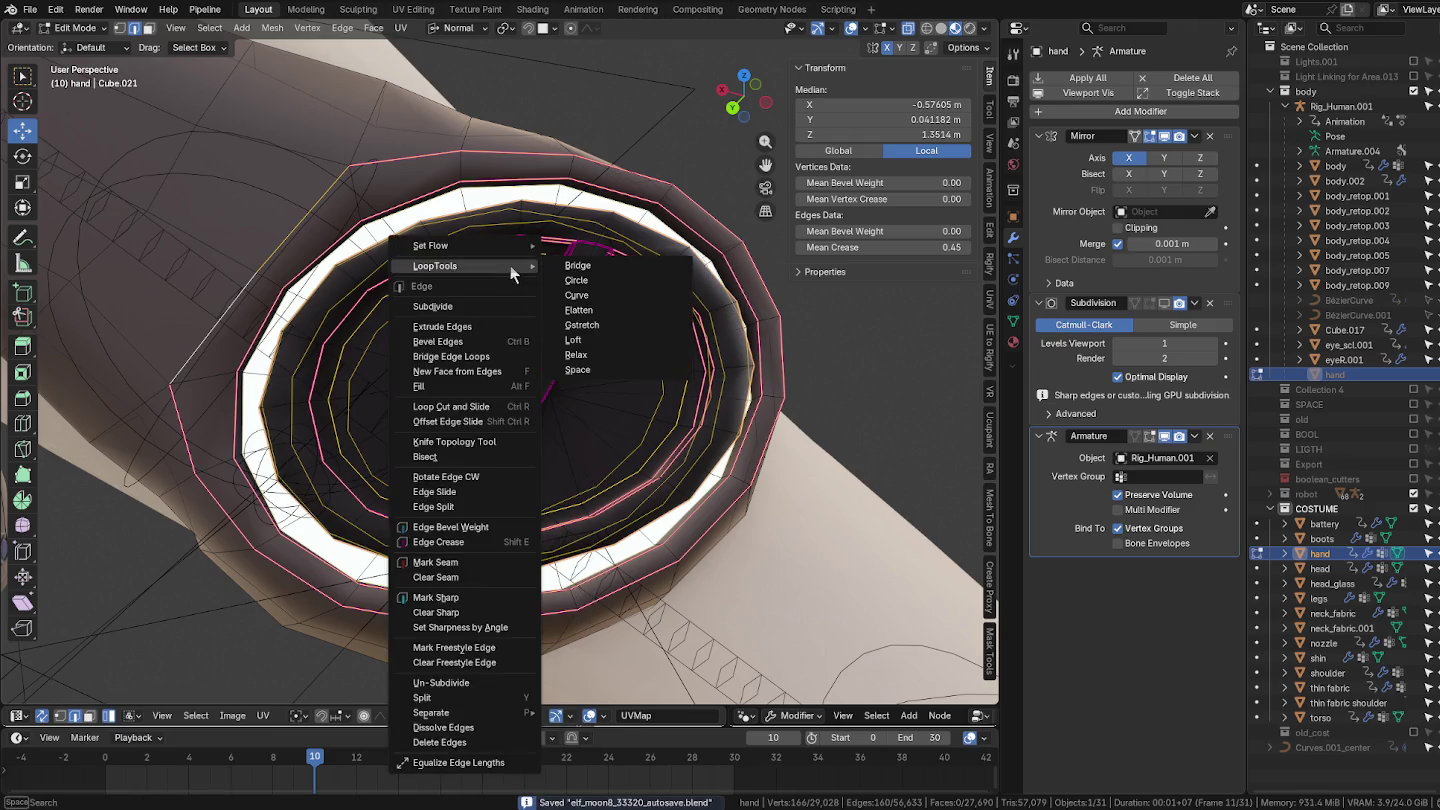
click(590, 282)
key(ctrl+z)
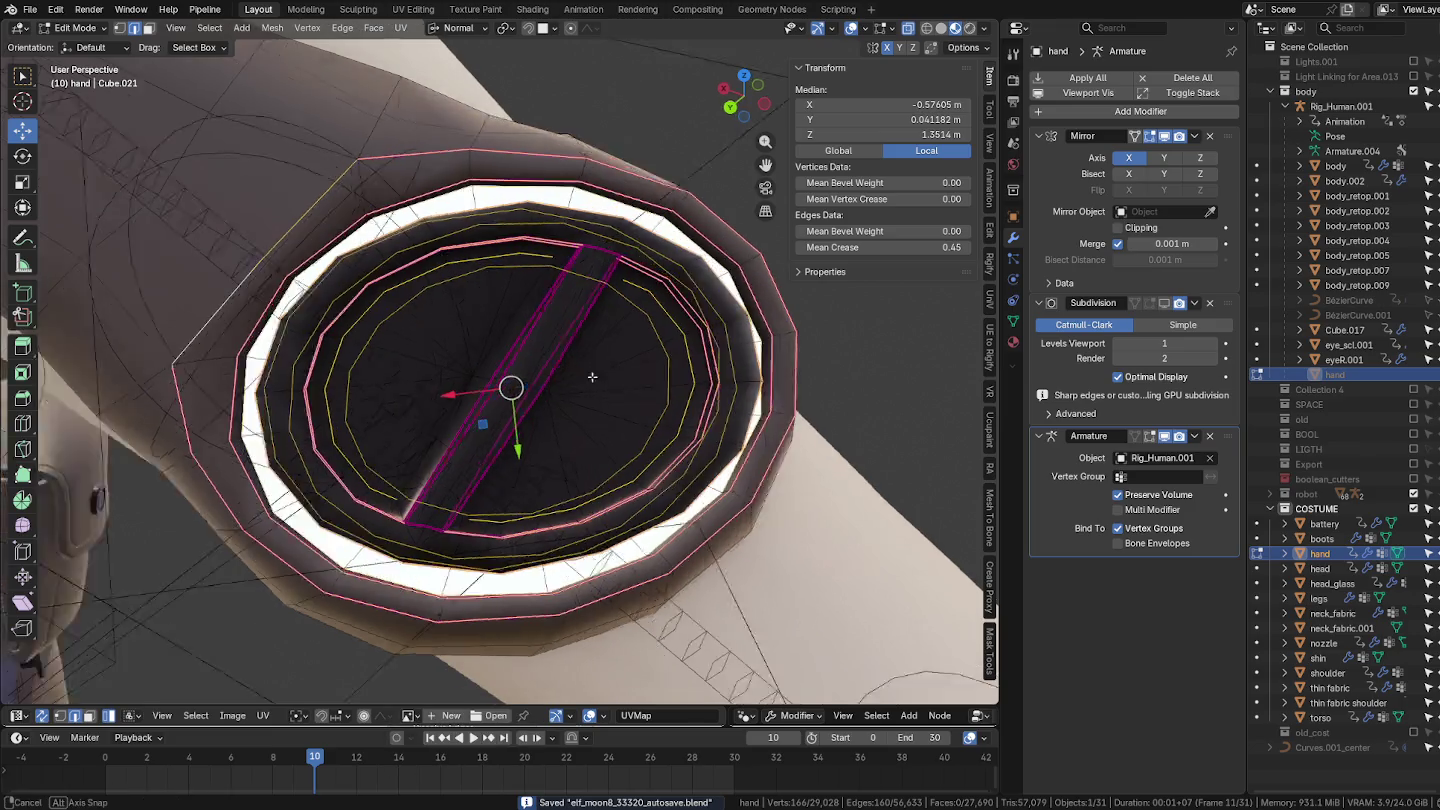
Step: Trim the selection by deselecting the outer dial loops, and recentre the view on it
alt+shift+click(649, 297)
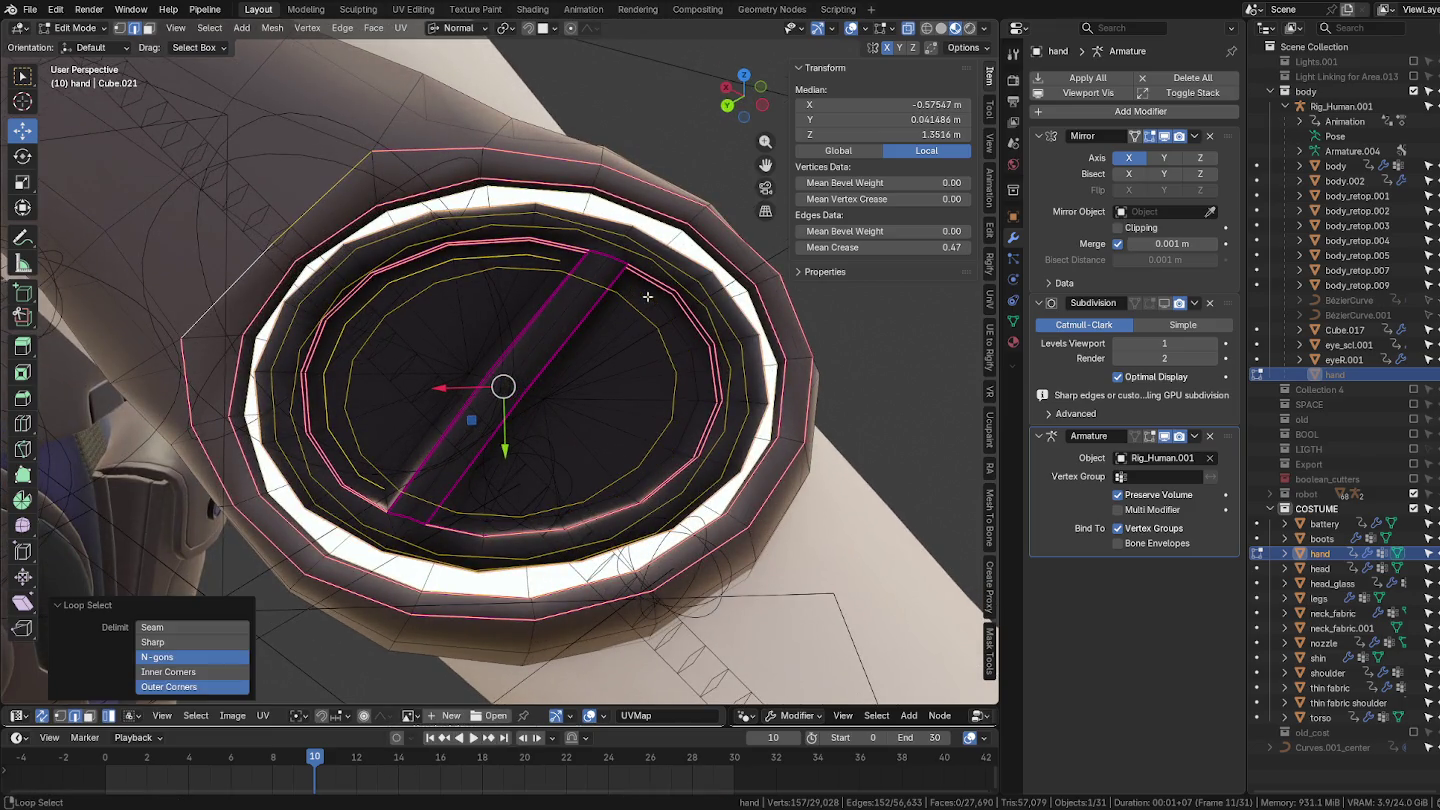
alt+shift+click(545, 260)
ctrl+middle_drag(619, 326, 610, 267)
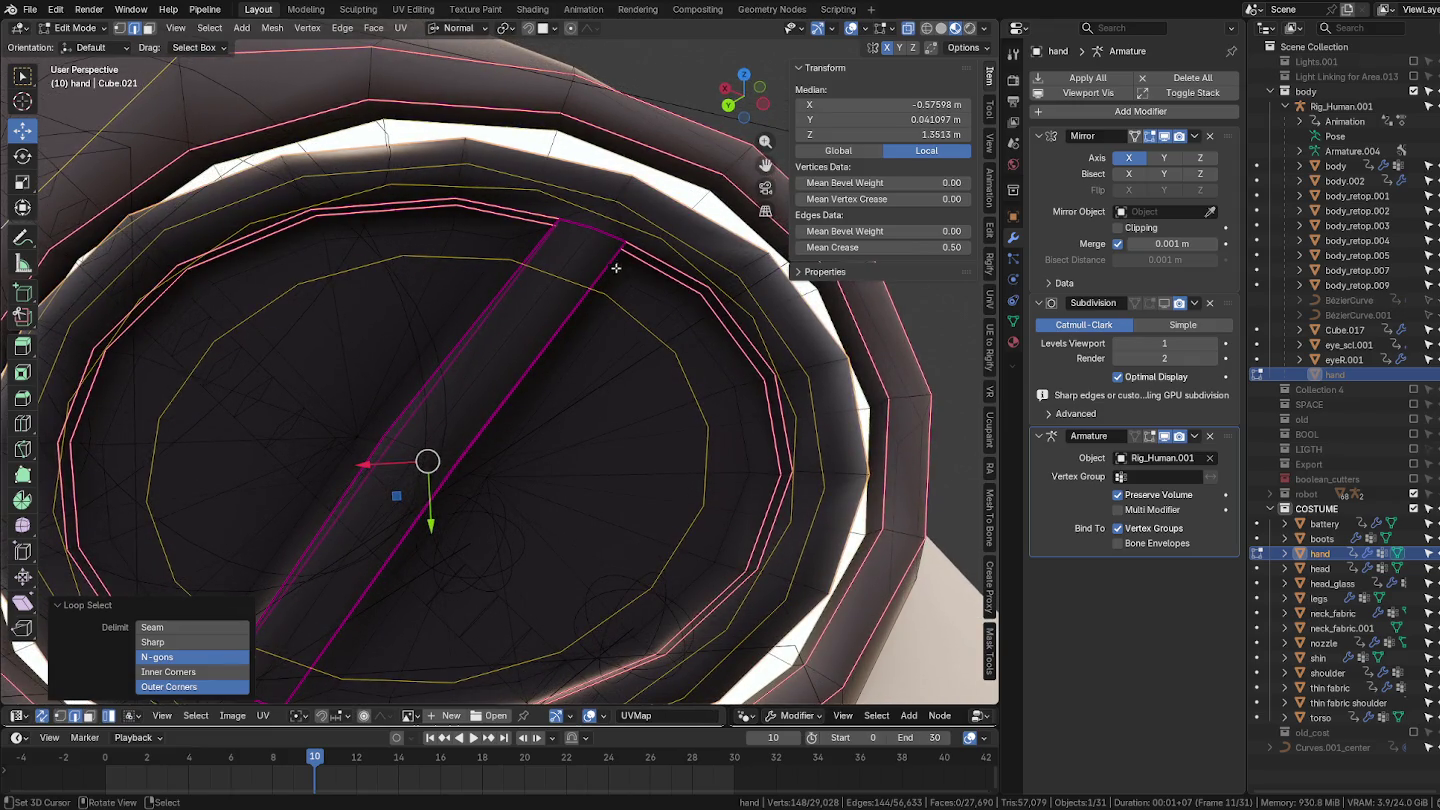
alt+shift+click(656, 273)
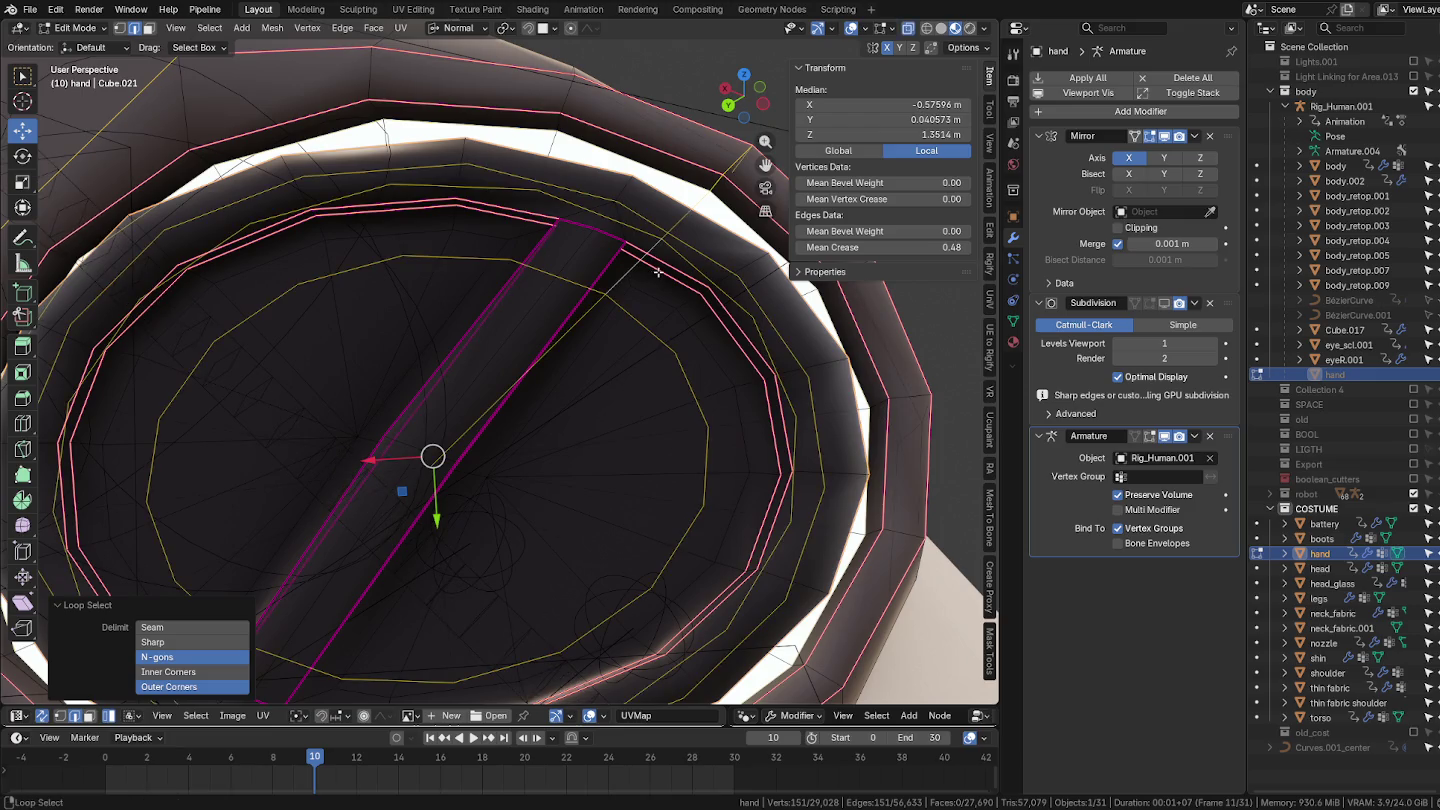
alt+shift+click(637, 257)
alt+shift+click(536, 212)
alt+shift+click(500, 224)
key(KP_Decimal)
scroll(544, 304, up, 2)
scroll(651, 258, up, 1)
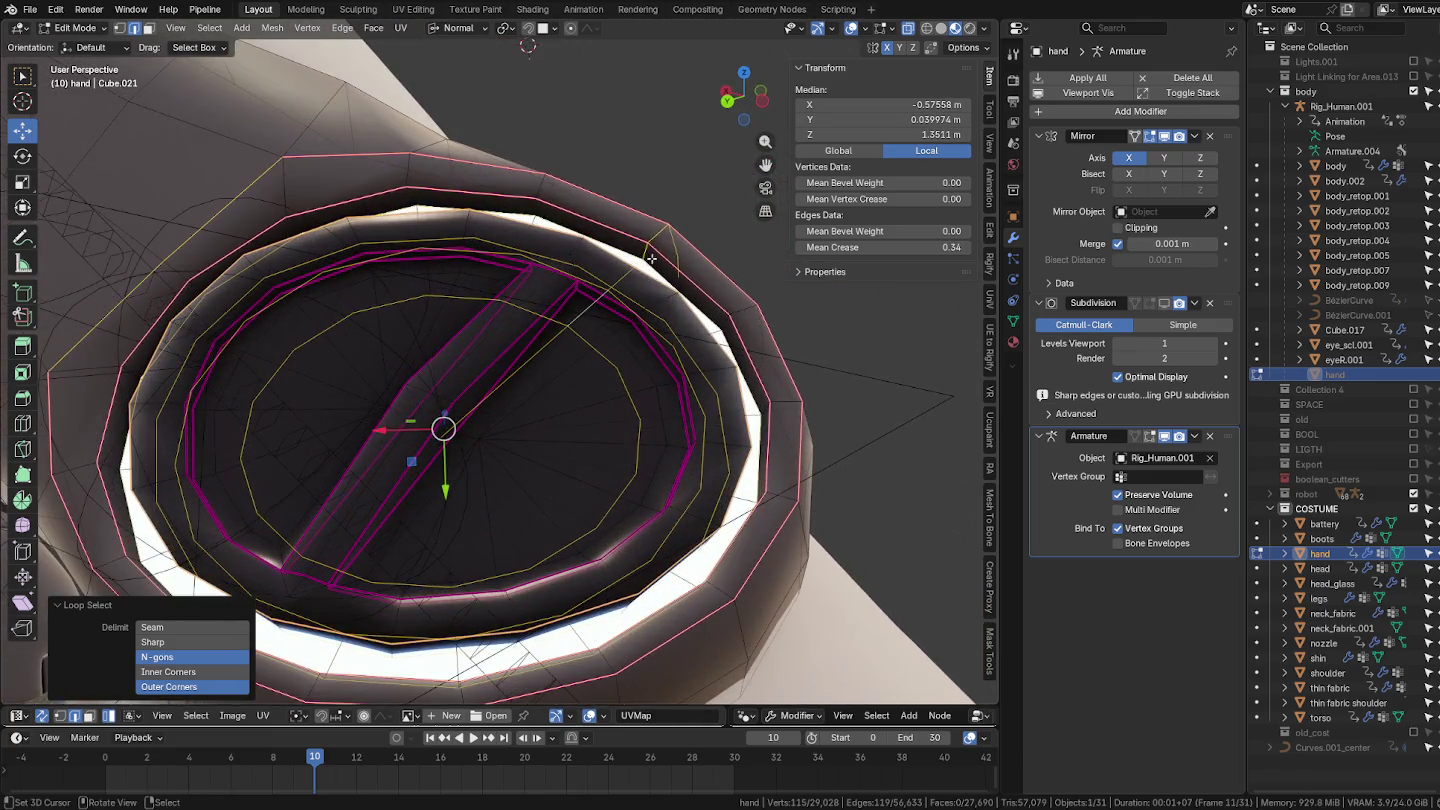
mouse_move(657, 232)
middle_down()
mouse_move(617, 331)
mouse_move(555, 299)
middle_up()
scroll(604, 376, down, 2)
Step: Round the remaining loop with LoopTools Circle, then hide the surrounding ring faces
right_click(555, 297)
mouse_move(529, 297)
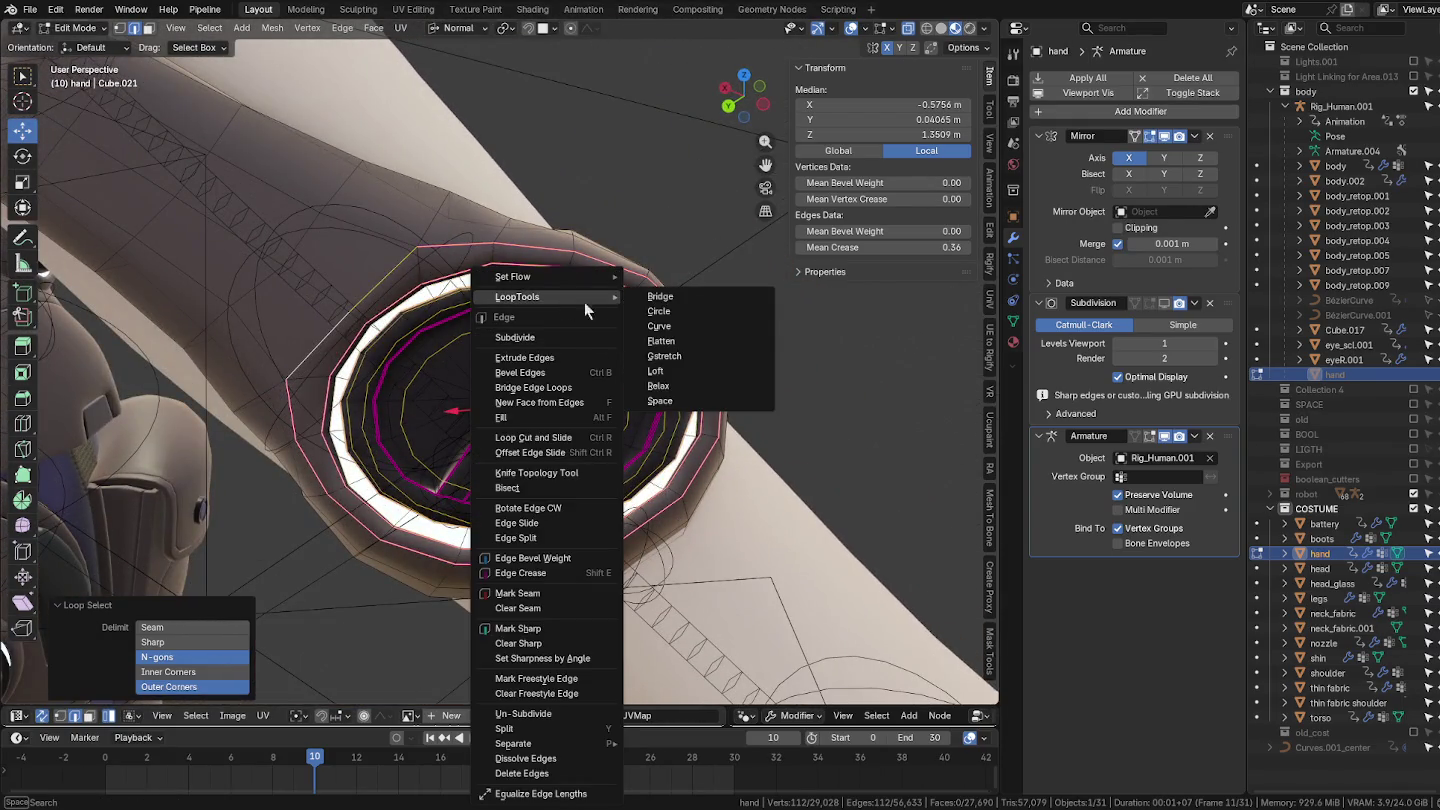
click(658, 311)
mouse_move(652, 318)
middle_down()
mouse_move(493, 307)
mouse_move(633, 345)
mouse_move(585, 316)
mouse_move(443, 282)
mouse_move(586, 342)
mouse_move(582, 434)
mouse_move(598, 419)
mouse_move(572, 346)
mouse_move(576, 389)
middle_up()
key(1)
key(h)
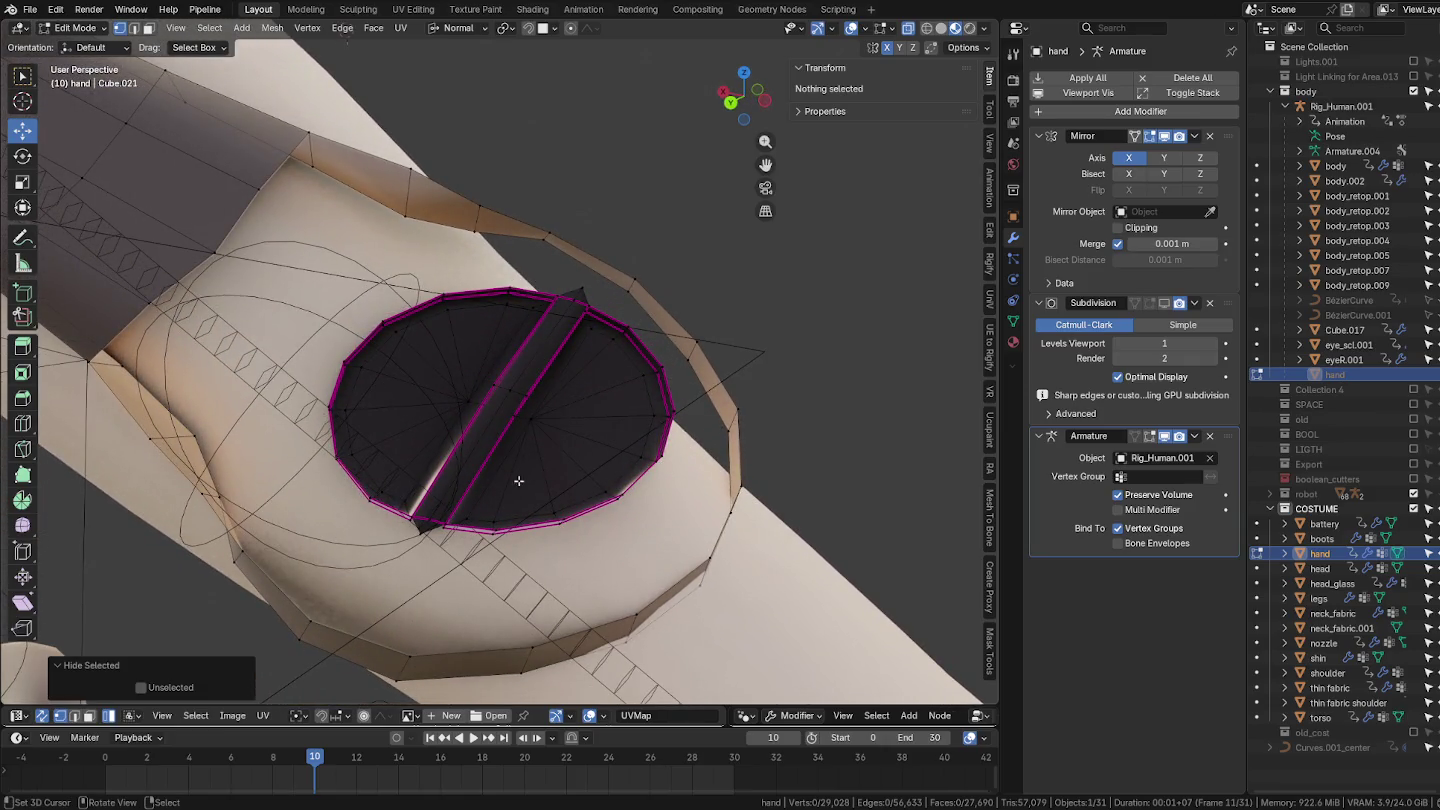
Step: Select the dark disc's rim edge loop, undoing the stray ridge edges picked along the way
middle_drag(528, 491, 530, 505)
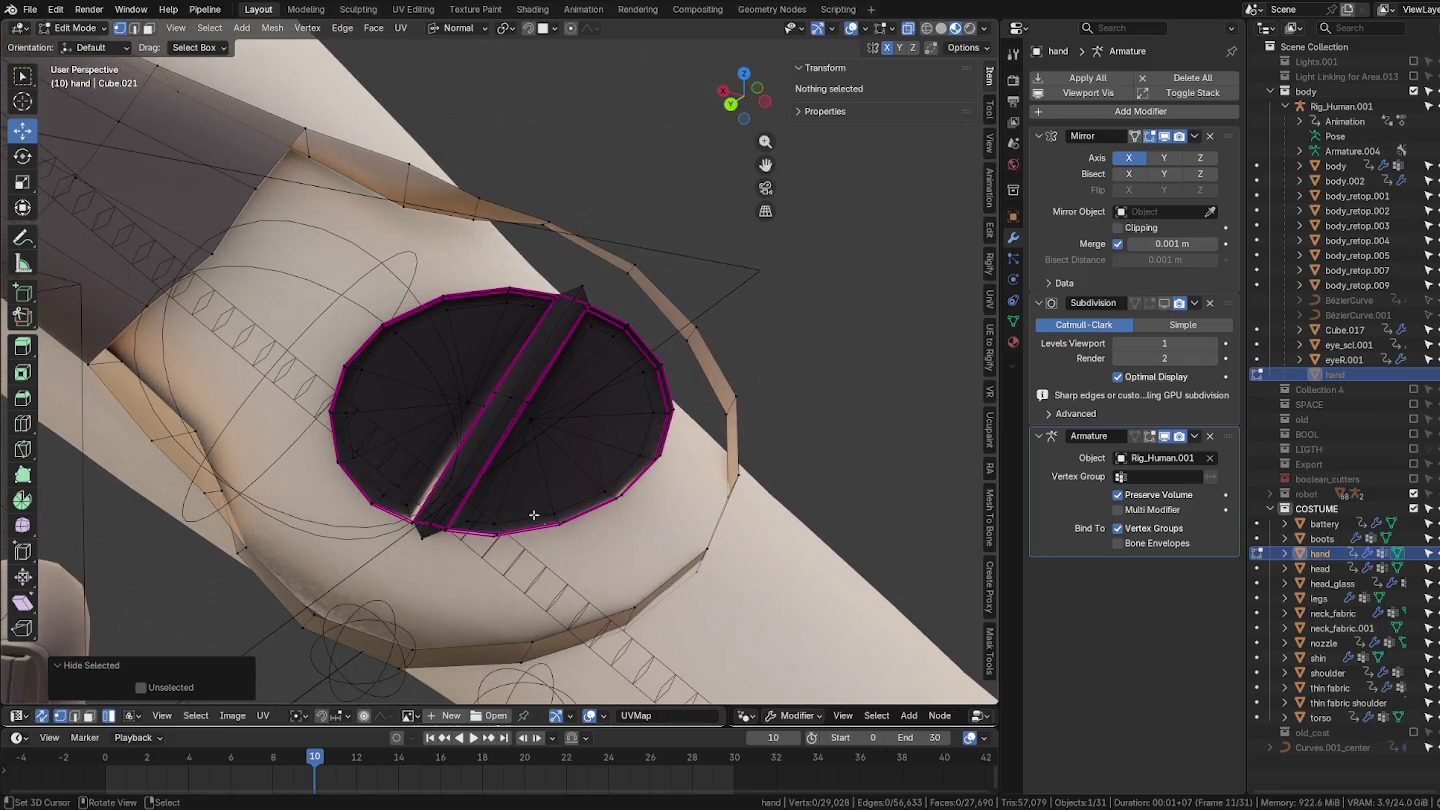
alt+click(645, 430)
middle_drag(645, 430, 643, 343)
alt+shift+click(632, 356)
alt+shift+click(648, 340)
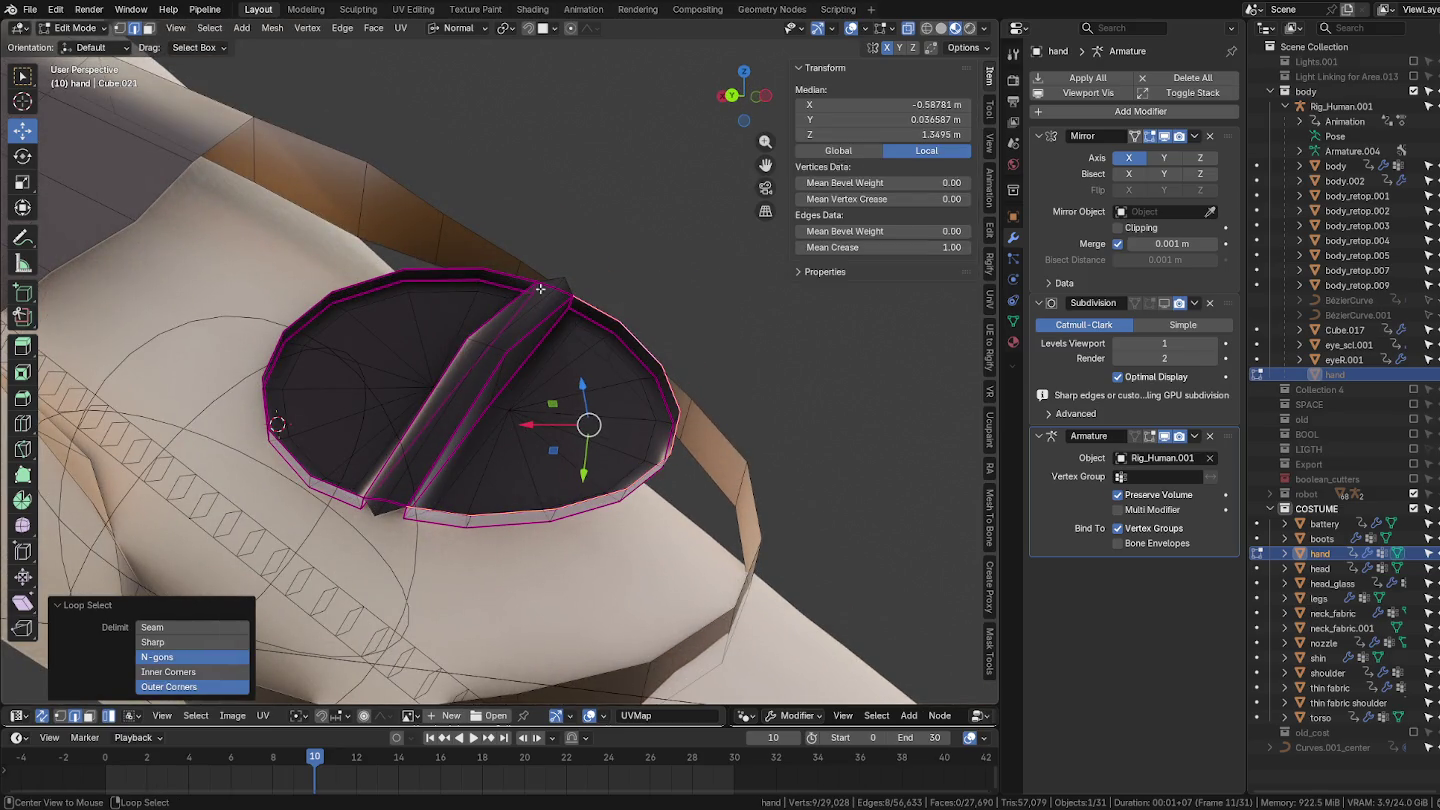
alt+shift+click(522, 276)
alt+shift+click(558, 285)
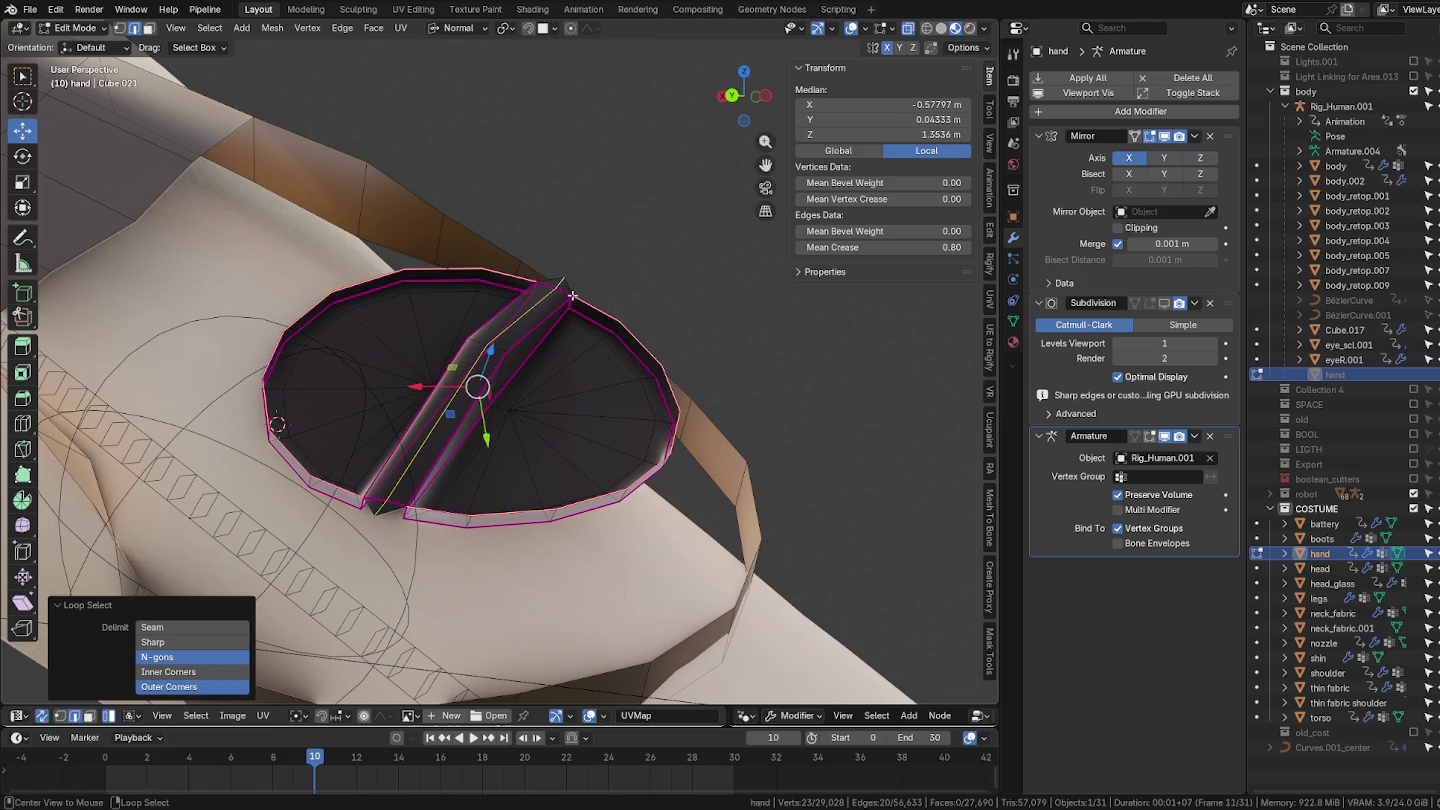
key(ctrl+z)
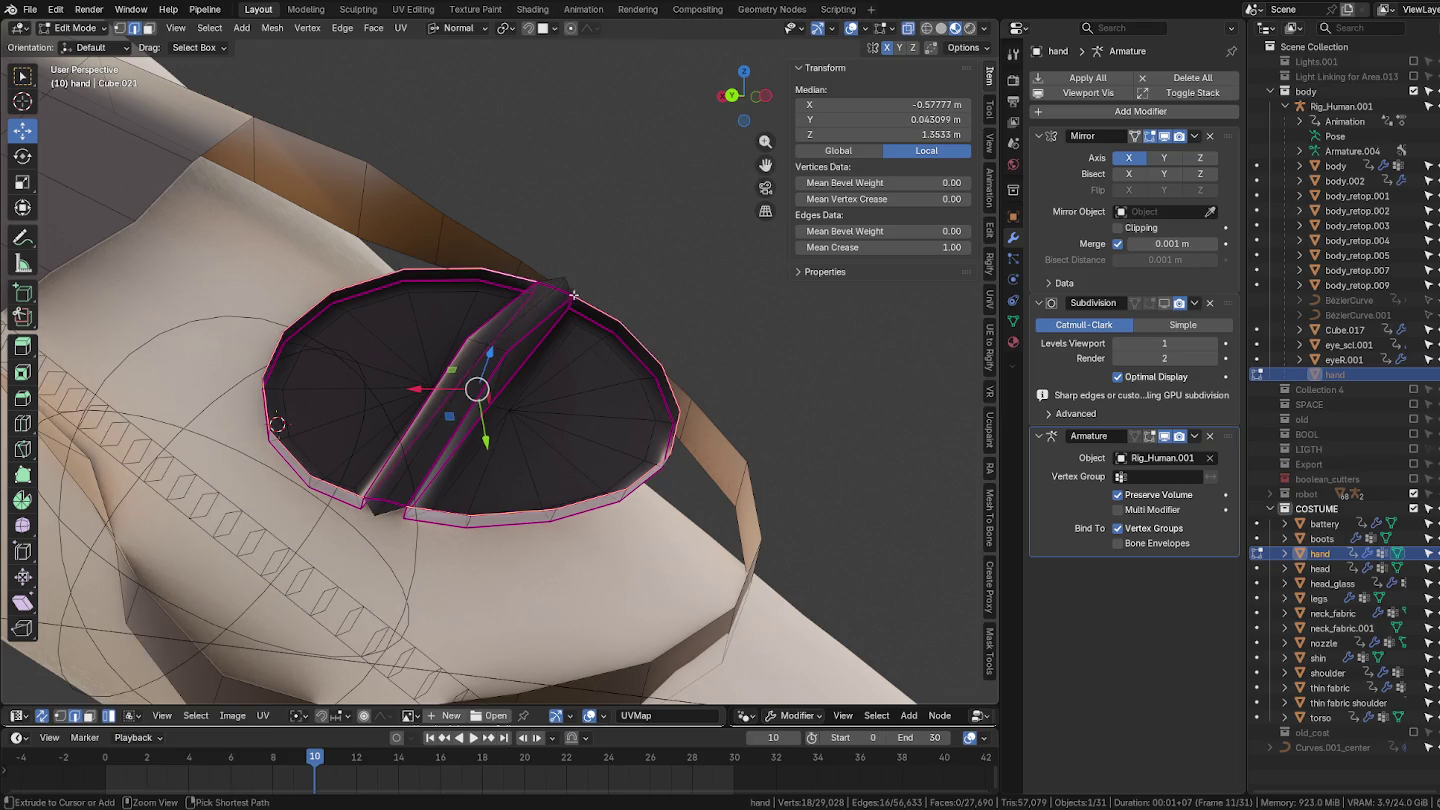
alt+shift+click(461, 426)
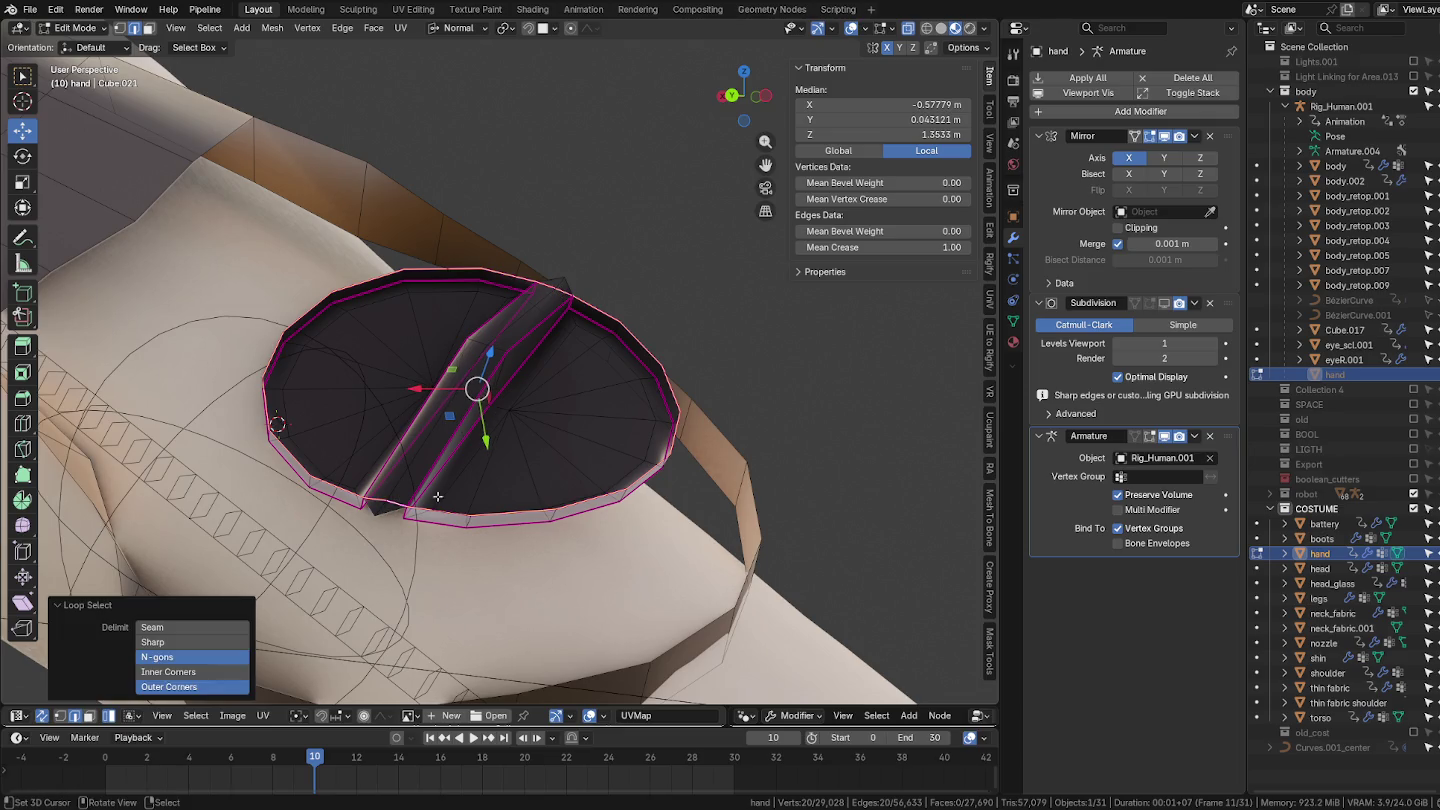
Step: Round the selected rim loop into an even circle with LoopTools Circle
right_click(619, 372)
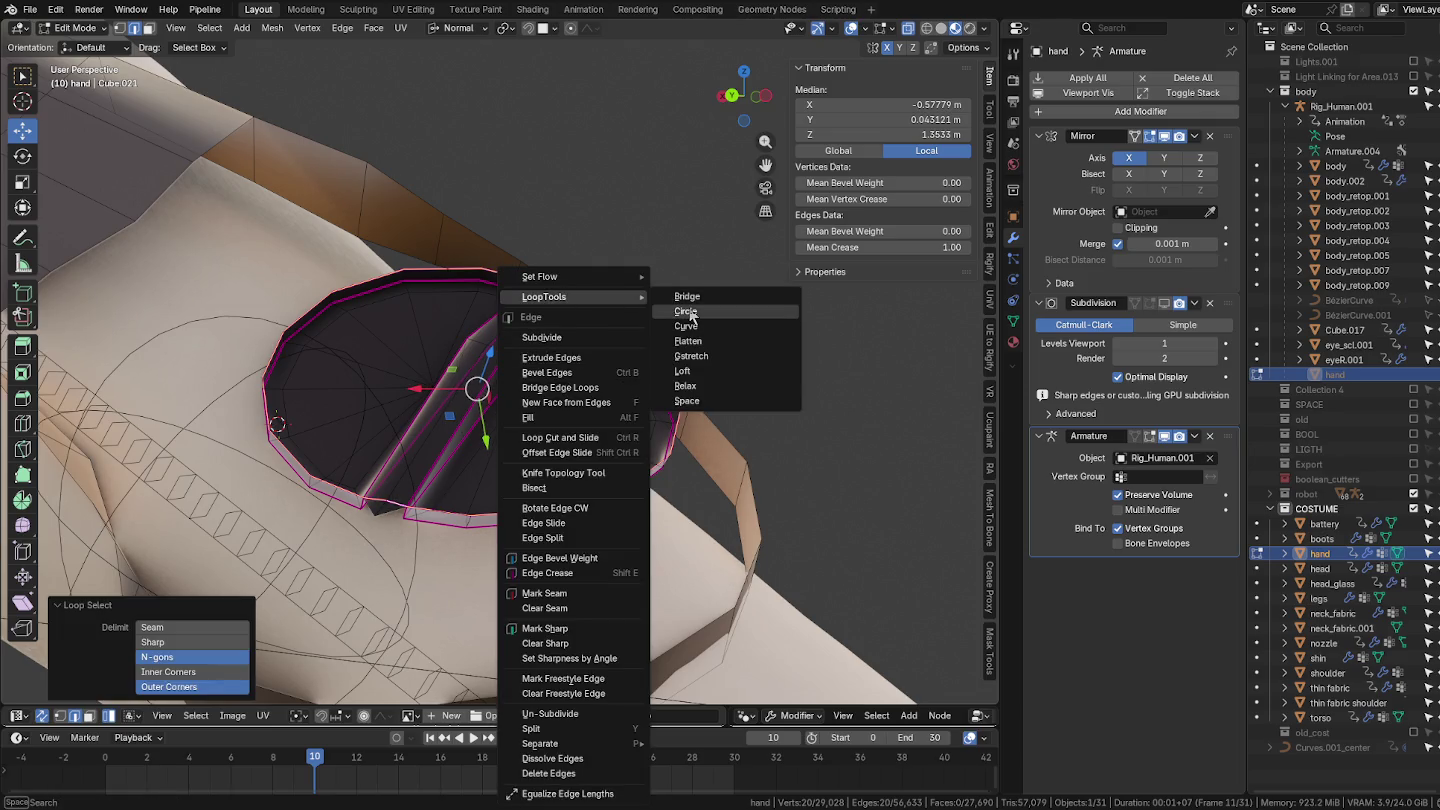
mouse_move(544, 297)
click(688, 313)
mouse_move(594, 341)
middle_down()
mouse_move(540, 370)
mouse_move(555, 436)
middle_up()
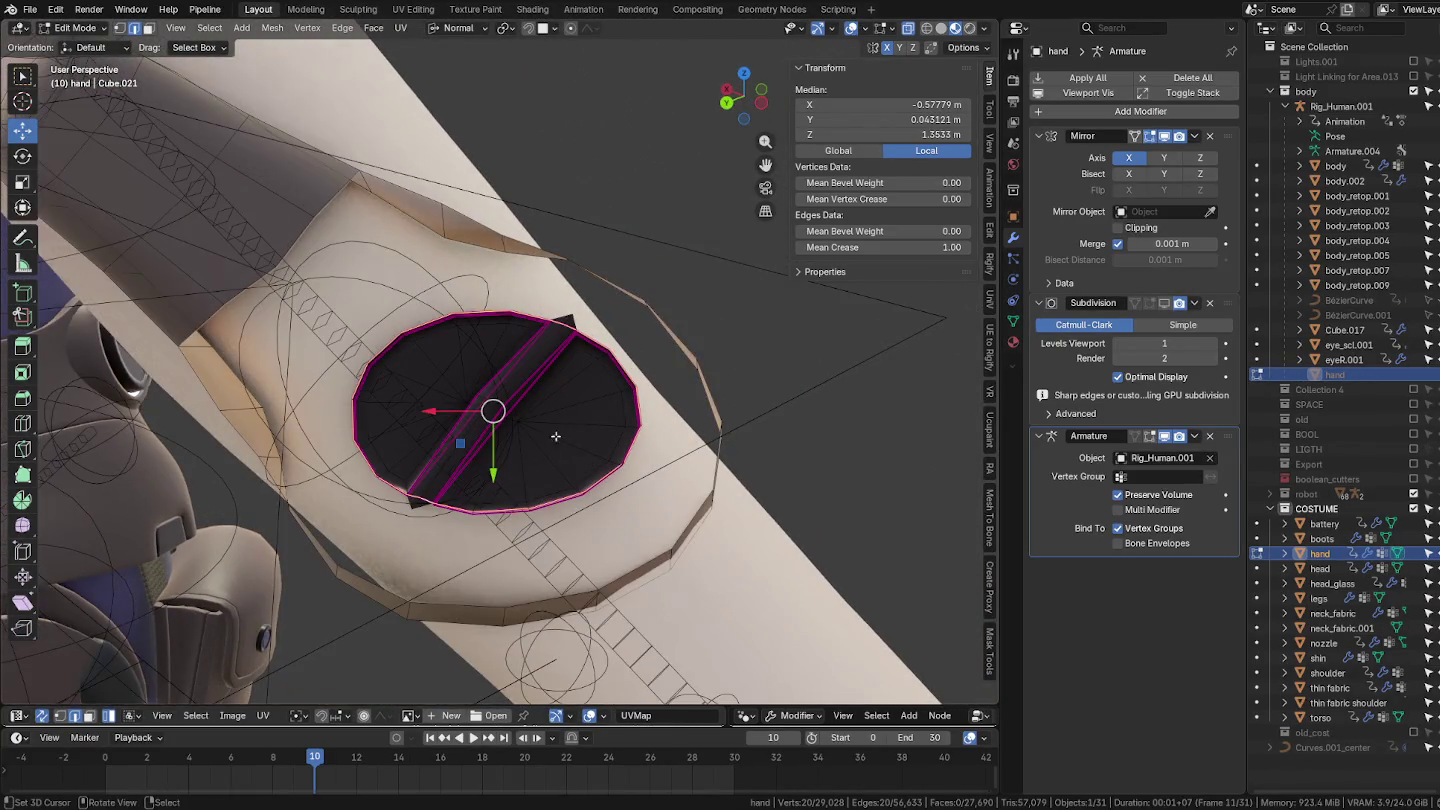
middle_drag(420, 389, 460, 403)
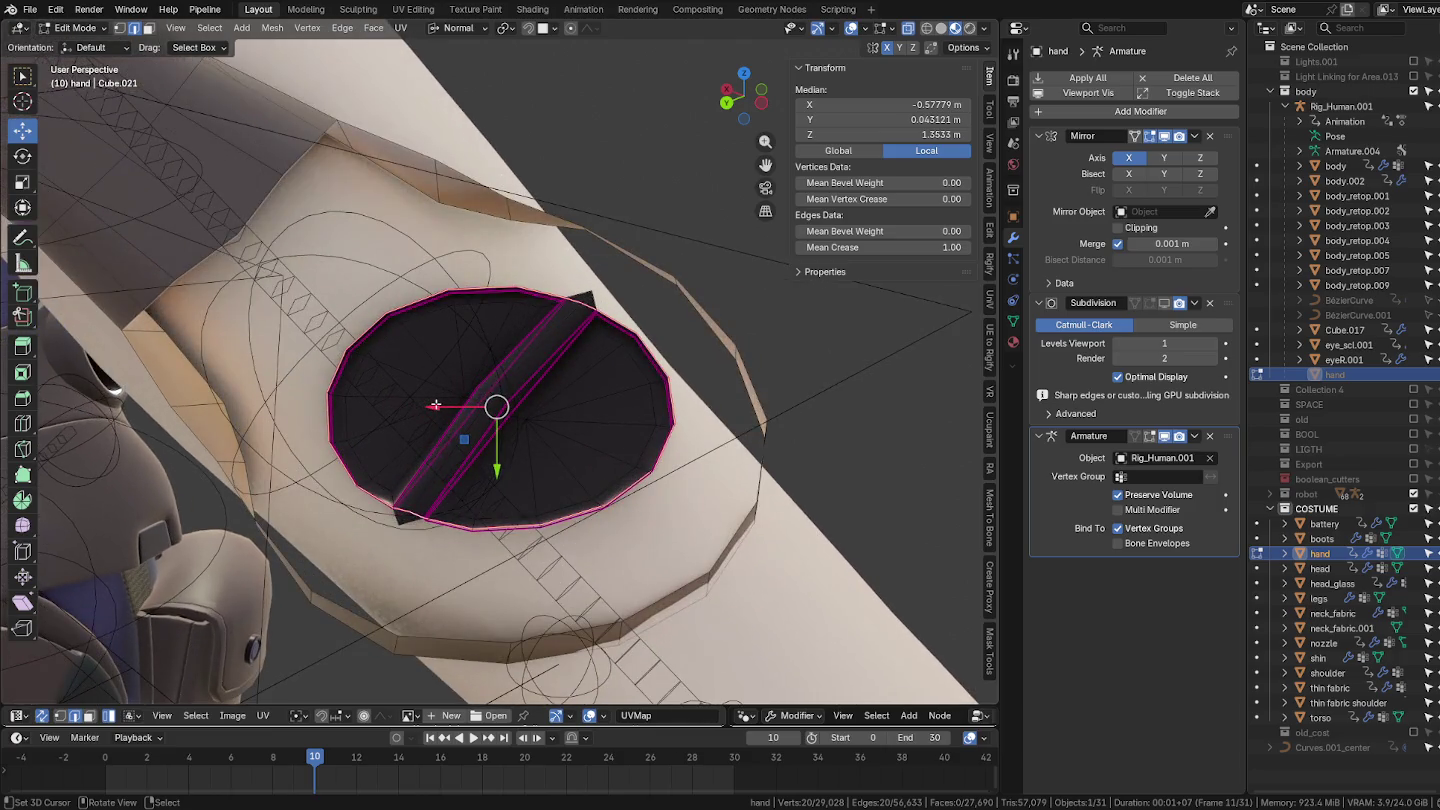
Step: Check the rounded dial in Object Mode, then return to Edit Mode and pick a ring edge
key(Tab)
mouse_move(508, 395)
middle_down()
mouse_move(555, 363)
mouse_move(518, 397)
mouse_move(540, 416)
mouse_move(513, 426)
mouse_move(558, 327)
mouse_move(526, 410)
mouse_move(477, 411)
mouse_move(436, 377)
mouse_move(511, 400)
mouse_move(518, 432)
mouse_move(576, 421)
mouse_move(687, 470)
mouse_move(718, 428)
mouse_move(549, 430)
mouse_move(570, 412)
mouse_move(520, 457)
mouse_move(579, 382)
middle_up()
key(Tab)
click(590, 358)
Step: Clear the selection and set the Transform Orientation to View
key(l)
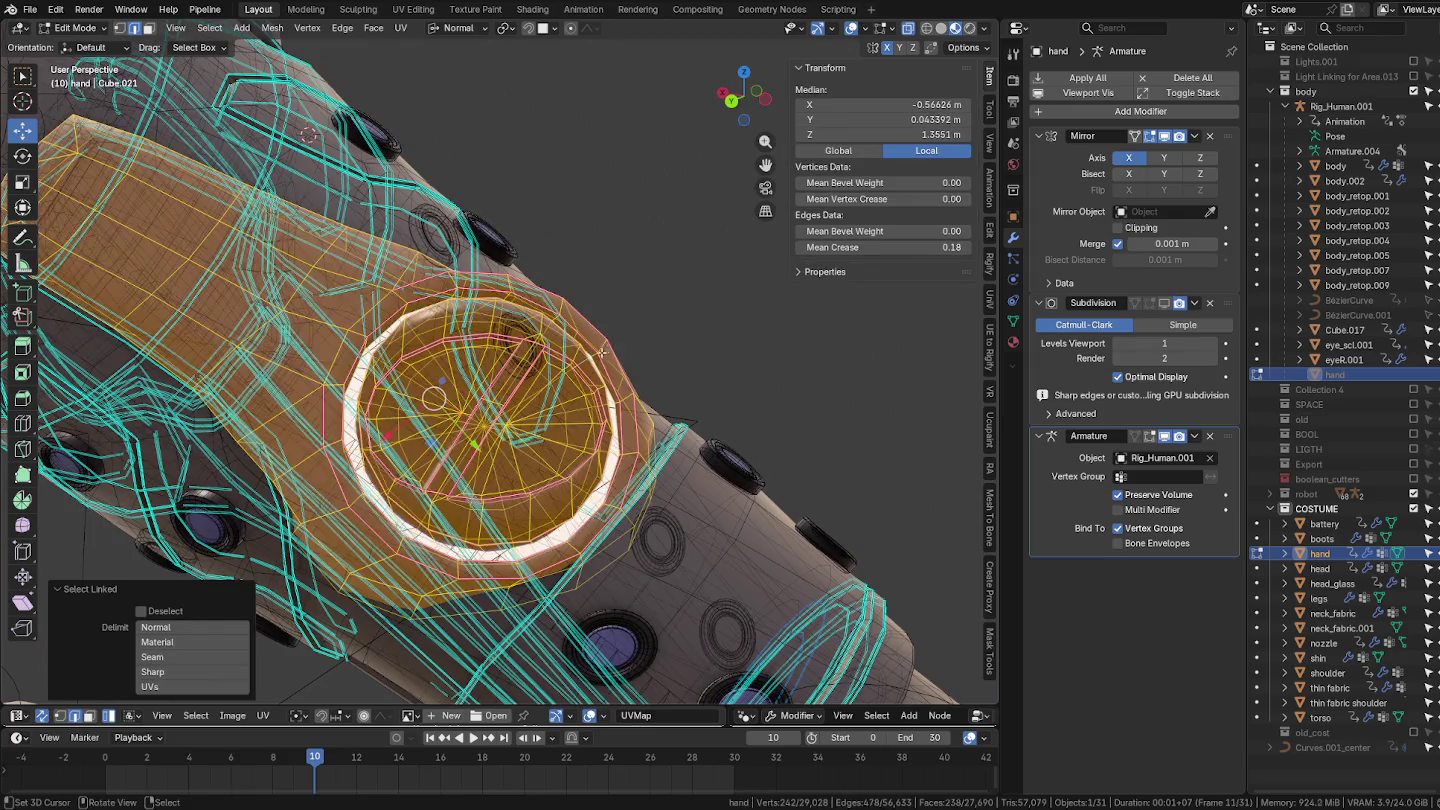
middle_drag(605, 349, 532, 470)
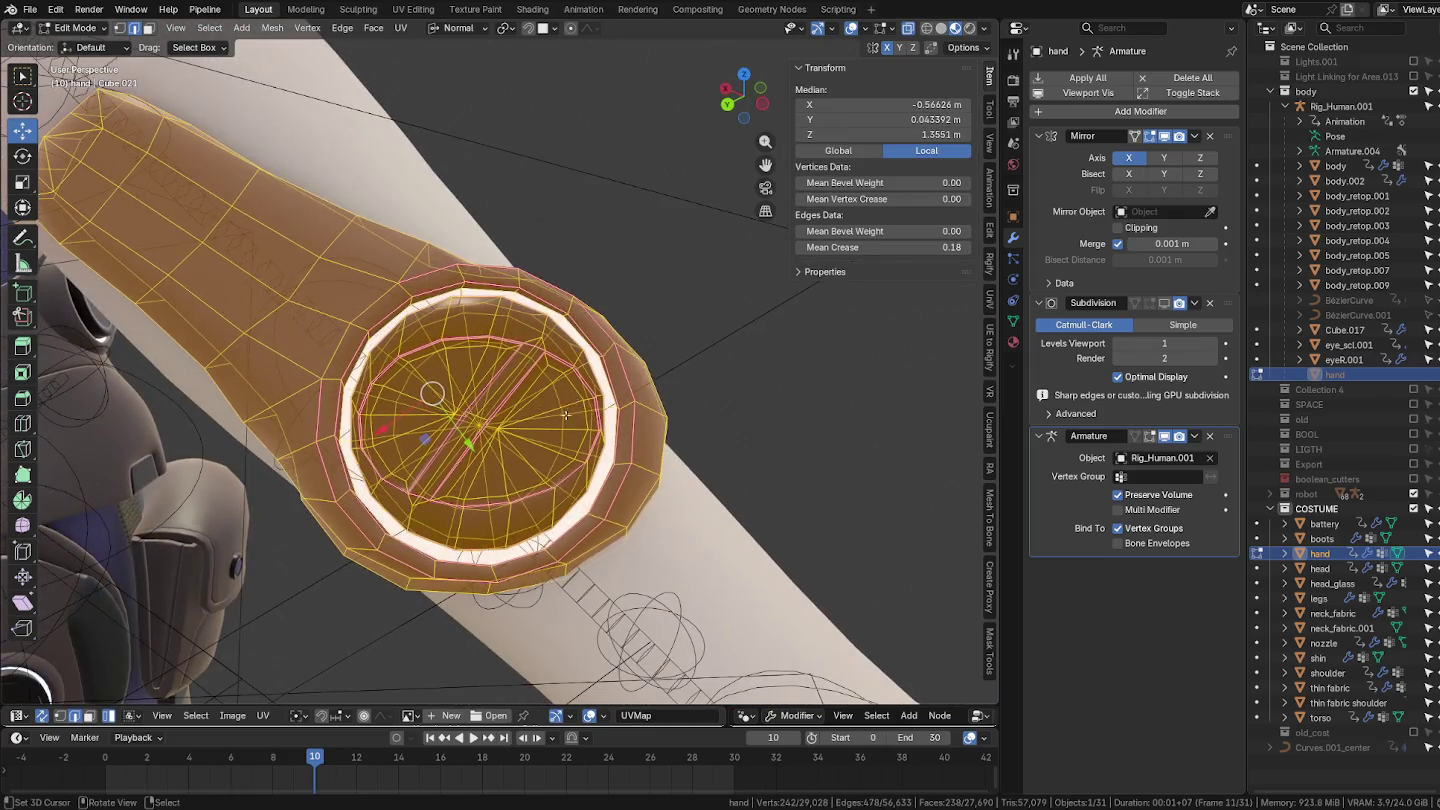
key(alt+a)
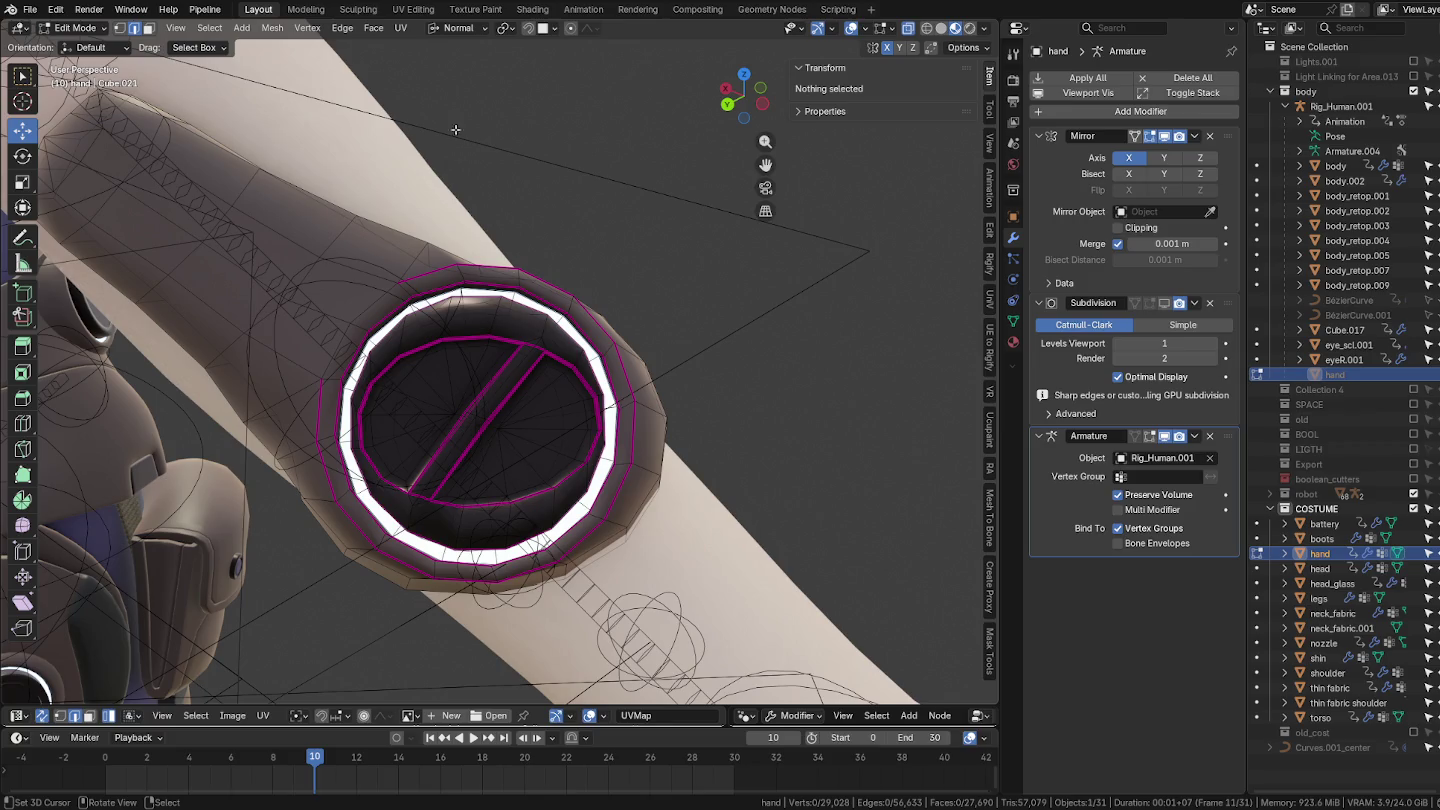
click(486, 28)
click(440, 134)
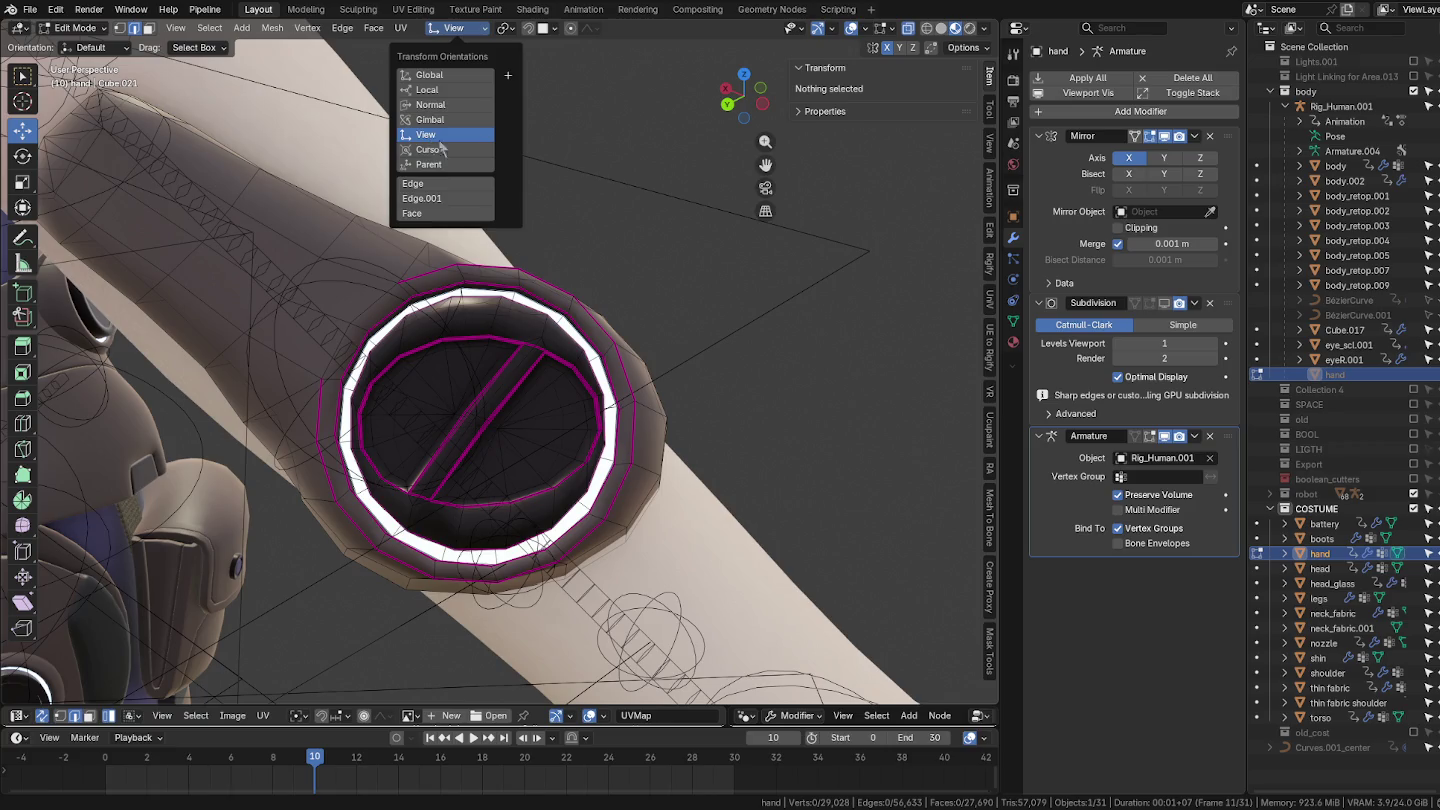
Step: Select the connected ring mesh around the disc and hide it
middle_drag(523, 392, 510, 400)
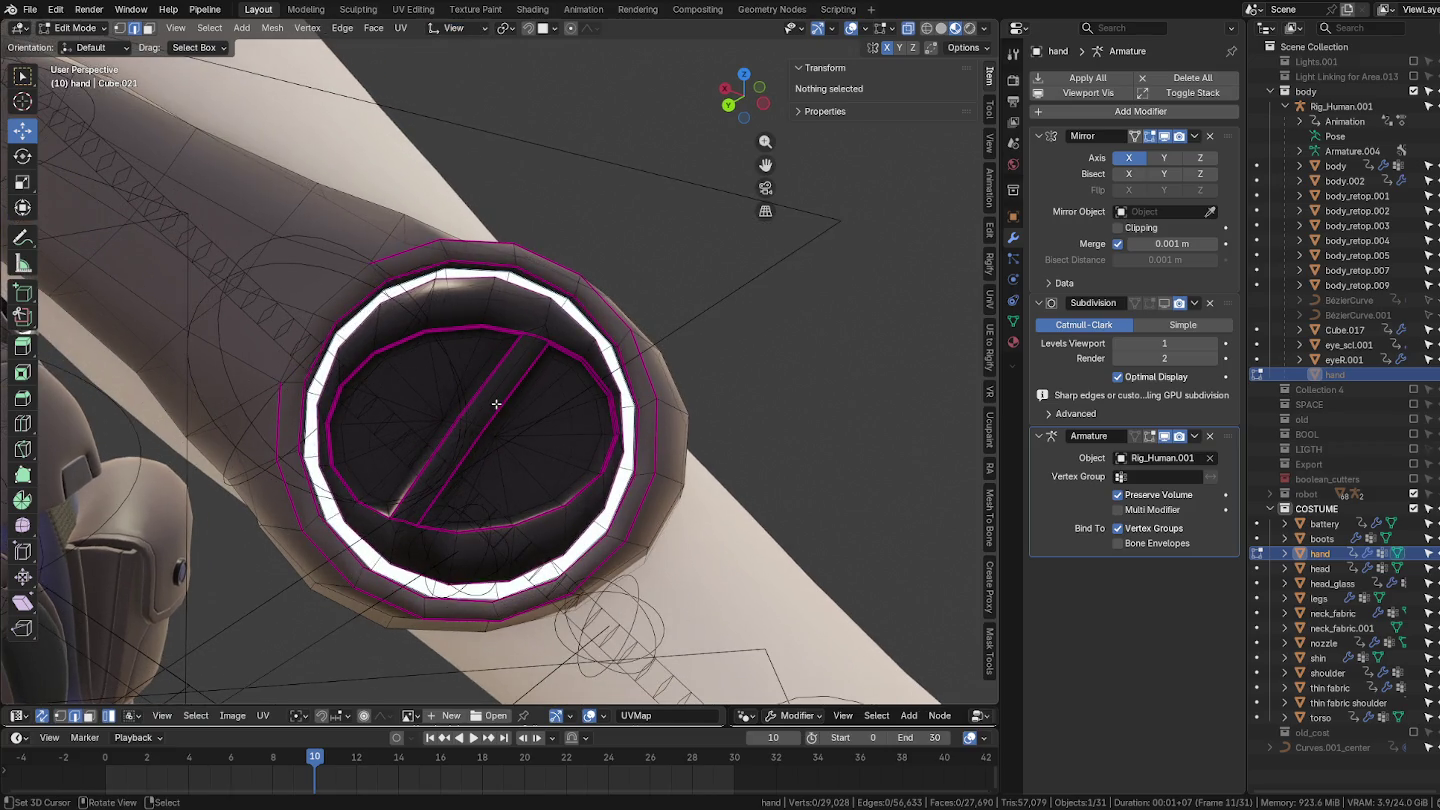
key(l)
scroll(524, 365, up, 2)
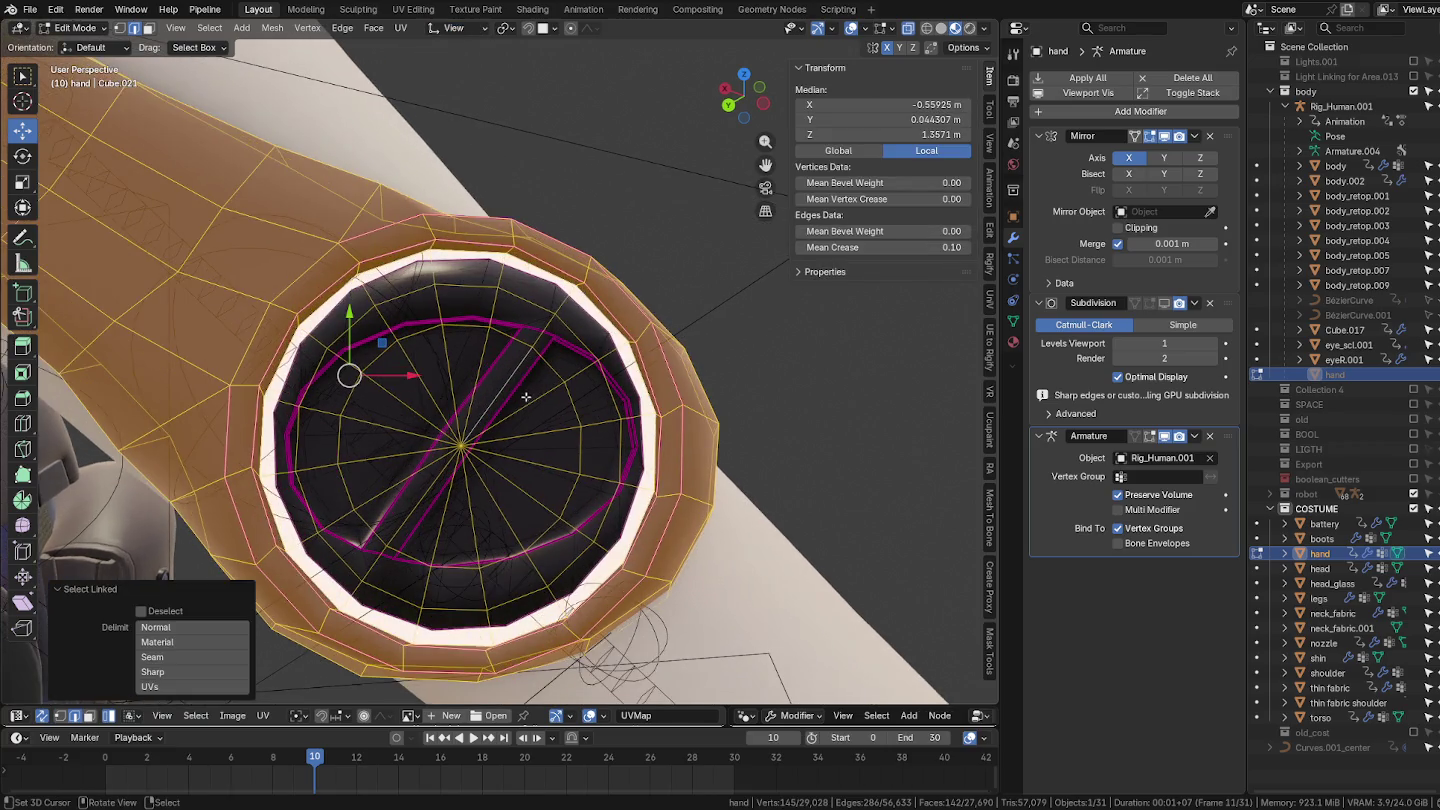
scroll(530, 350, up, 1)
click(540, 330)
mouse_move(545, 330)
middle_down()
mouse_move(500, 338)
mouse_move(522, 341)
middle_up()
key(l)
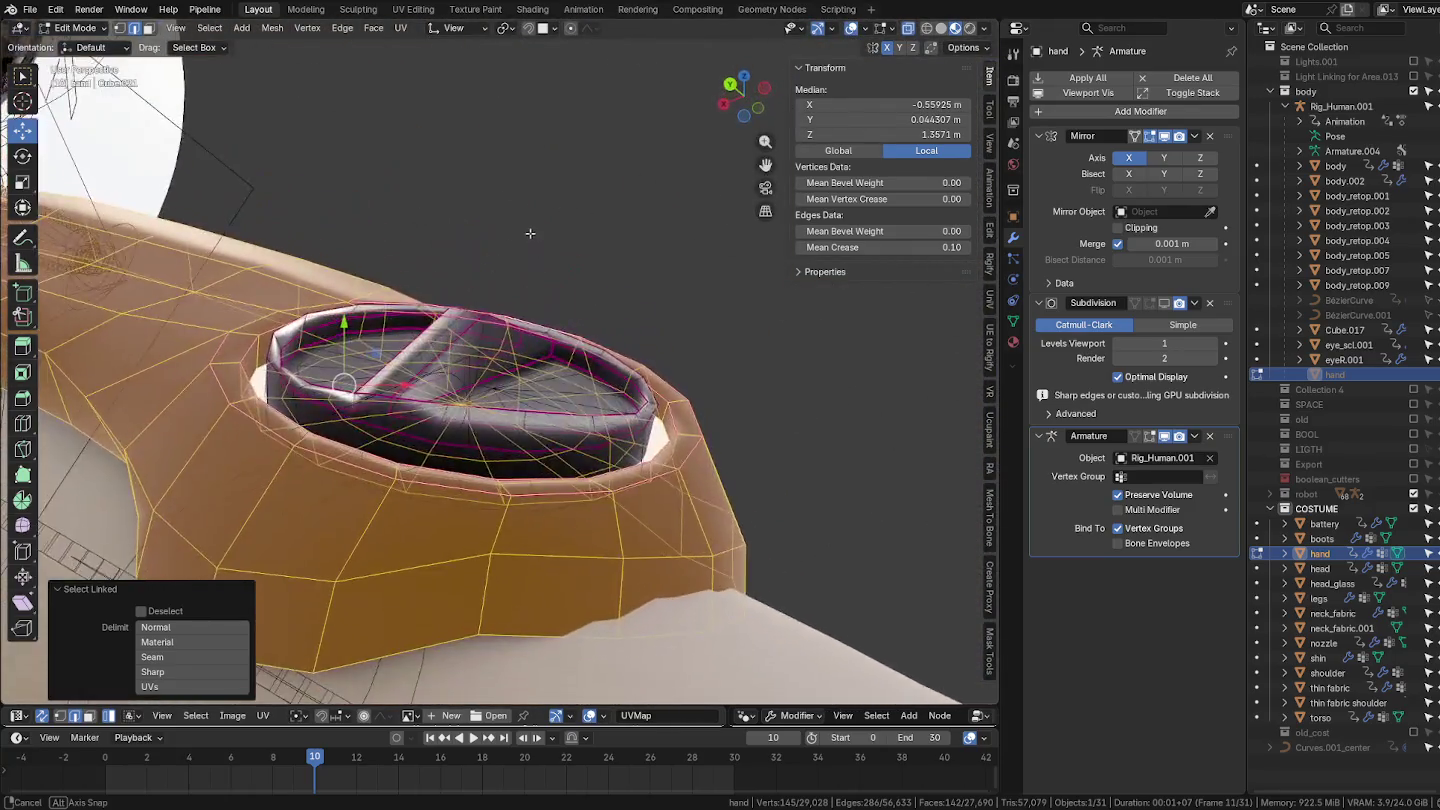
mouse_move(522, 341)
middle_down()
mouse_move(479, 406)
mouse_move(489, 482)
mouse_move(474, 481)
middle_up()
key(h)
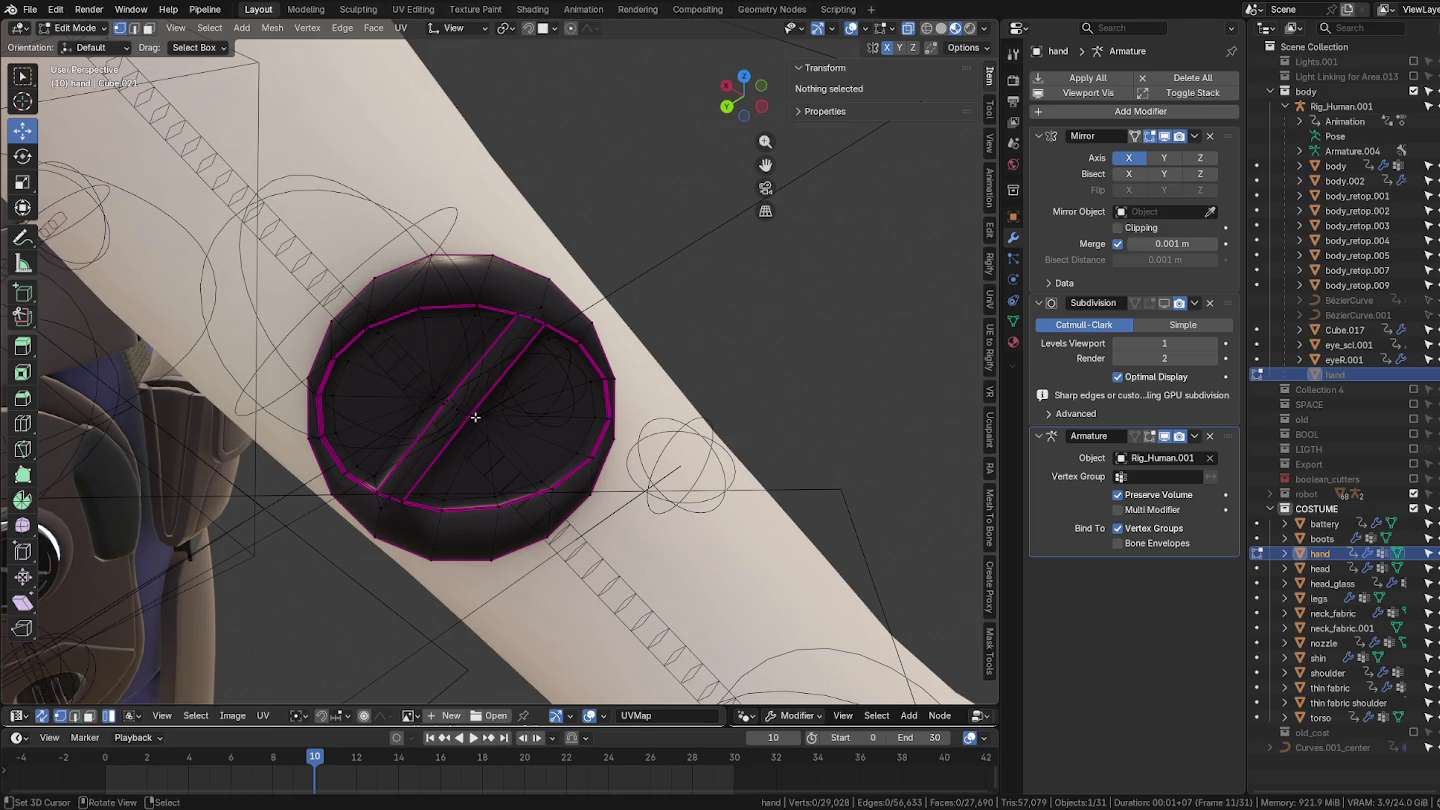
Step: Select the disc's inner face loop
click(467, 414)
ctrl+click(445, 402)
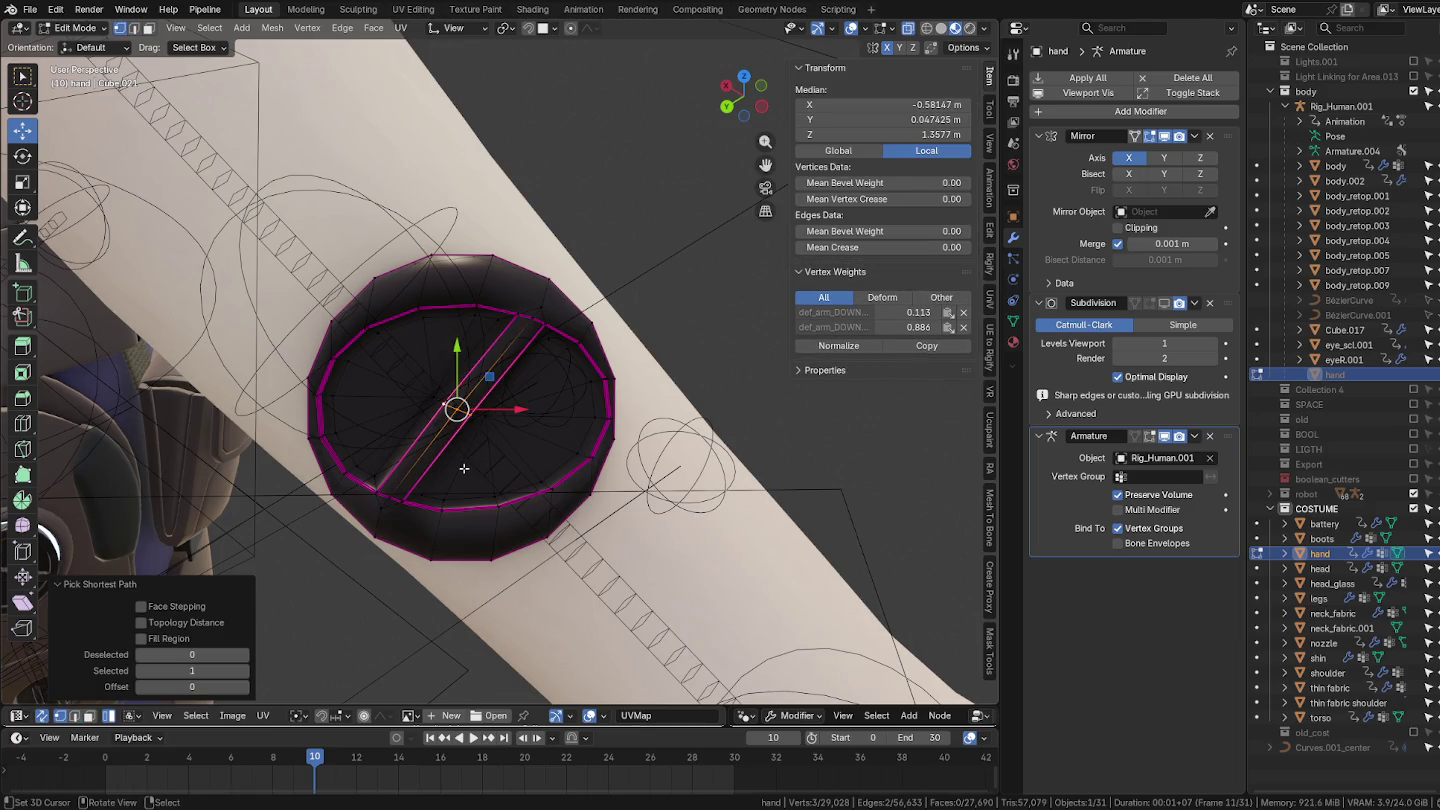
key(Left)
key(ctrl+KP_Add)
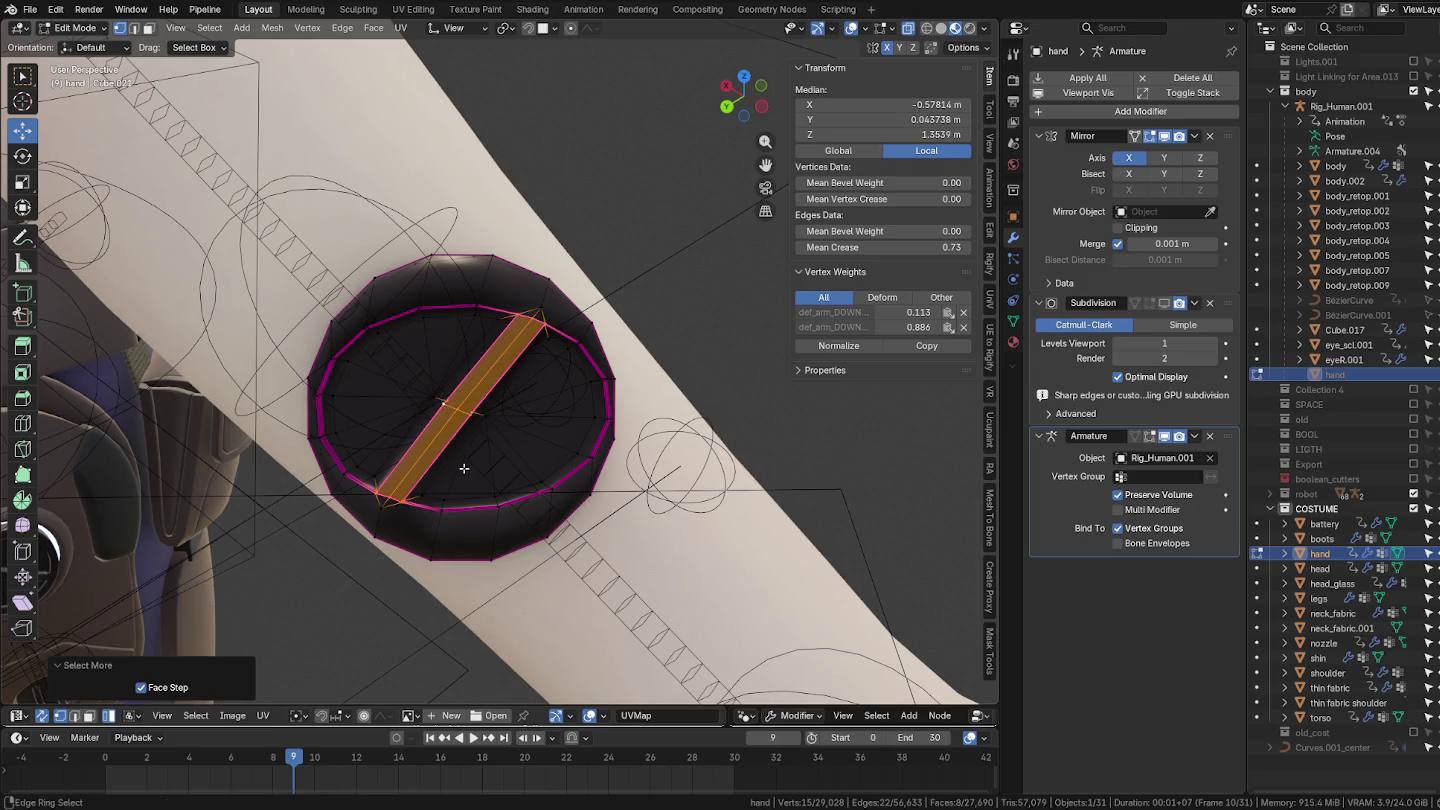
key(l)
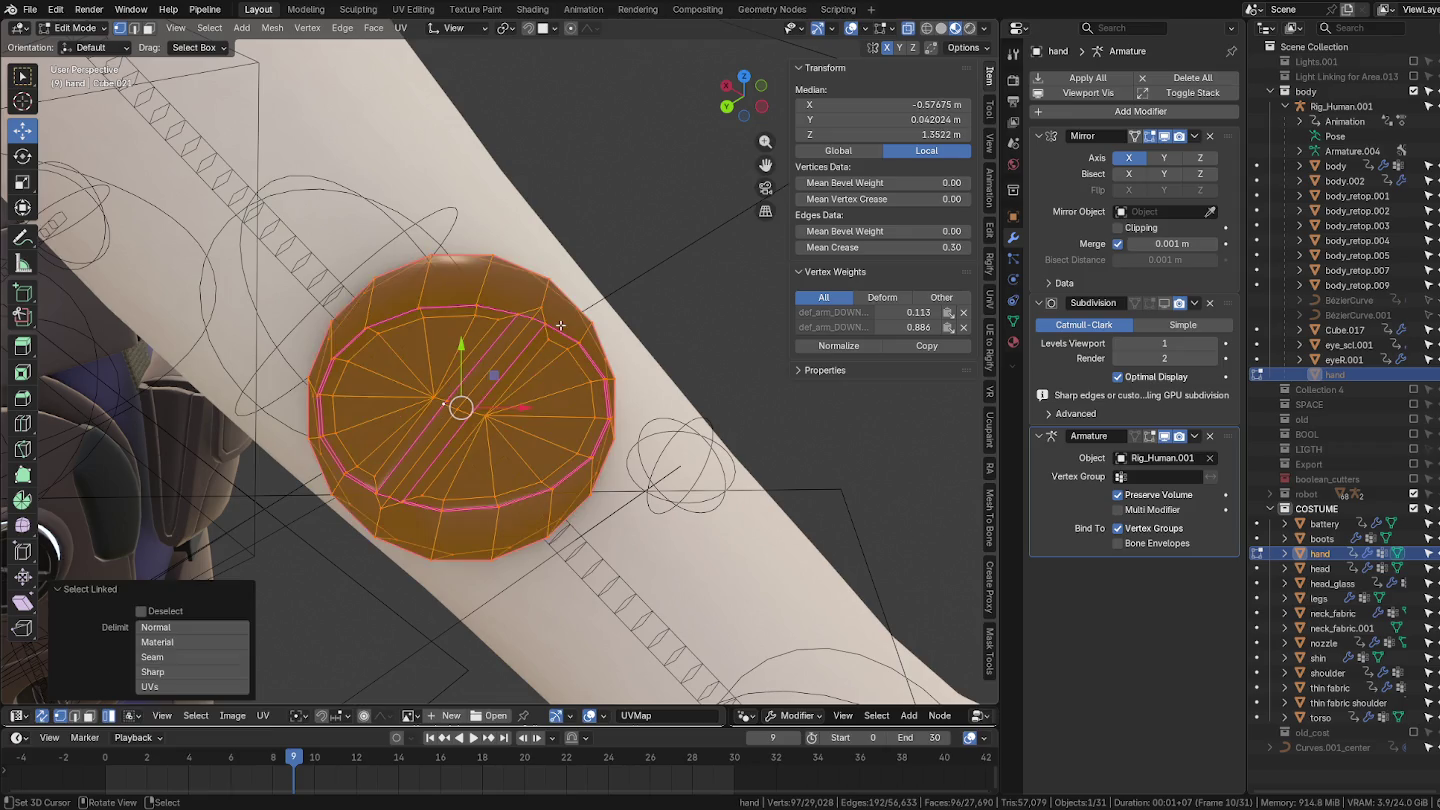
middle_drag(562, 330, 536, 339)
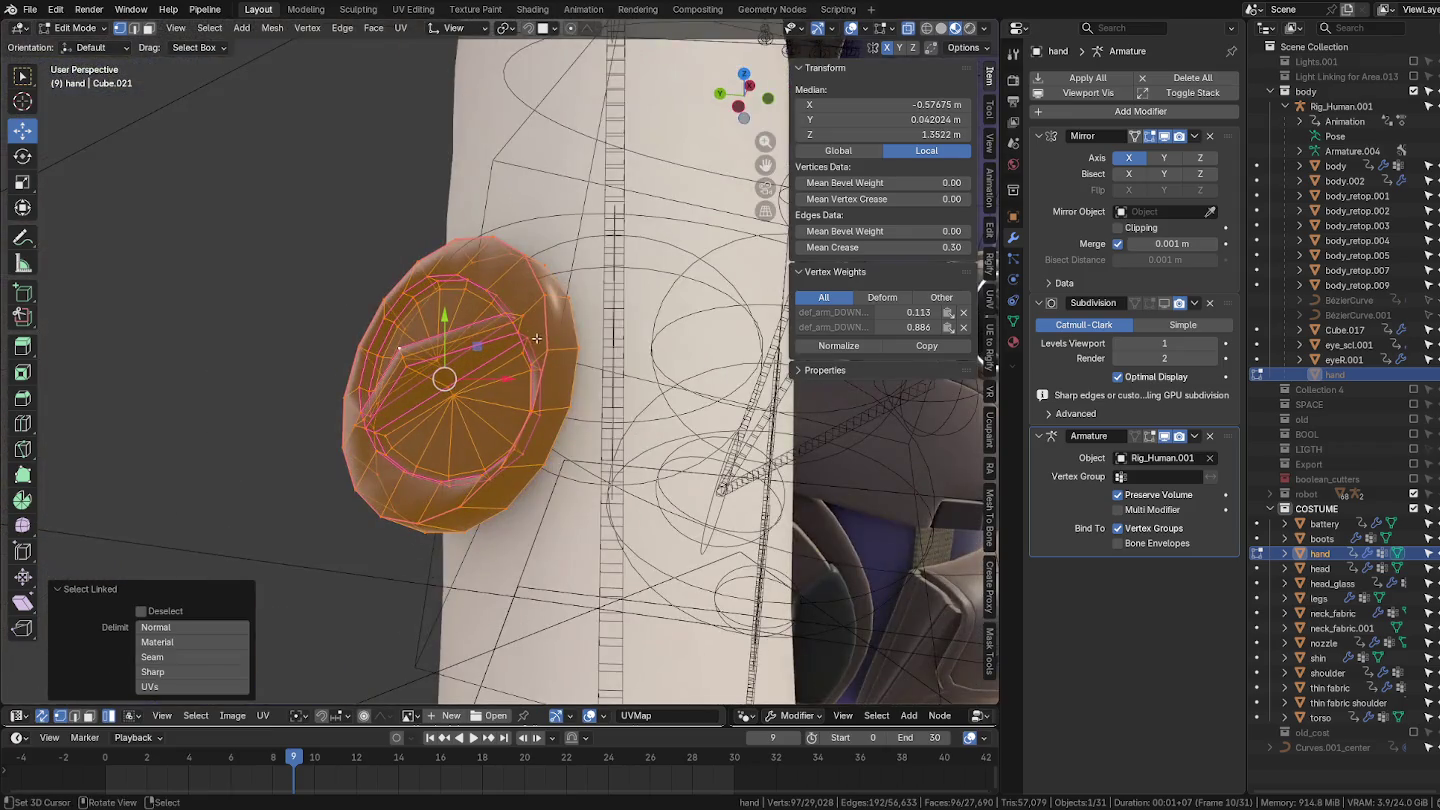
alt+click(553, 333)
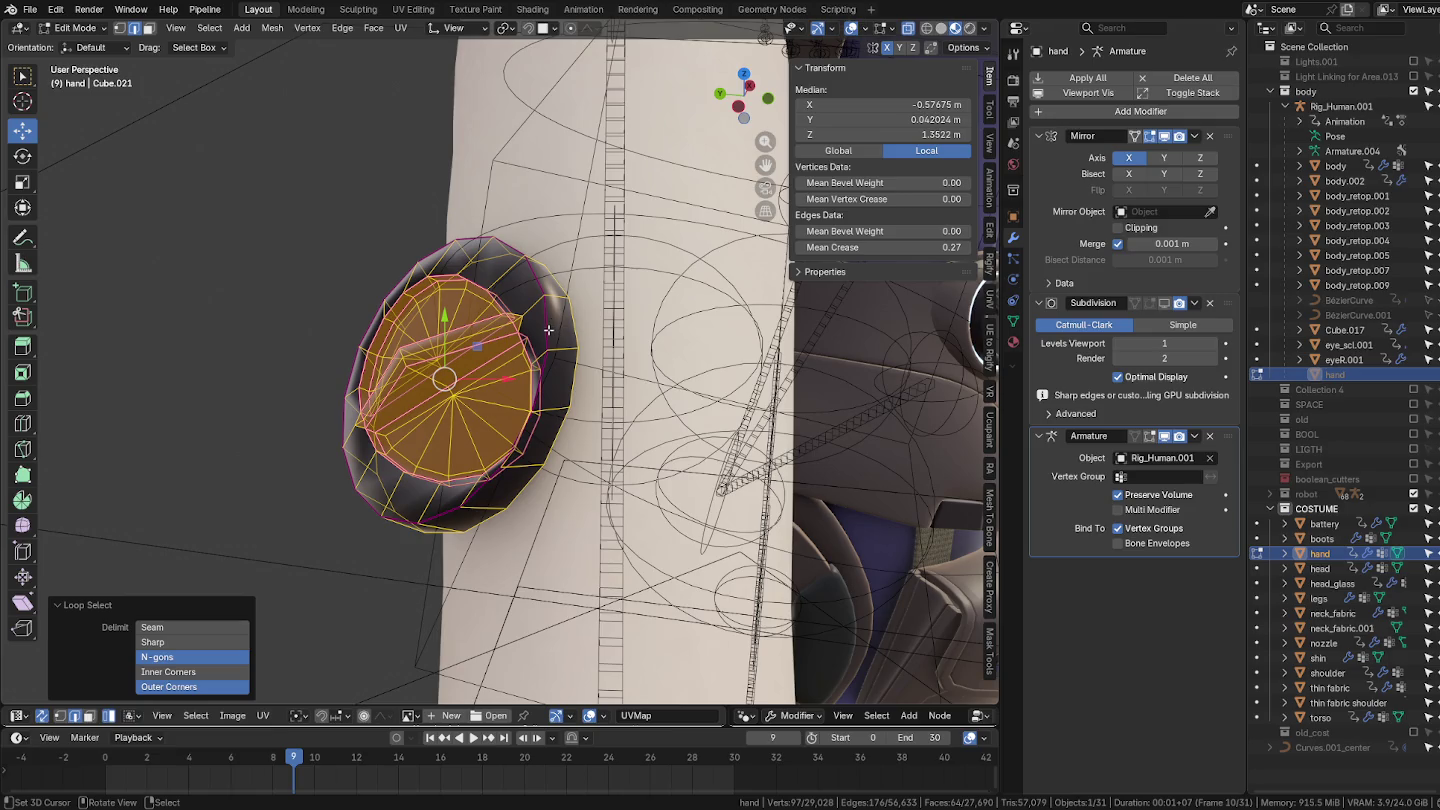
key(ctrl+KP_Add)
alt+click(548, 330)
middle_drag(548, 330, 650, 396)
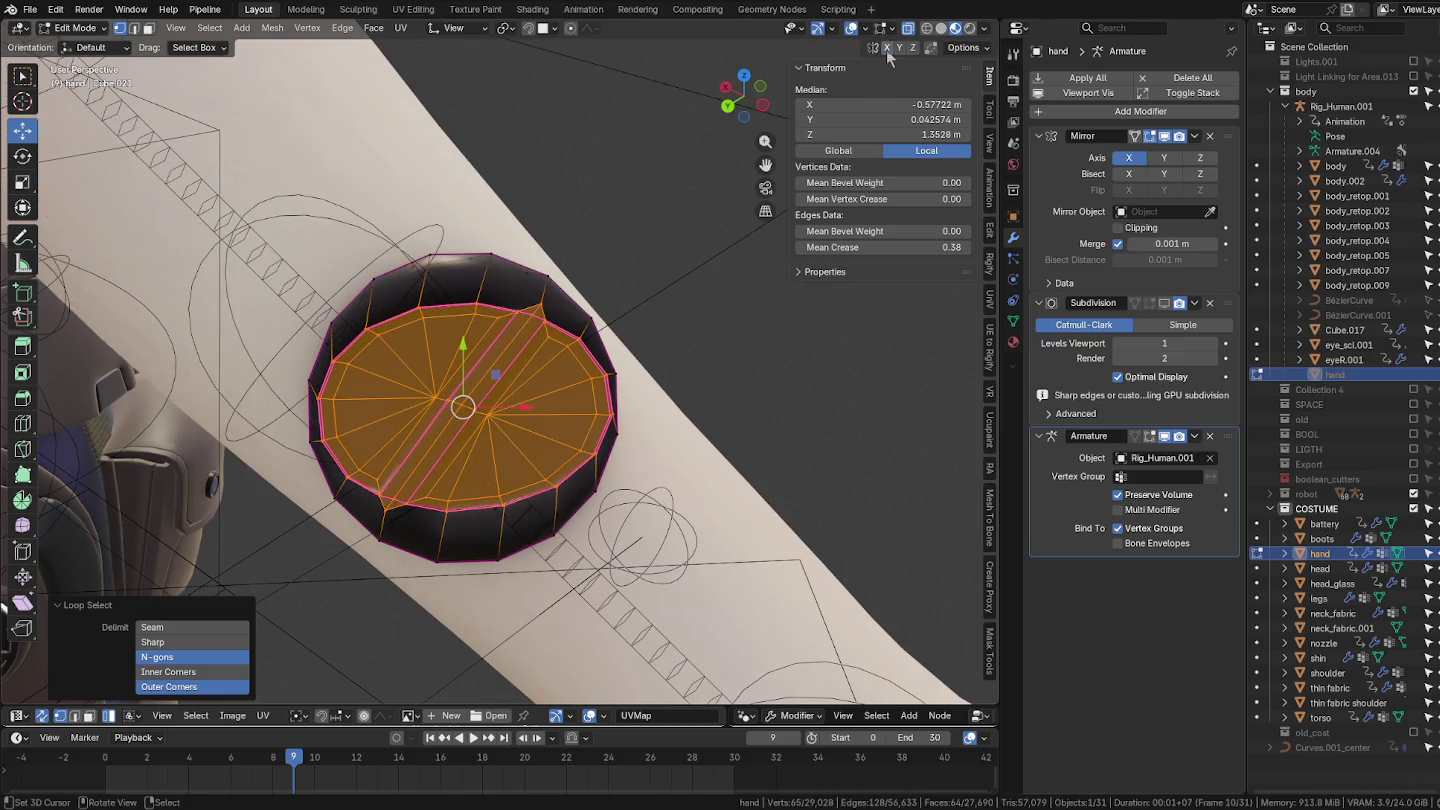
Step: Stretch the inner faces to 1.304 along Y, narrow them to 0.940 along X, and rotate slightly
key(s)
key(y)
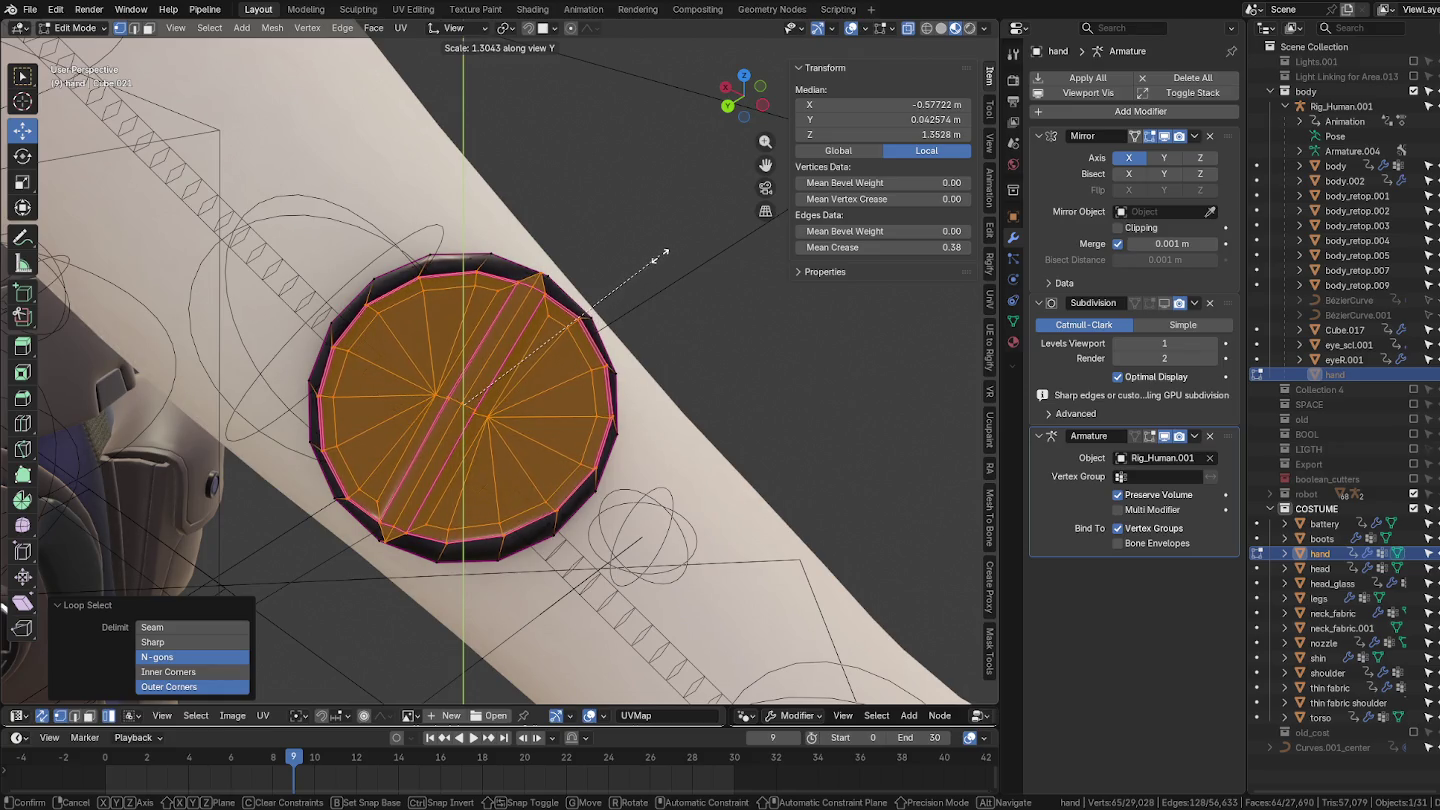
click(660, 256)
key(s)
key(x)
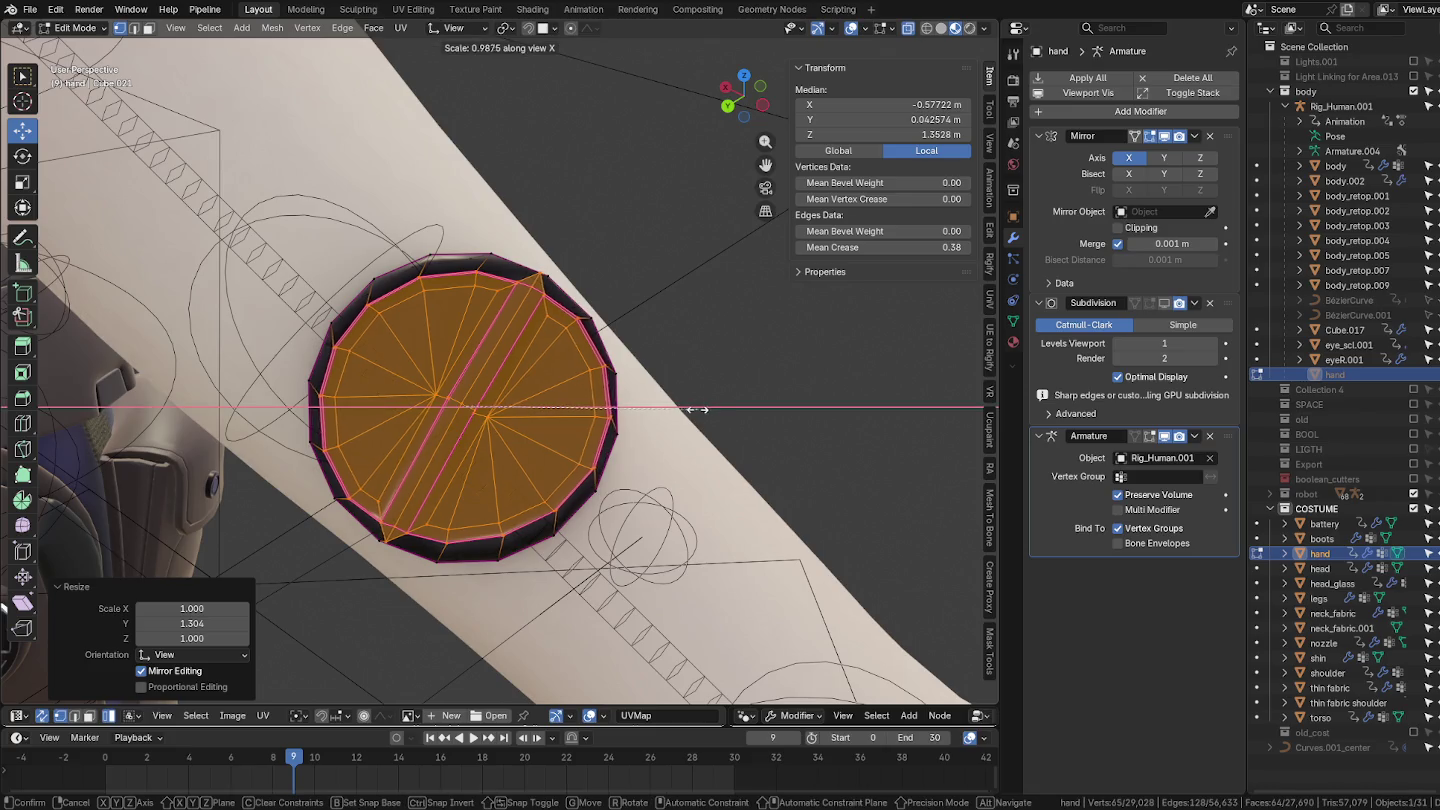
click(686, 411)
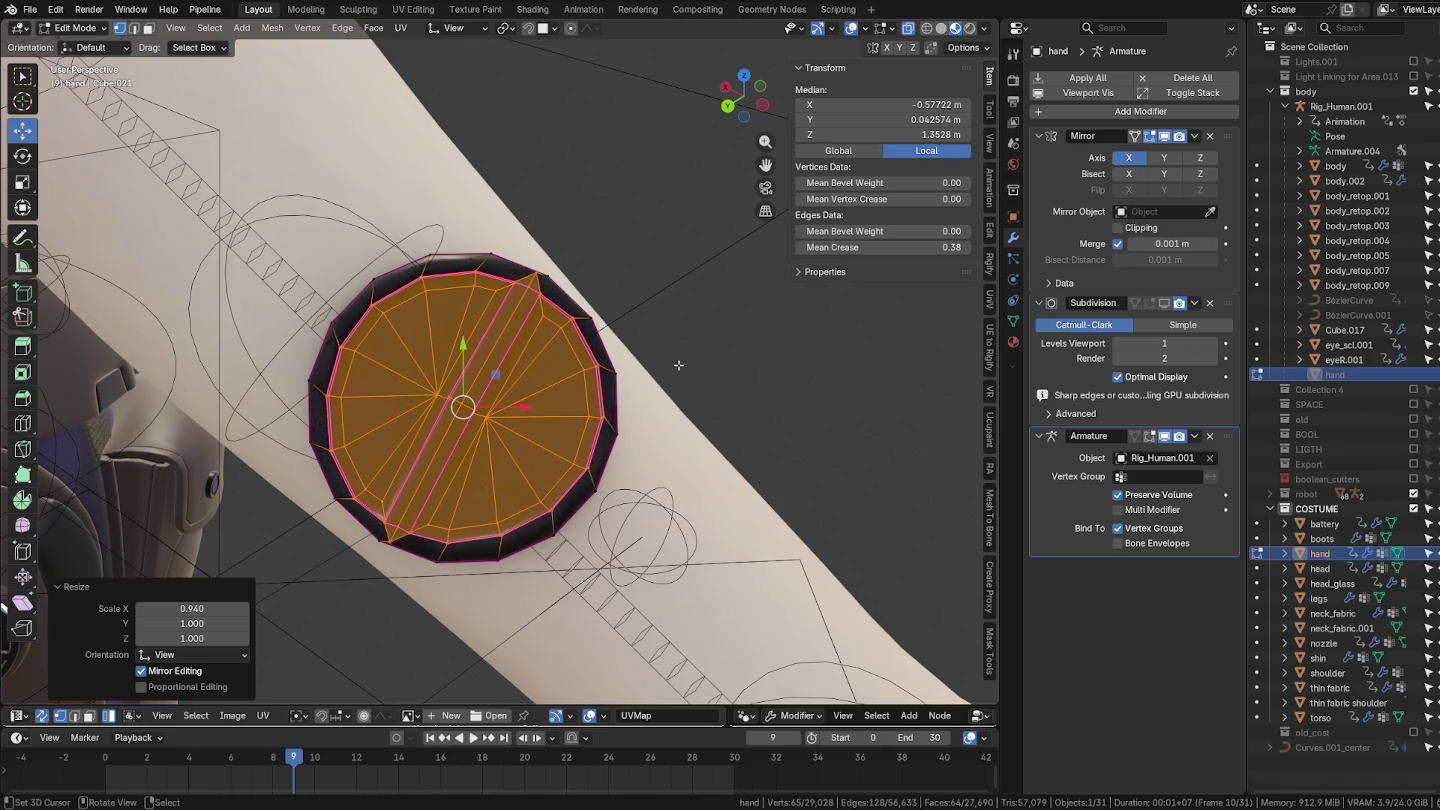
key(r)
click(678, 382)
Step: Fine-tune the faces' rotation, shrink them to 0.989, and return to Object Mode
key(s)
click(678, 385)
key(r)
click(676, 389)
key(s)
click(675, 390)
key(Tab)
mouse_move(524, 418)
middle_down()
mouse_move(480, 410)
mouse_move(482, 430)
middle_up()
mouse_move(684, 390)
middle_down()
mouse_move(698, 365)
mouse_move(569, 464)
middle_up()
Step: Make the body active and turn on its Subdivision modifier's viewport display, viewing the full character
scroll(590, 457, up, 2)
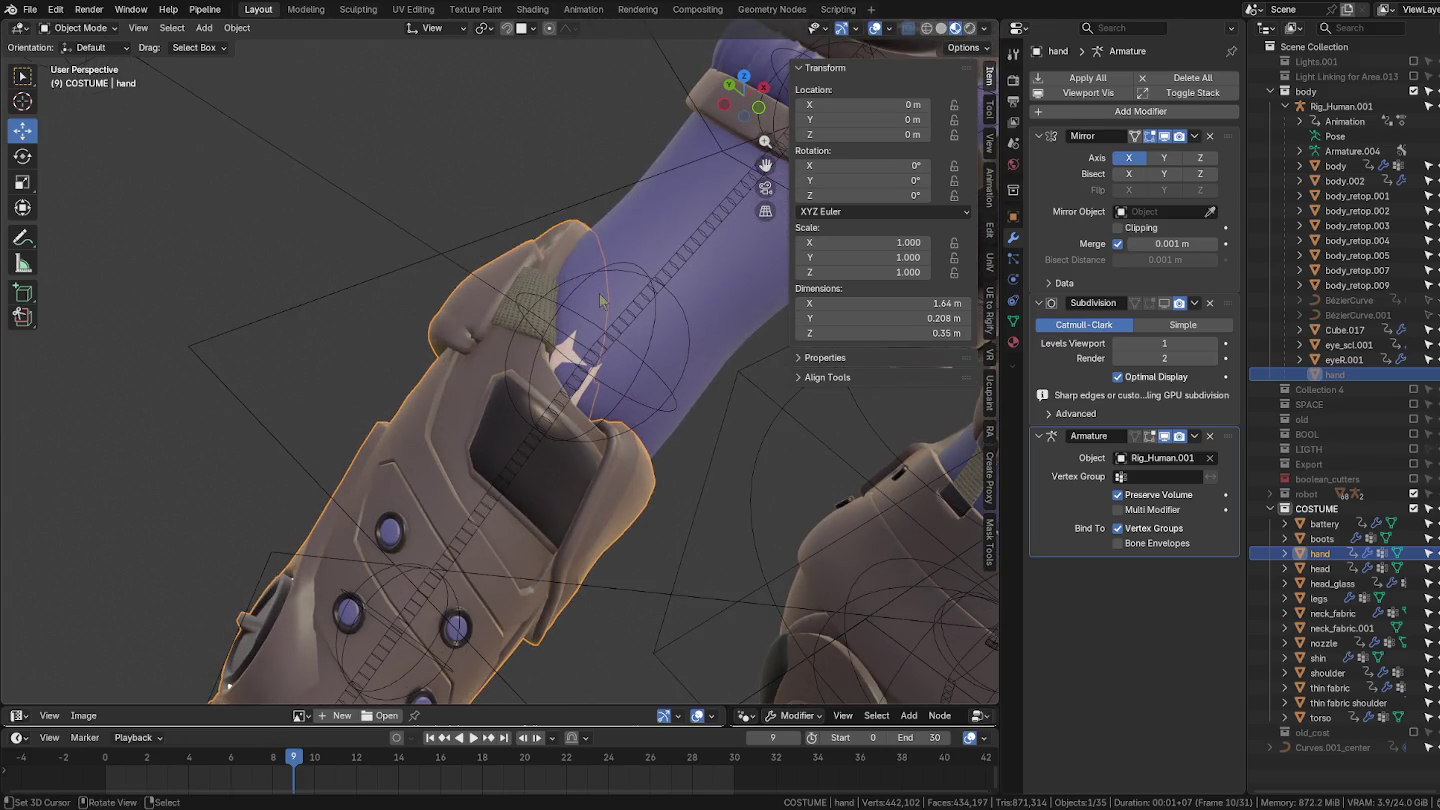
click(608, 335)
click(573, 358)
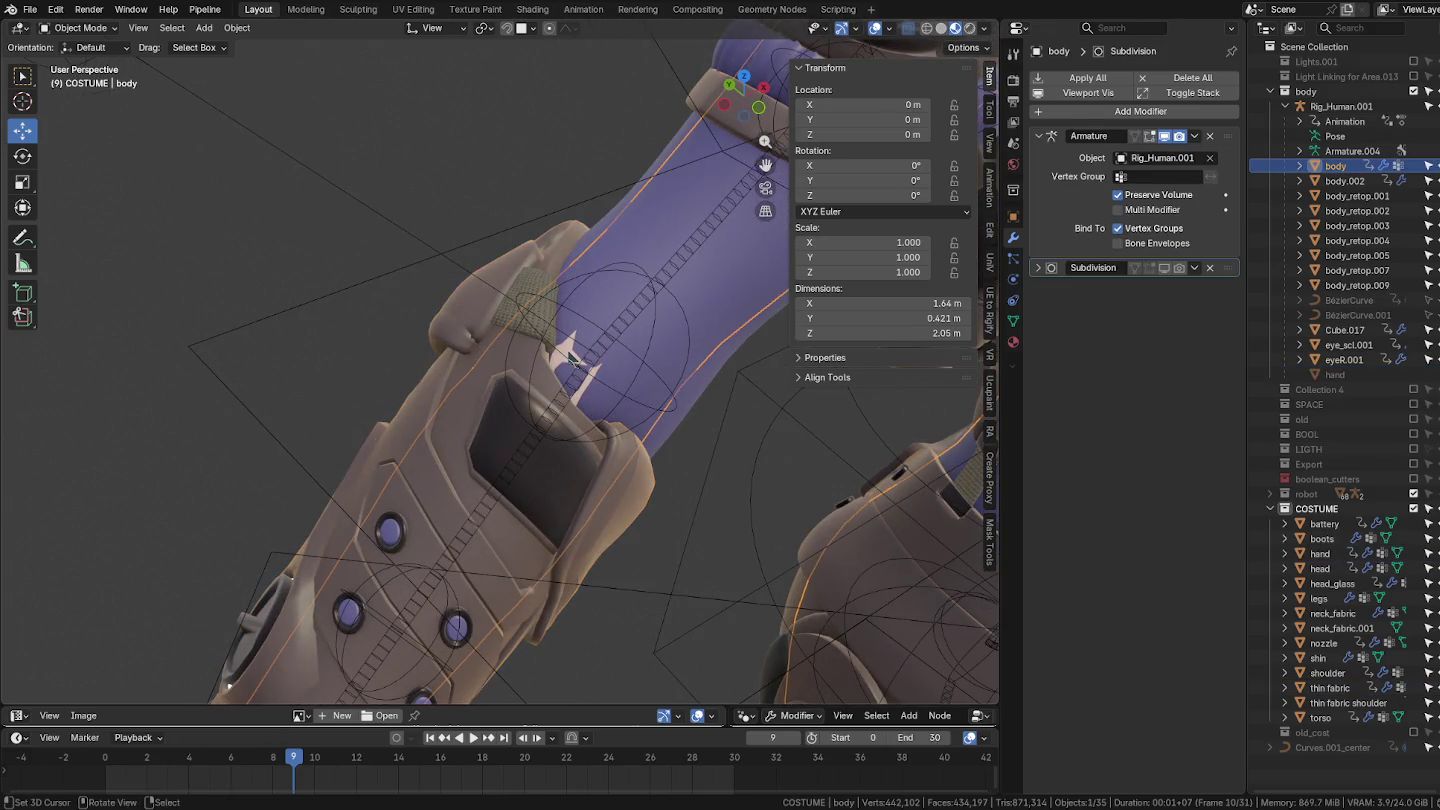
click(1162, 268)
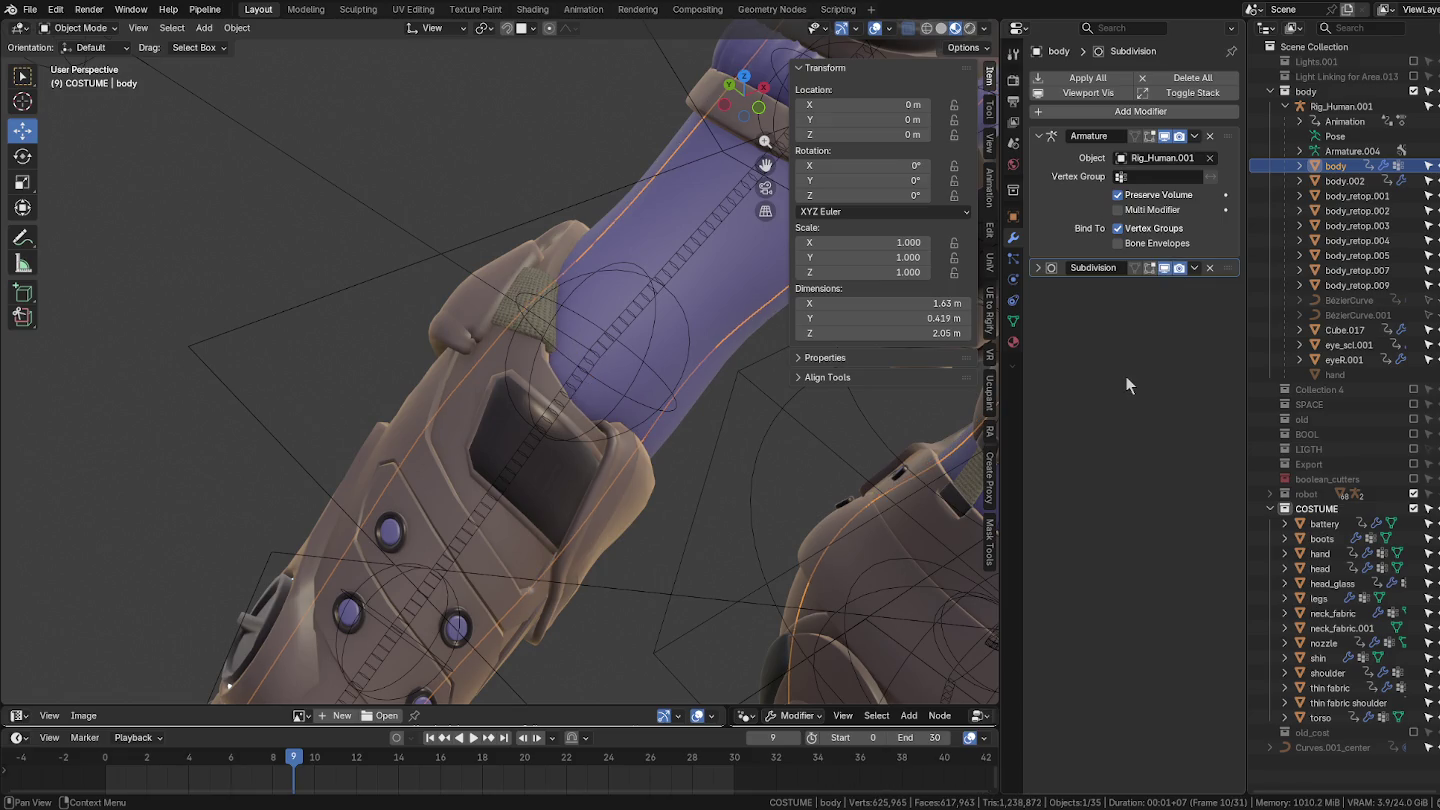
scroll(733, 383, down, 2)
key(a)
key(alt+a)
mouse_move(730, 381)
middle_down()
mouse_move(760, 412)
mouse_move(669, 418)
middle_up()
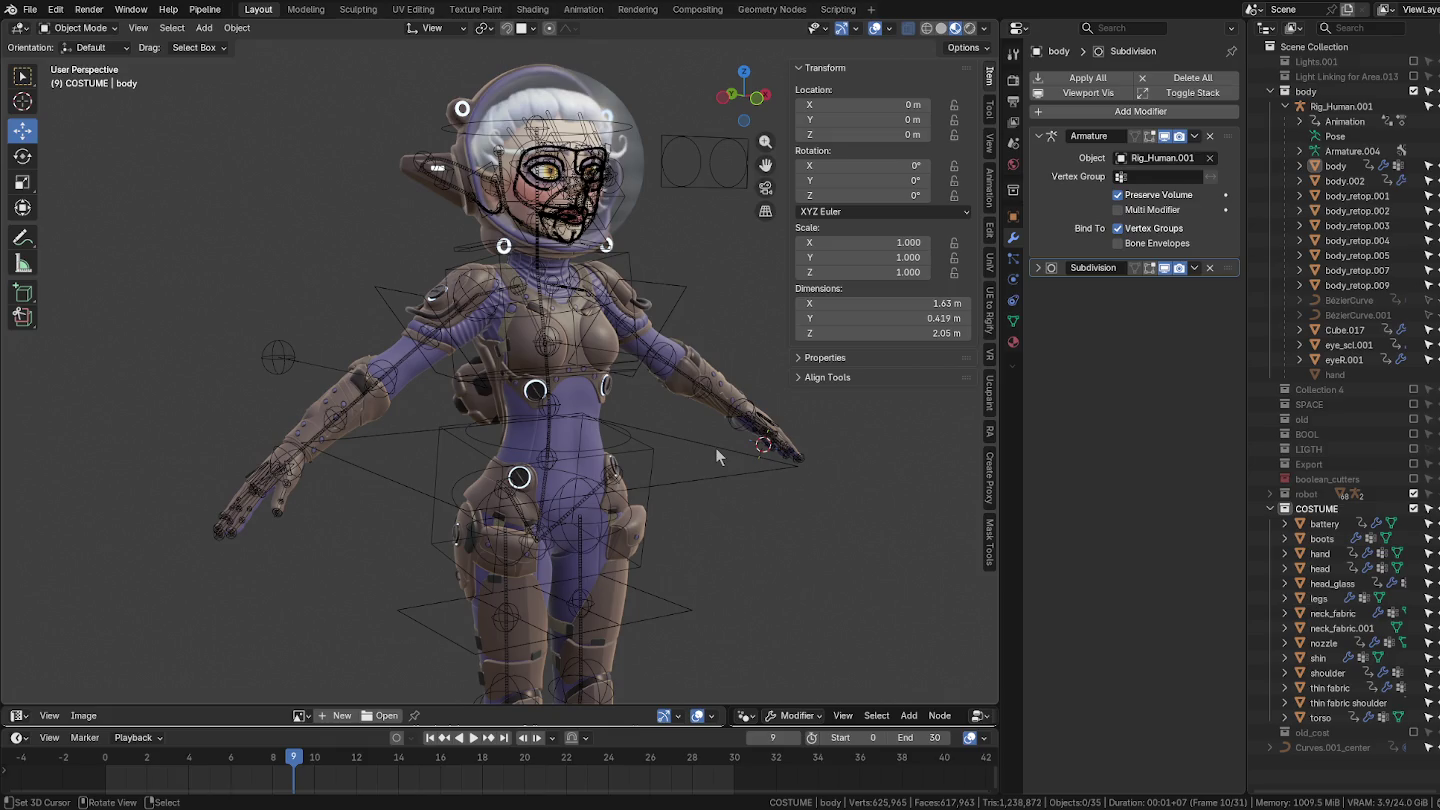
Step: Test-bend the rig's rot_spine_UP.001 bone in Pose Mode with trackball rotation, then cancel it
scroll(513, 410, down, 2)
scroll(598, 417, down, 2)
scroll(598, 417, up, 3)
scroll(596, 435, up, 2)
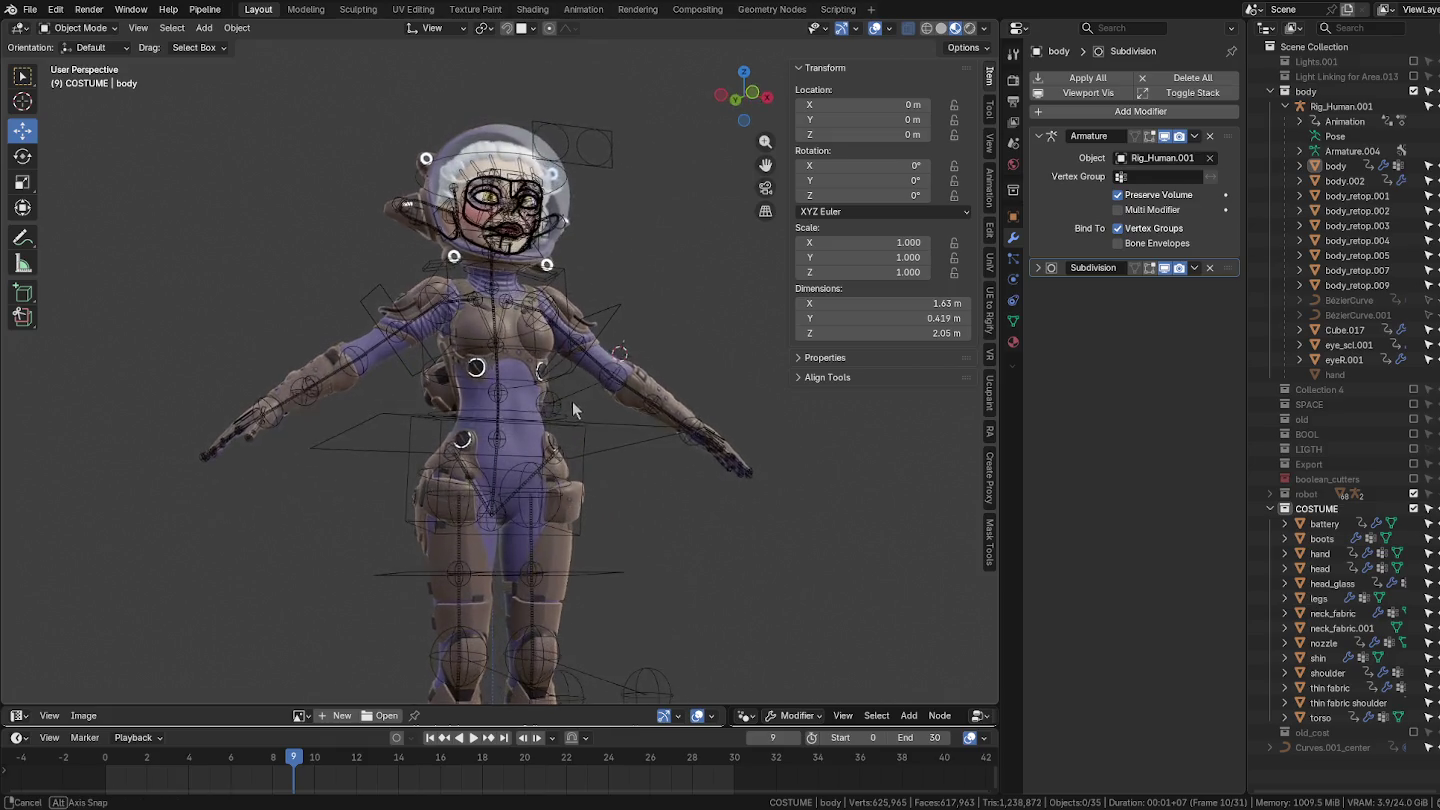
scroll(592, 430, up, 1)
scroll(590, 456, up, 1)
scroll(540, 437, up, 2)
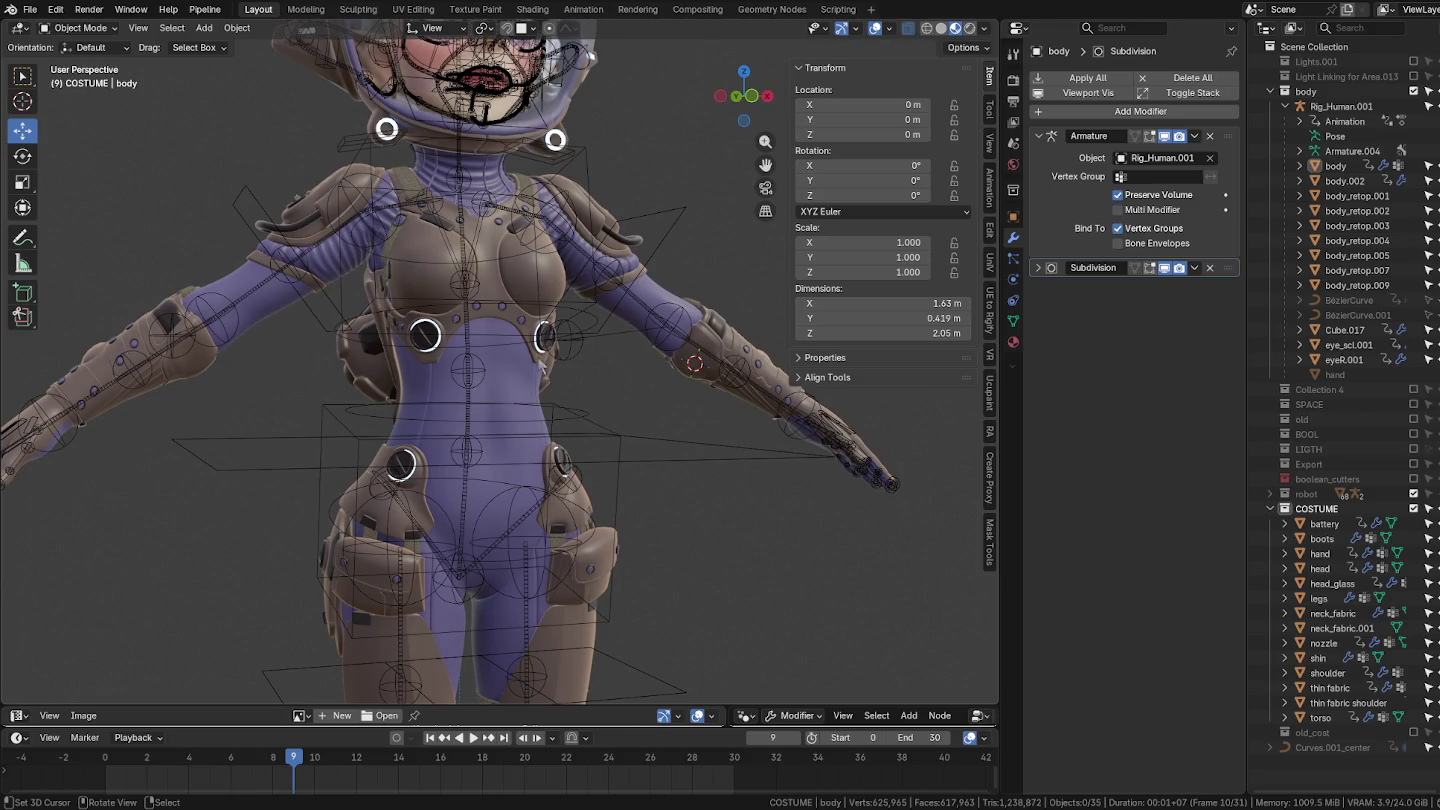
click(507, 344)
key(ctrl+Tab)
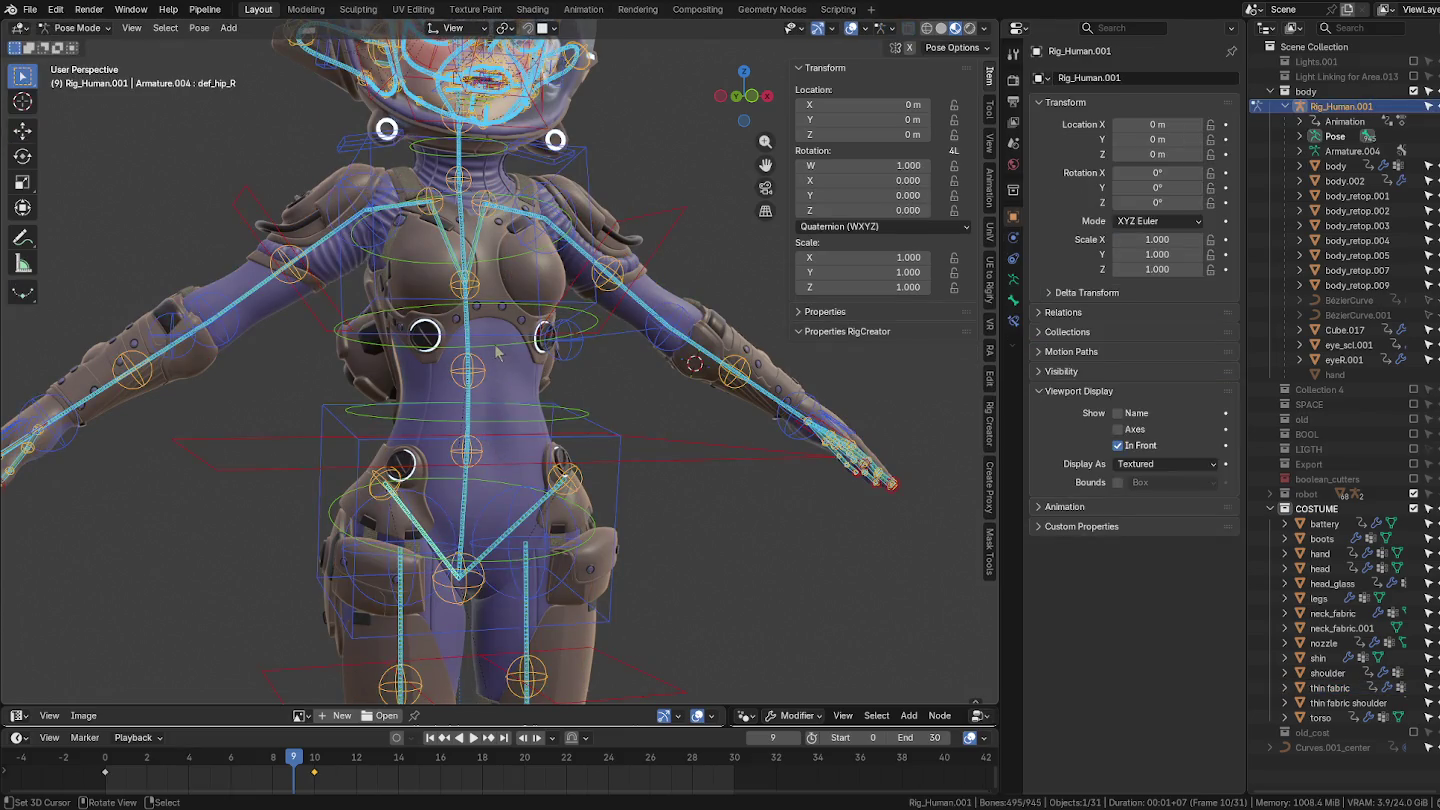
click(499, 344)
key(r)
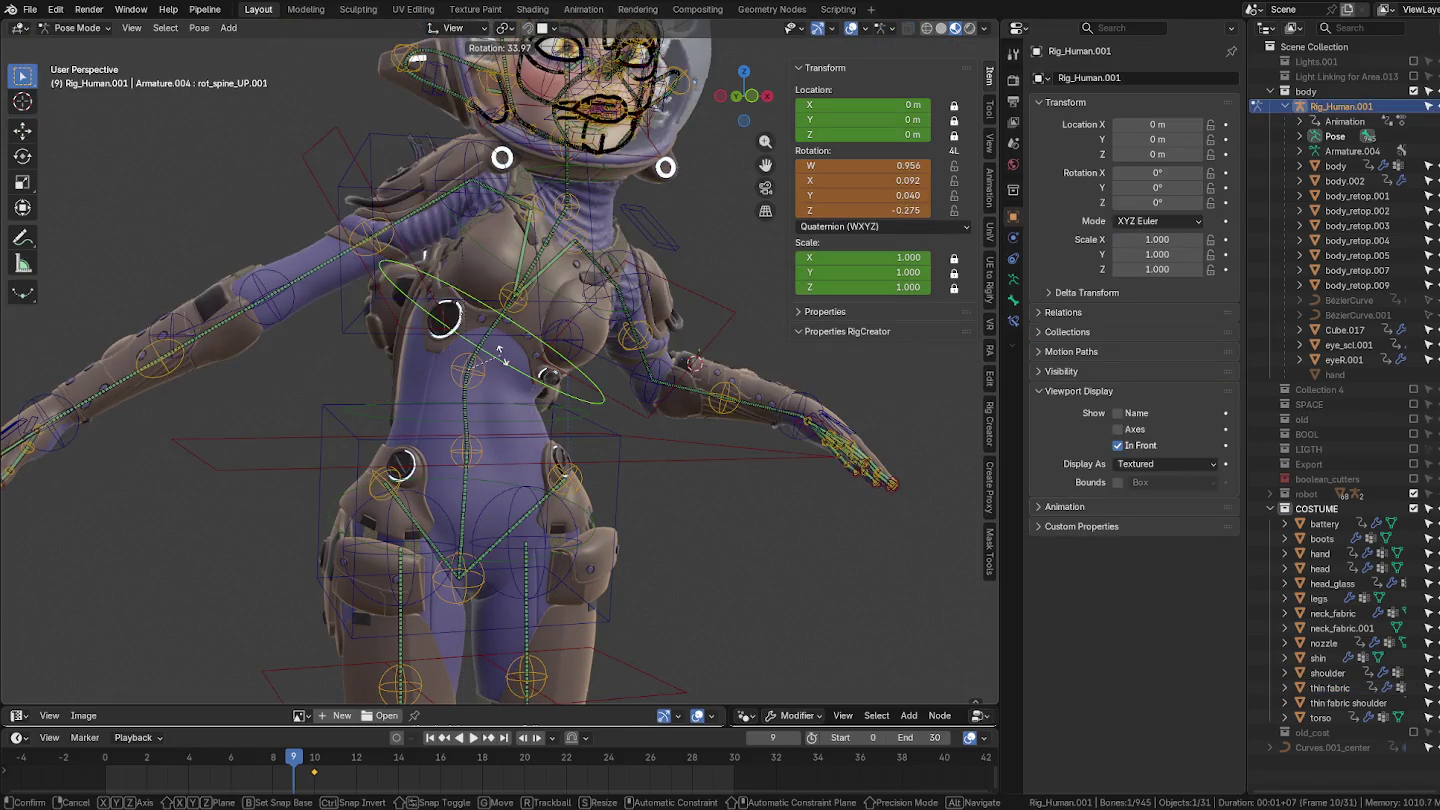
key(r)
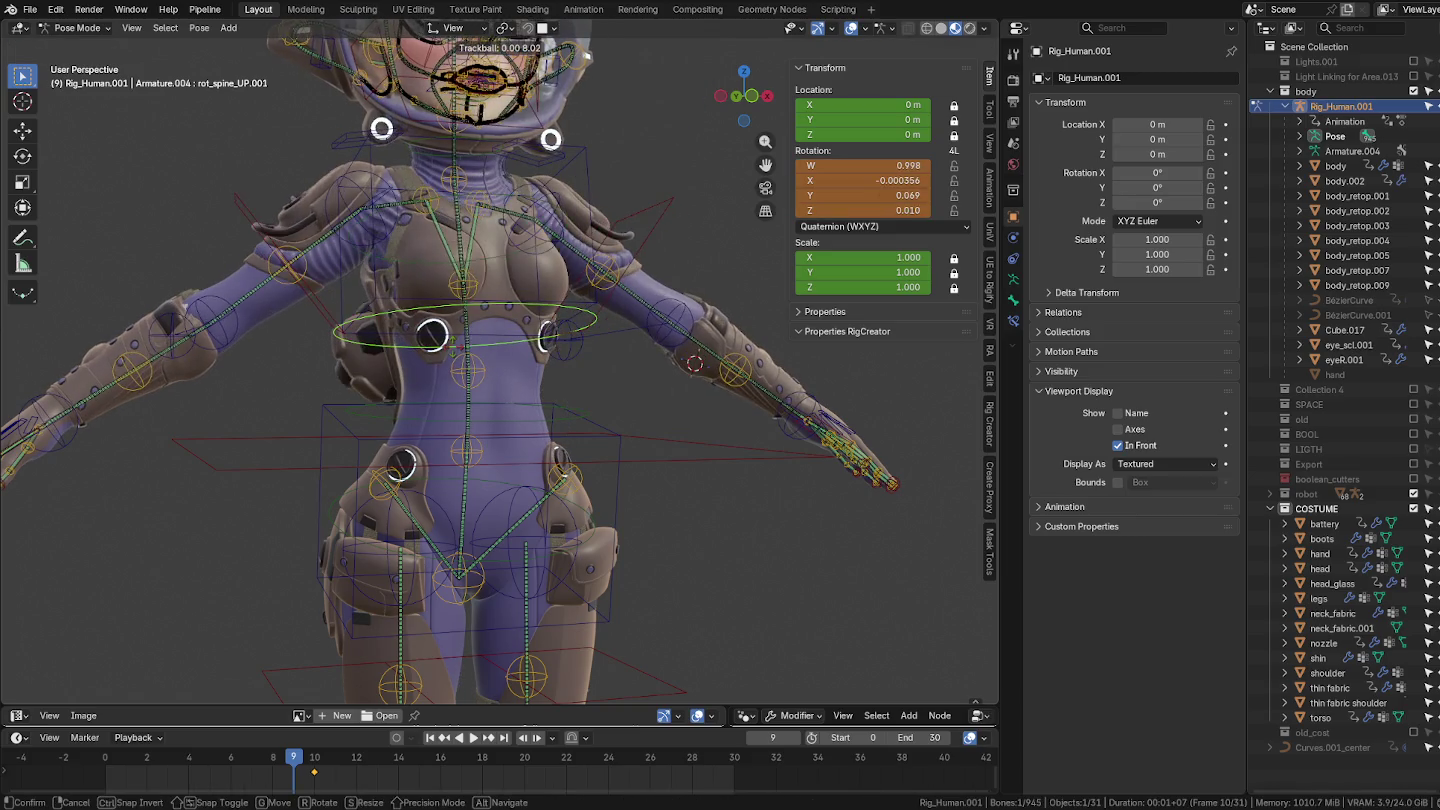
key(Escape)
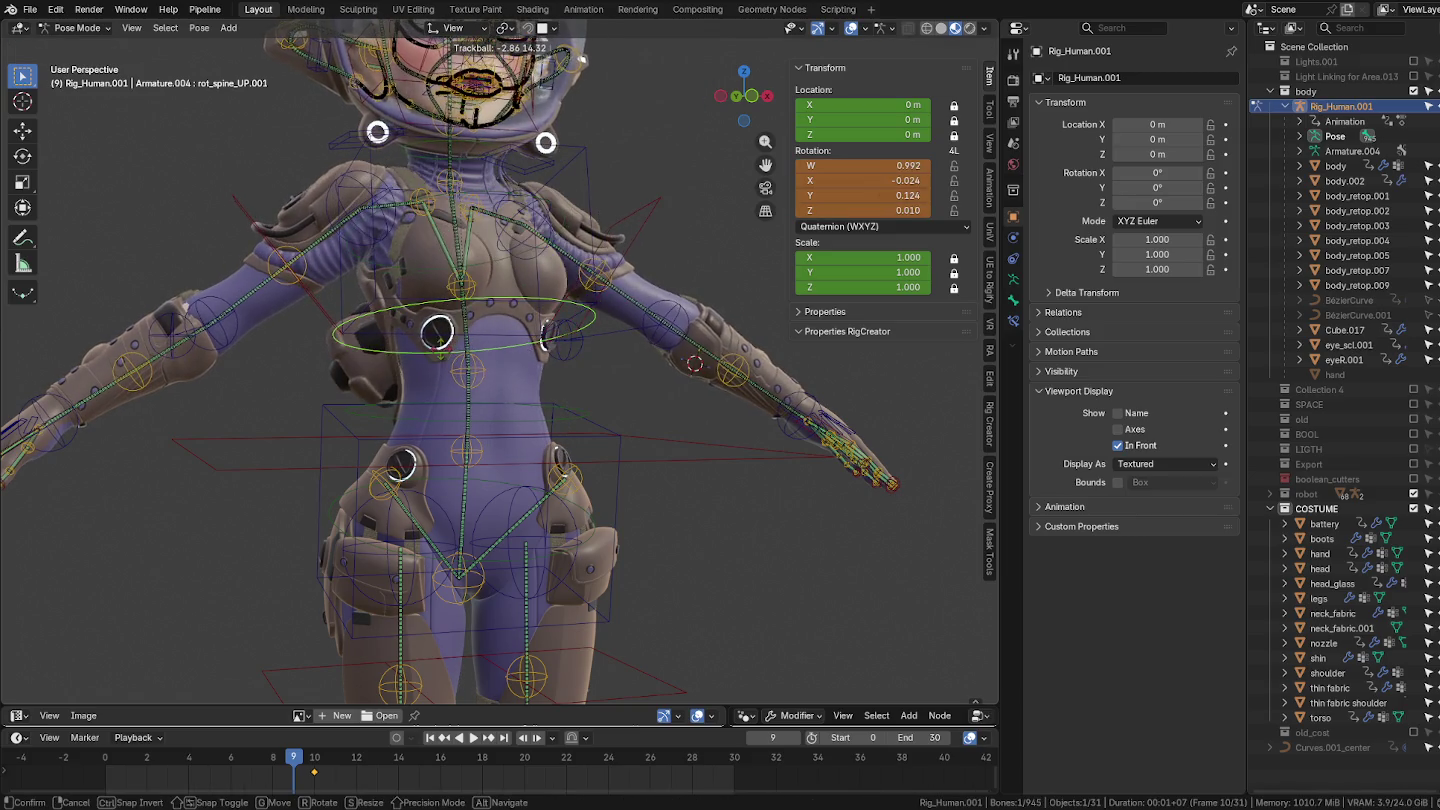
Step: Return to Object Mode, select the torso armor, and bring up the interaction mode pie
key(ctrl+Tab)
scroll(425, 318, up, 3)
scroll(425, 318, up, 3)
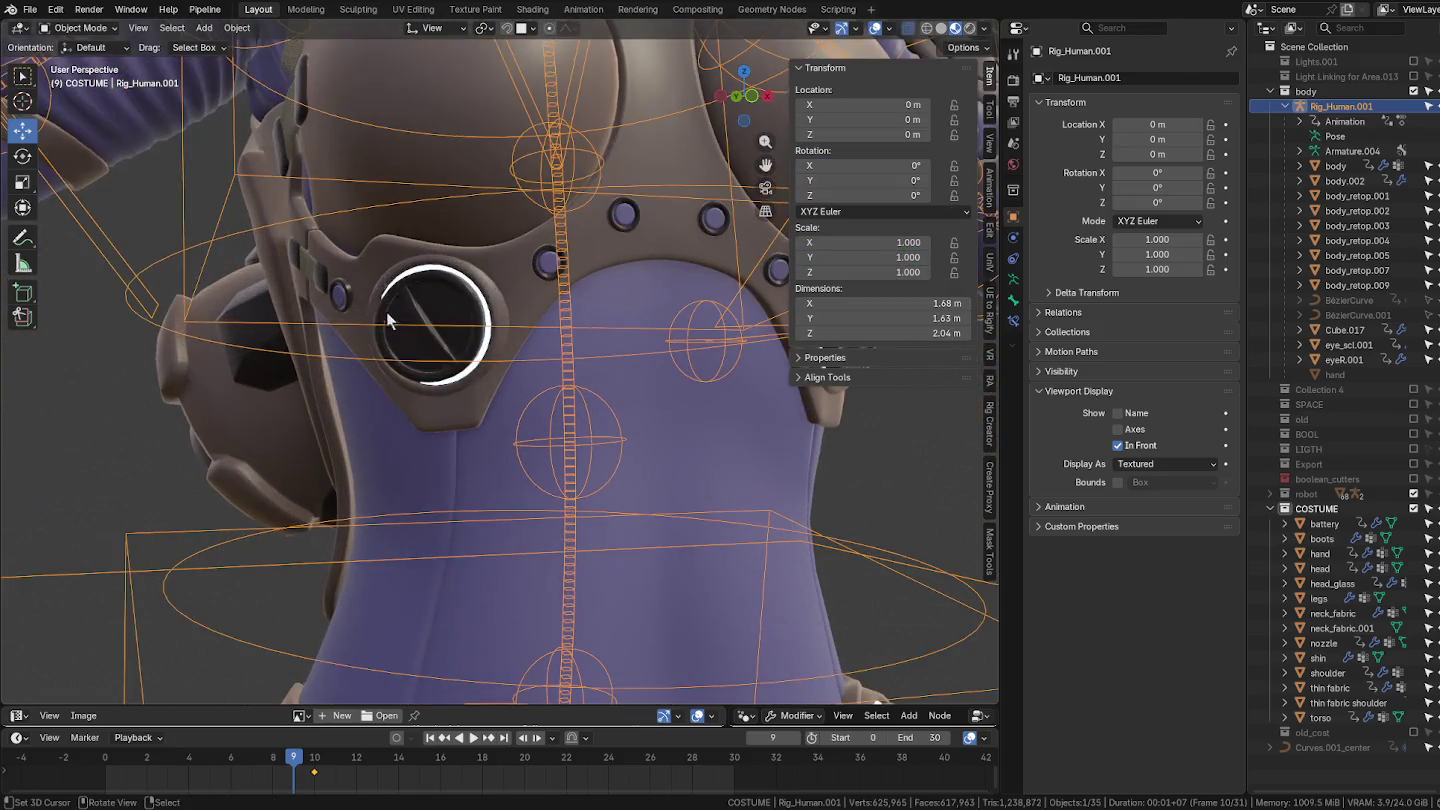
click(410, 305)
scroll(427, 321, up, 3)
middle_drag(427, 321, 595, 343)
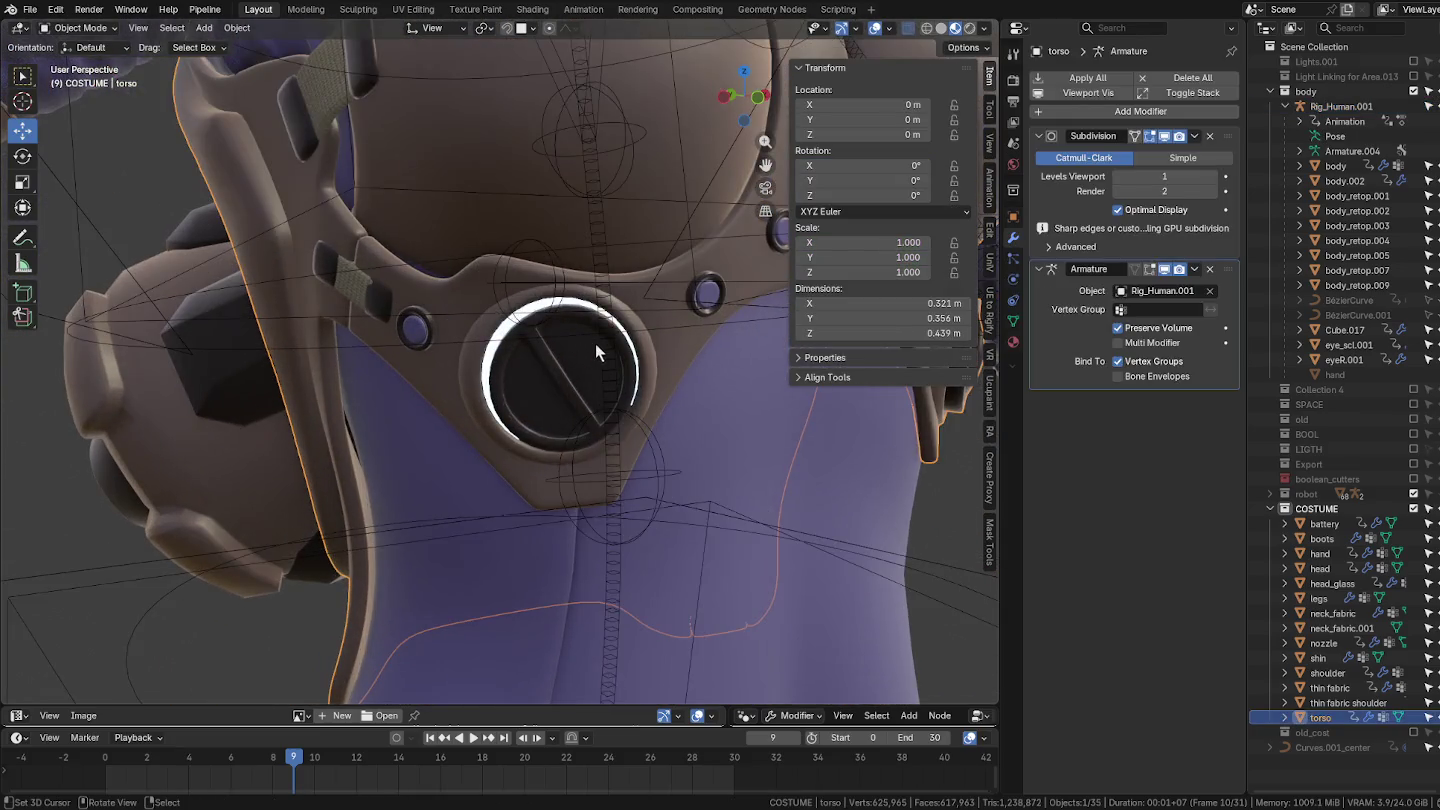
scroll(557, 361, up, 2)
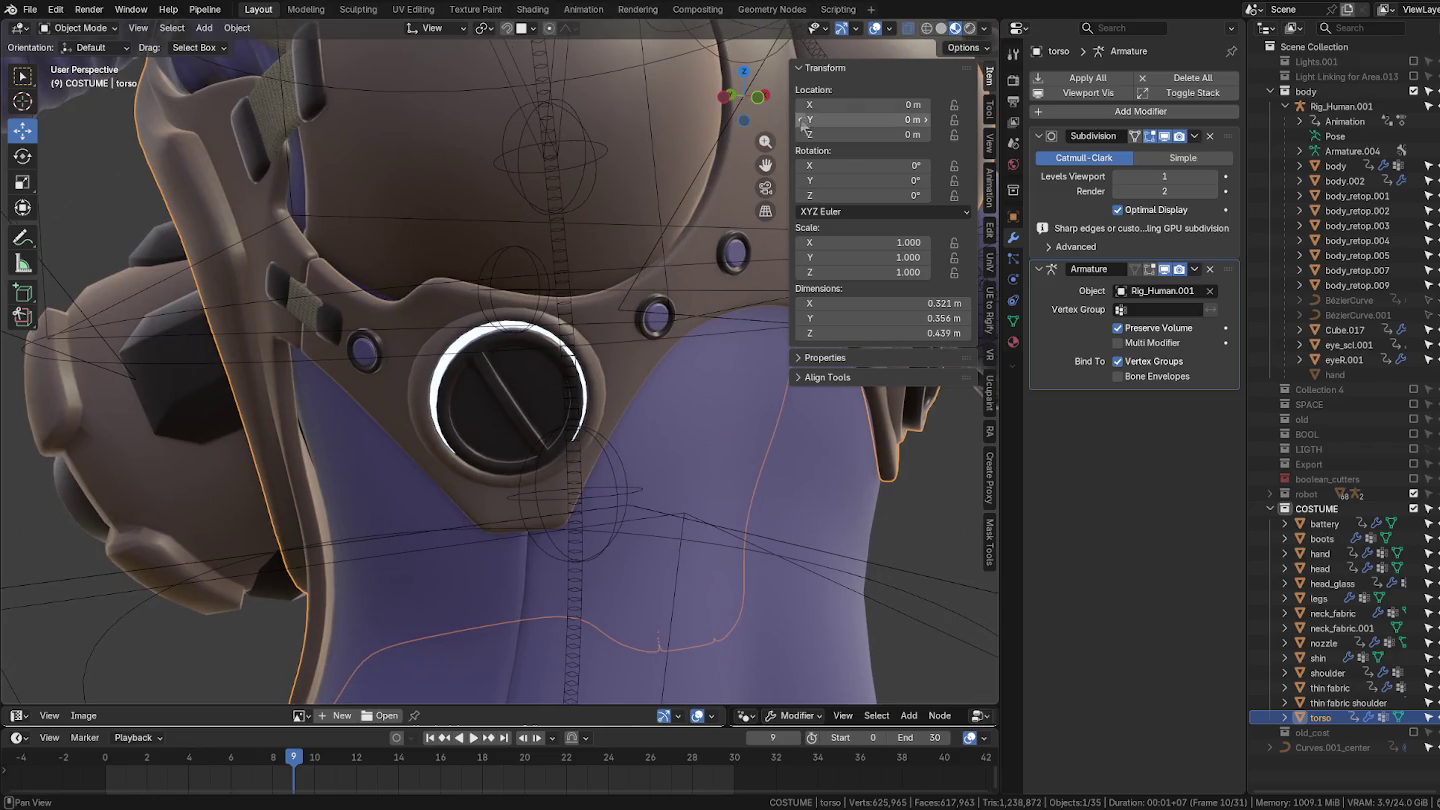
key(ctrl+Tab)
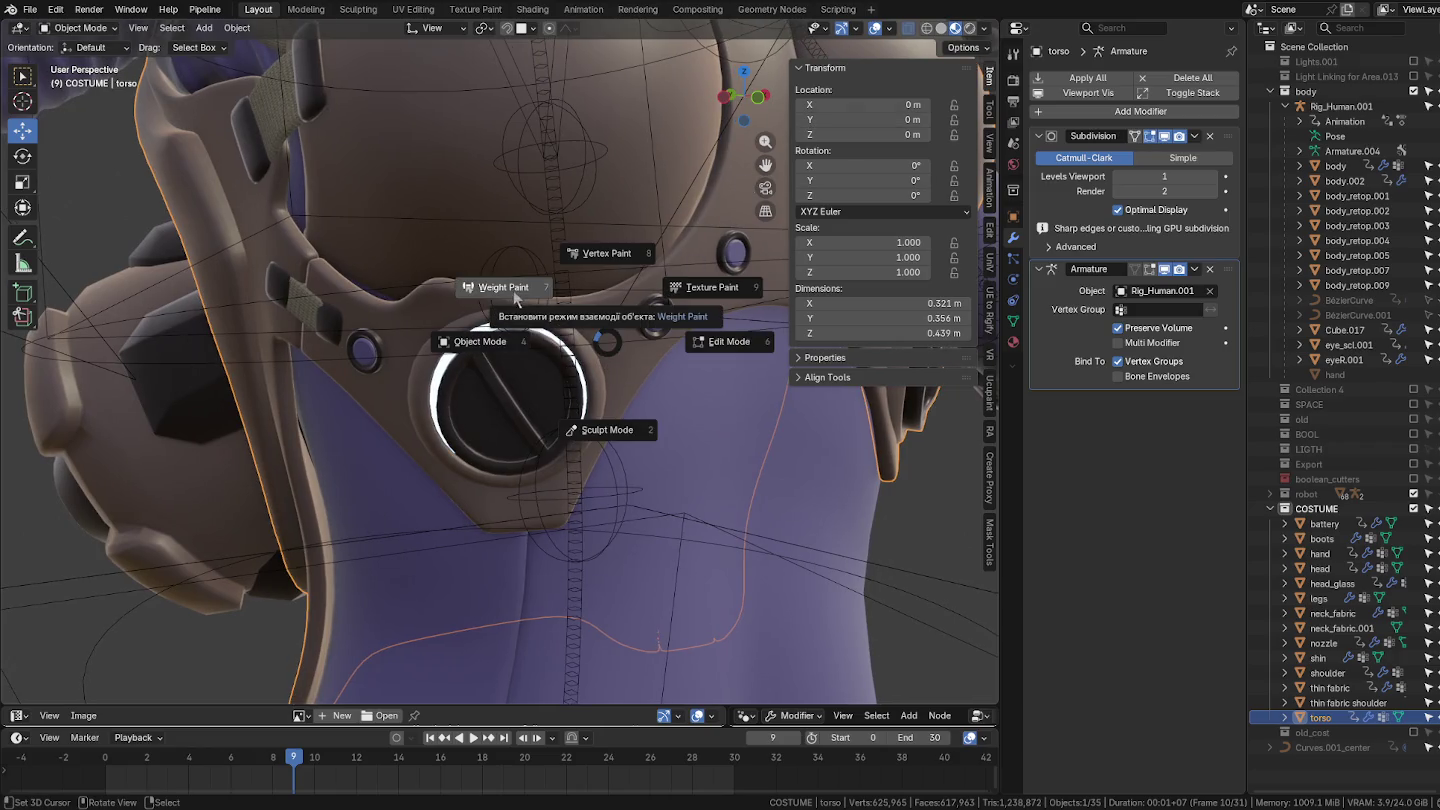
Step: Select the rig plus the torso armor and enter Weight Paint mode
click(513, 291)
key(ctrl+Tab)
click(519, 389)
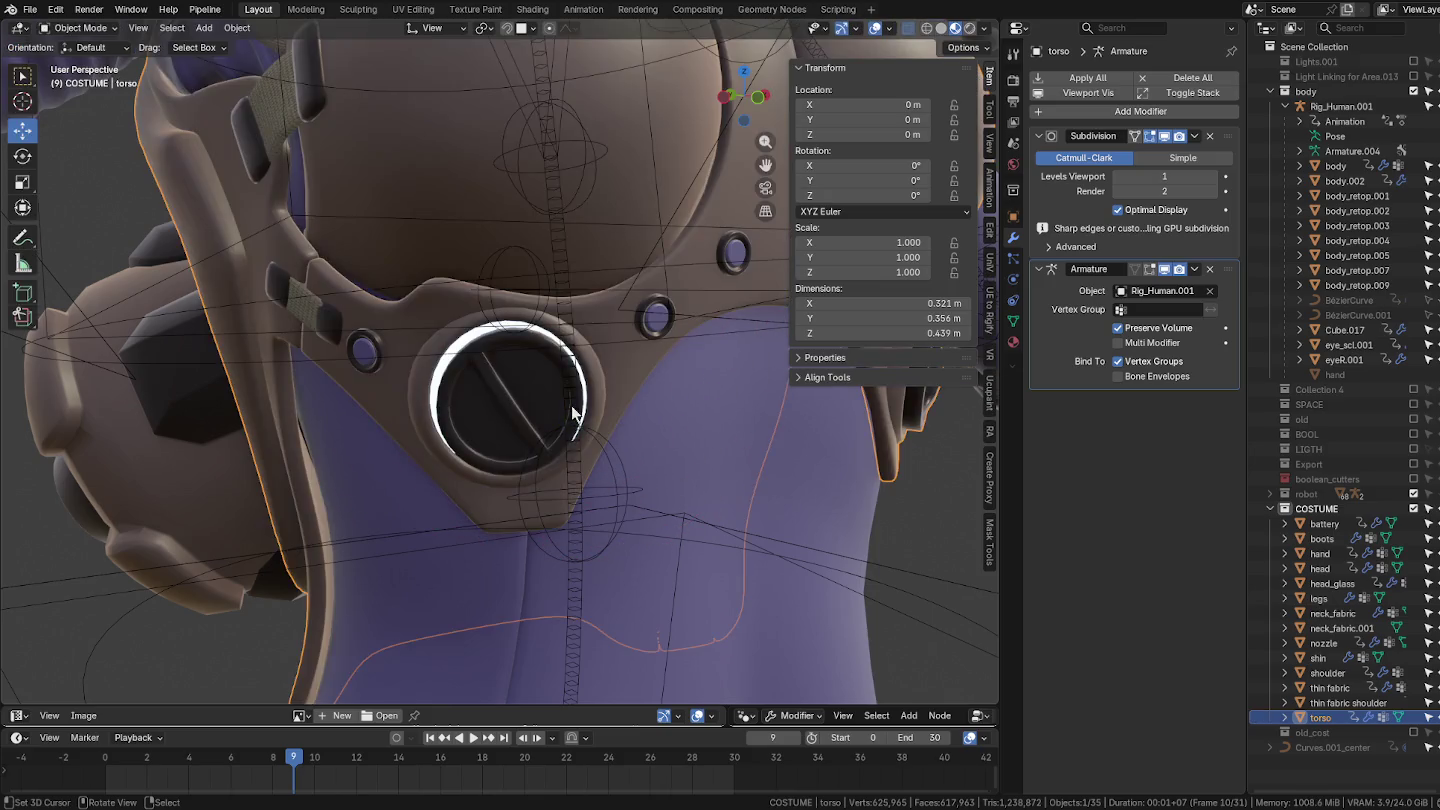
click(532, 386)
shift+click(534, 389)
key(ctrl+Tab)
click(588, 421)
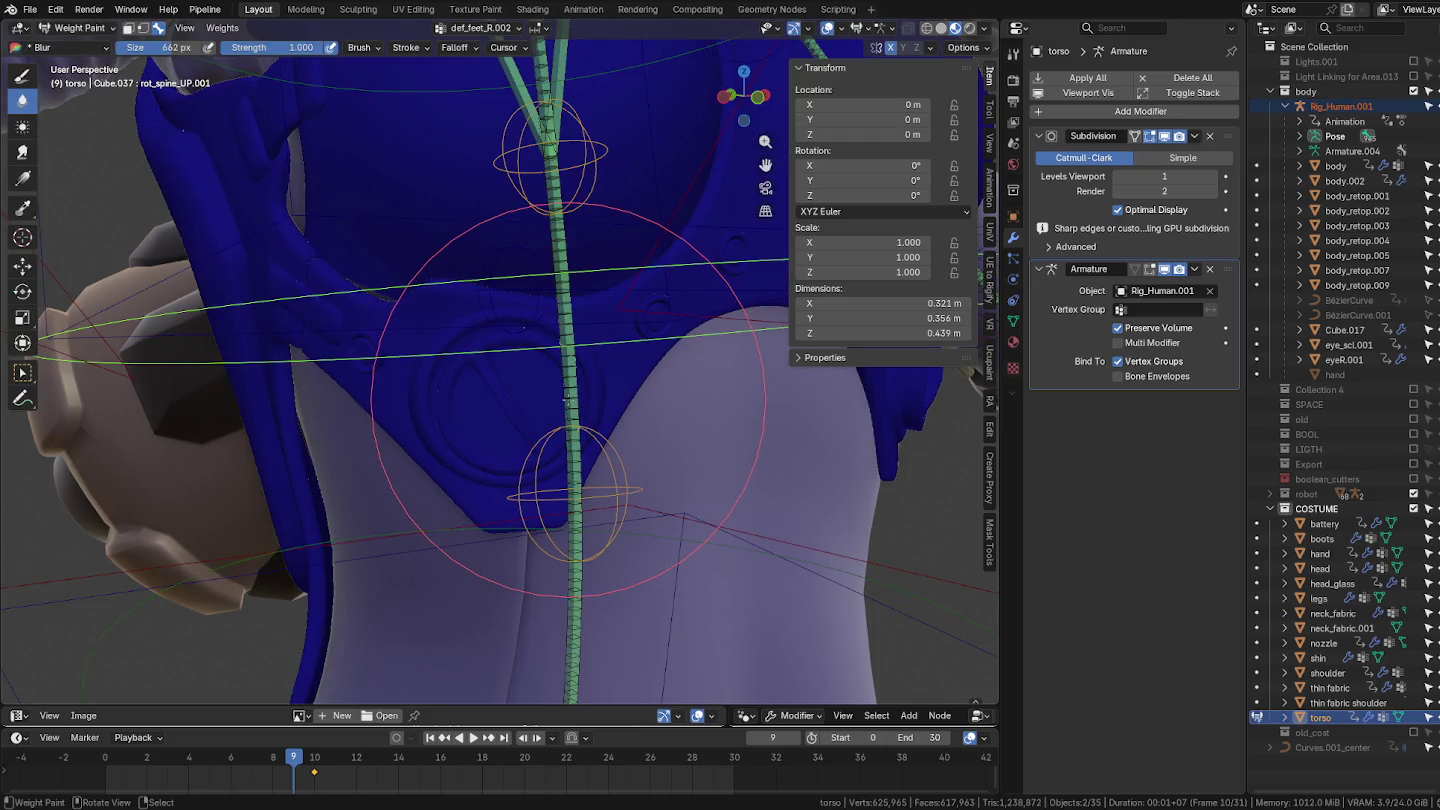
Step: Inspect the torso's weights for bones def_spine.003 and def_spine.002
ctrl+click(572, 403)
mouse_move(572, 403)
middle_down()
mouse_move(586, 347)
mouse_move(500, 498)
middle_up()
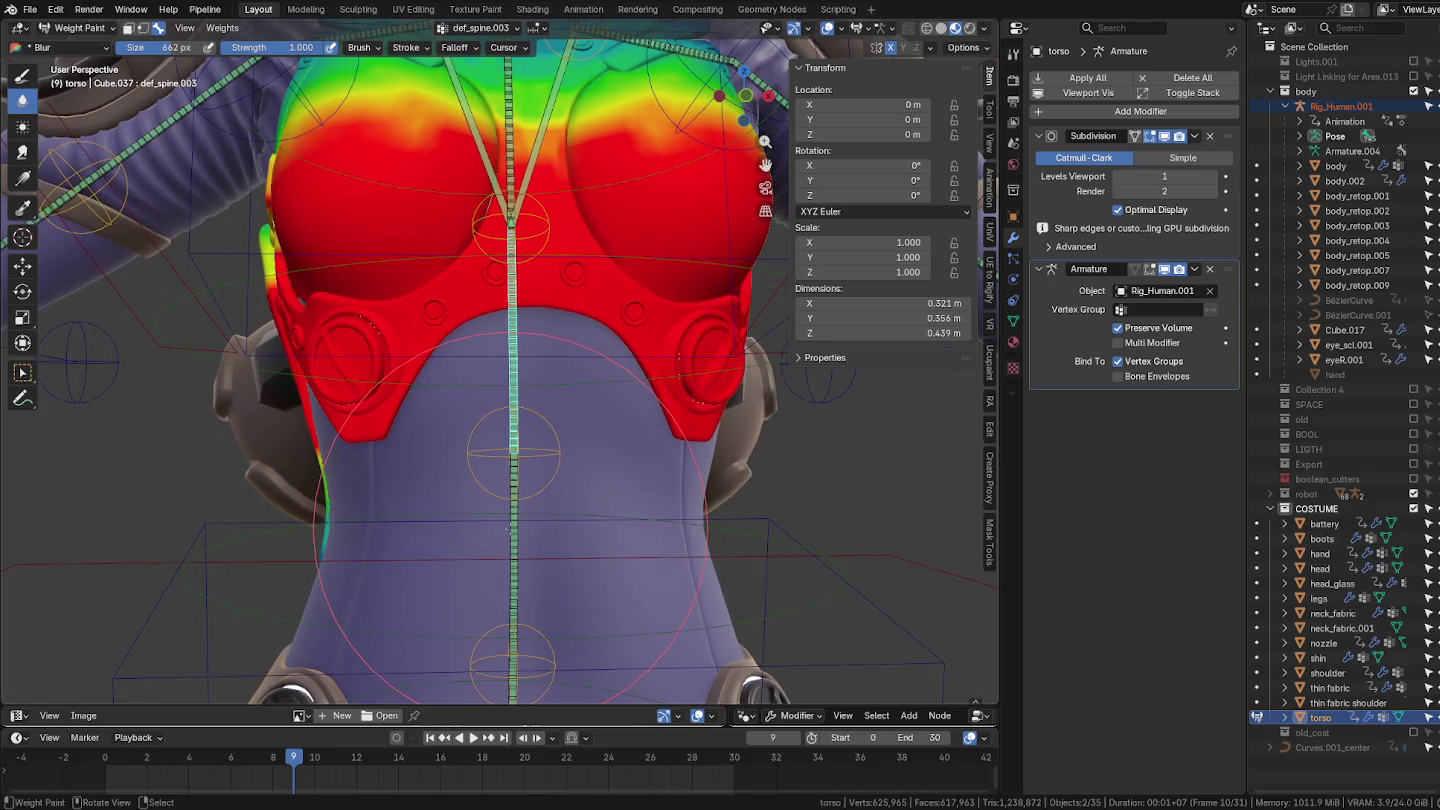
ctrl+click(502, 460)
middle_drag(502, 460, 535, 440)
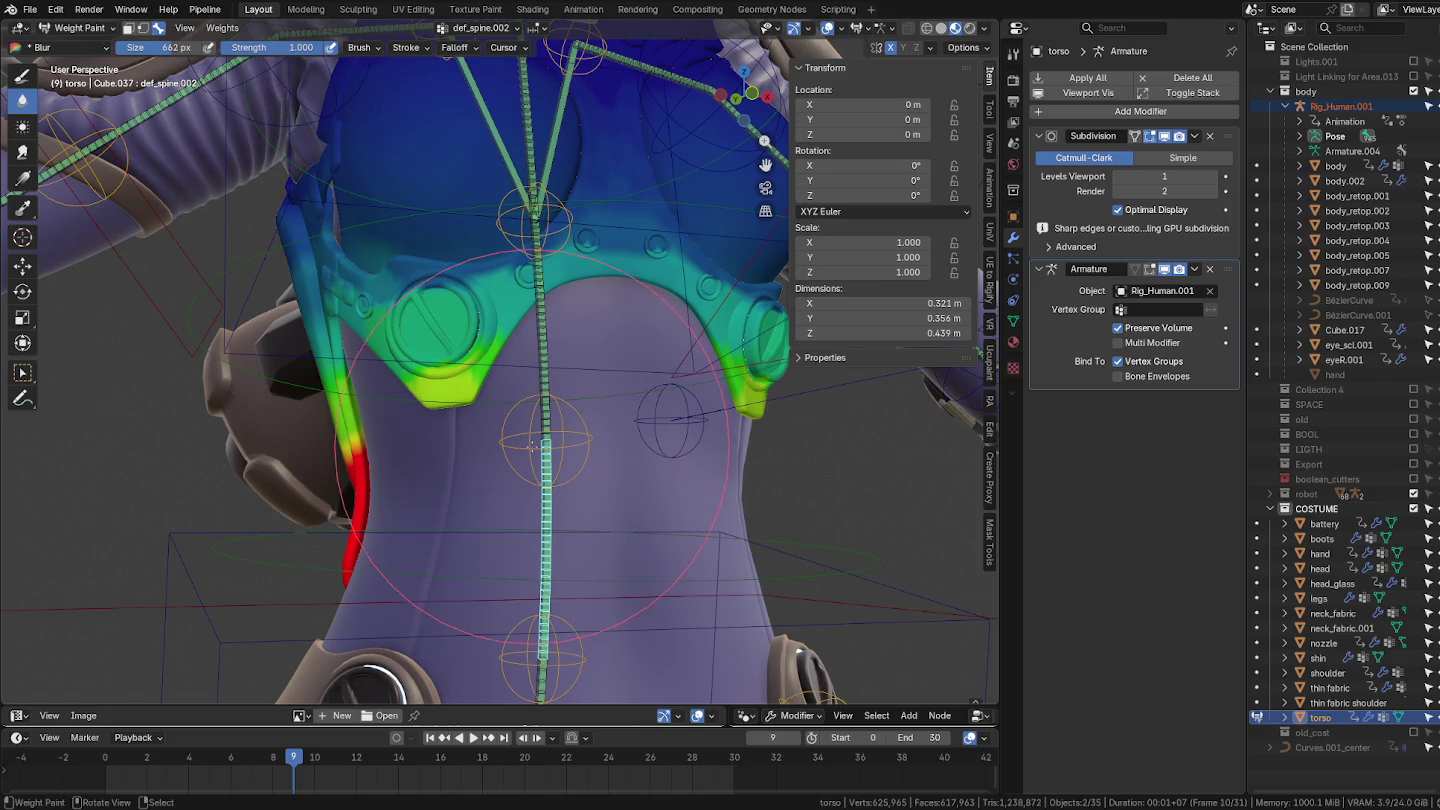
scroll(540, 400, up, 3)
scroll(545, 380, up, 1)
Step: Inspect the def_shoulder_L.001 weights, return to Object Mode, and select the thin fabric object
key(ctrl+Tab)
key(Escape)
middle_drag(545, 375, 494, 149)
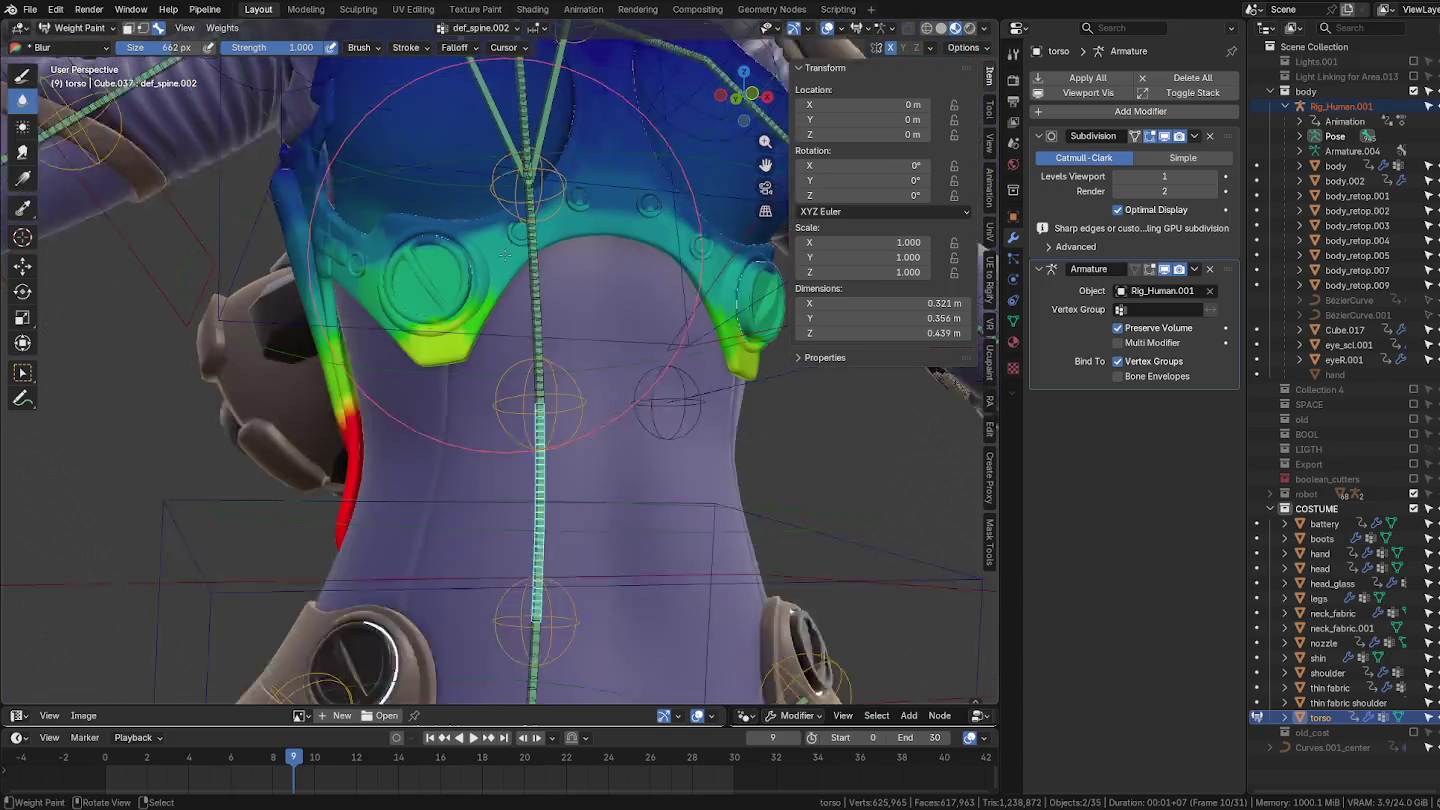
ctrl+click(494, 148)
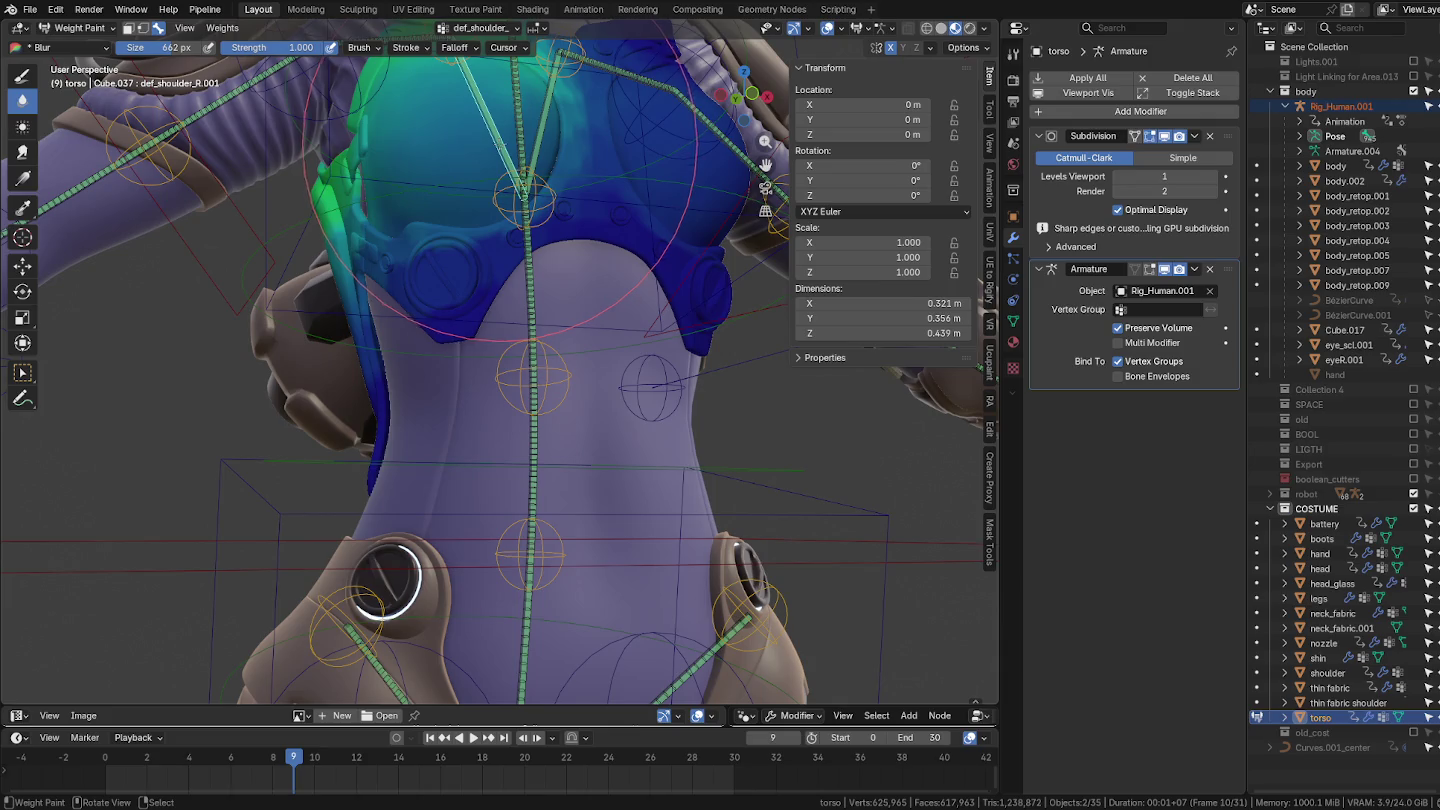
ctrl+click(529, 130)
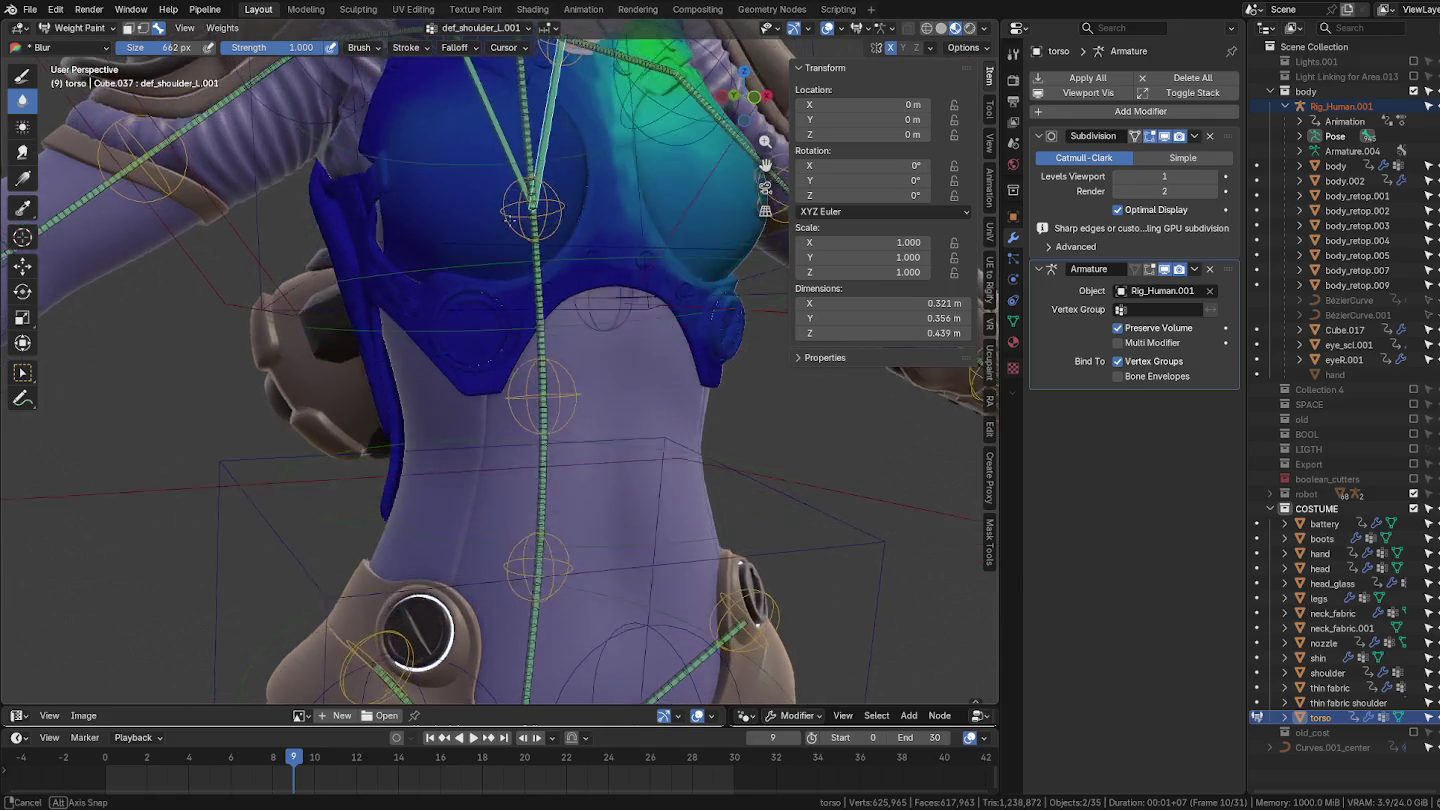
middle_drag(529, 130, 379, 266)
key(ctrl+Tab)
key(4)
scroll(505, 330, up, 2)
click(518, 357)
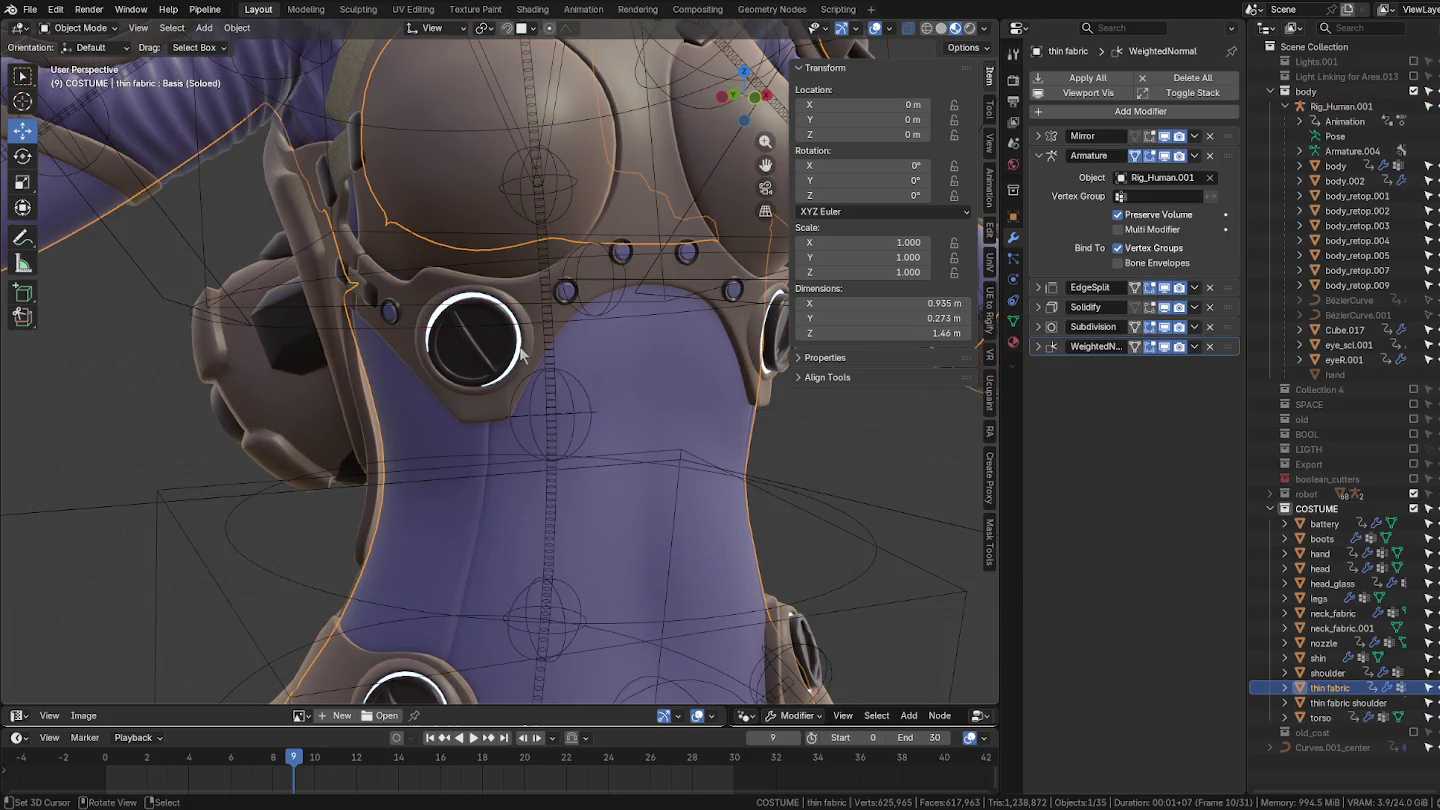
Step: Put the torso armor in Edit Mode and select the chest button disc with its outer rings
key(ctrl+Tab)
key(7)
key(ctrl+Tab)
key(4)
click(585, 343)
key(ctrl+Tab)
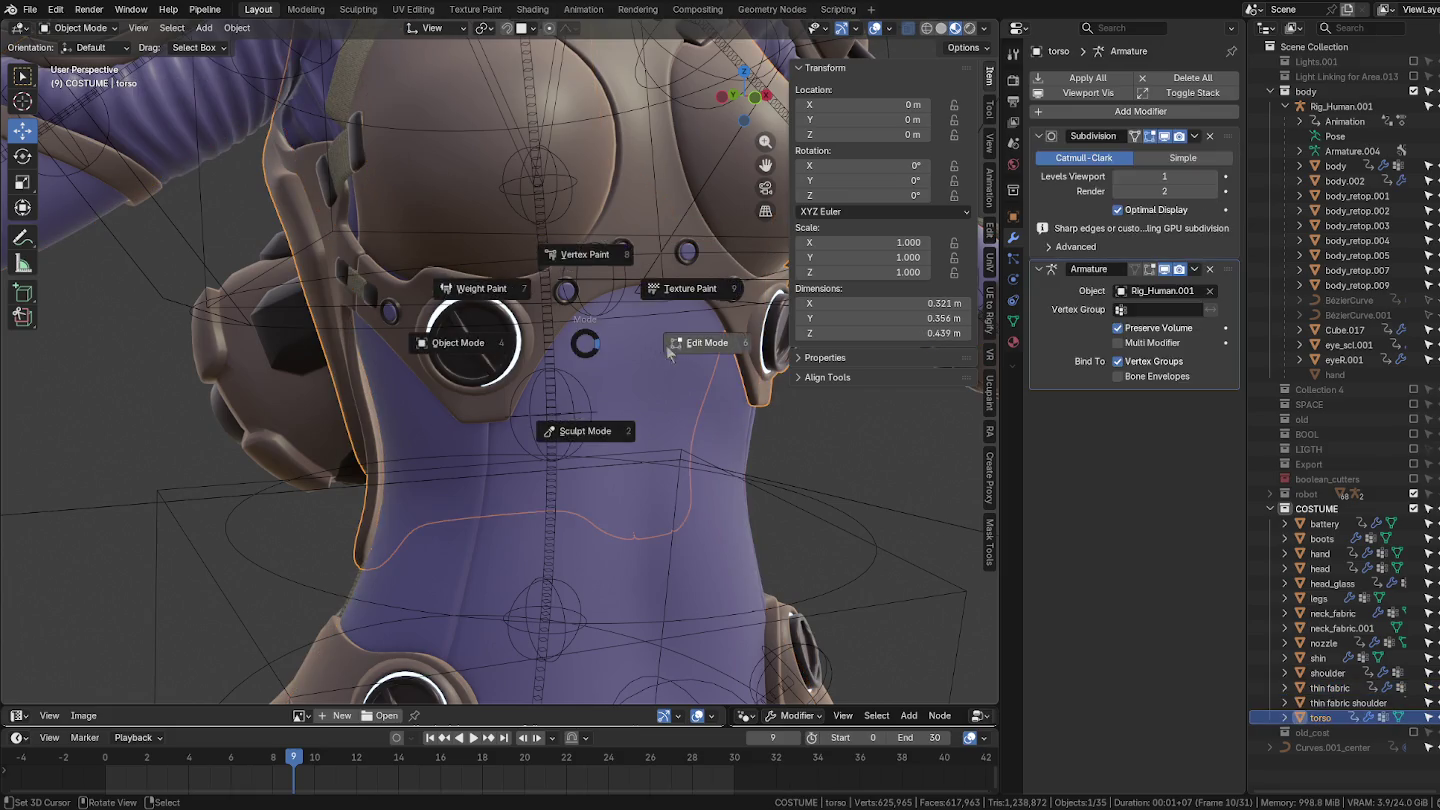
click(668, 352)
key(KP_Decimal)
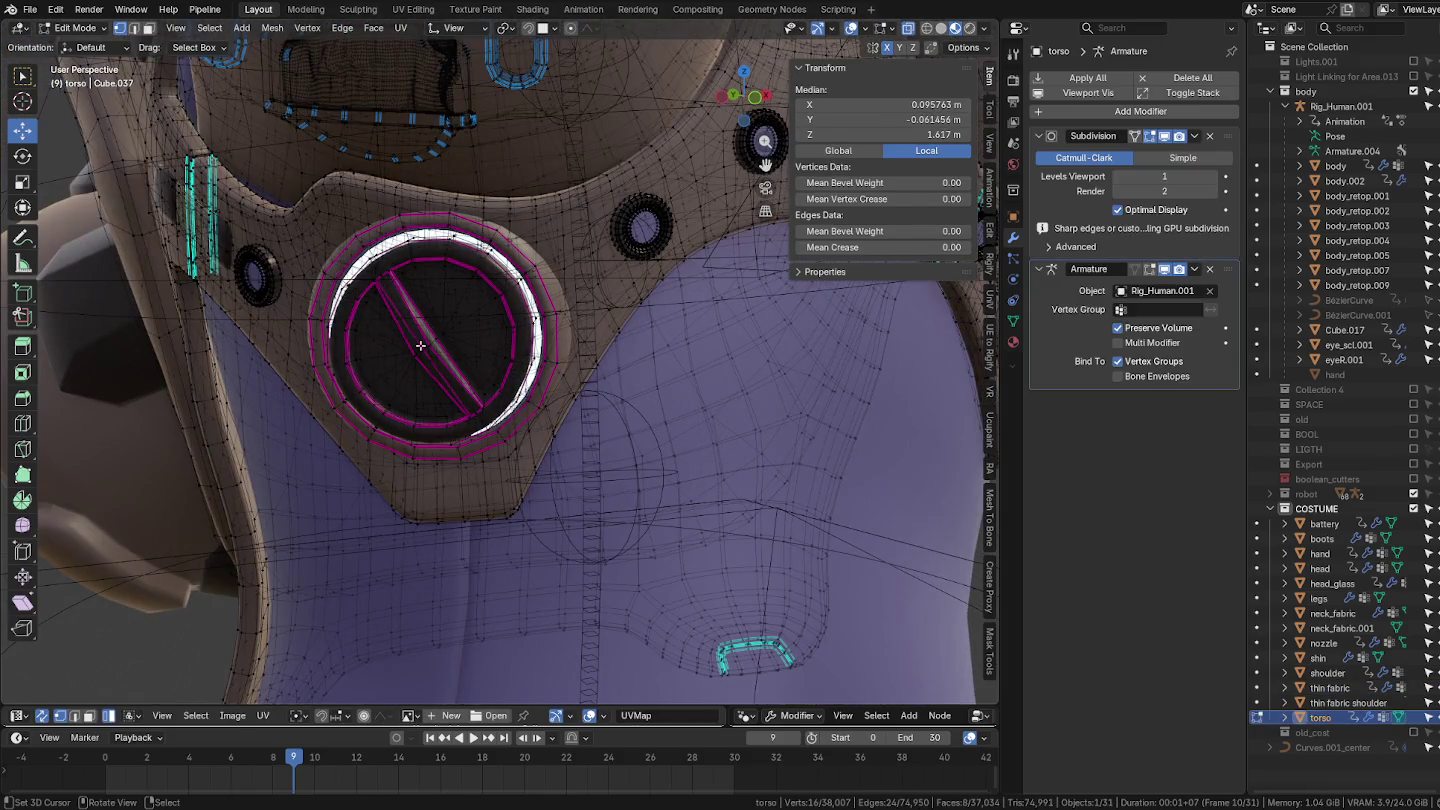
click(421, 346)
key(l)
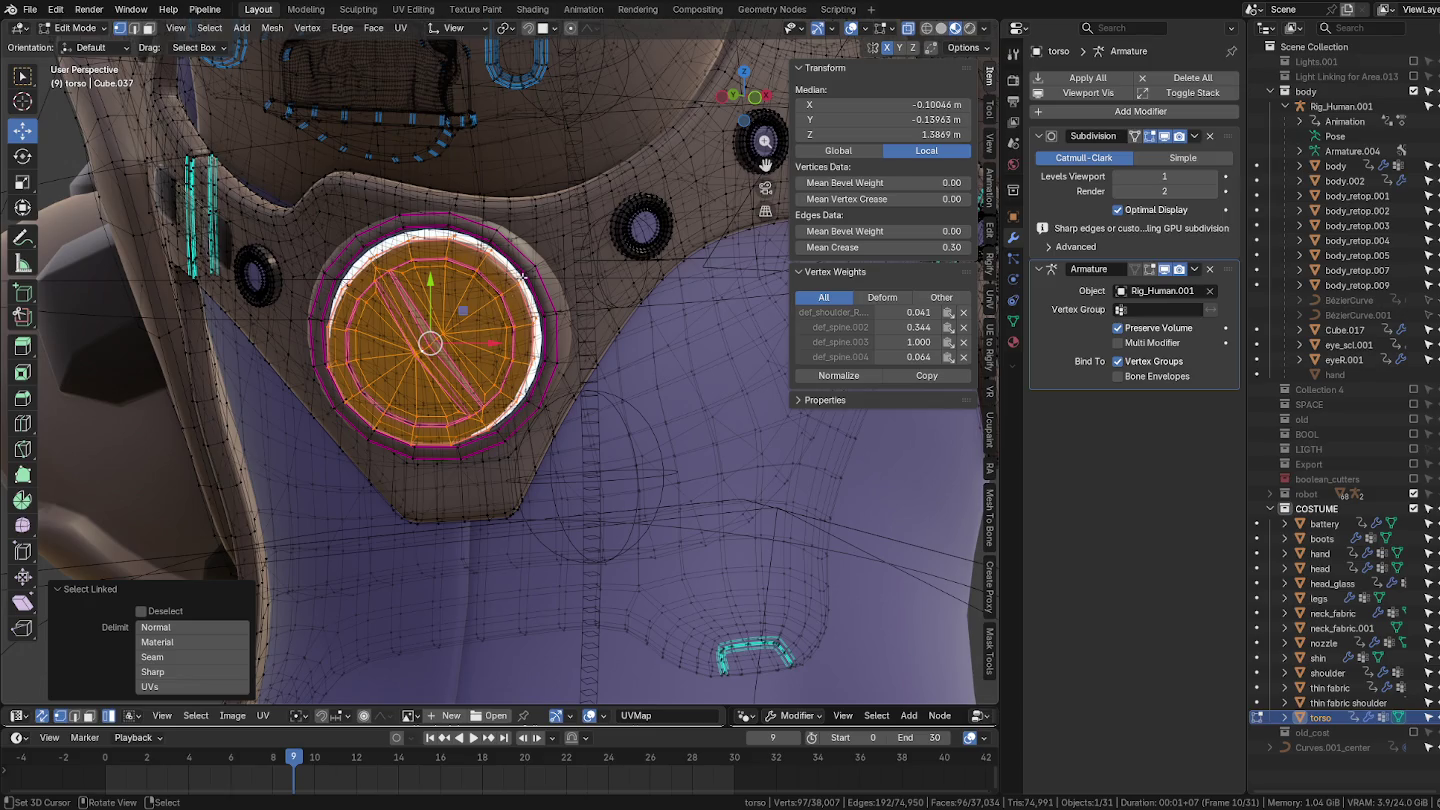
key(l)
shift+middle_drag(490, 338, 635, 320)
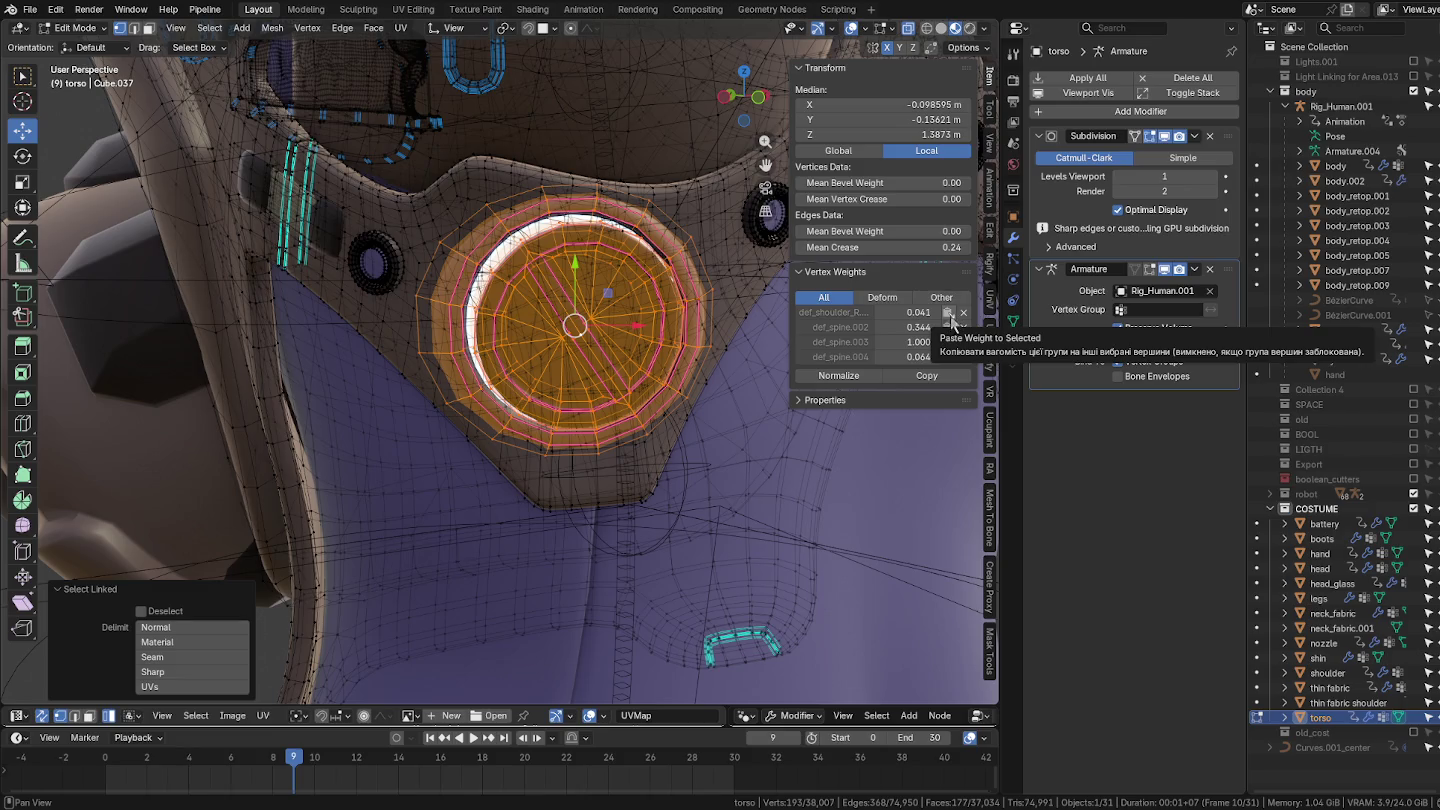
Step: Normalize the button's vertex weights to 0.690 def_spine.003 and 0.237 def_spine.002, leaving Edit Mode
click(842, 378)
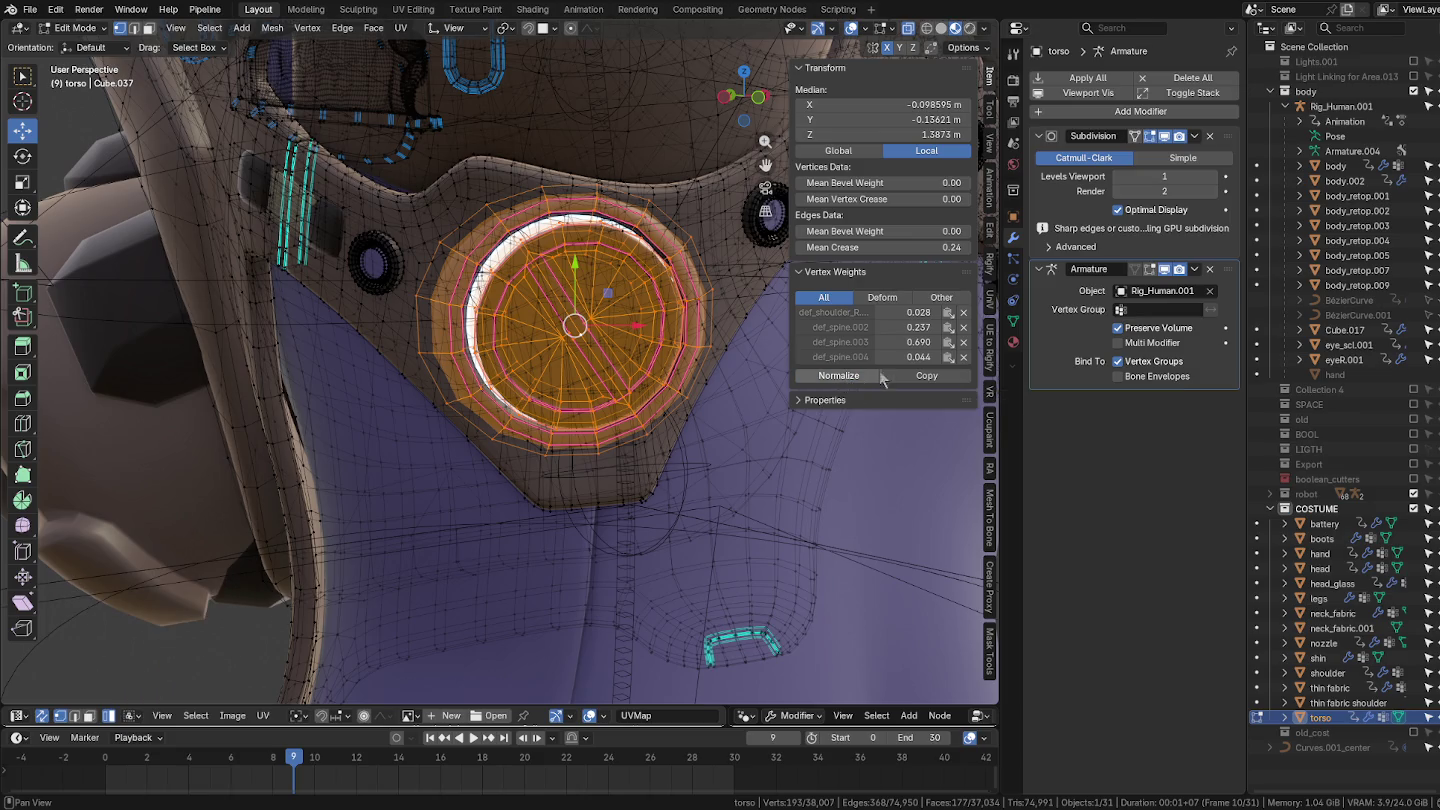
click(949, 327)
click(874, 380)
key(Tab)
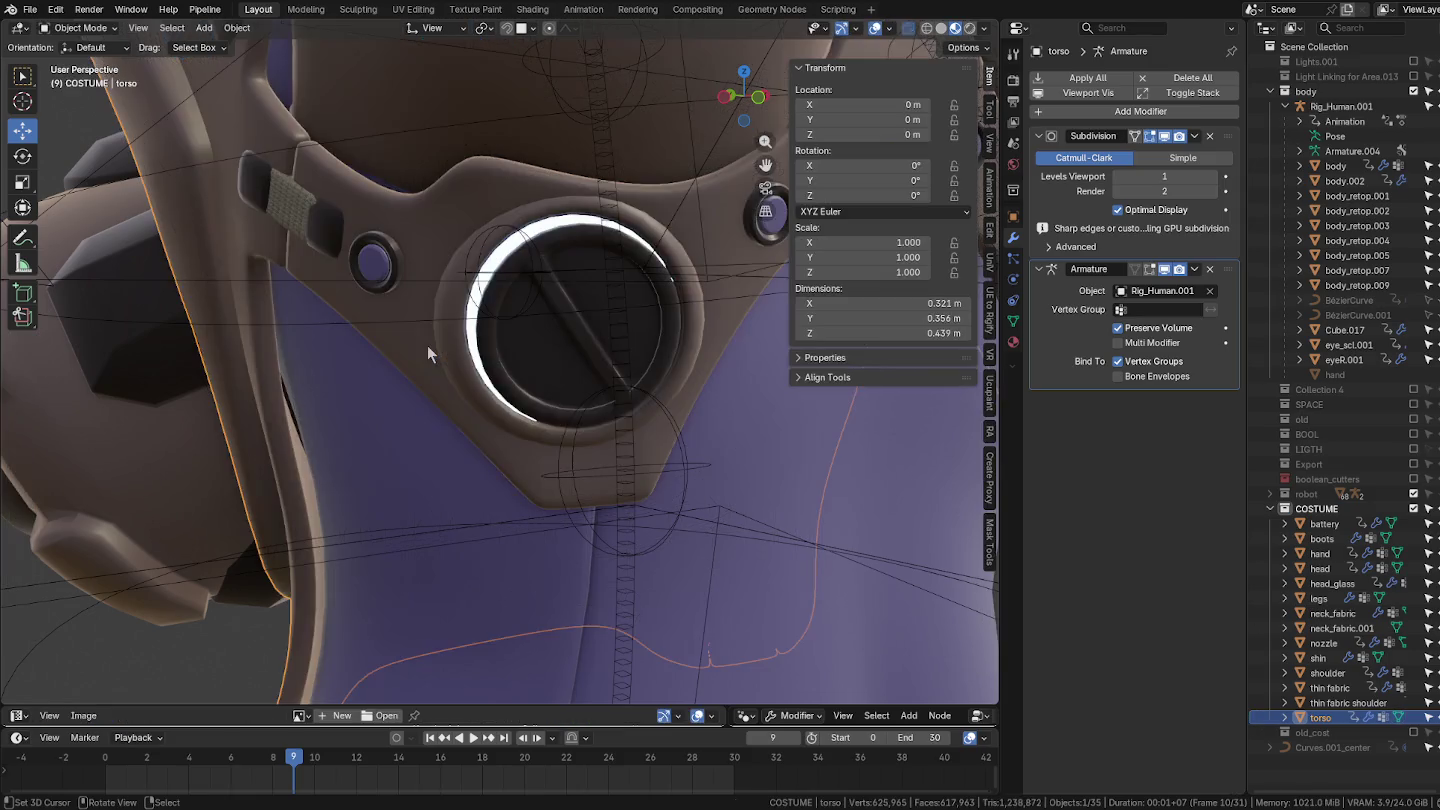
Step: Test the chest armor by freely rotating the rig's upper spine bone in Pose Mode, then cancel
mouse_move(562, 346)
middle_down()
mouse_move(622, 346)
mouse_move(590, 406)
middle_up()
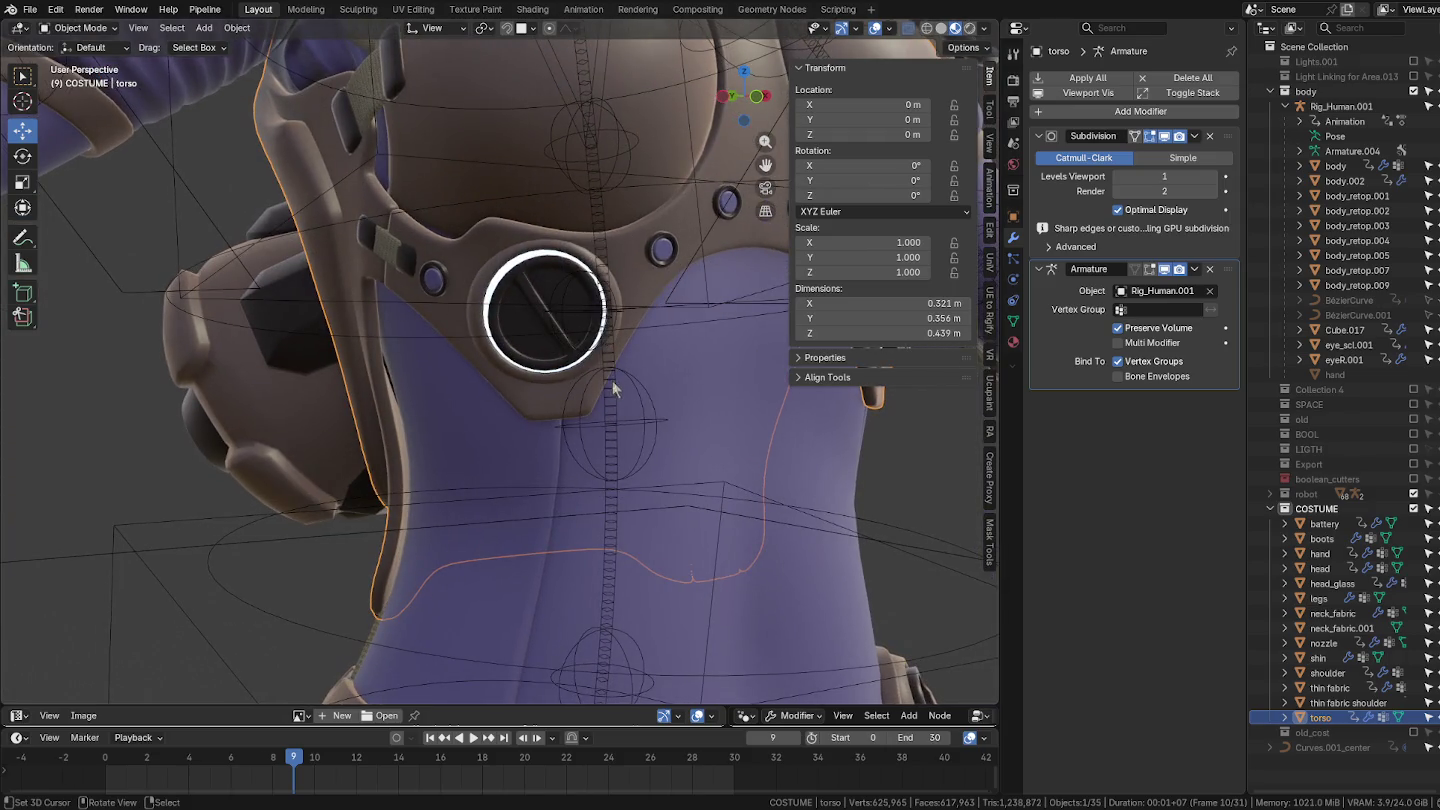
click(614, 384)
key(ctrl+Tab)
scroll(492, 302, down, 4)
click(468, 282)
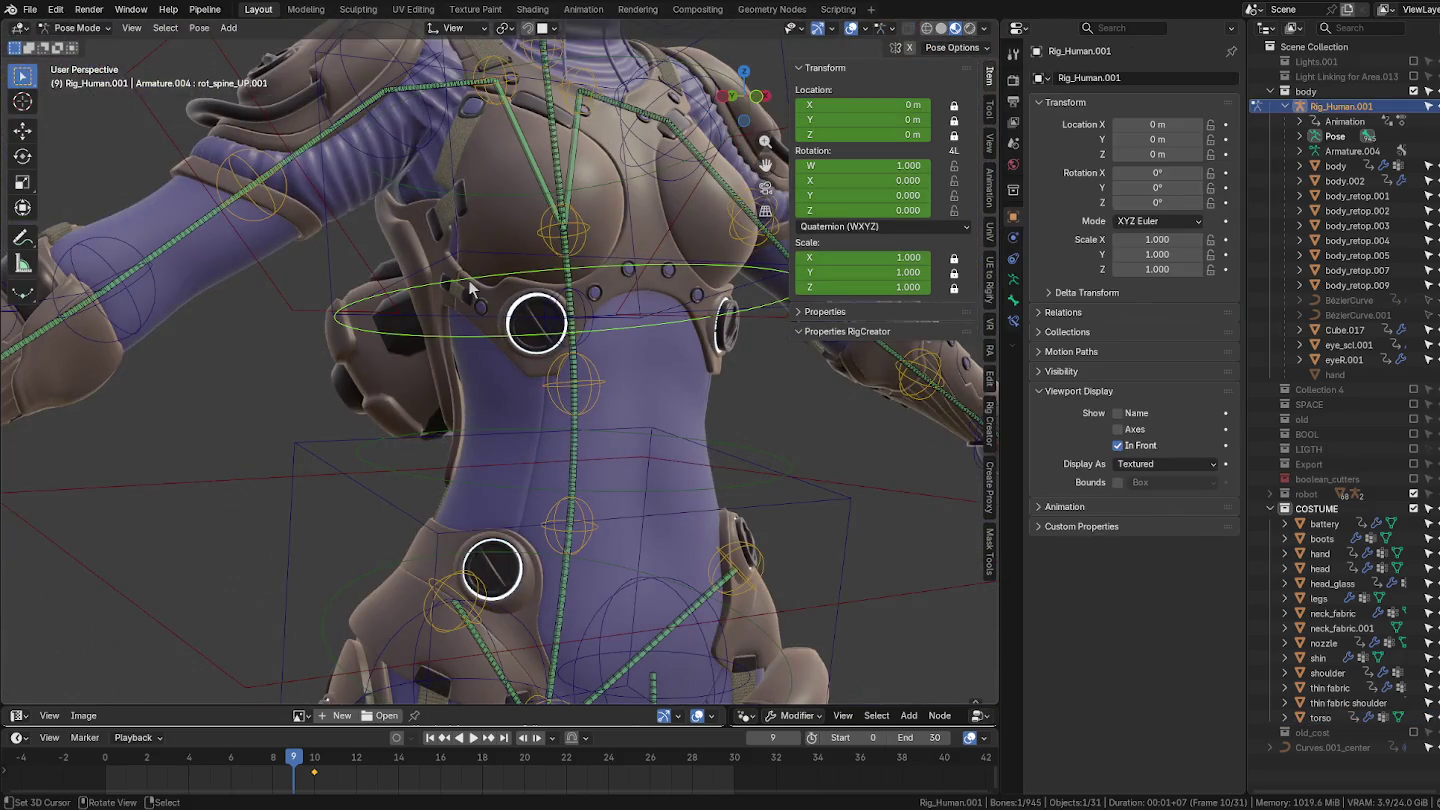
key(r)
key(r)
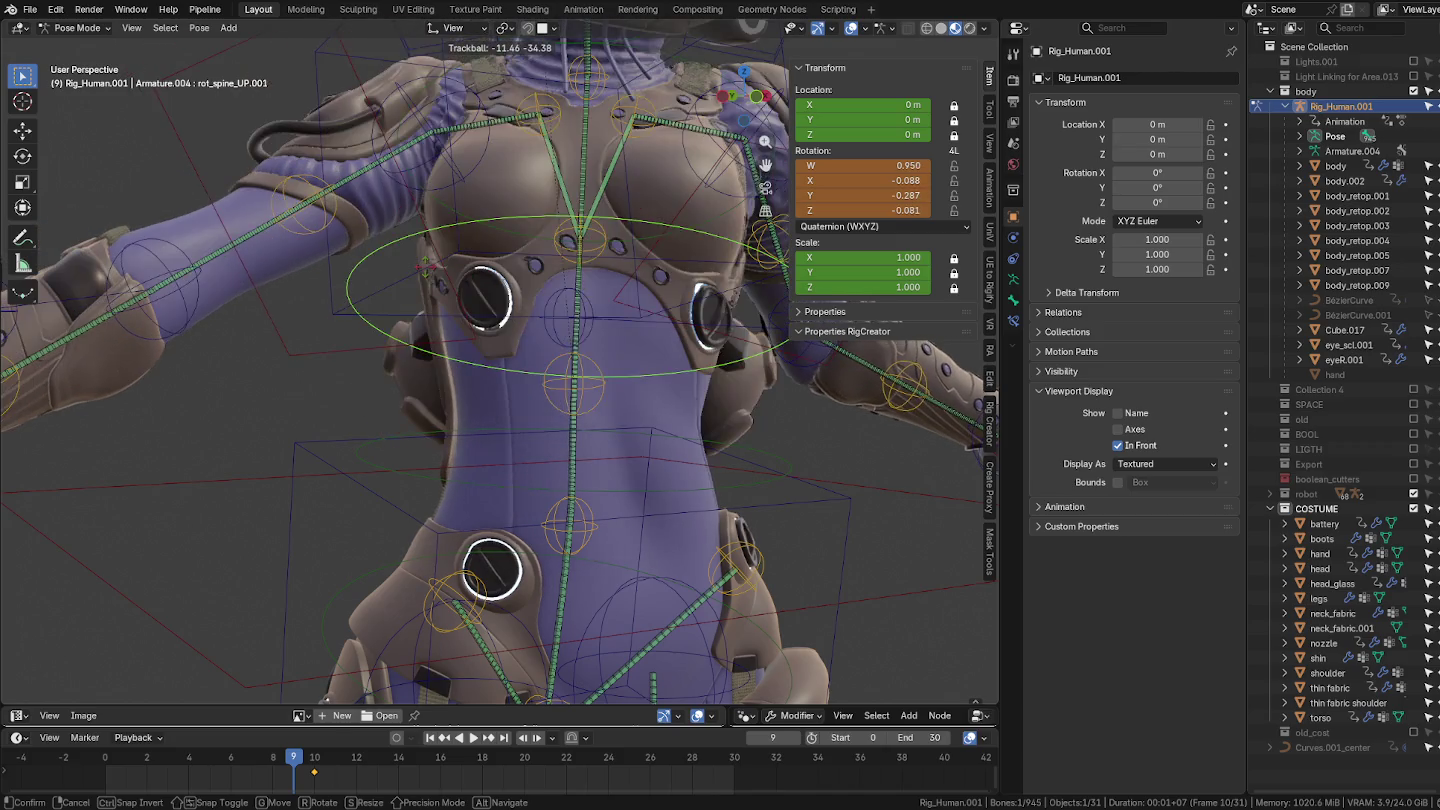
key(Escape)
Step: Select the torso armor and switch it into Edit Mode
middle_drag(420, 272, 566, 318)
scroll(447, 289, up, 3)
click(500, 291)
key(ctrl+Tab)
click(508, 287)
Step: Select the torso's chest ring loops without the strap, and frame them in view
key(l)
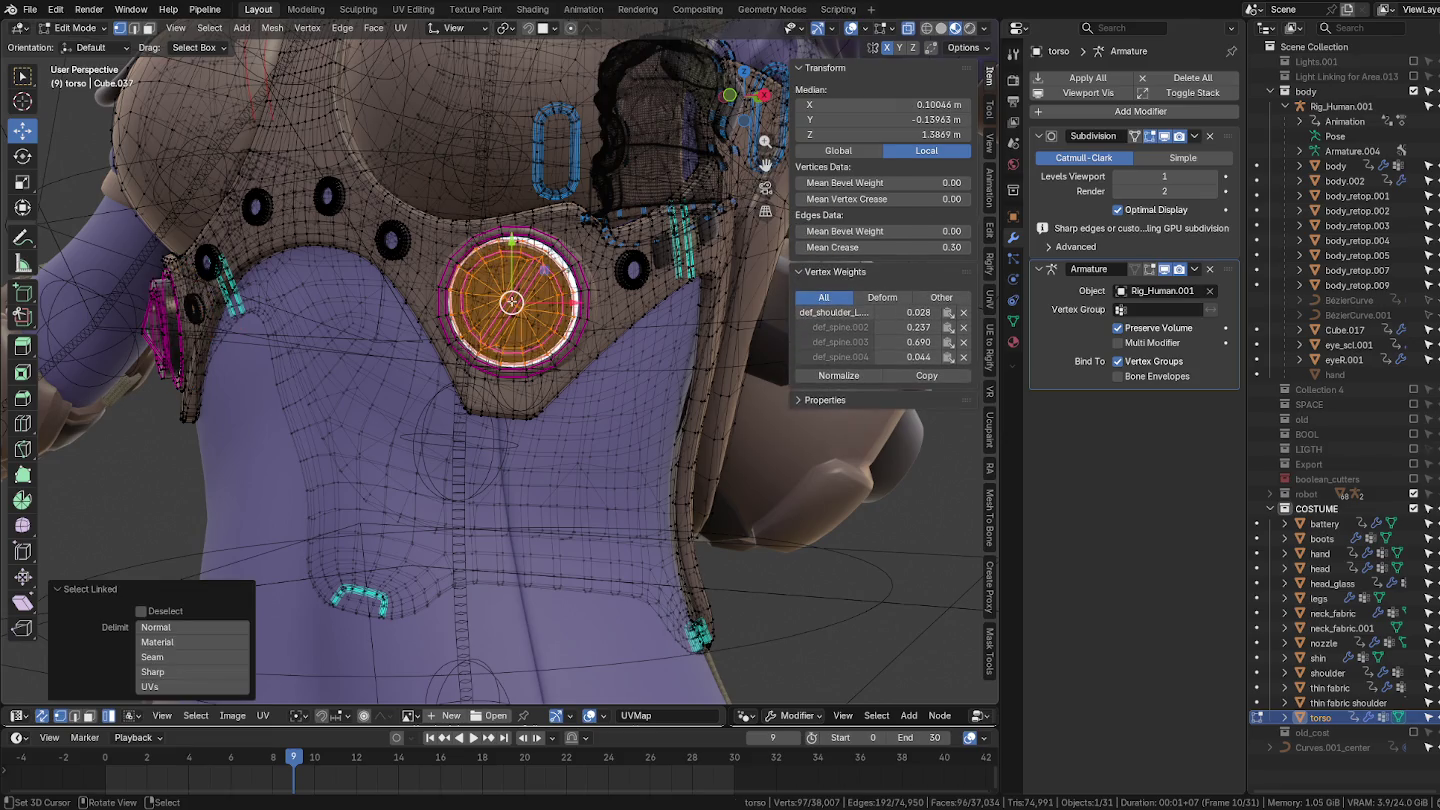
key(l)
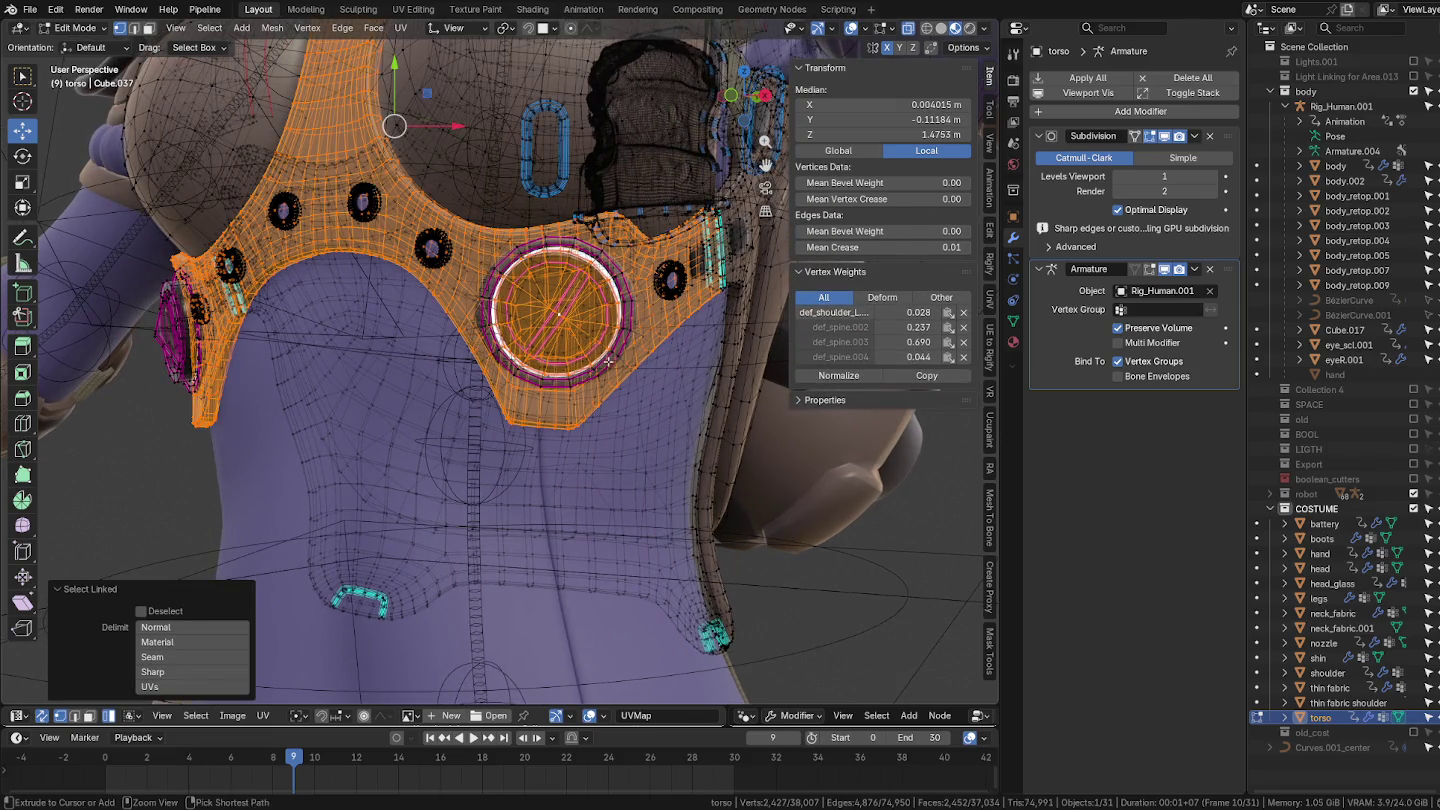
key(ctrl+z)
scroll(614, 353, up, 4)
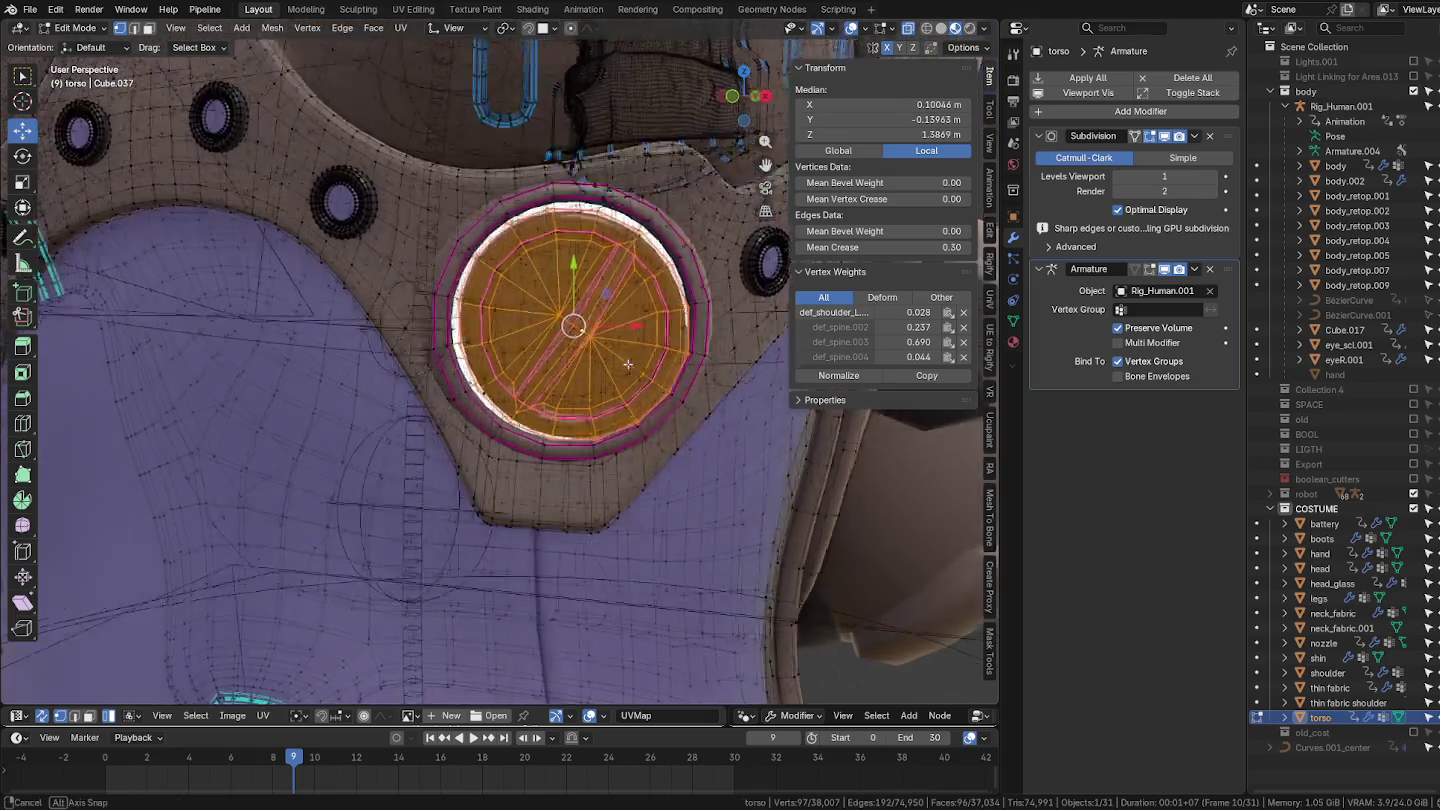
shift+middle_drag(670, 416, 784, 509)
key(l)
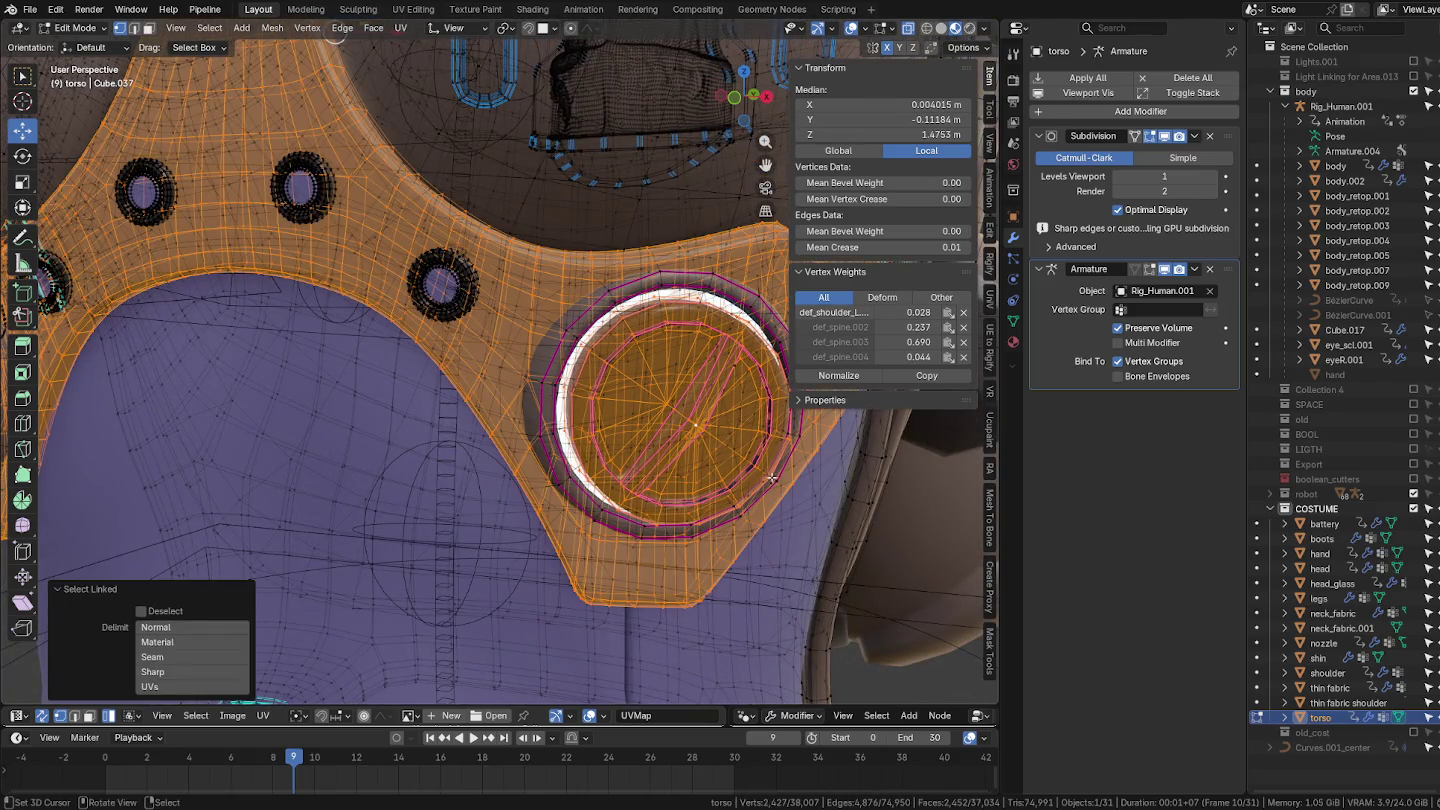
key(ctrl+z)
key(l)
key(KP_Decimal)
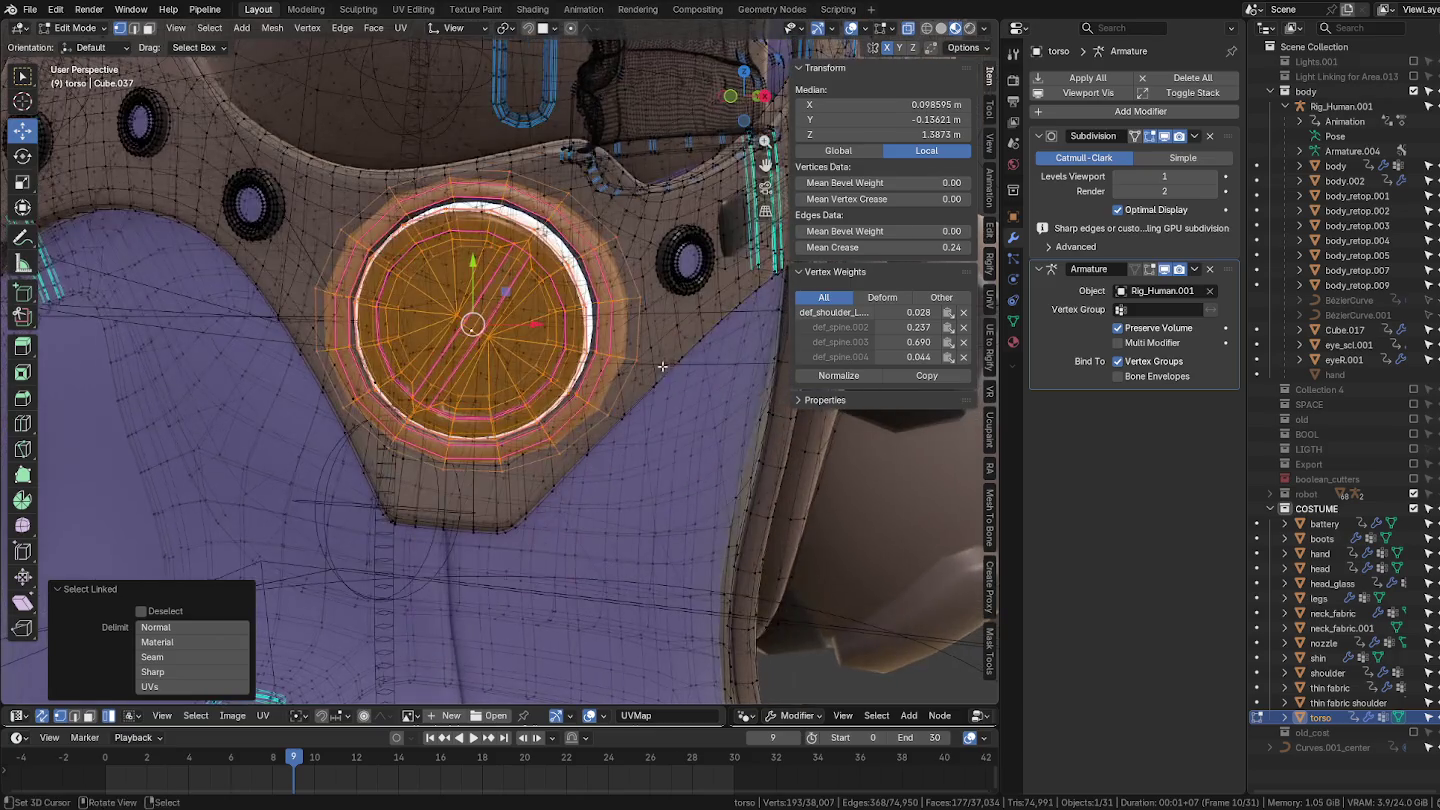
Step: Normalize the ring vertices' bone weights, then return the torso to Object Mode via Weight Paint
click(838, 376)
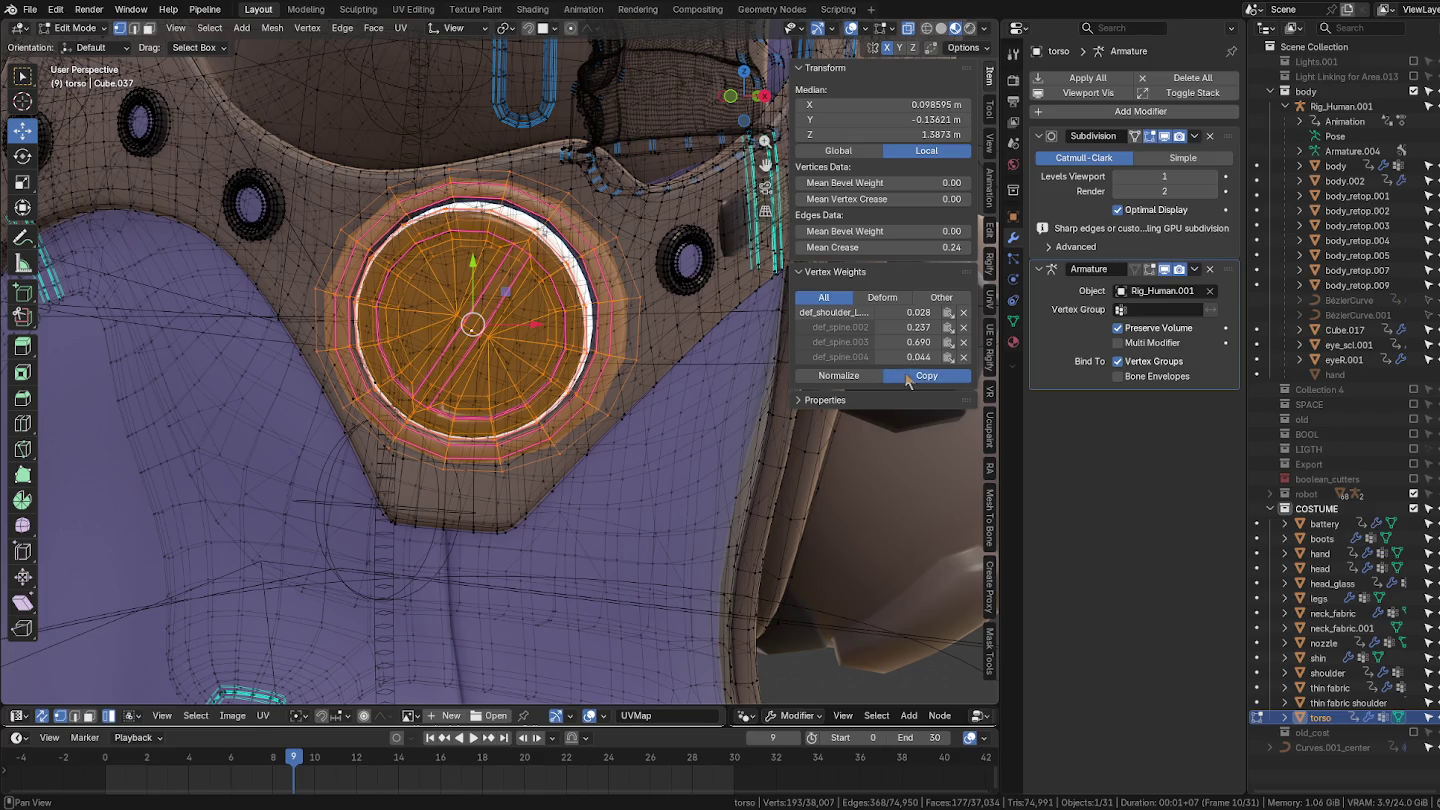
scroll(527, 336, down, 2)
scroll(527, 336, down, 2)
key(ctrl+Tab)
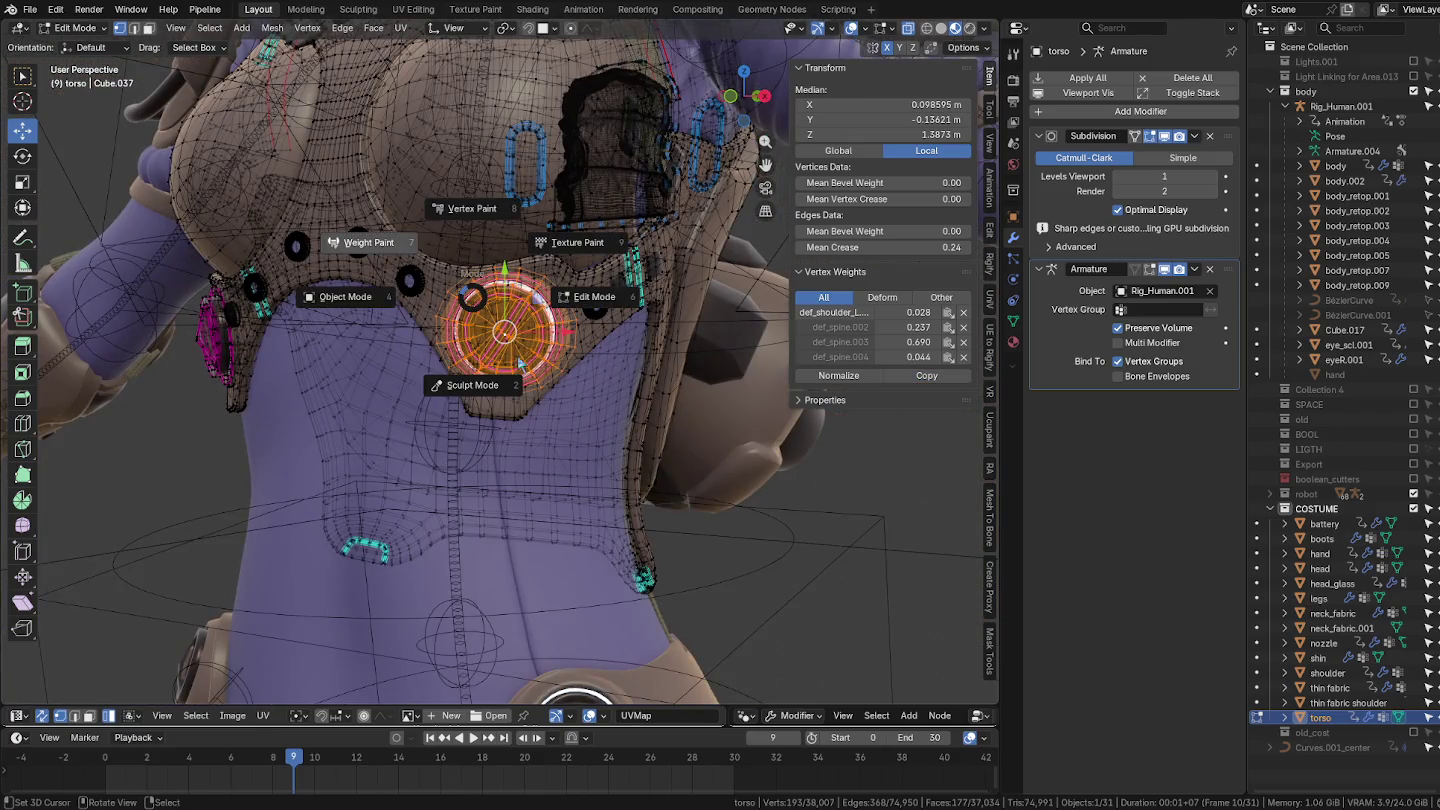
click(521, 366)
key(ctrl+Tab)
click(432, 338)
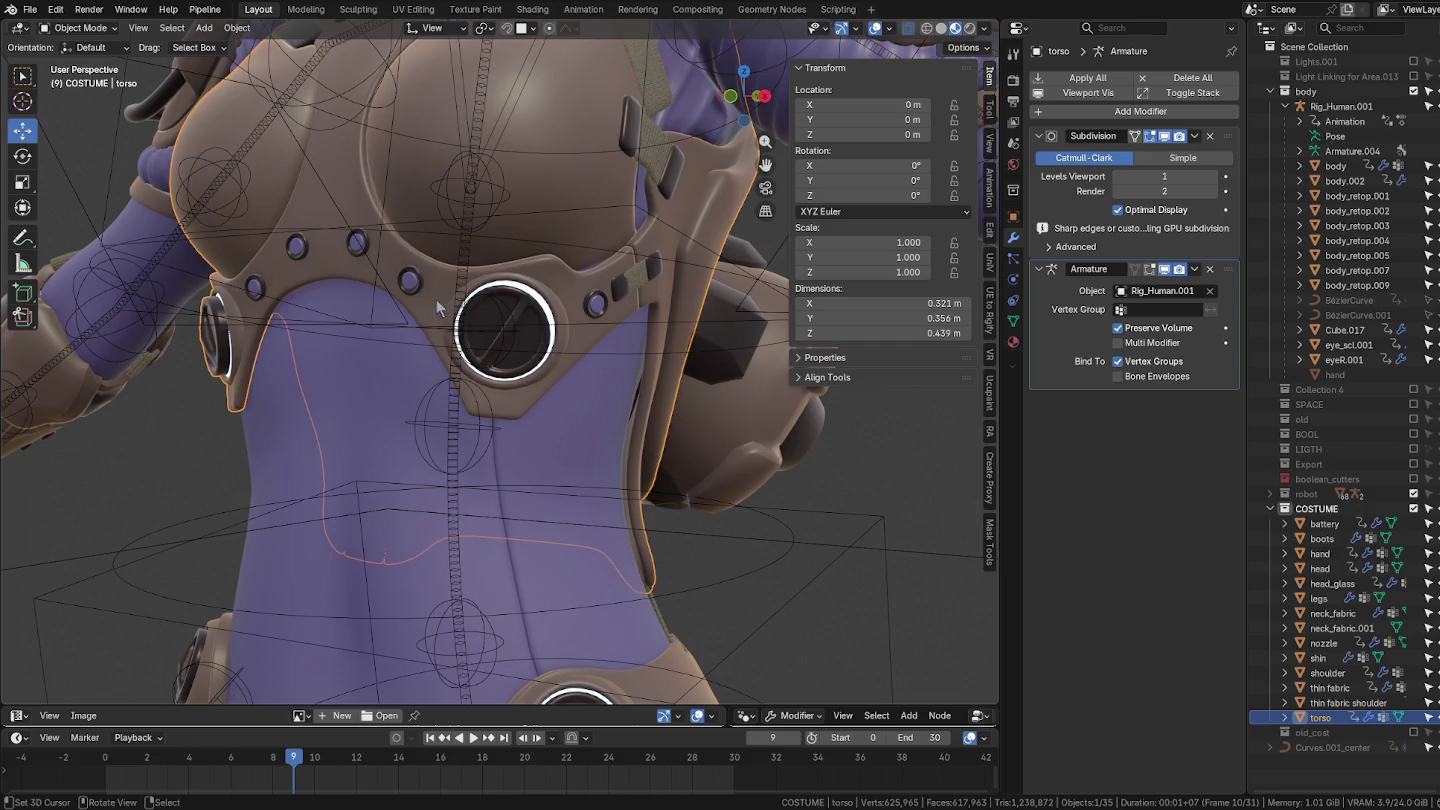
Step: In Pose Mode on Rig_Human.001, test-rotate the shoulders bone, then cancel the rotation
click(470, 278)
key(ctrl+Tab)
scroll(548, 285, down, 3)
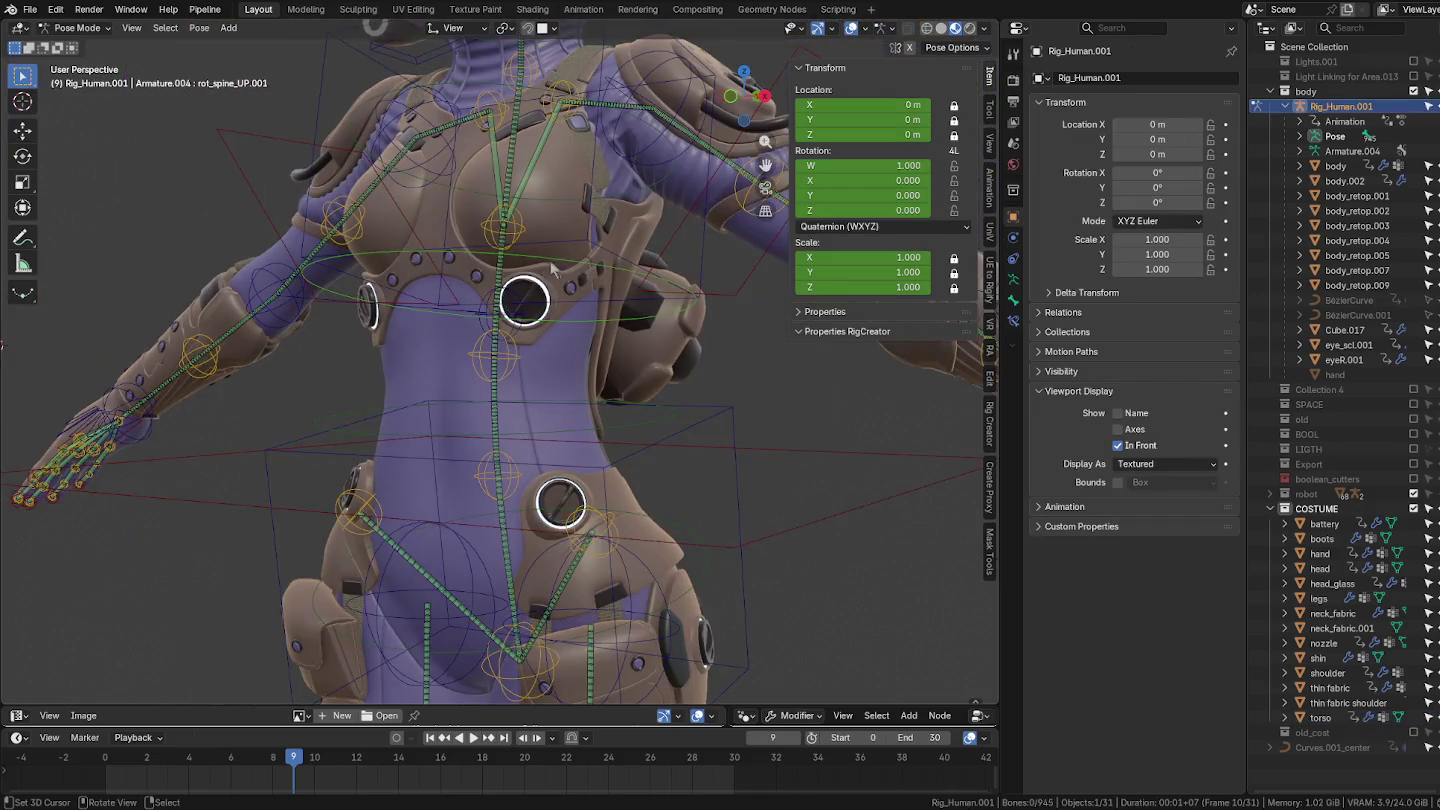
click(566, 242)
key(r)
key(r)
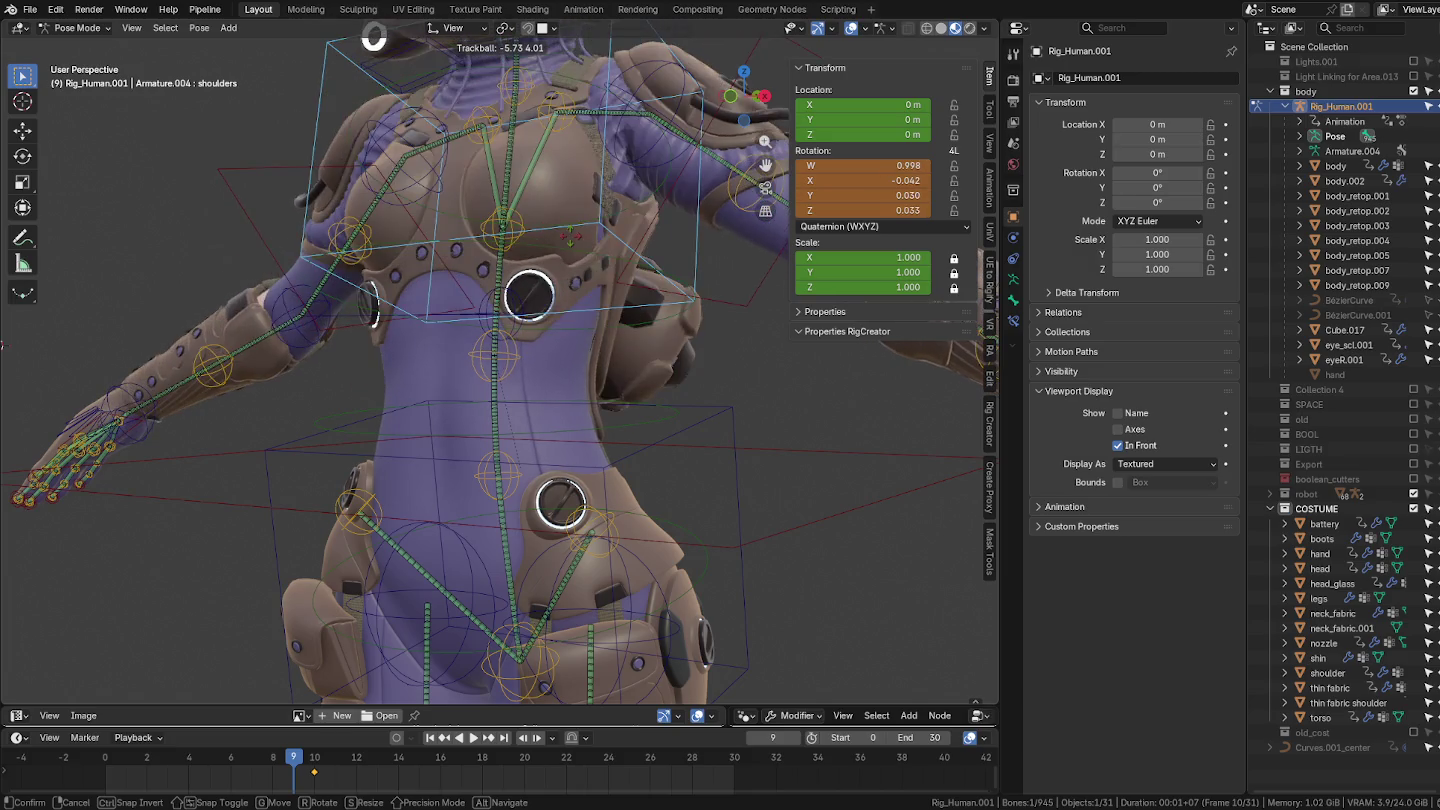
right_click(570, 255)
Step: Switch the armature to Edit Mode, then make the torso armour the active object
scroll(572, 290, up, 2)
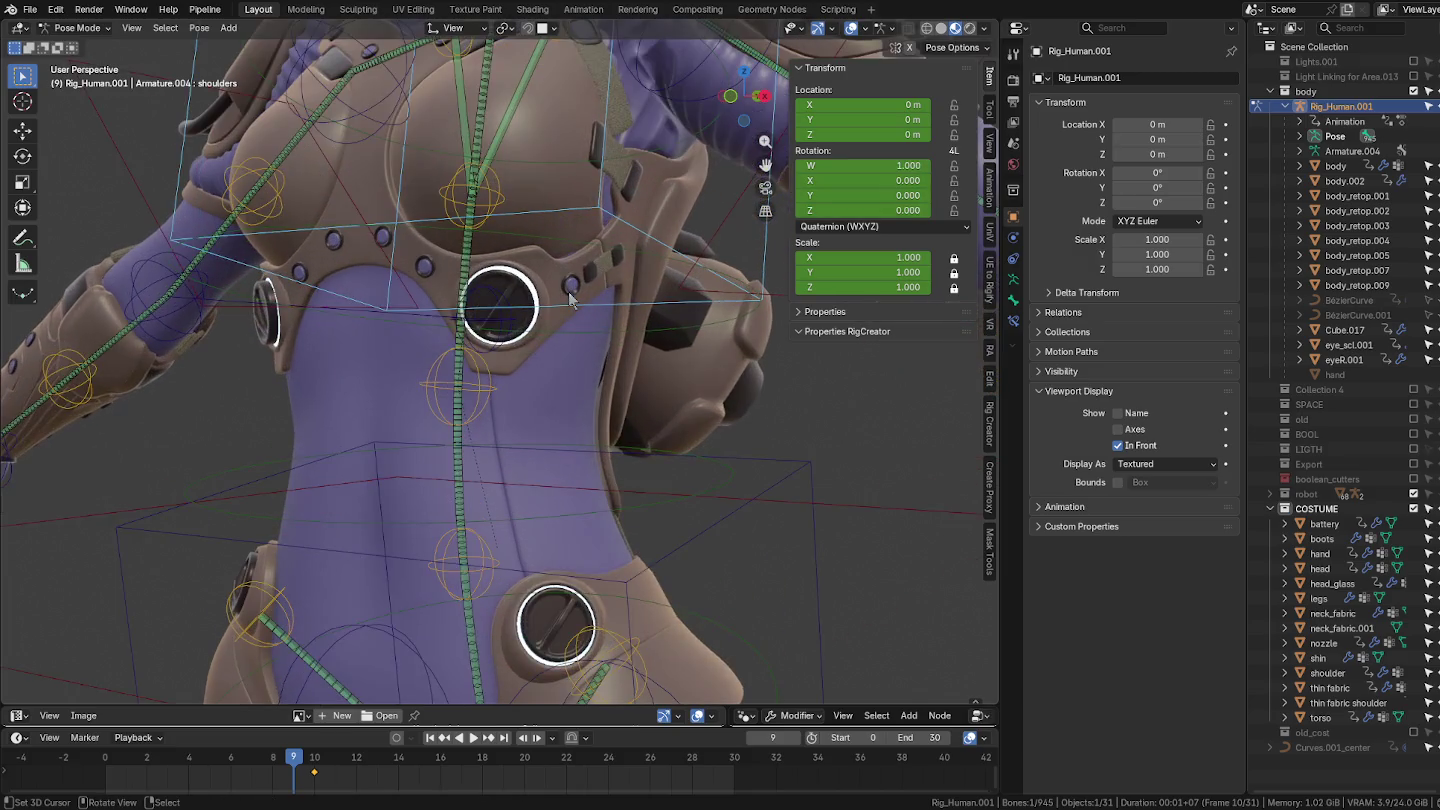
scroll(572, 295, up, 2)
scroll(580, 295, up, 2)
key(ctrl+Tab)
click(626, 291)
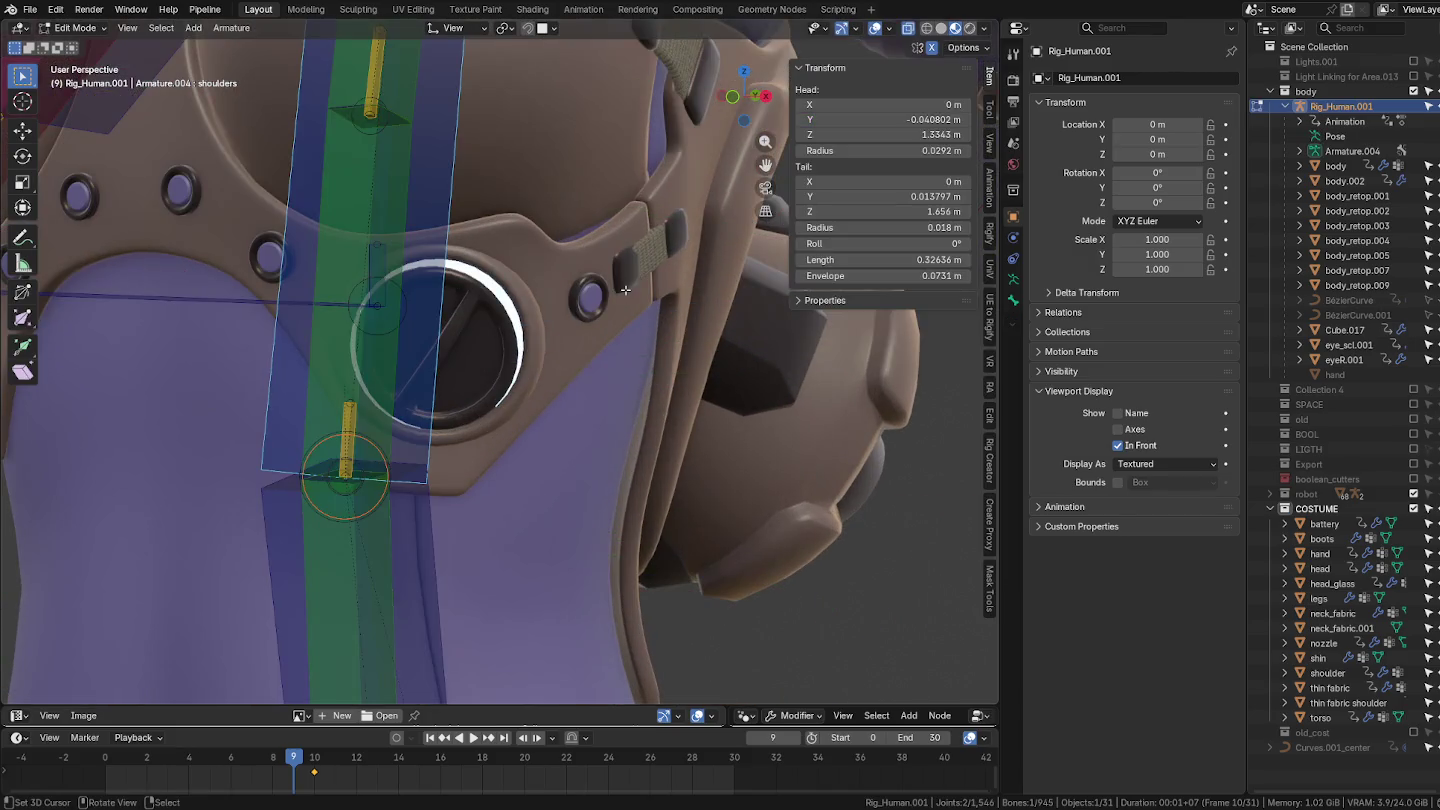
key(ctrl+Tab)
click(583, 293)
key(ctrl+Tab)
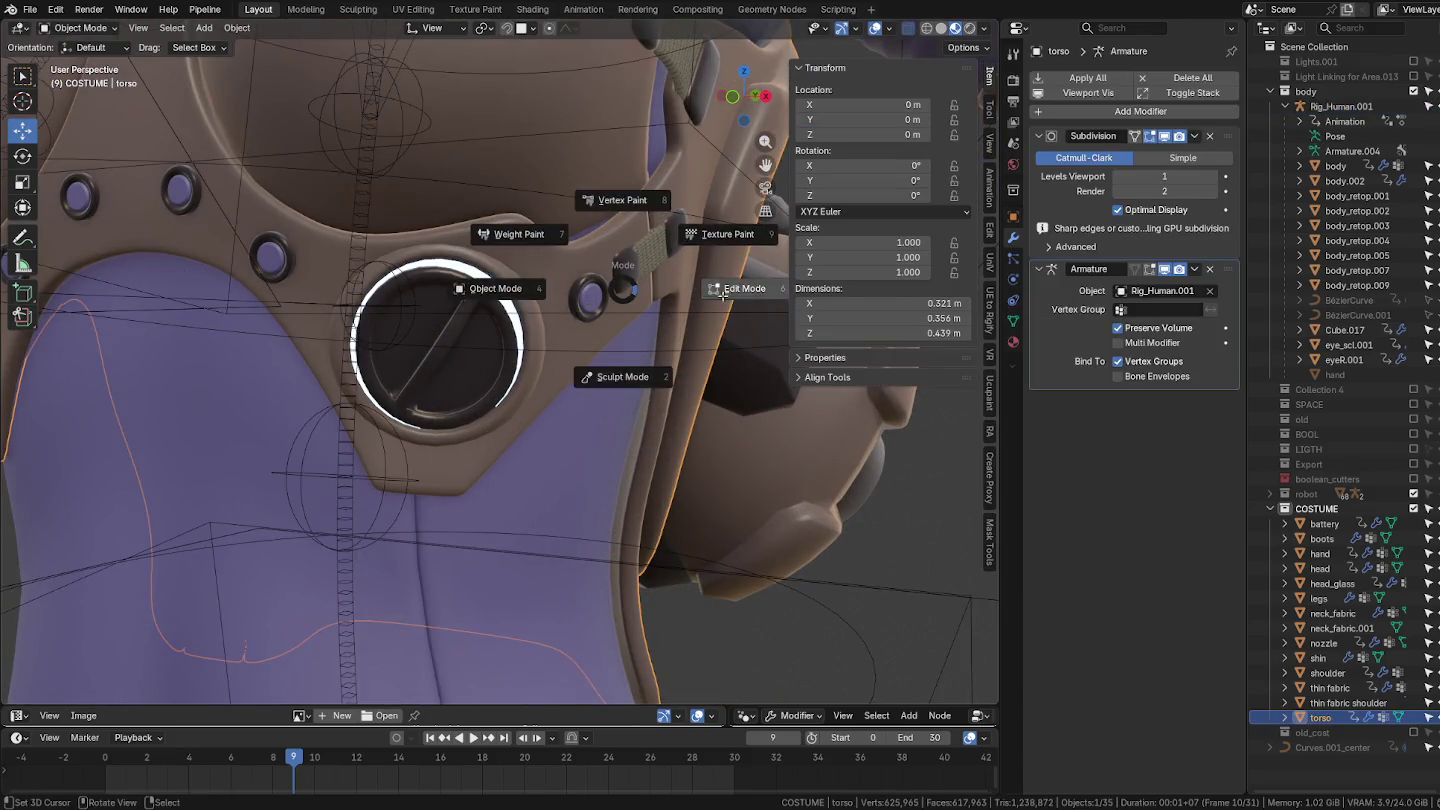
click(585, 297)
click(585, 297)
key(l)
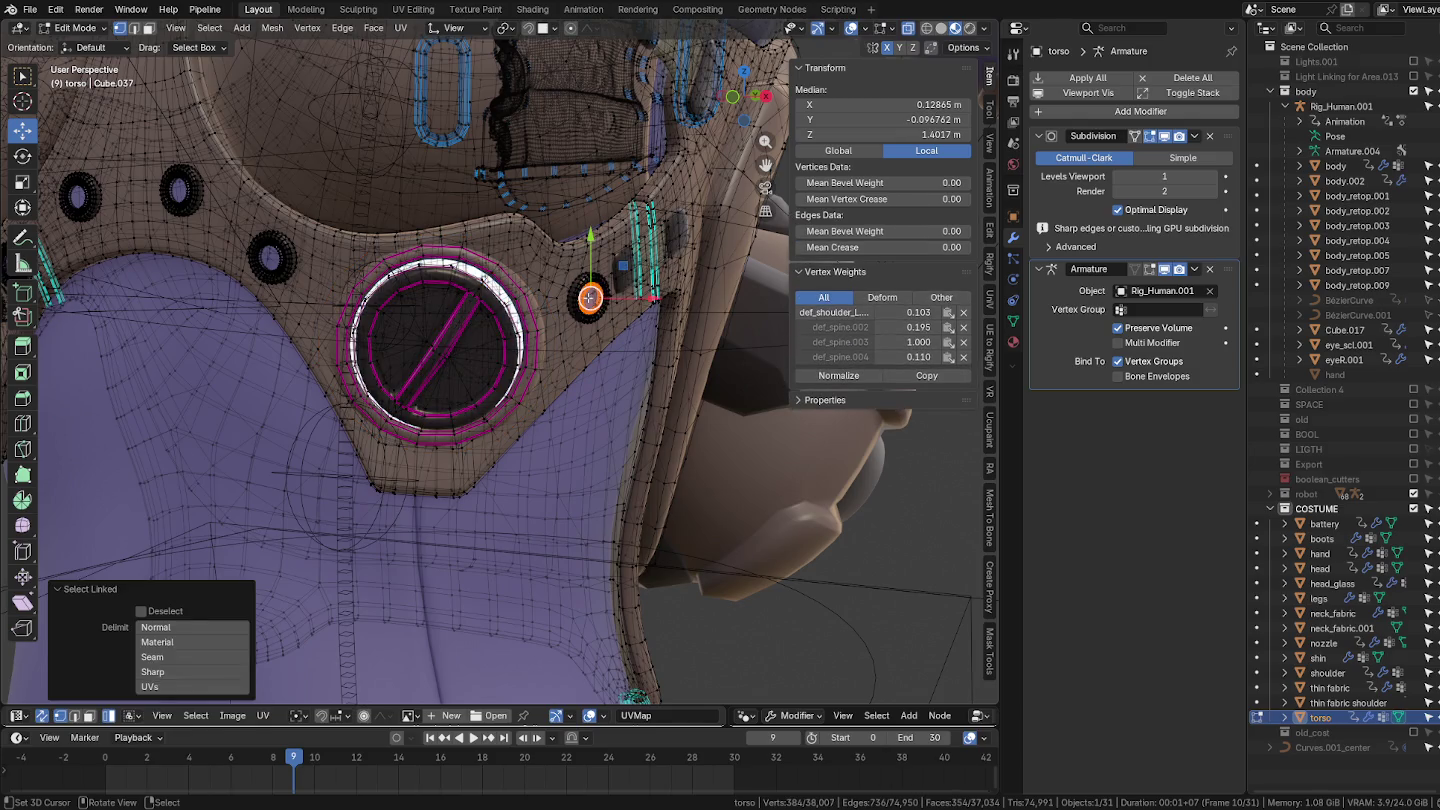
key(l)
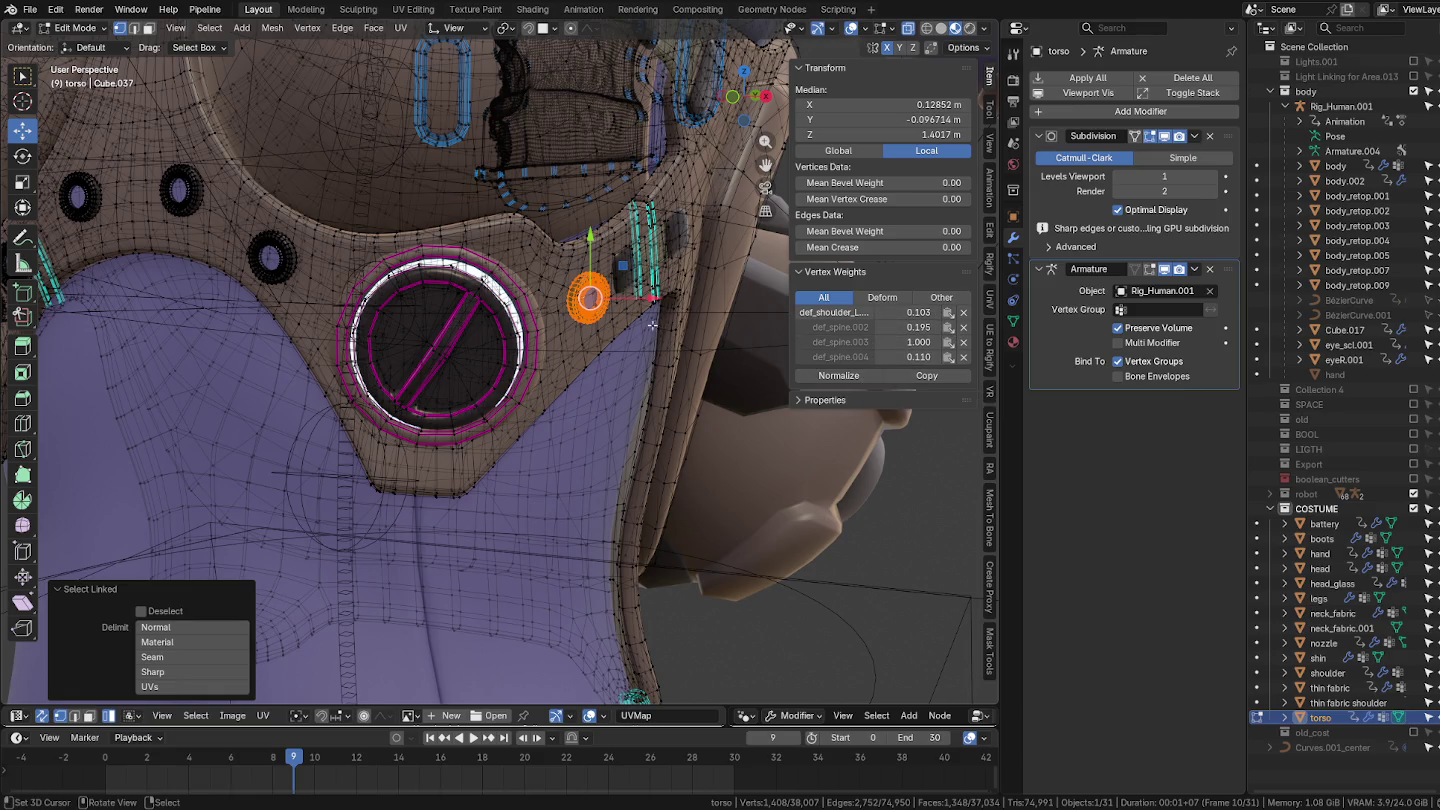
middle_drag(665, 322, 432, 331)
key(KP_Decimal)
scroll(432, 331, down, 8)
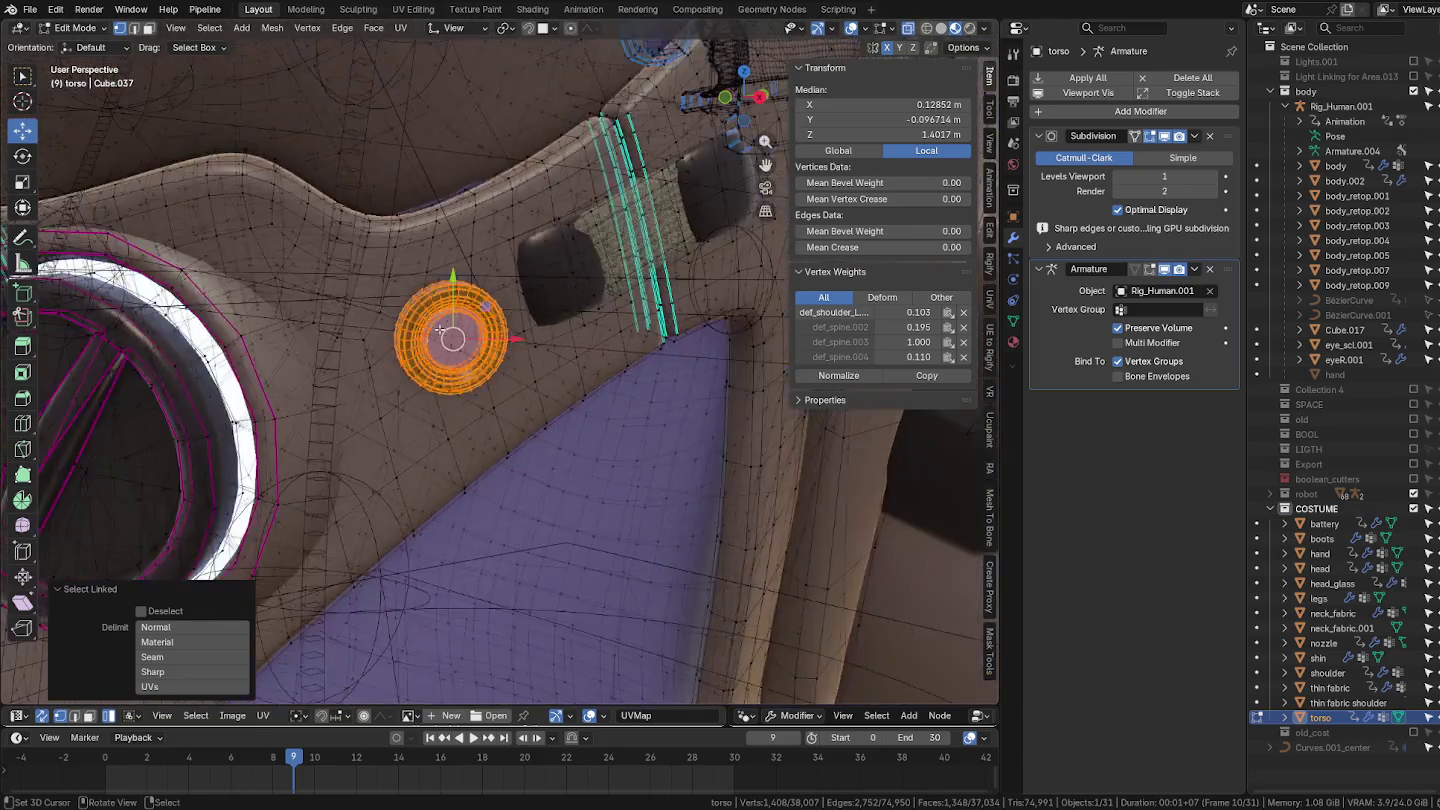
scroll(440, 320, down, 3)
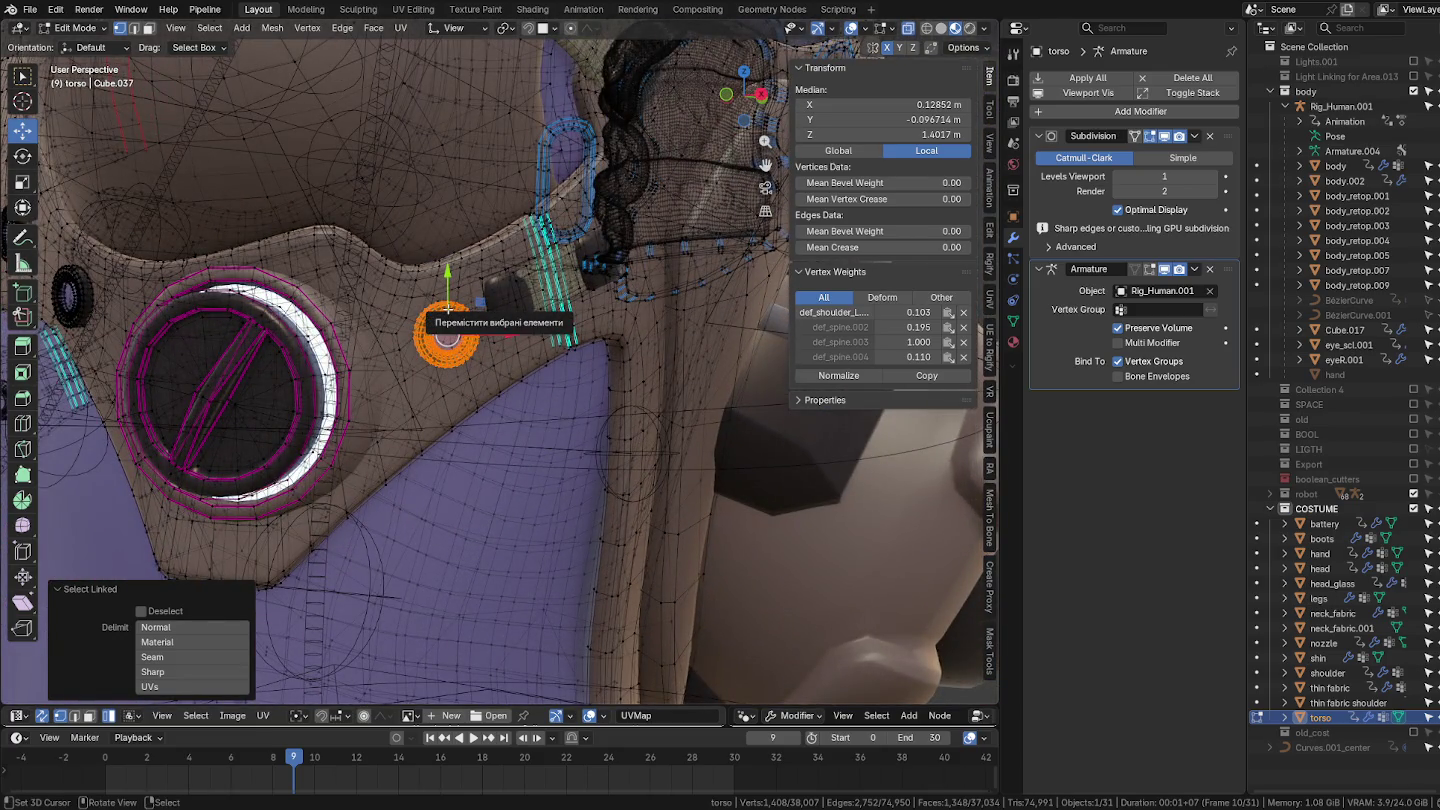
middle_drag(447, 308, 520, 300)
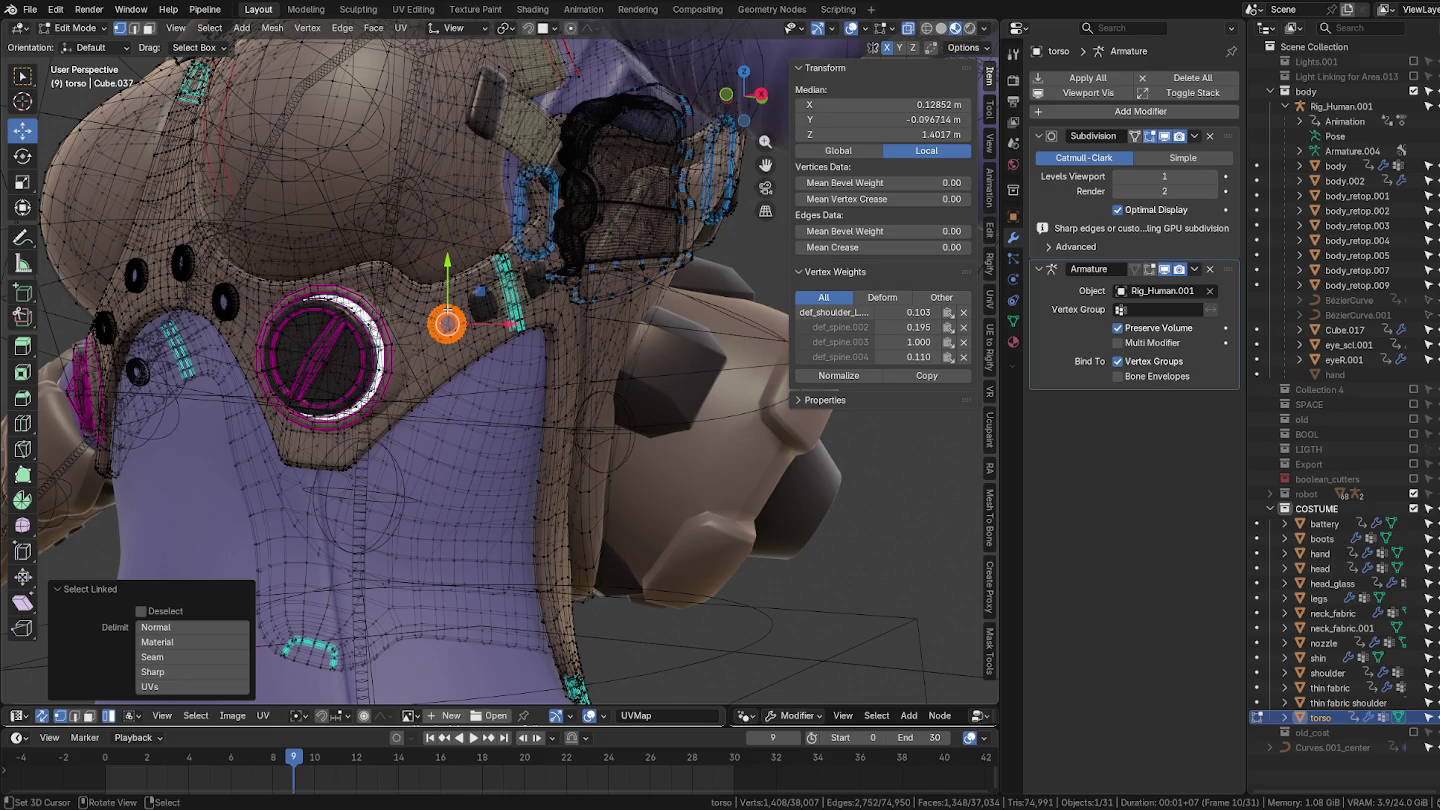
key(ctrl+Tab)
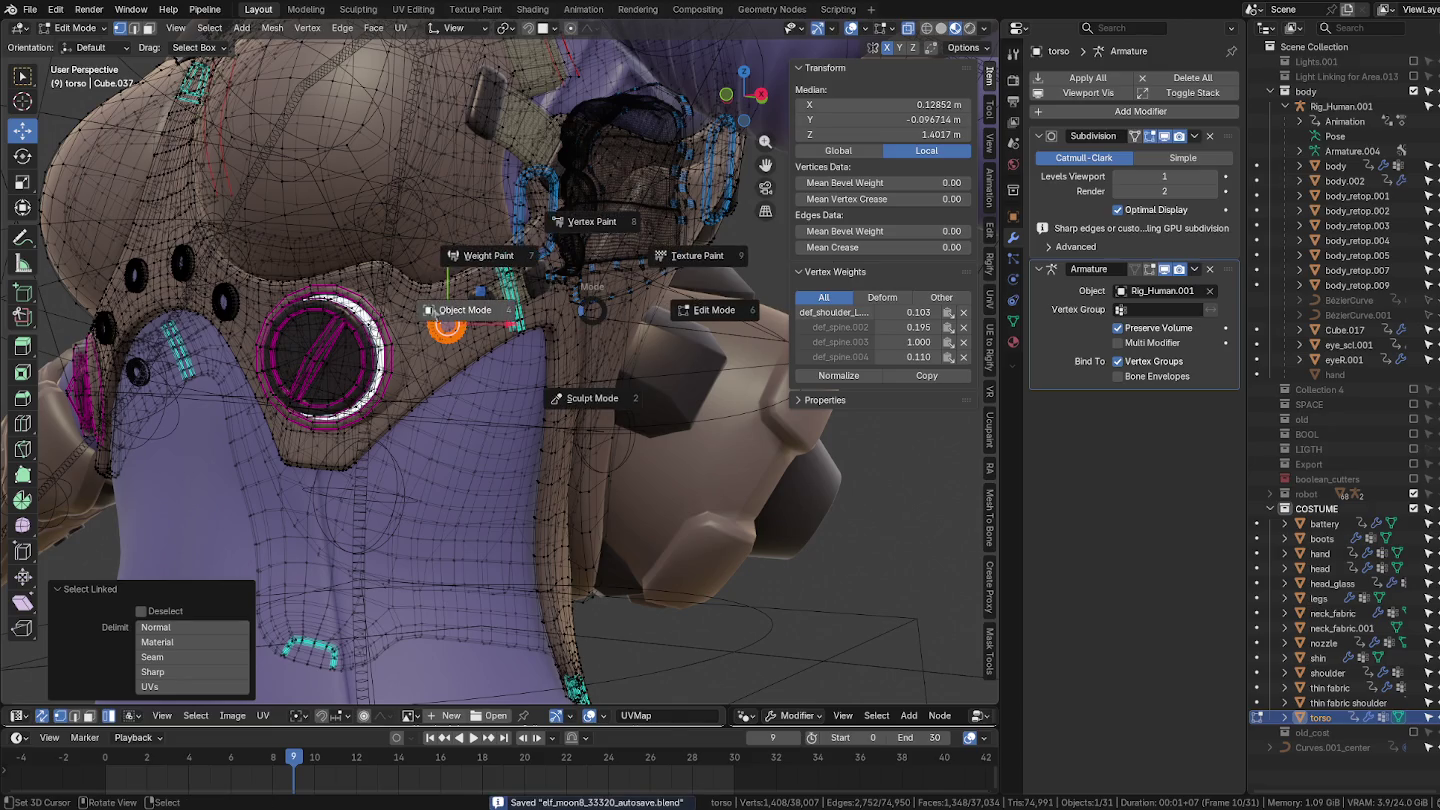
click(433, 310)
scroll(480, 380, down, 3)
scroll(500, 400, down, 3)
scroll(525, 421, down, 2)
shift+middle_drag(546, 563, 540, 369)
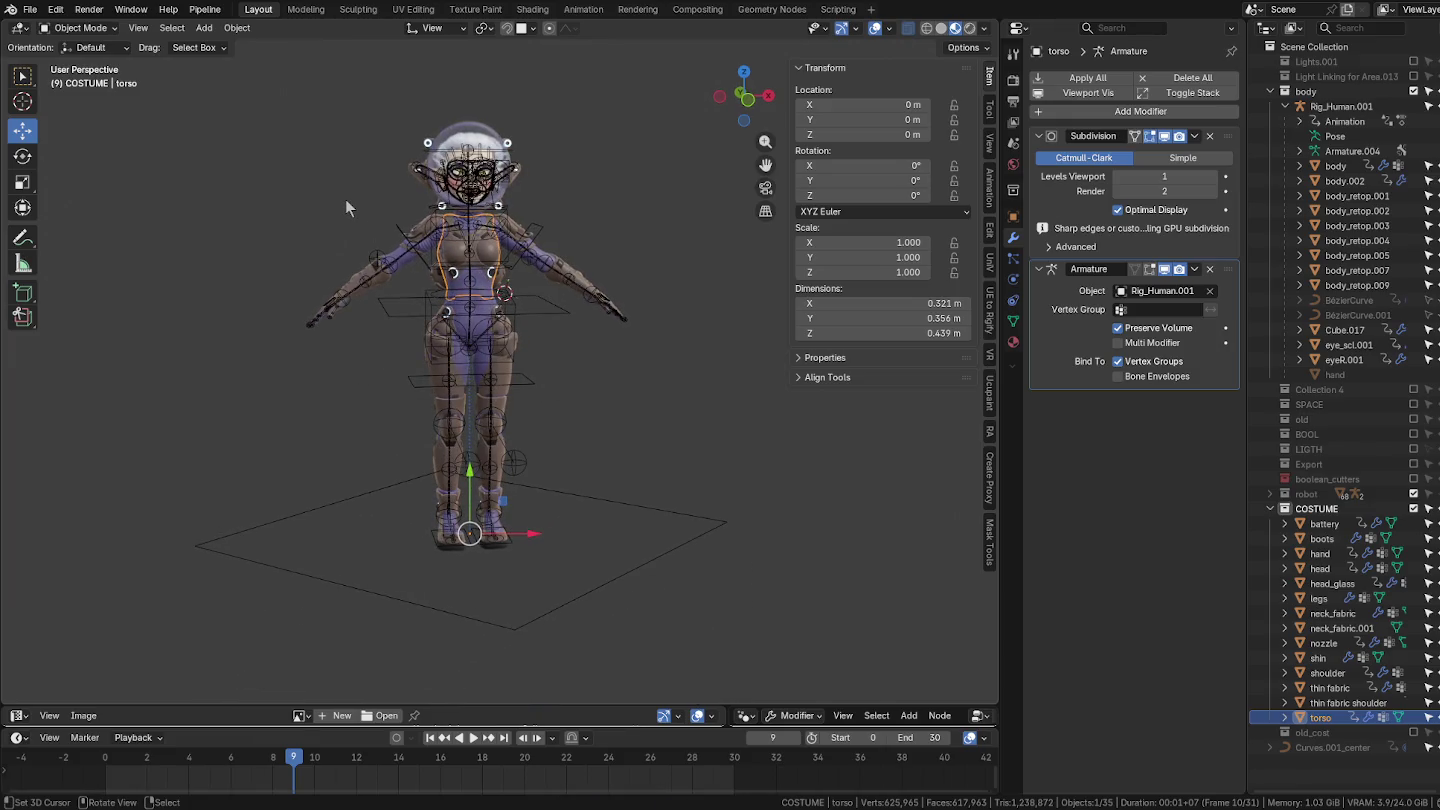
click(30, 9)
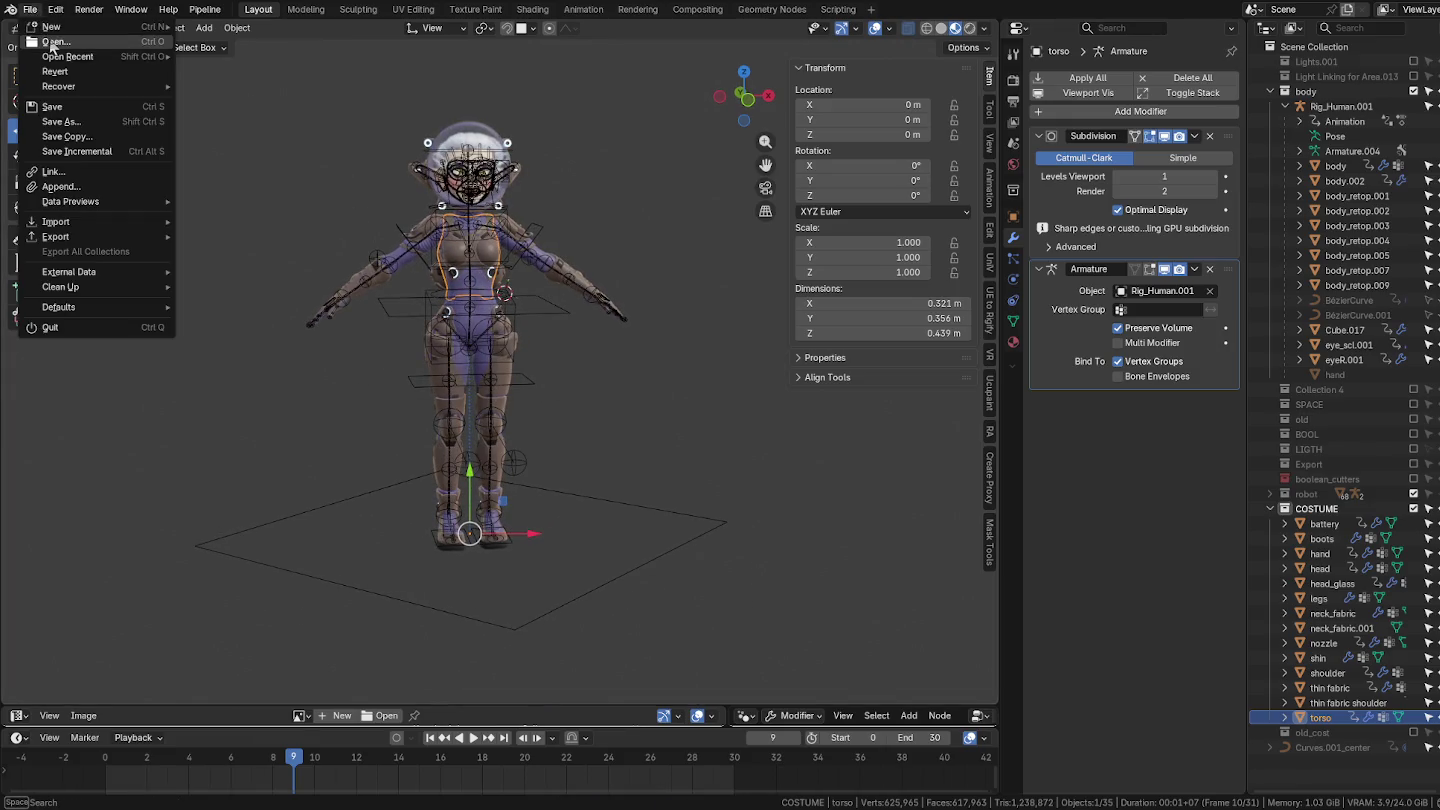
click(52, 47)
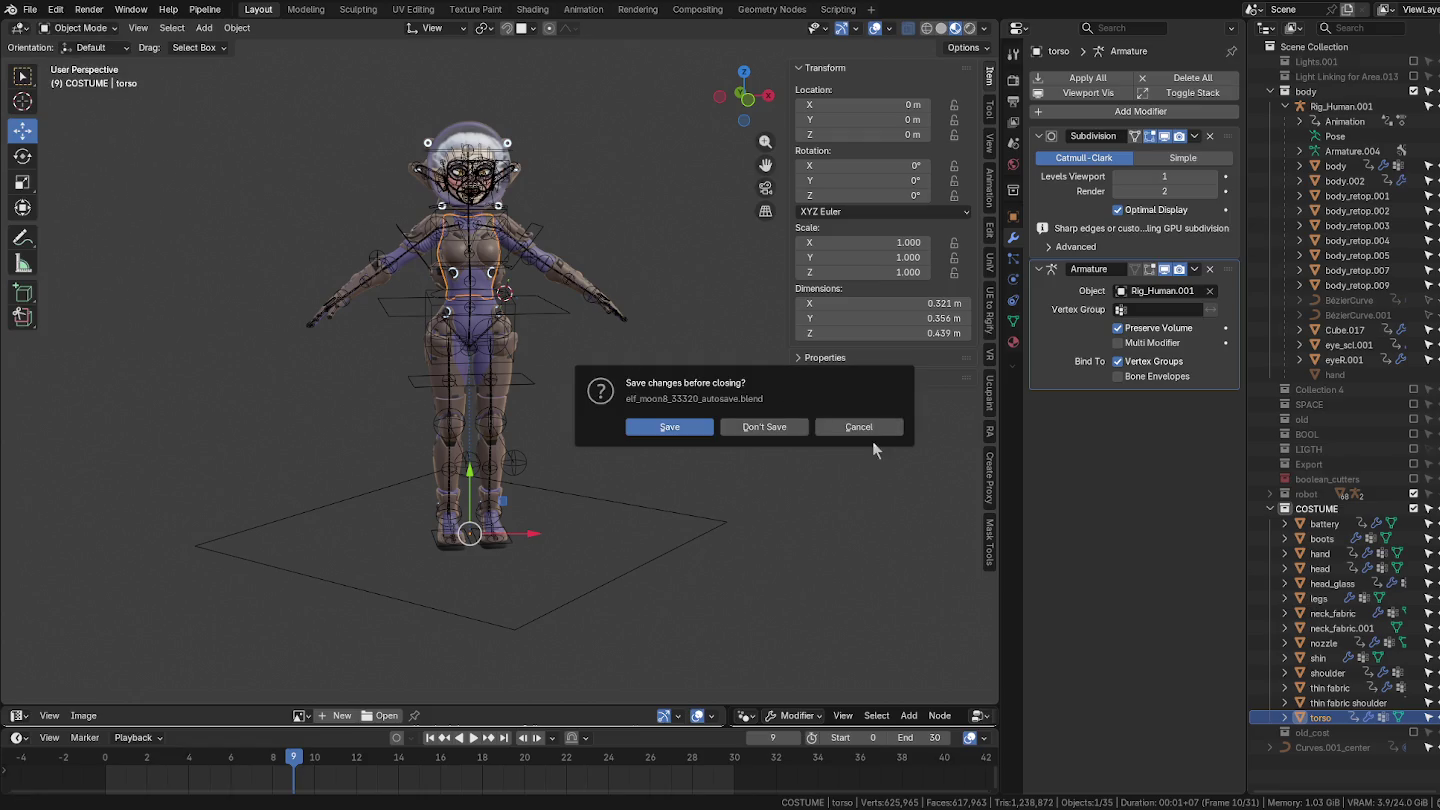
click(851, 424)
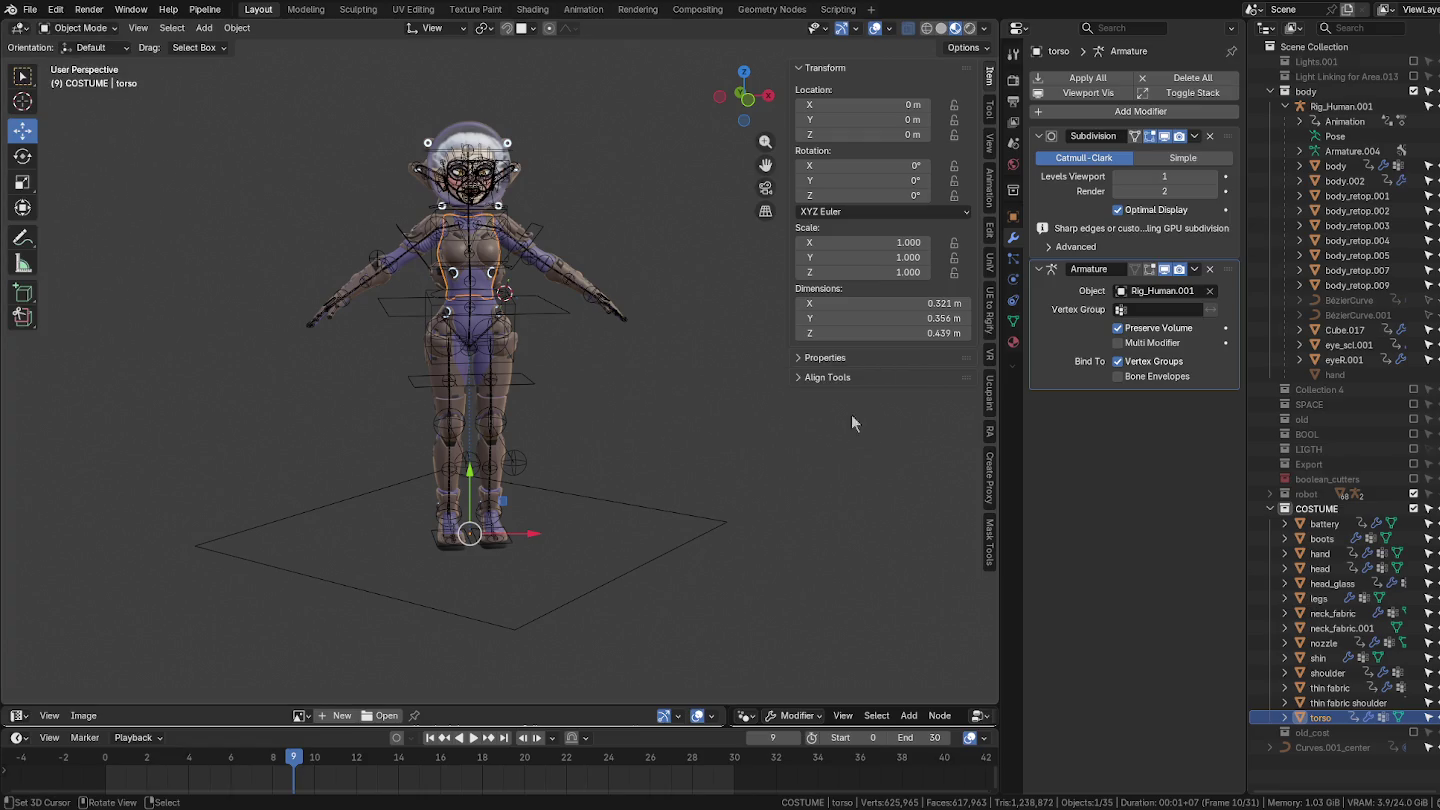
click(30, 9)
key(Escape)
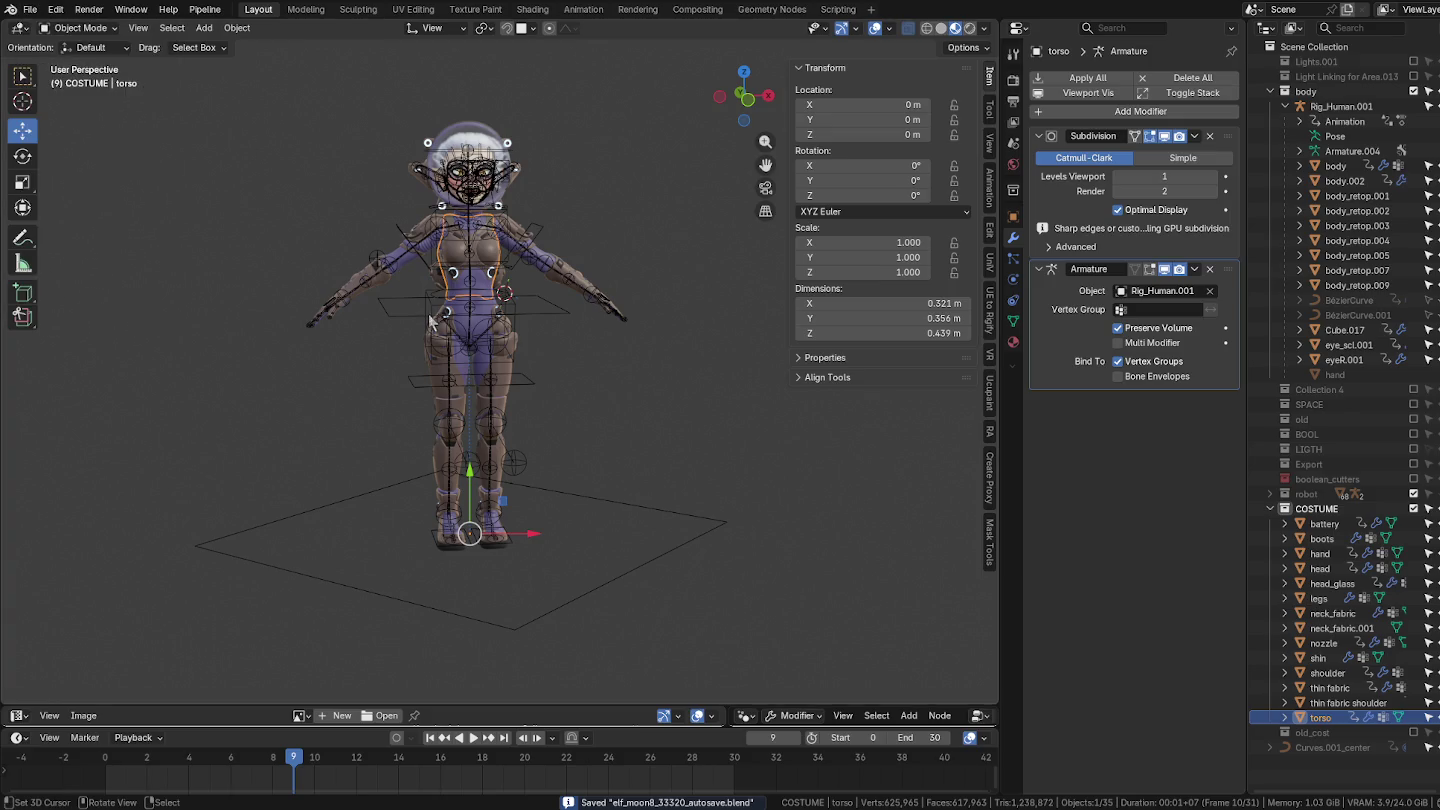
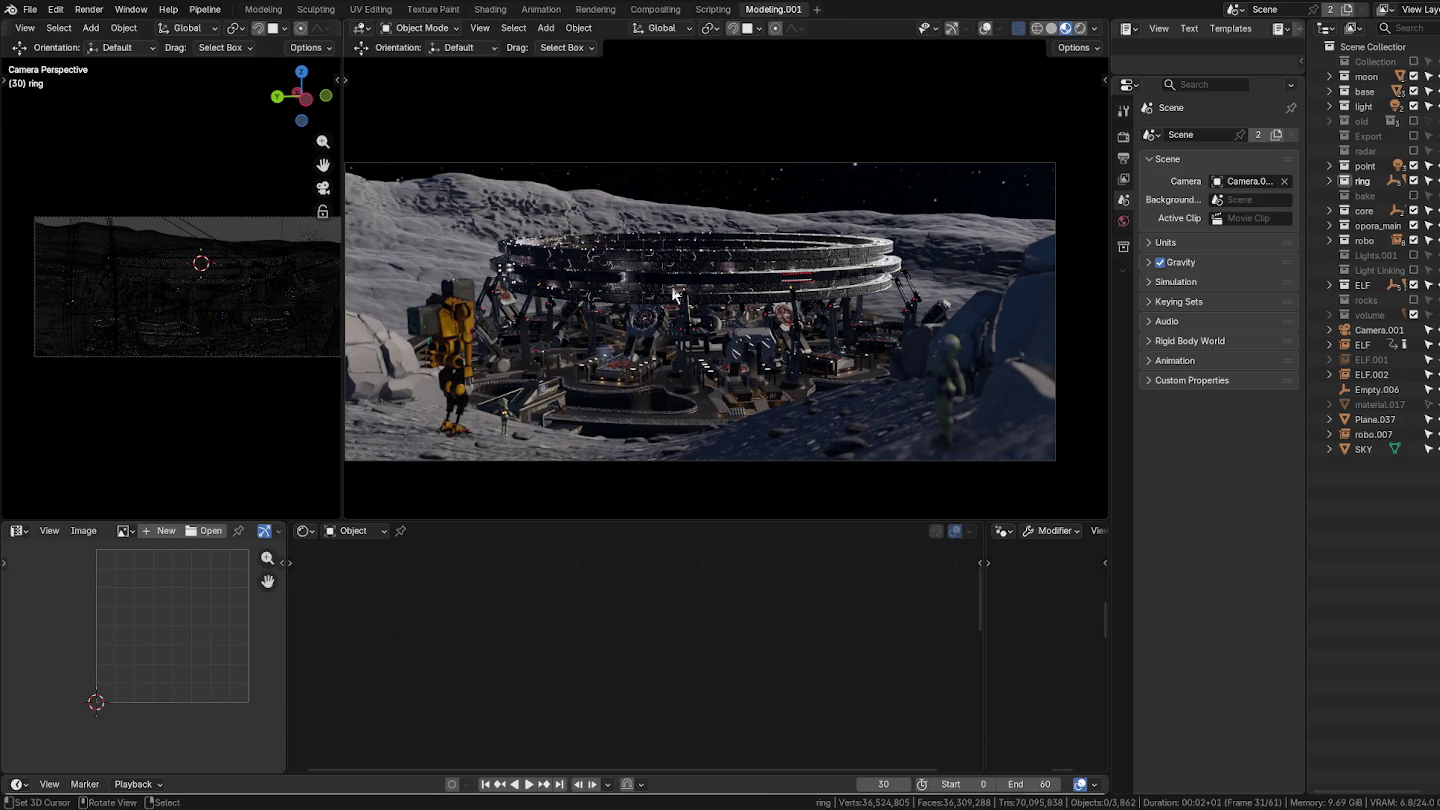
Step: Select ELF.002, switch to Solid shading, and widen the left viewport orbited to a side view
click(947, 377)
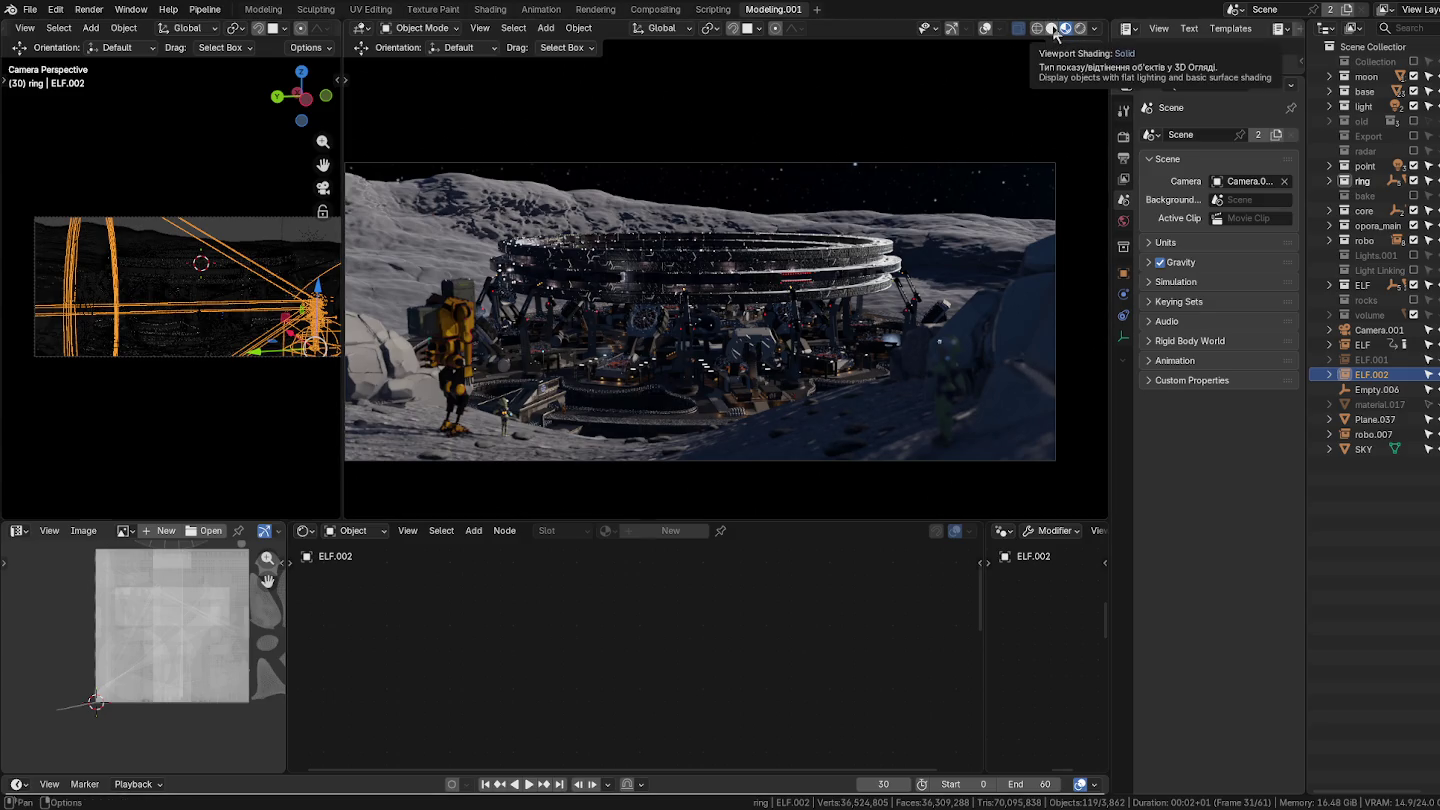
click(1053, 30)
drag(343, 291, 788, 287)
mouse_move(690, 365)
middle_down()
mouse_move(438, 334)
mouse_move(499, 401)
middle_up()
scroll(447, 389, up, 2)
scroll(405, 390, up, 3)
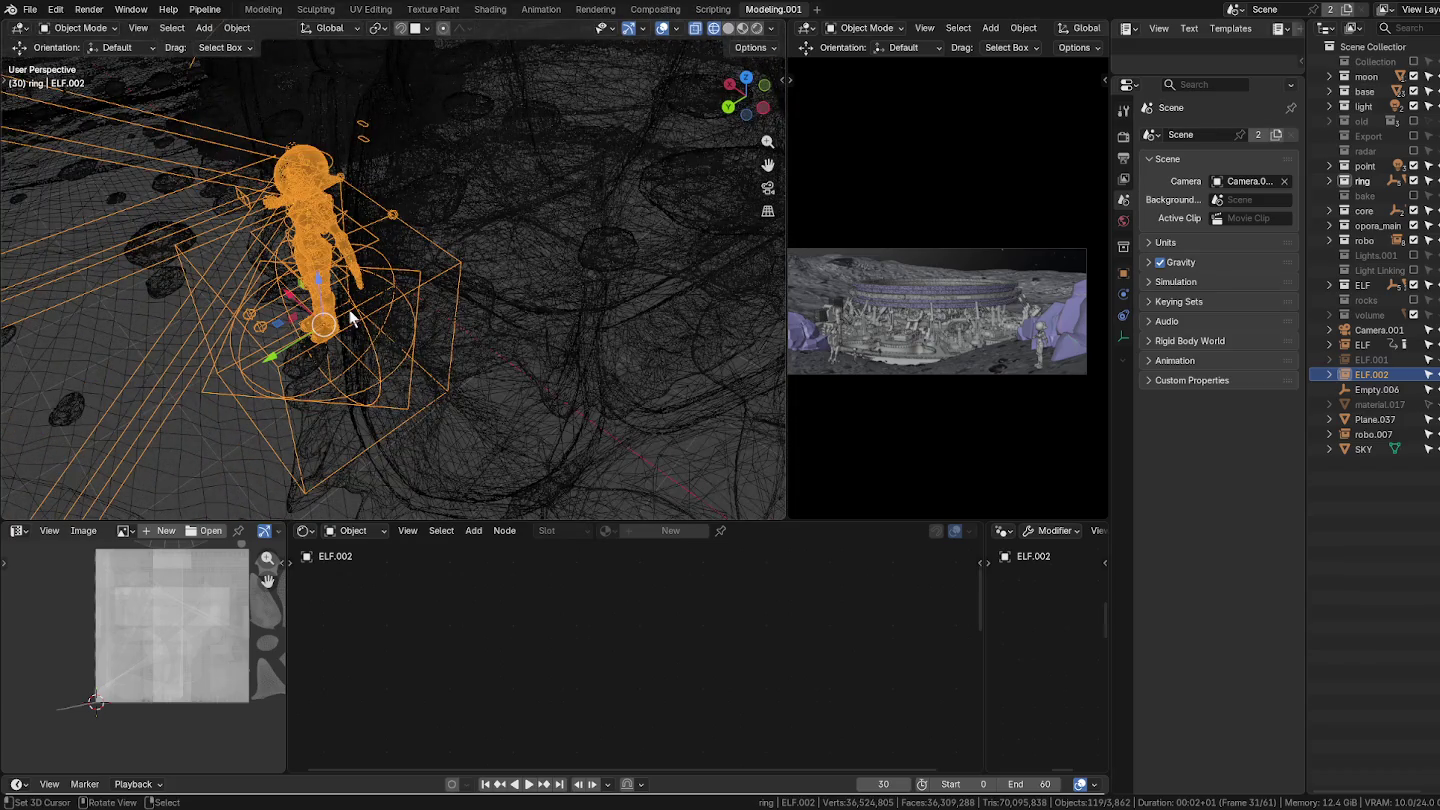
middle_drag(350, 318, 361, 250)
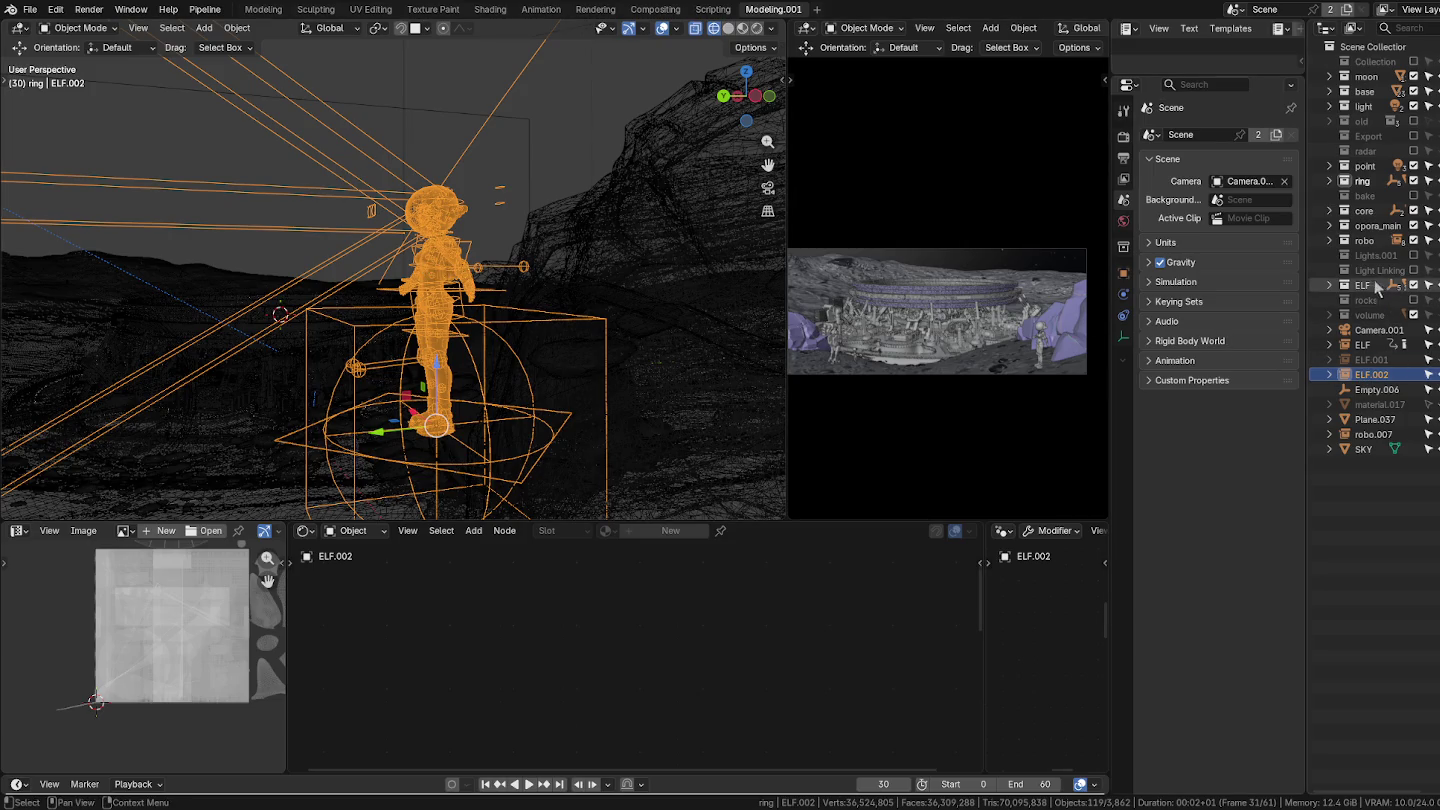
Step: Expand and collapse the ELF collection in the Outliner, then open the File menu
click(1330, 284)
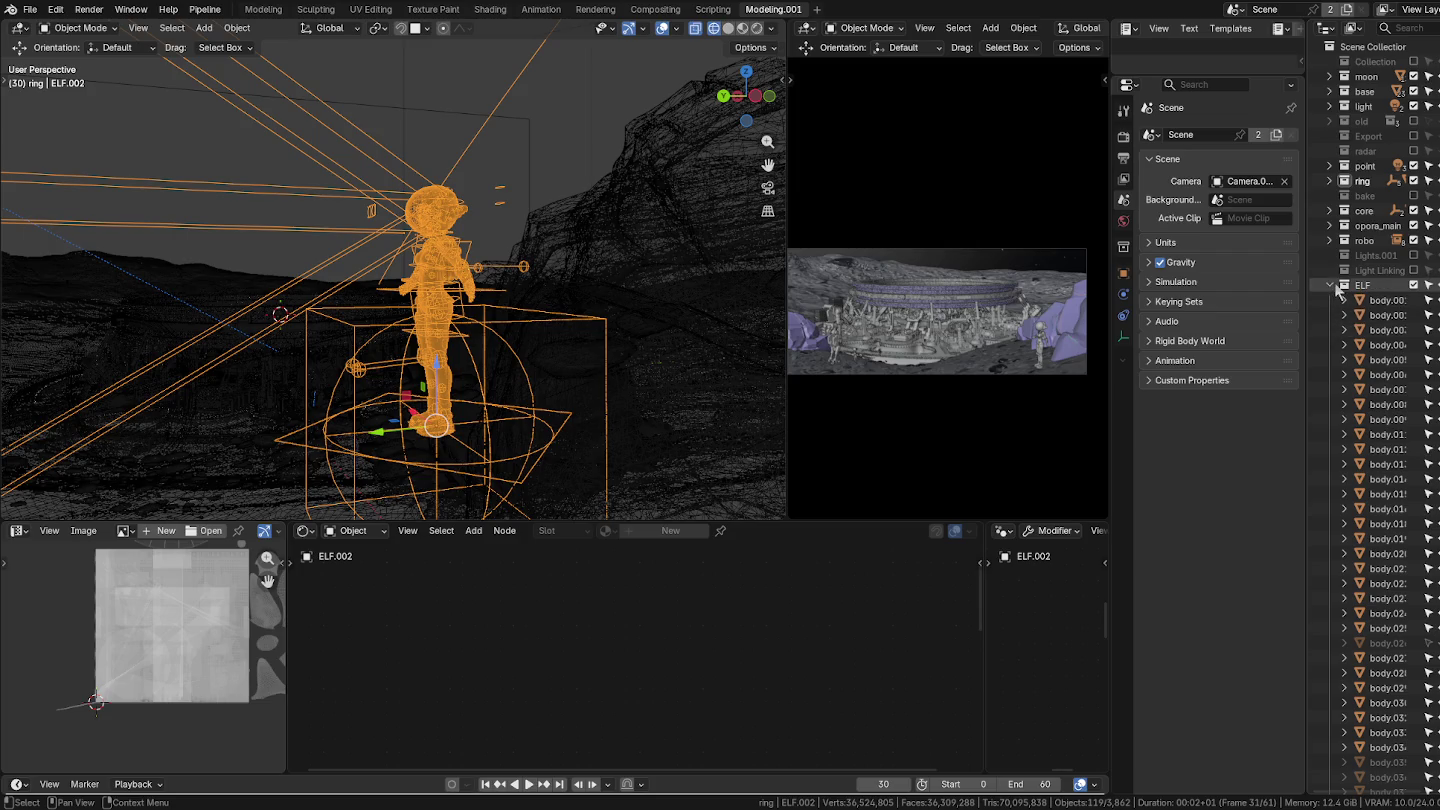
click(1330, 285)
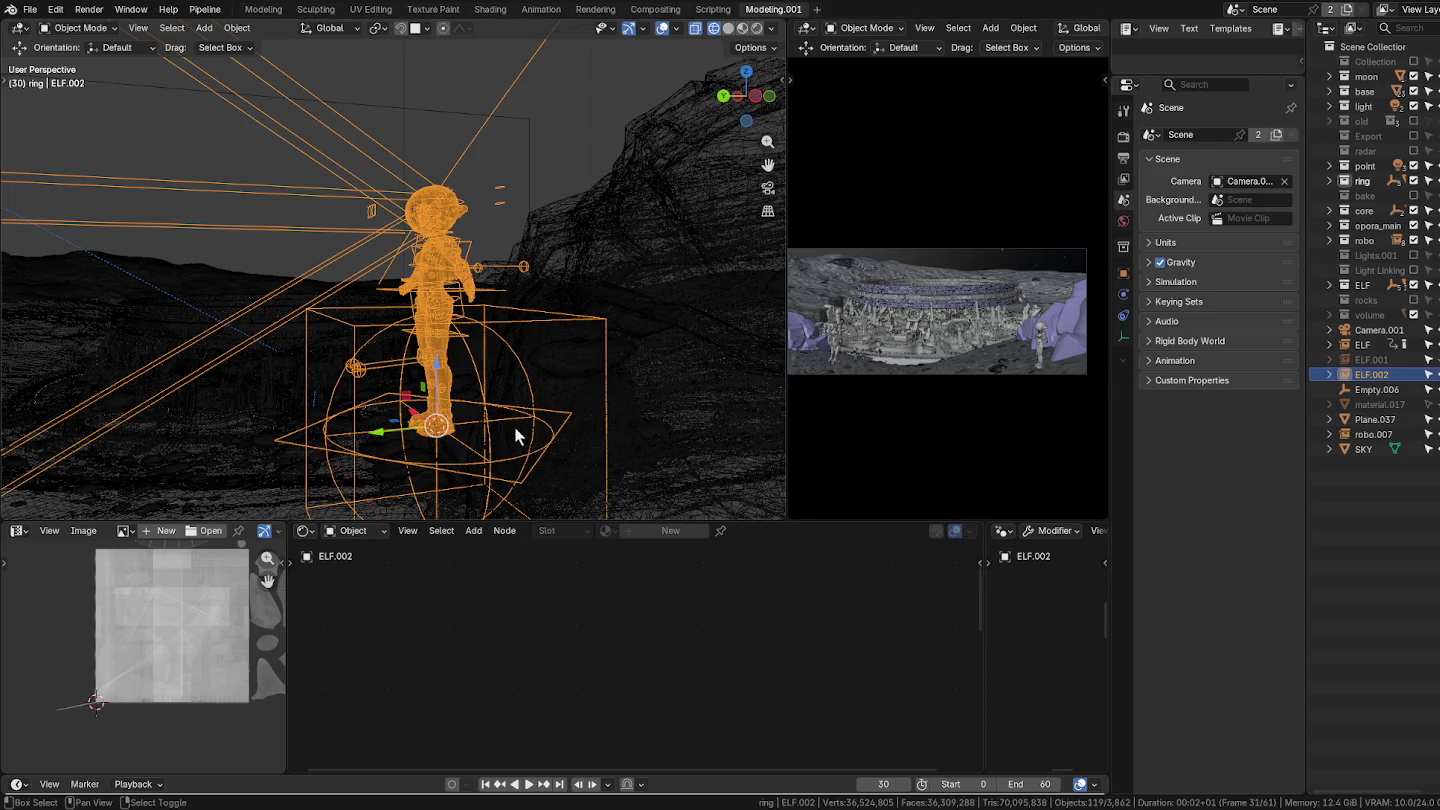
click(32, 13)
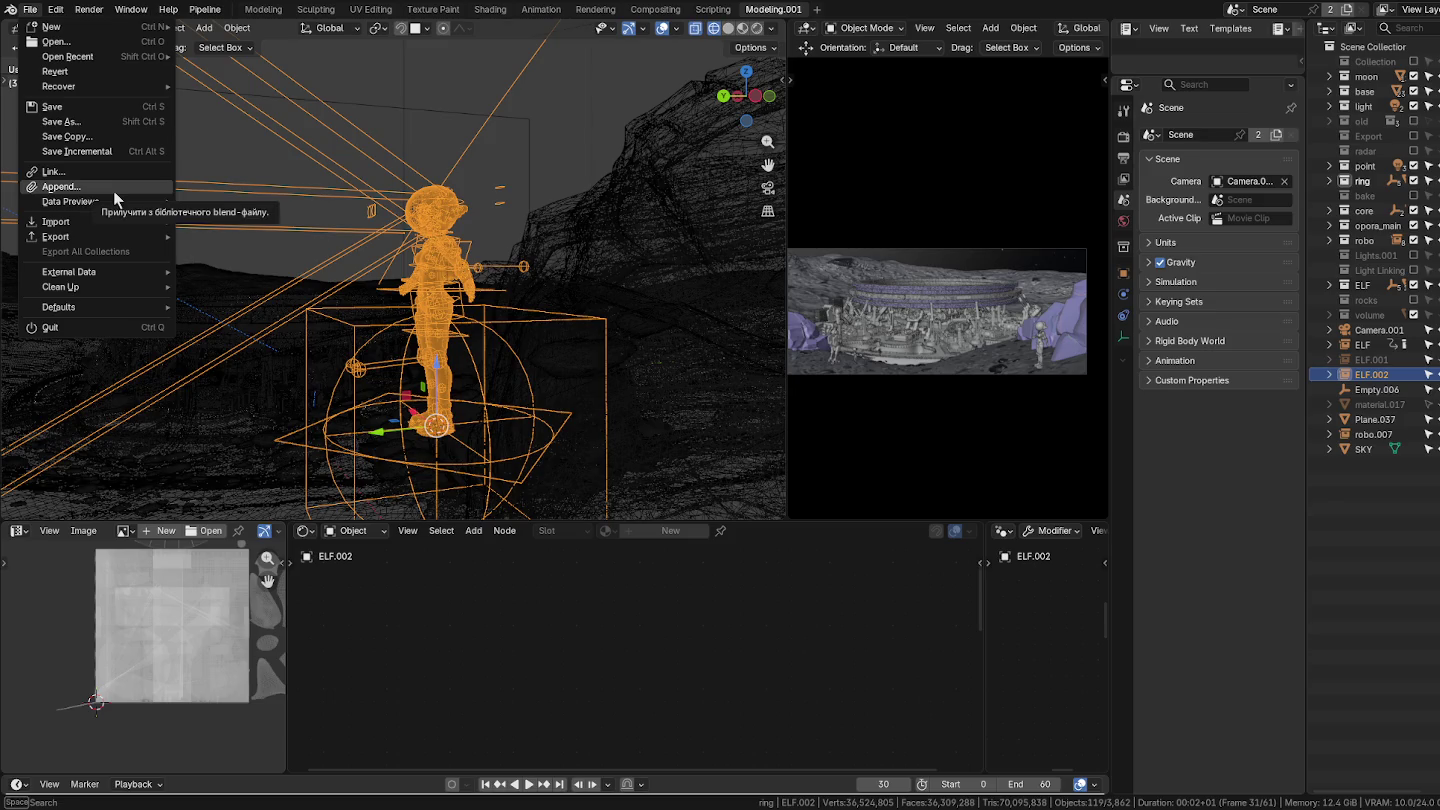
Step: Load the recent elf autosave file, discarding unsaved changes to moon5_38843.blend
key(Escape)
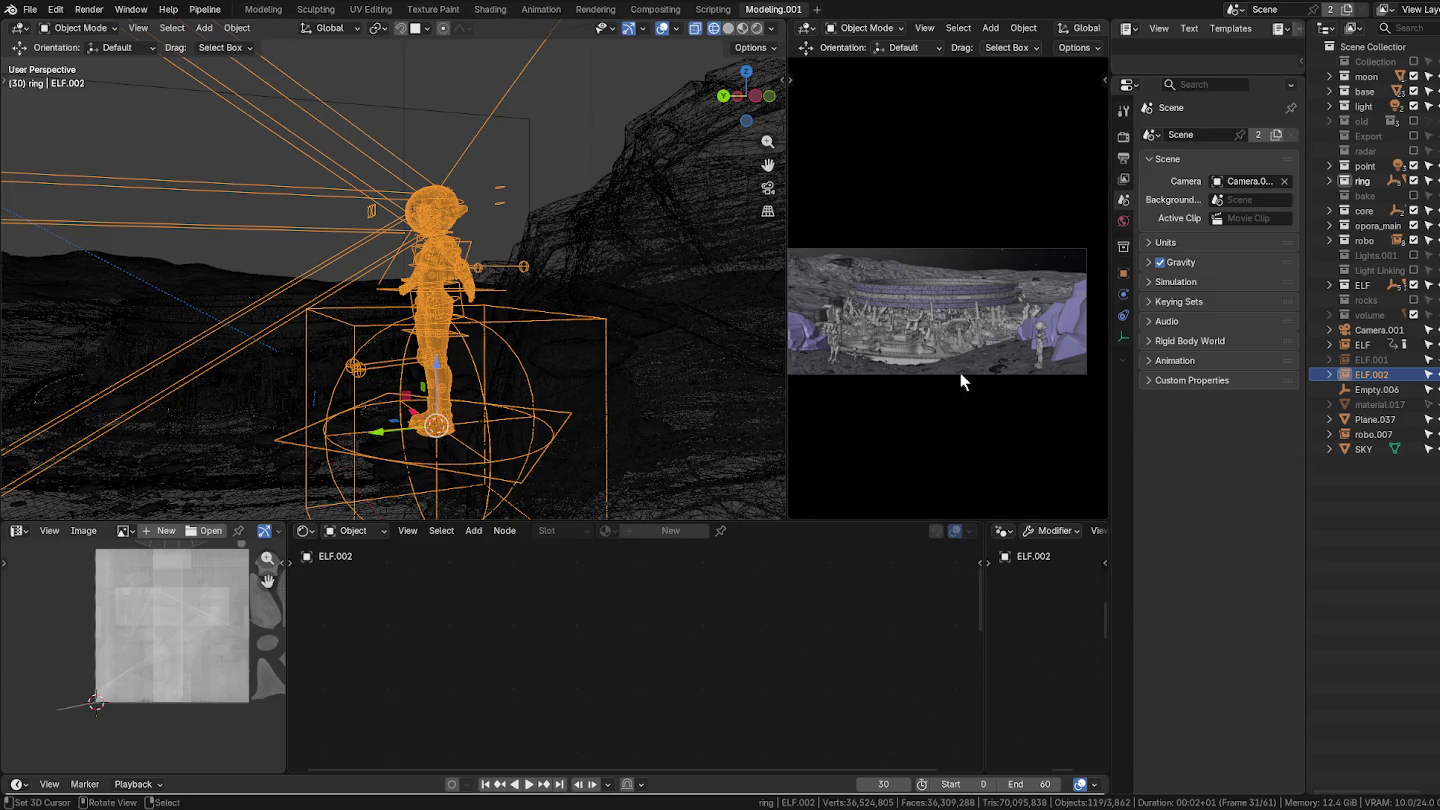
middle_drag(554, 391, 481, 385)
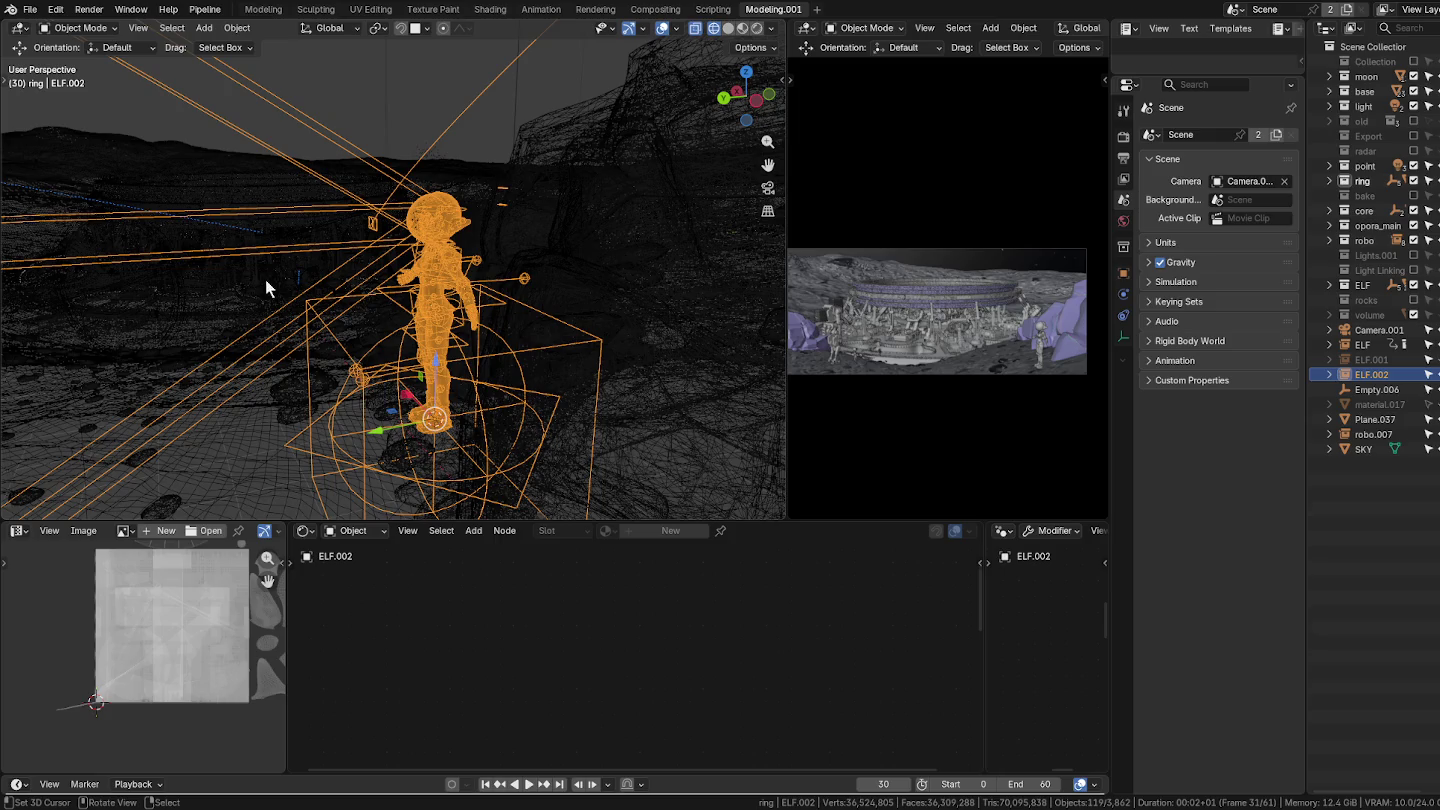
click(30, 9)
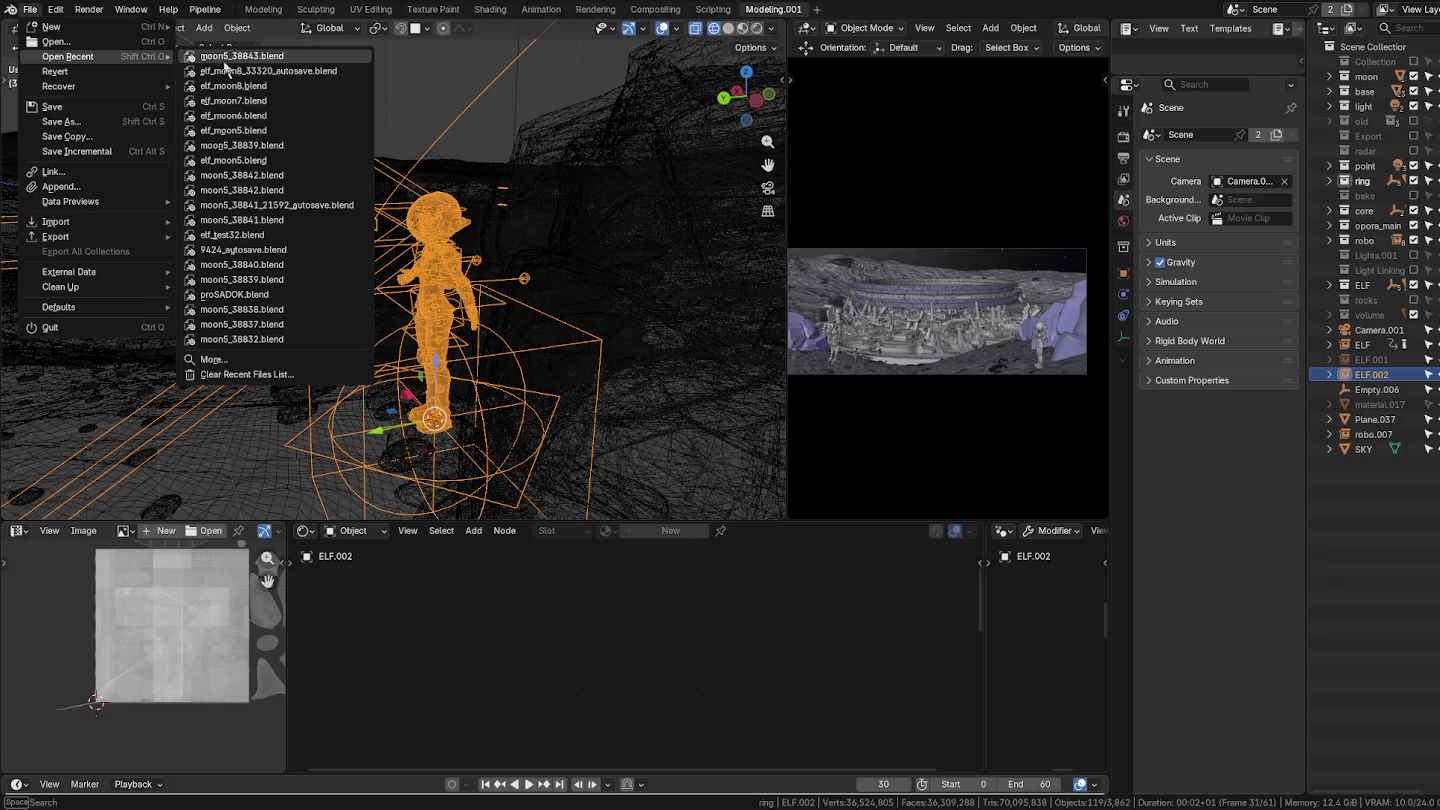
mouse_move(67, 56)
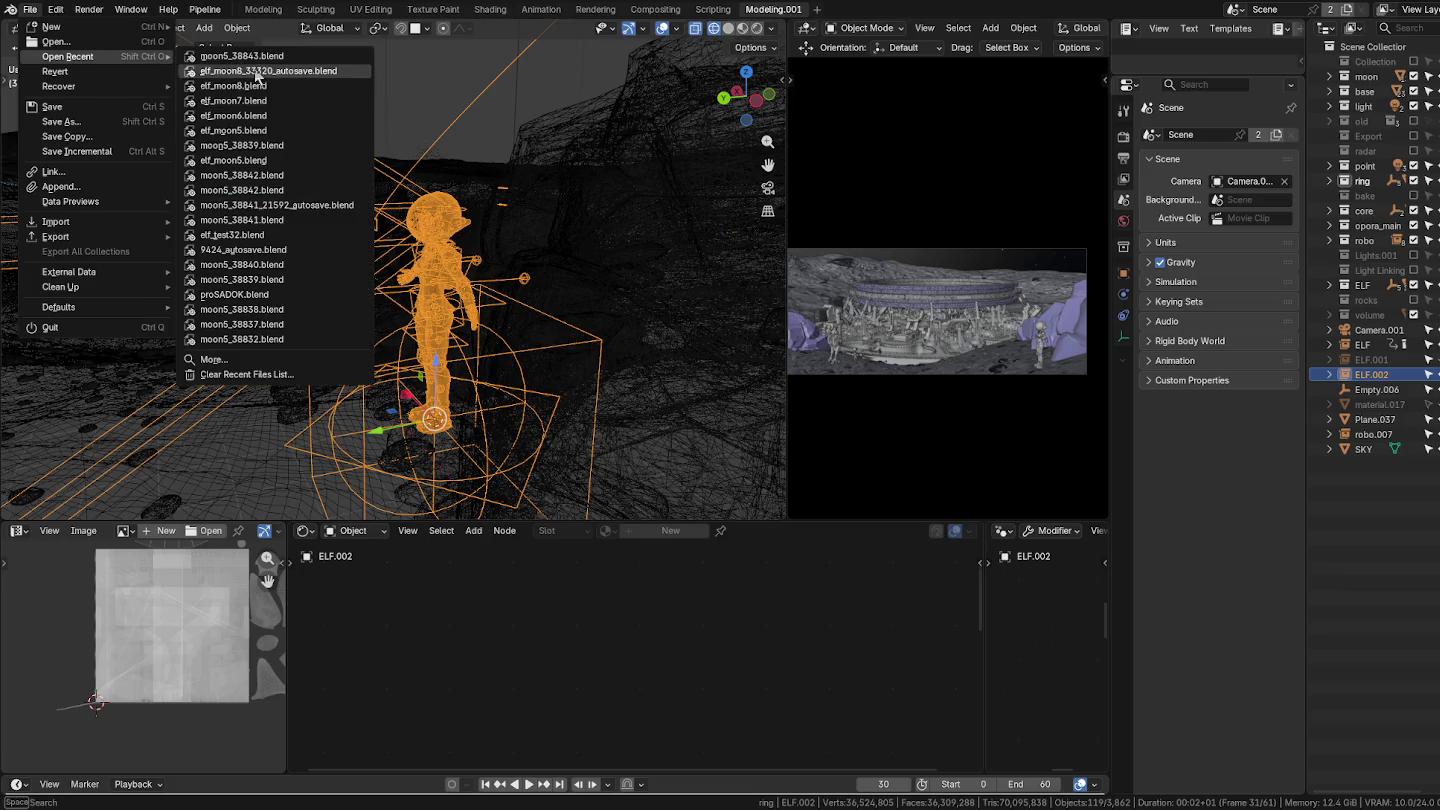
click(256, 72)
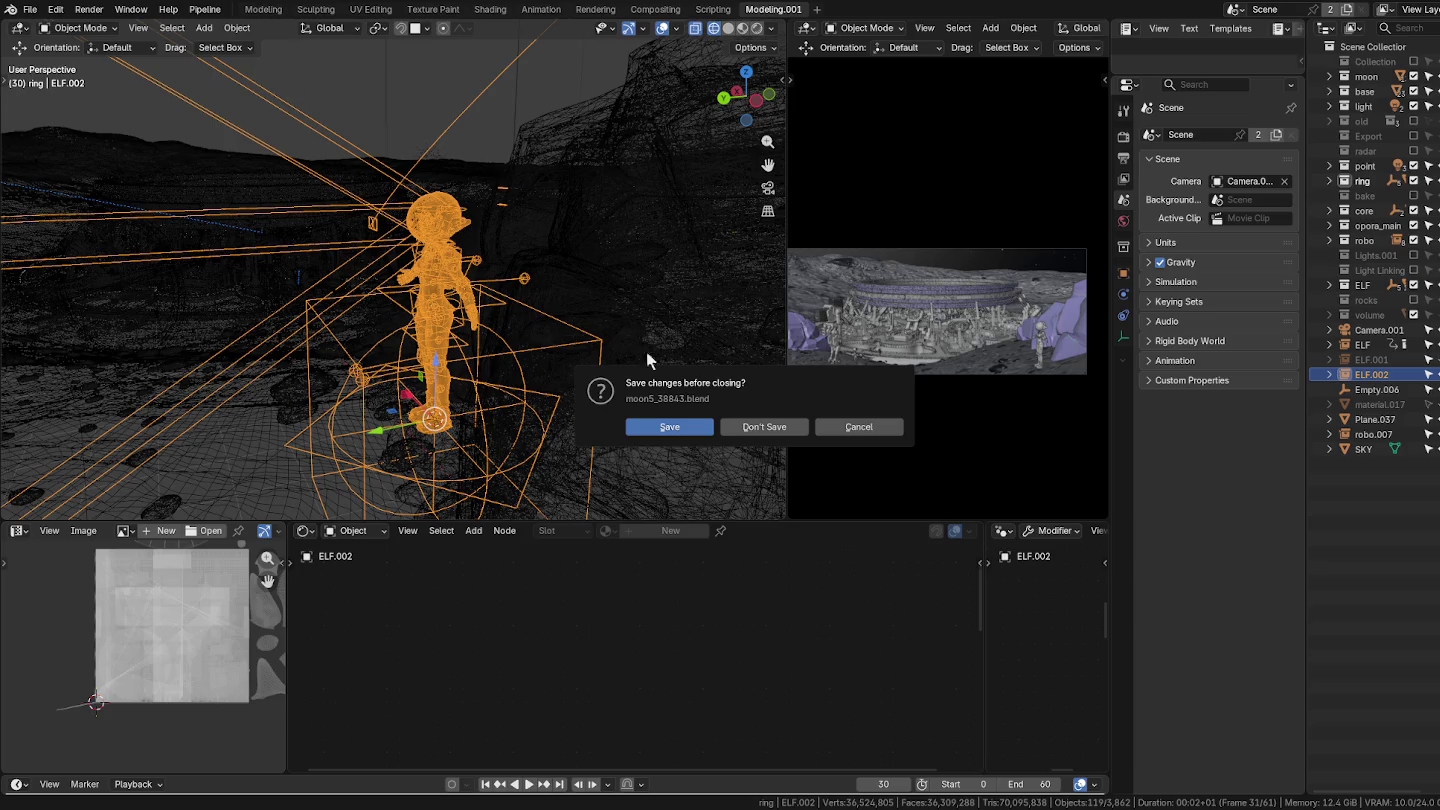
click(769, 427)
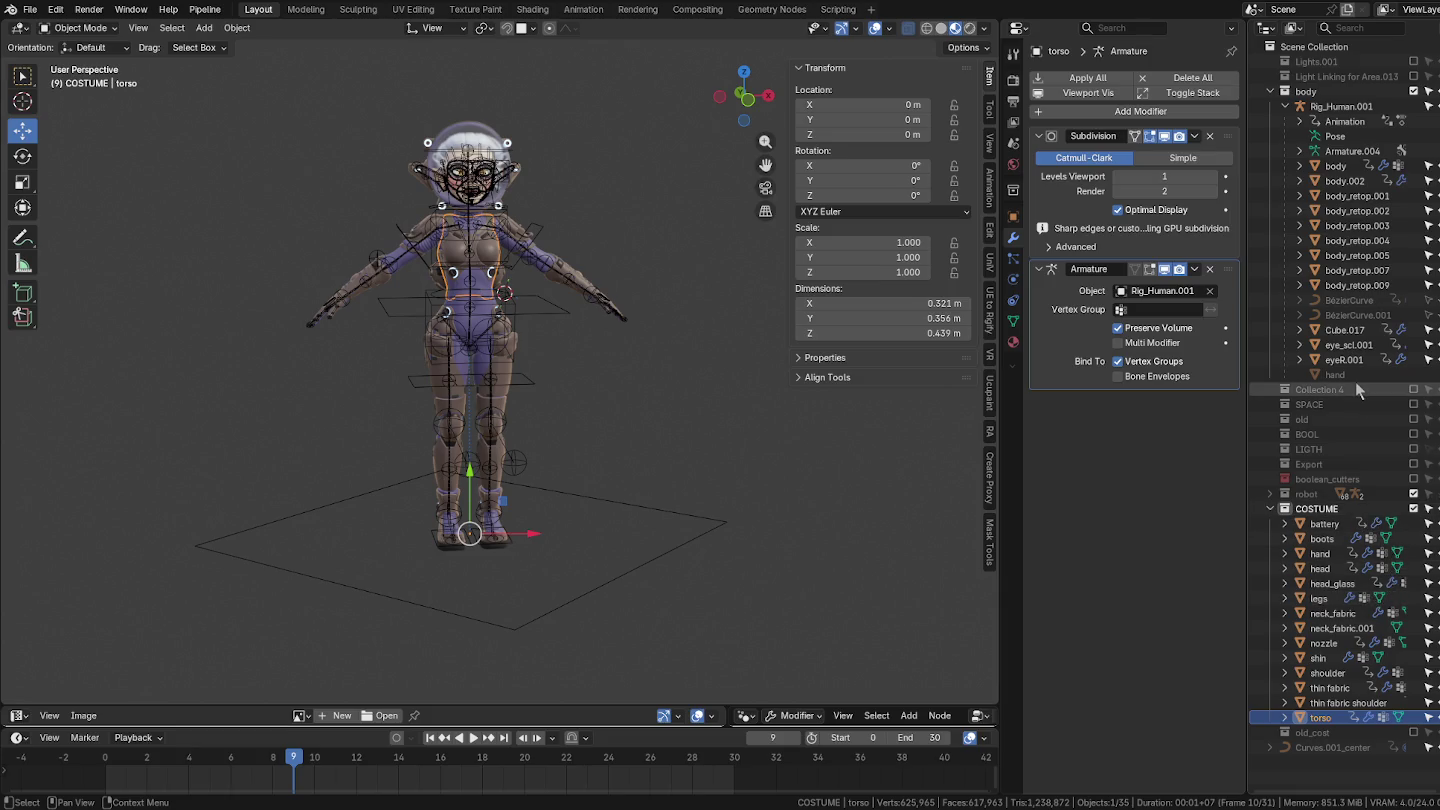
Step: Select body_retop.001, use Solid shading with X-Ray and Theme wireframe colour, and frame it
click(1363, 195)
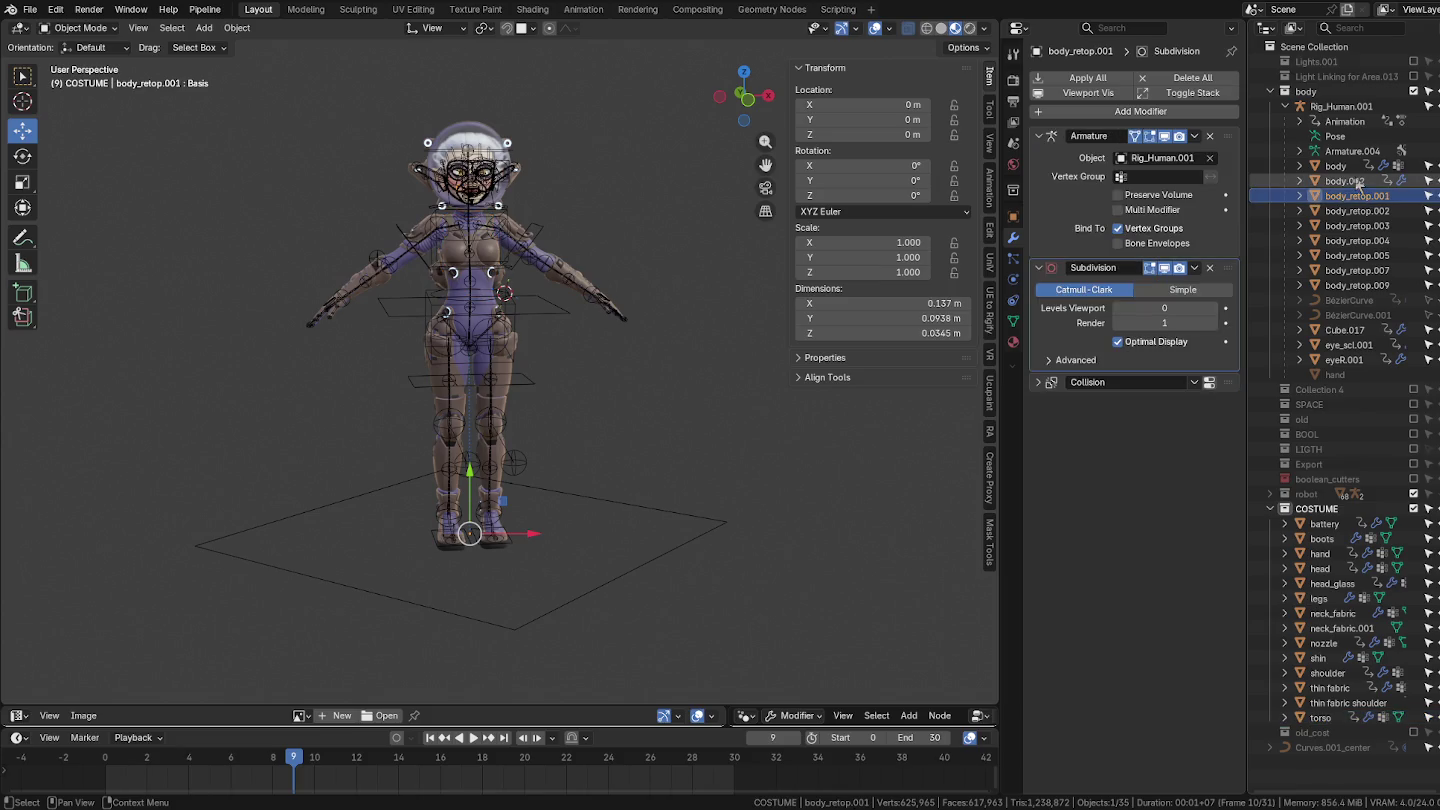
click(941, 28)
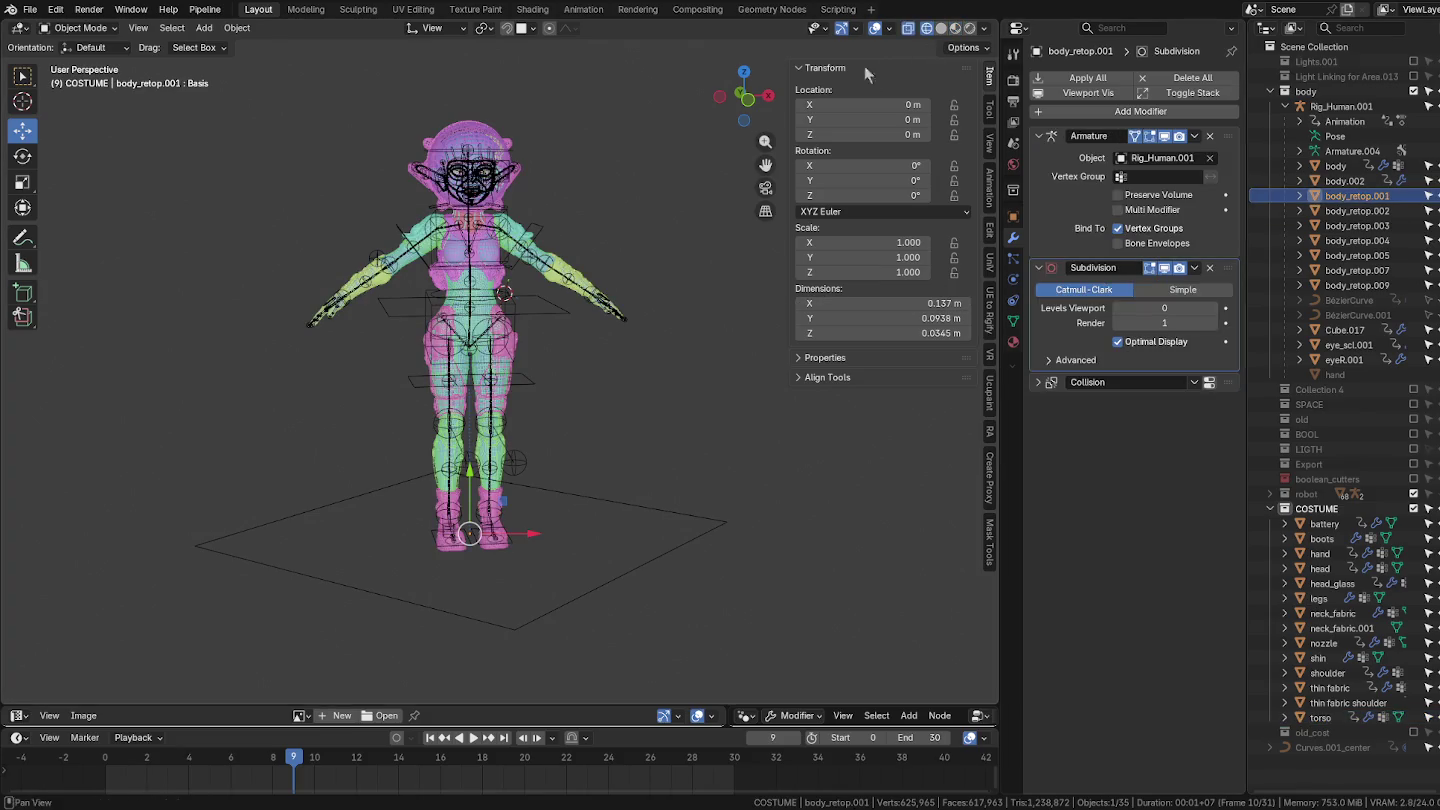
click(986, 28)
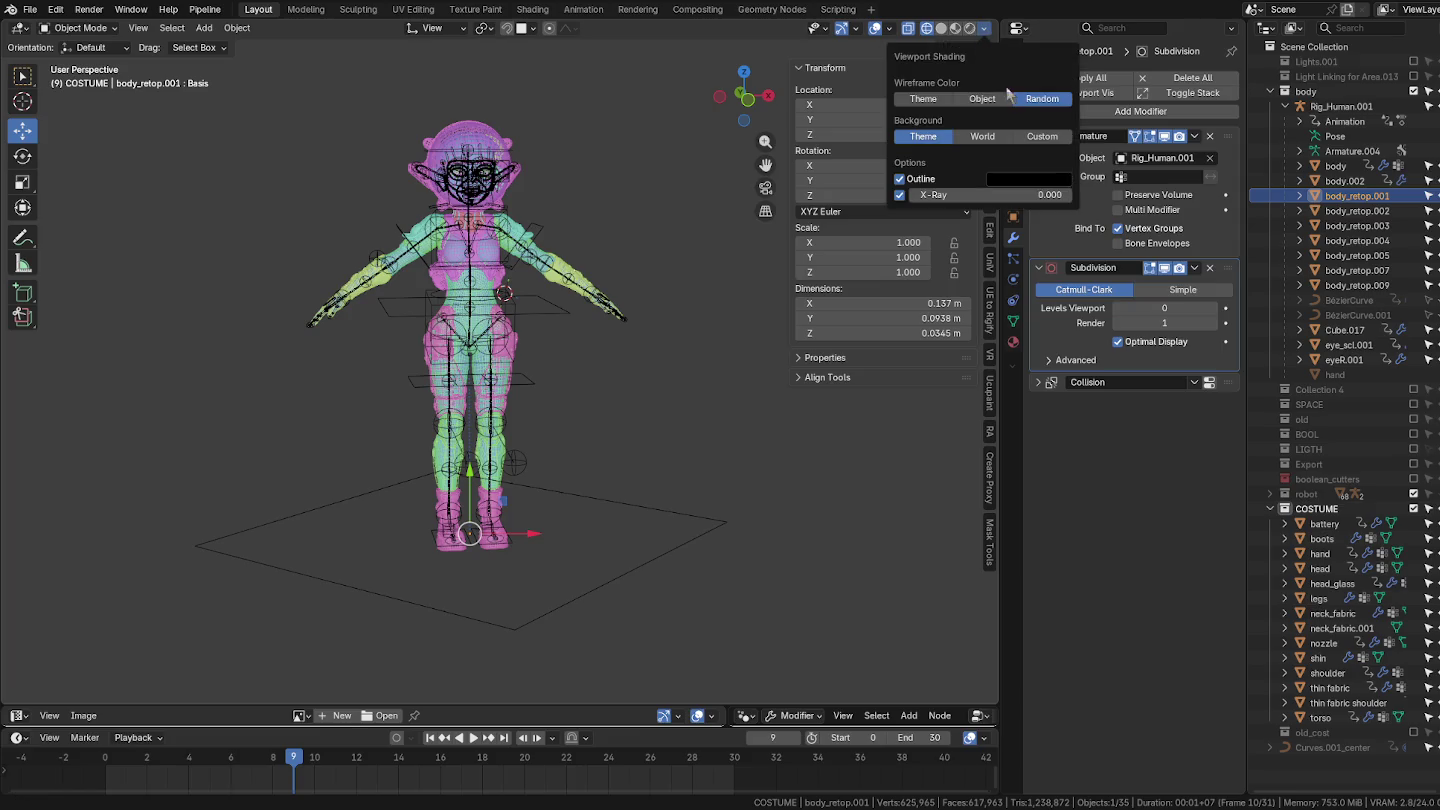
click(922, 98)
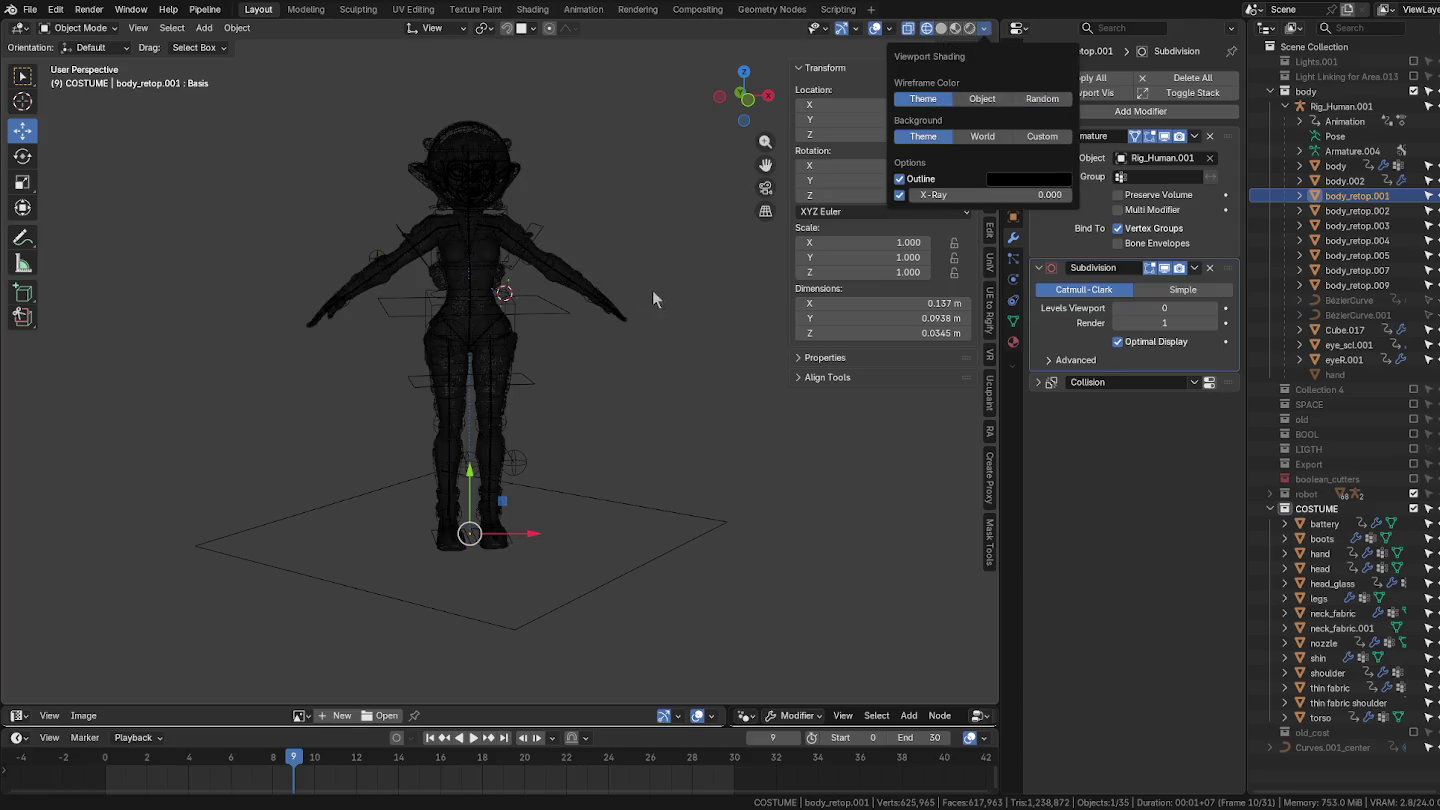
key(KP_Decimal)
scroll(612, 263, down, 2)
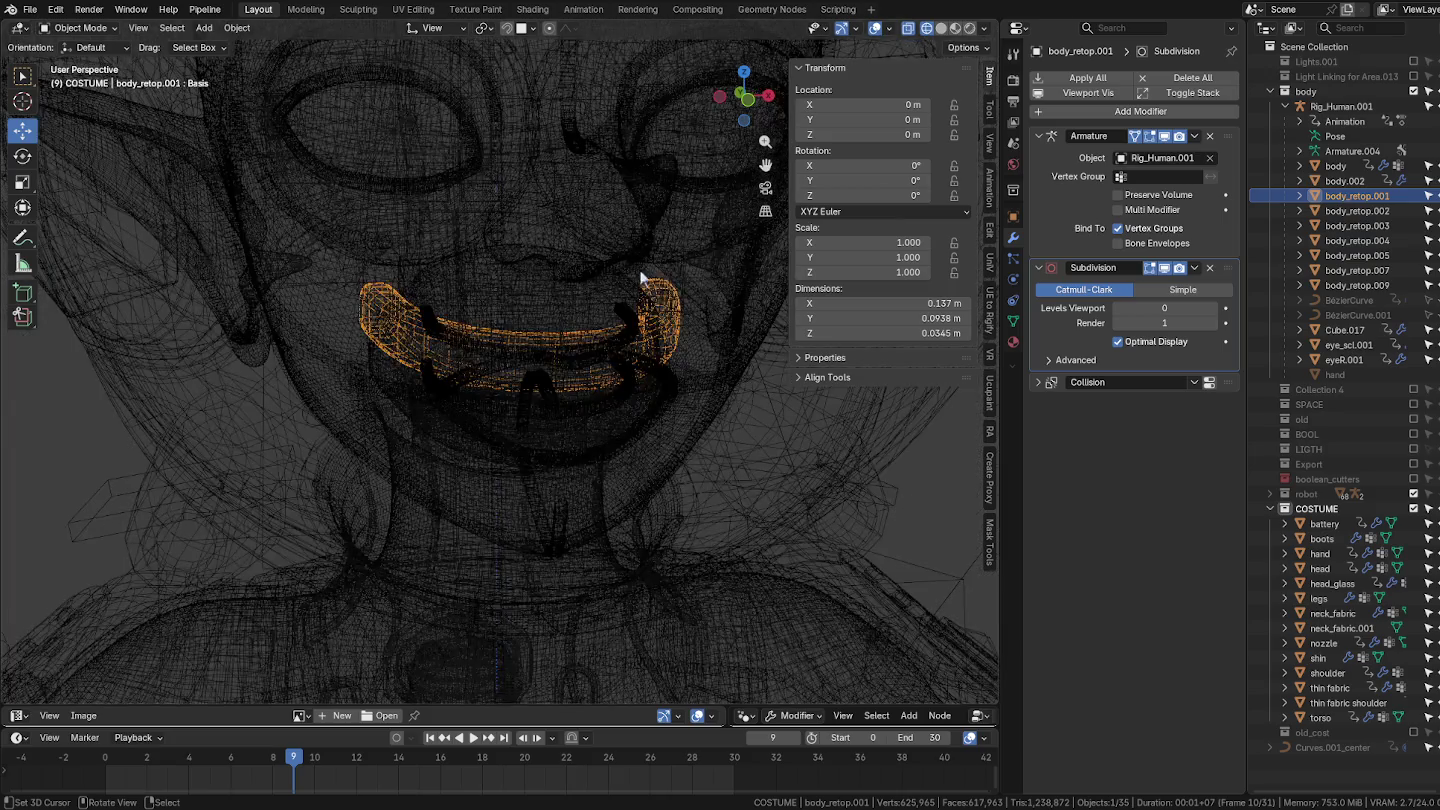
scroll(692, 280, down, 2)
mouse_move(692, 281)
middle_down()
mouse_move(766, 362)
mouse_move(655, 365)
mouse_move(689, 375)
middle_up()
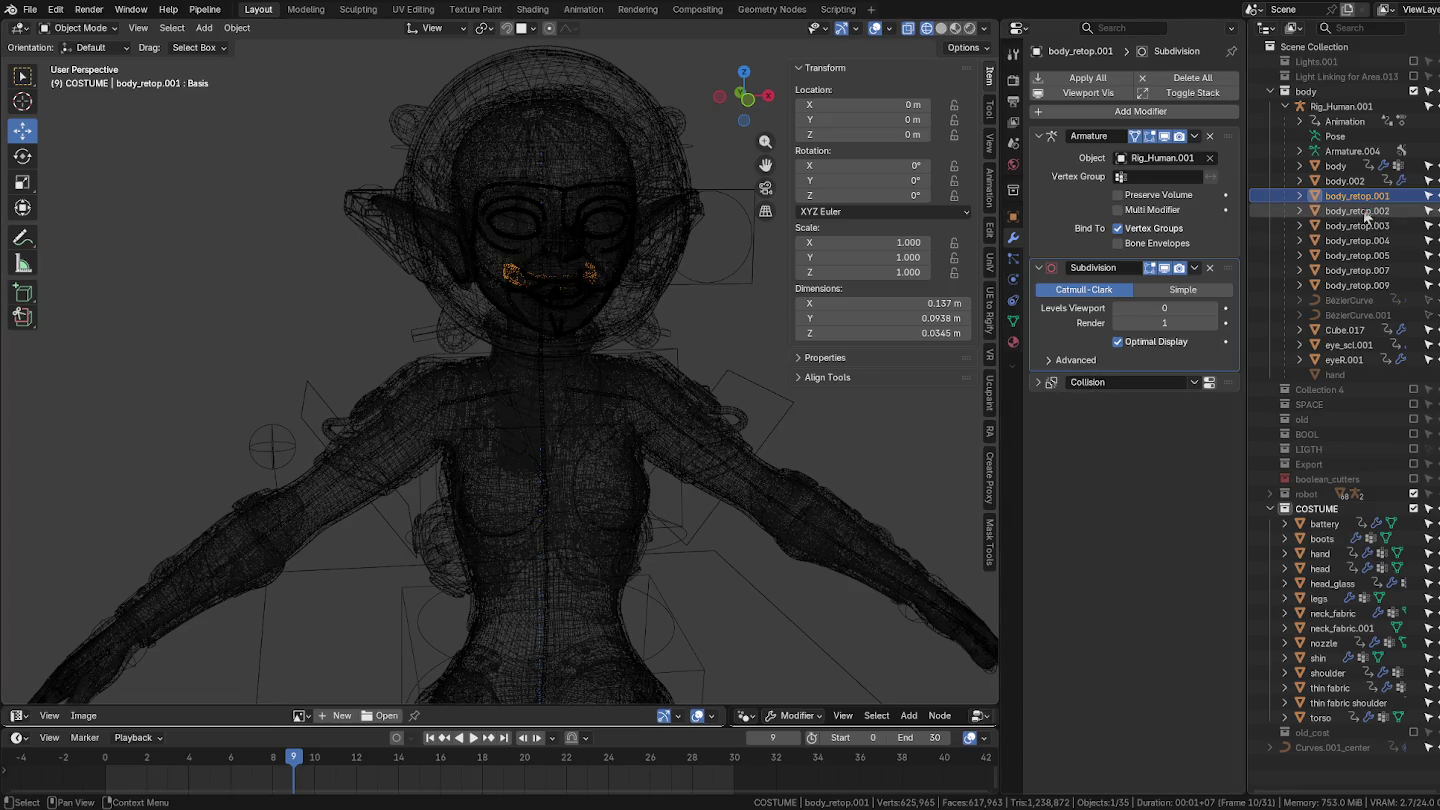
click(1350, 181)
click(1352, 150)
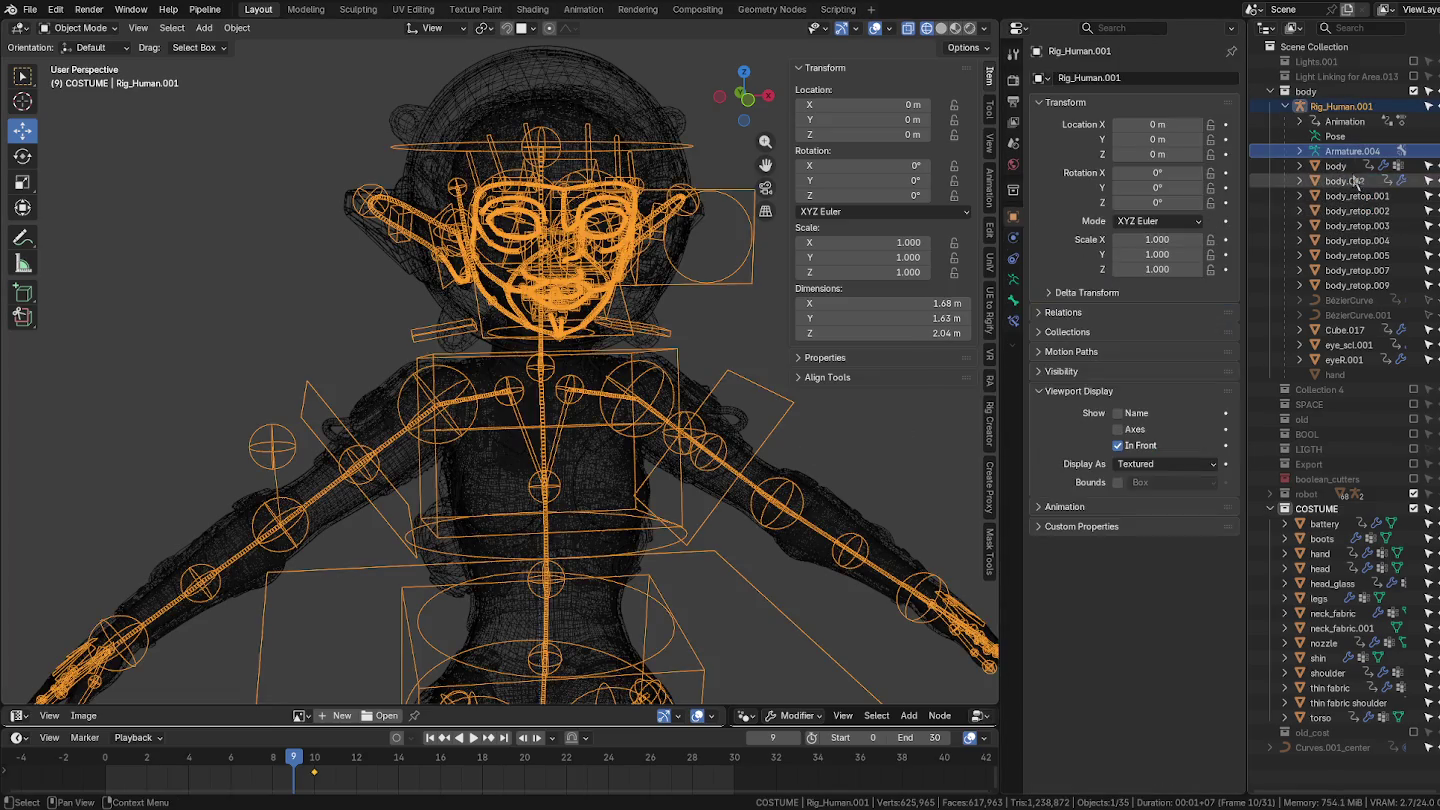
click(1350, 181)
click(1012, 237)
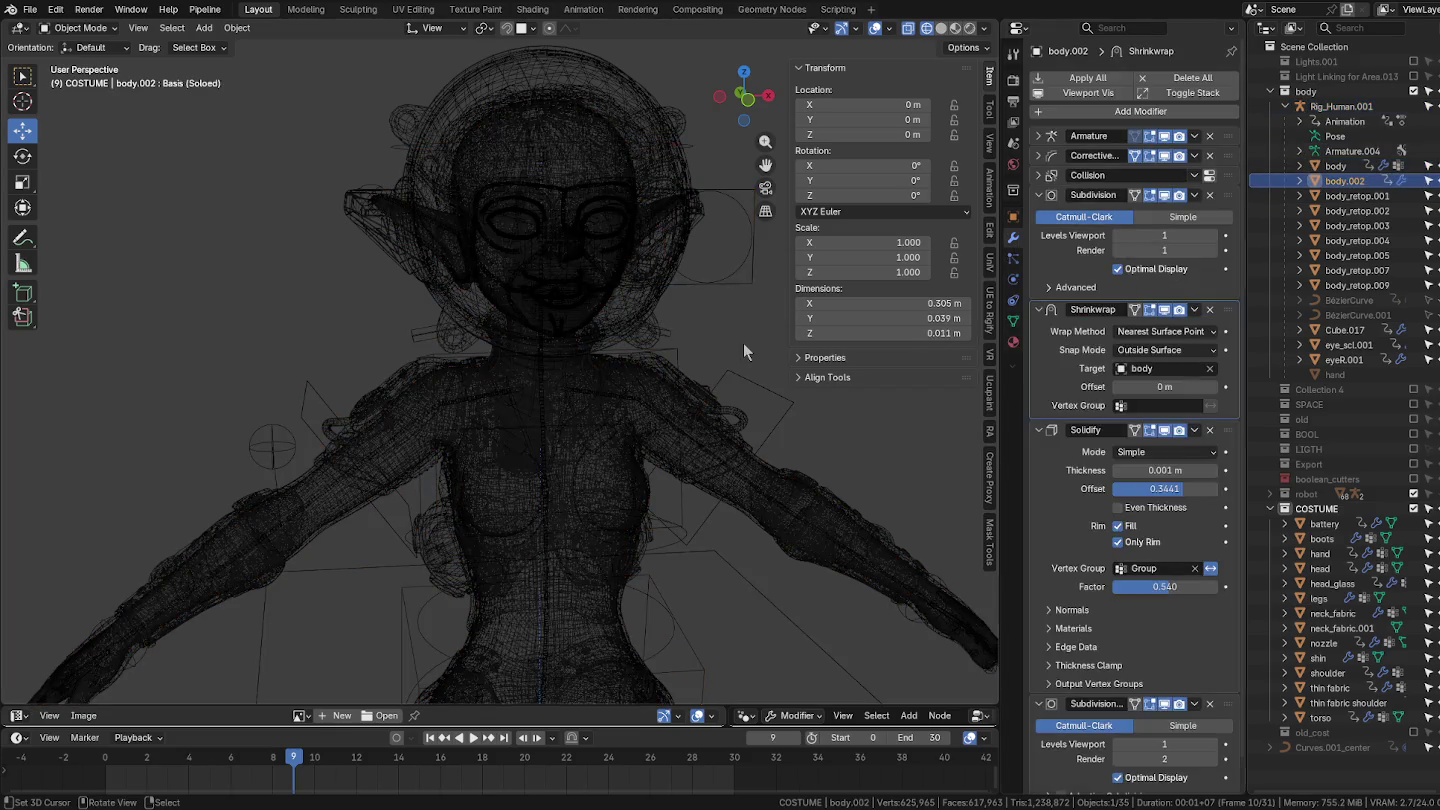
scroll(742, 353, down, 4)
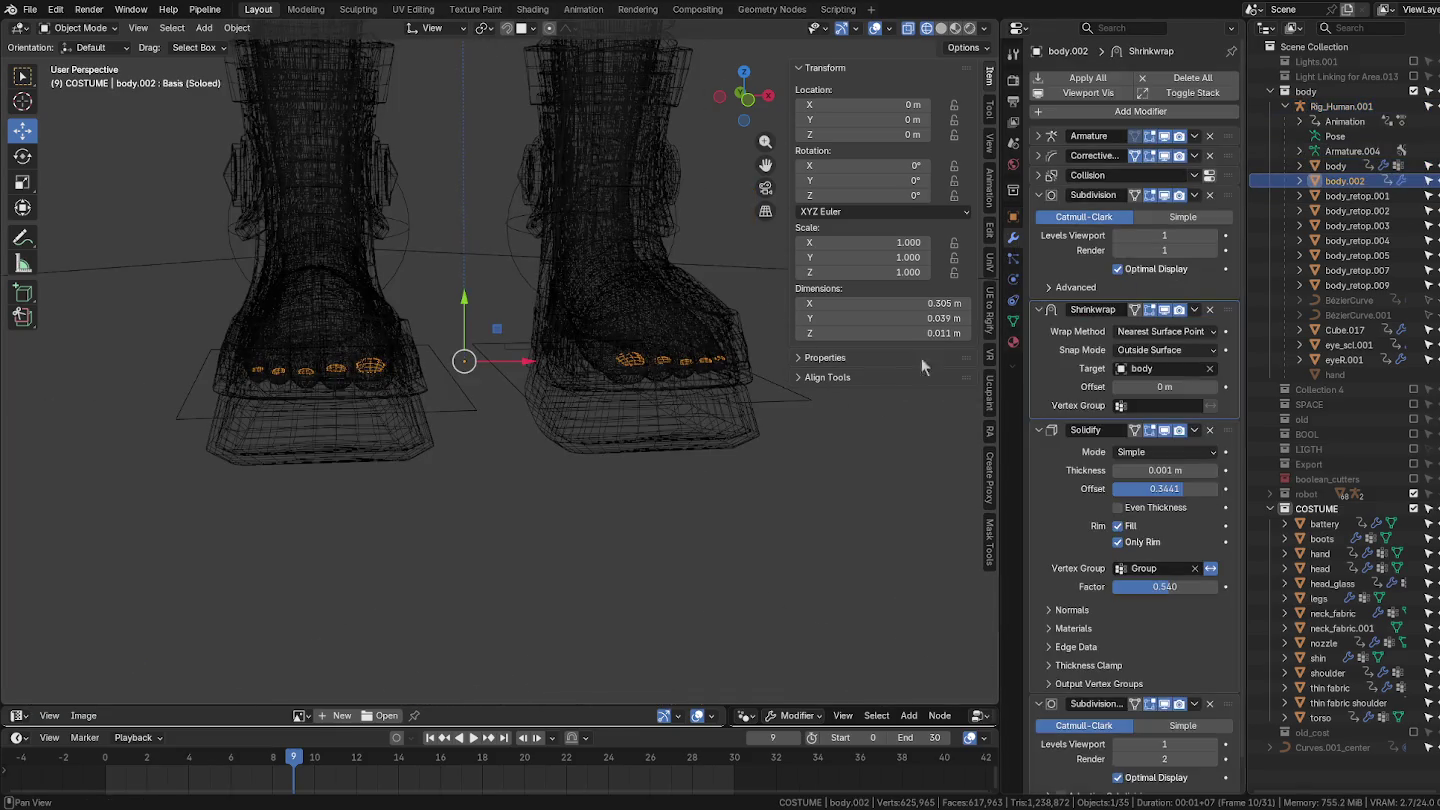
click(1357, 195)
scroll(711, 294, down, 5)
scroll(706, 205, down, 1)
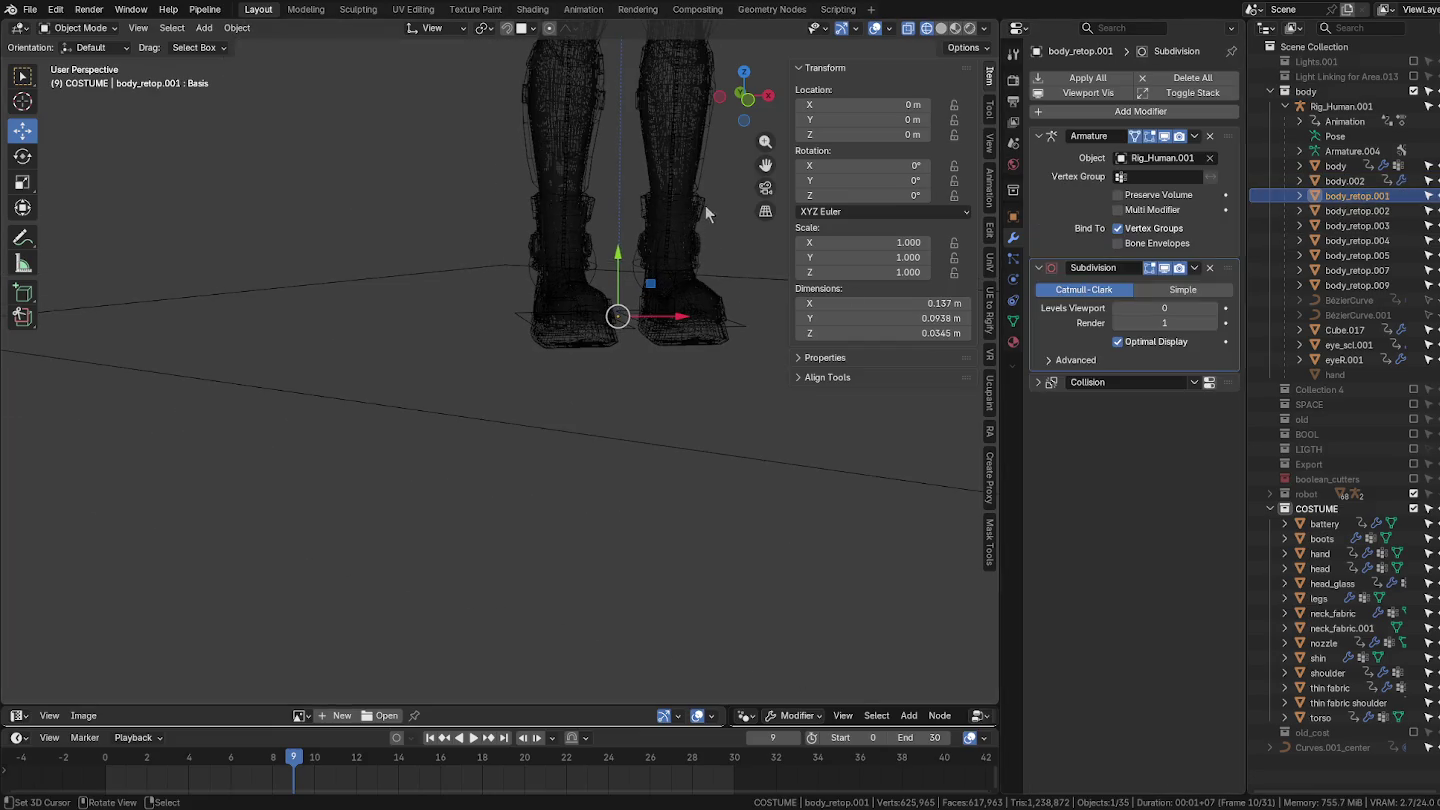
scroll(711, 174, down, 4)
middle_drag(689, 472, 769, 411)
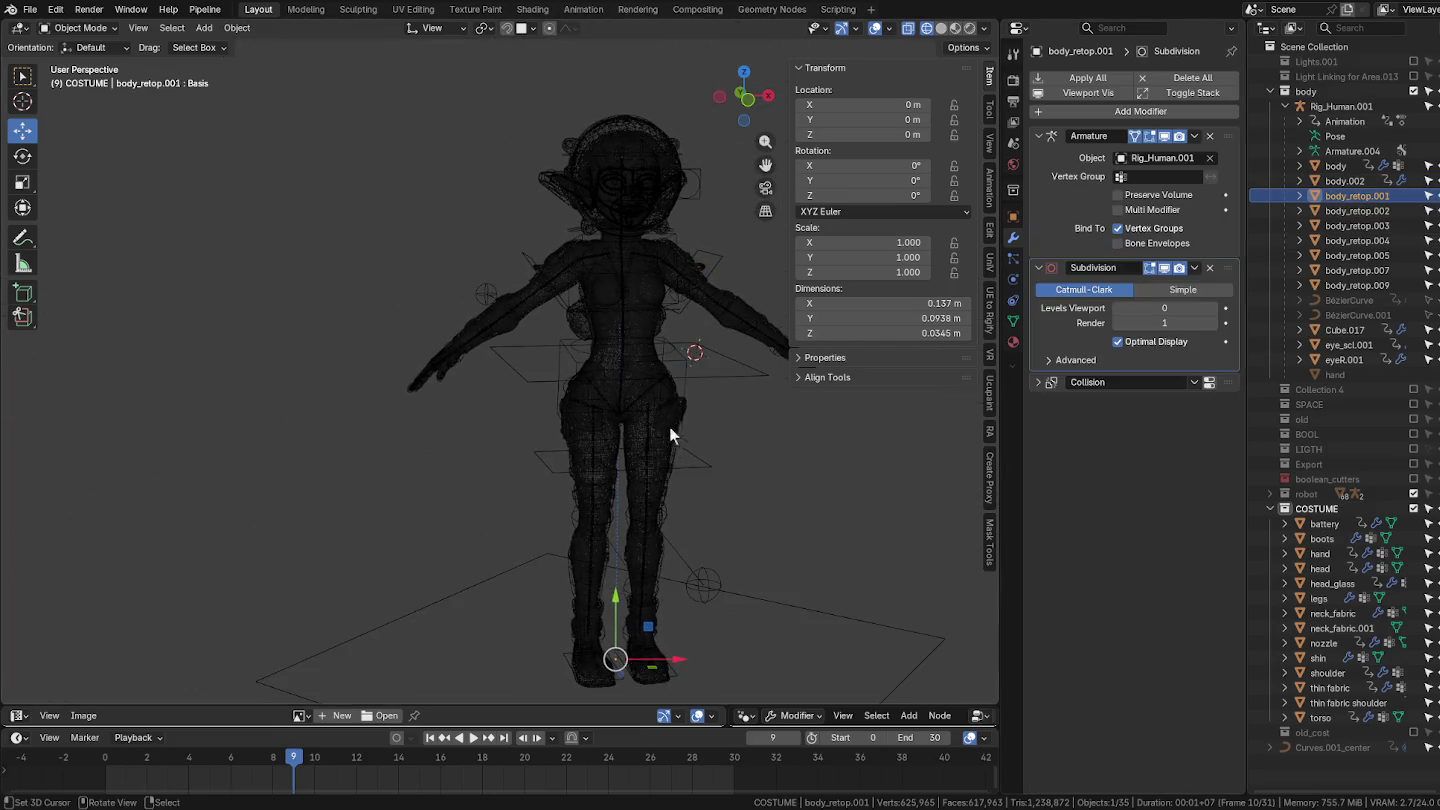
key(KP_Decimal)
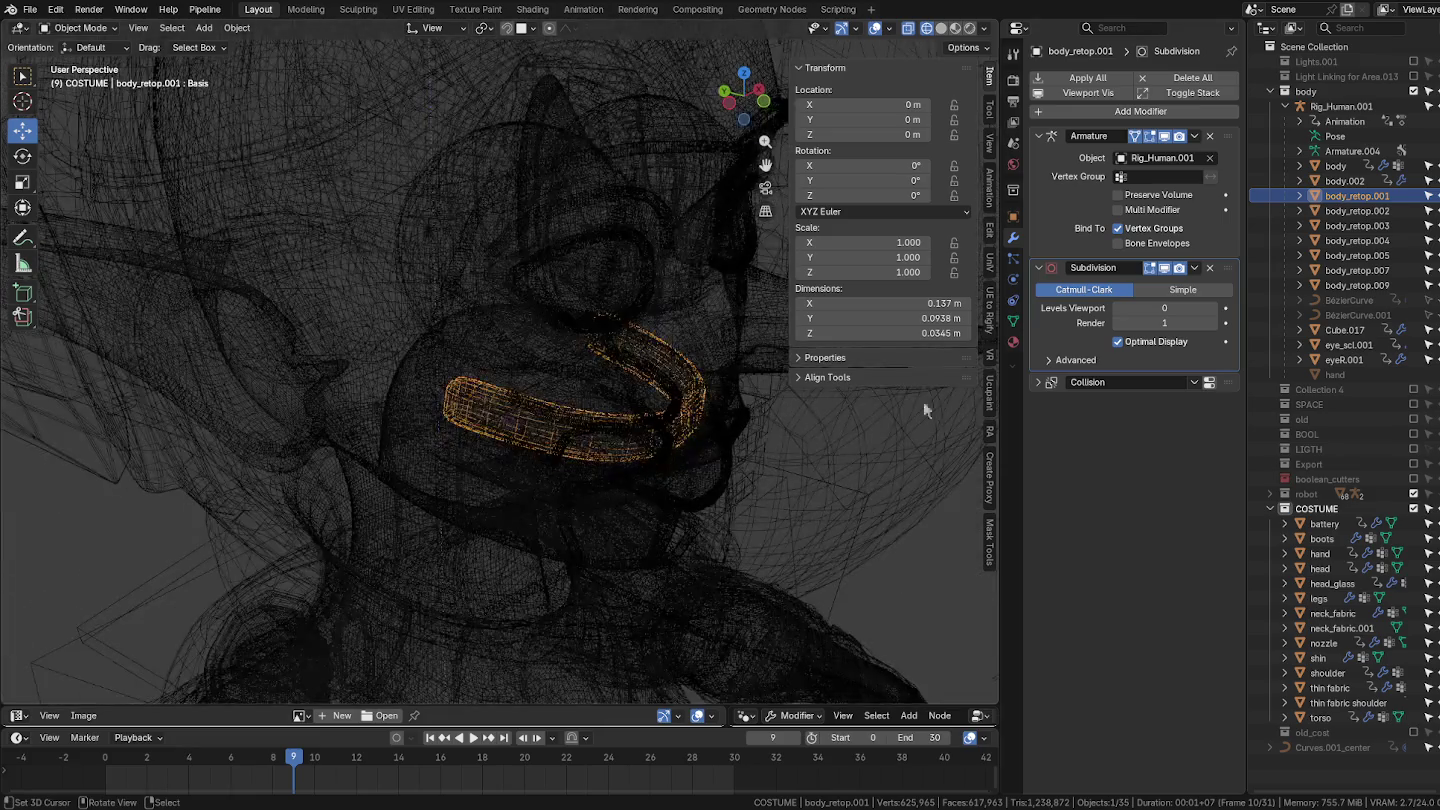
click(1357, 227)
click(1359, 211)
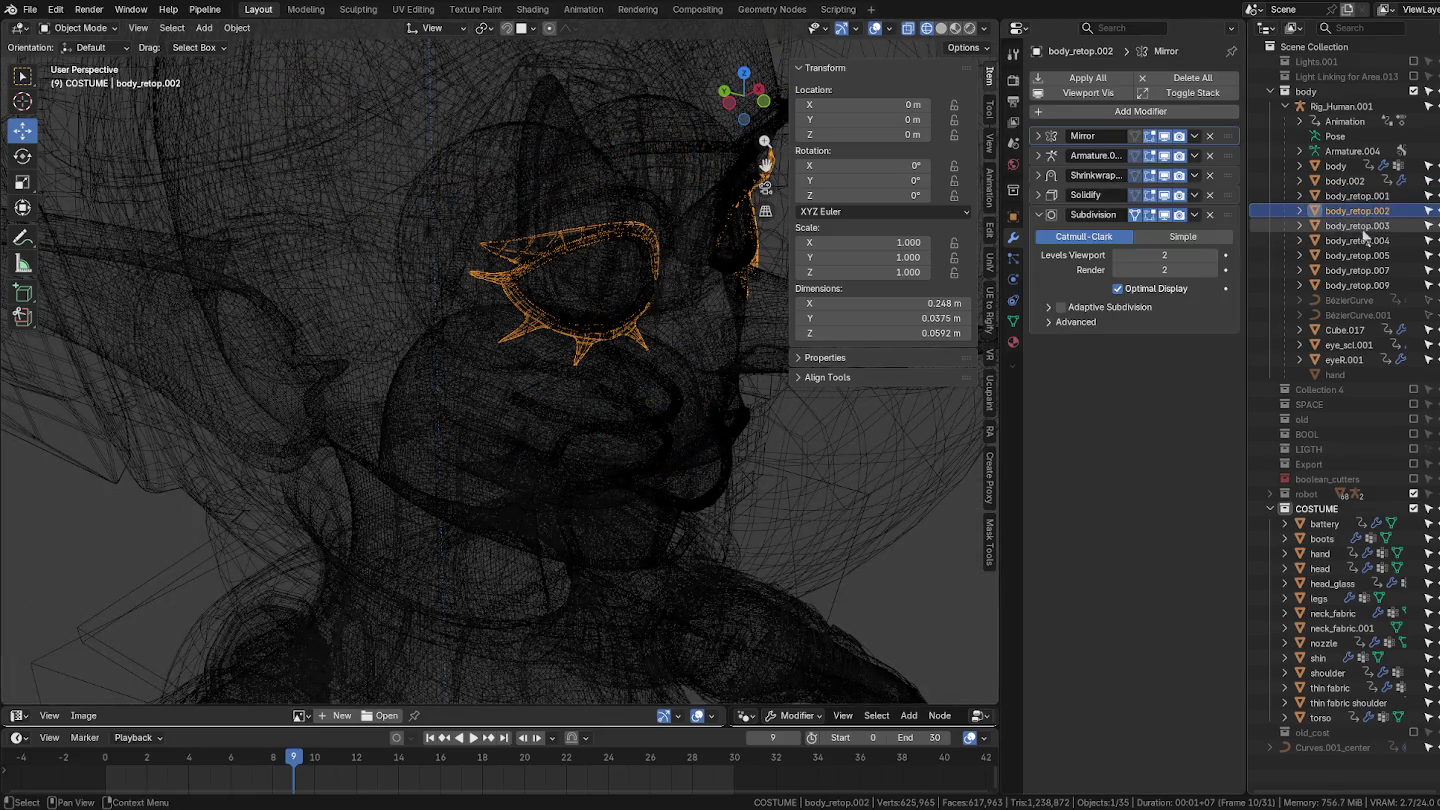
click(1363, 241)
click(1365, 256)
click(1363, 271)
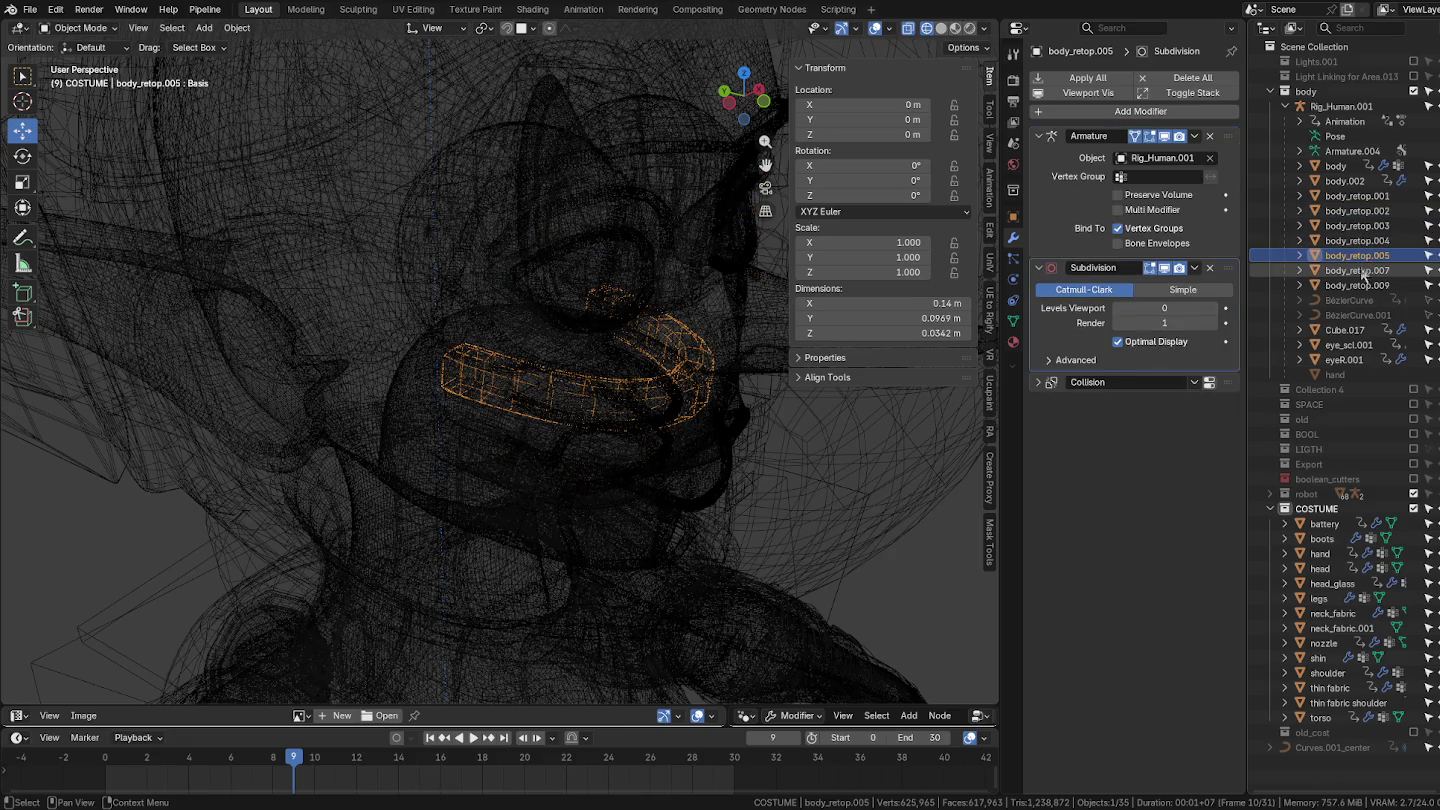
click(1358, 286)
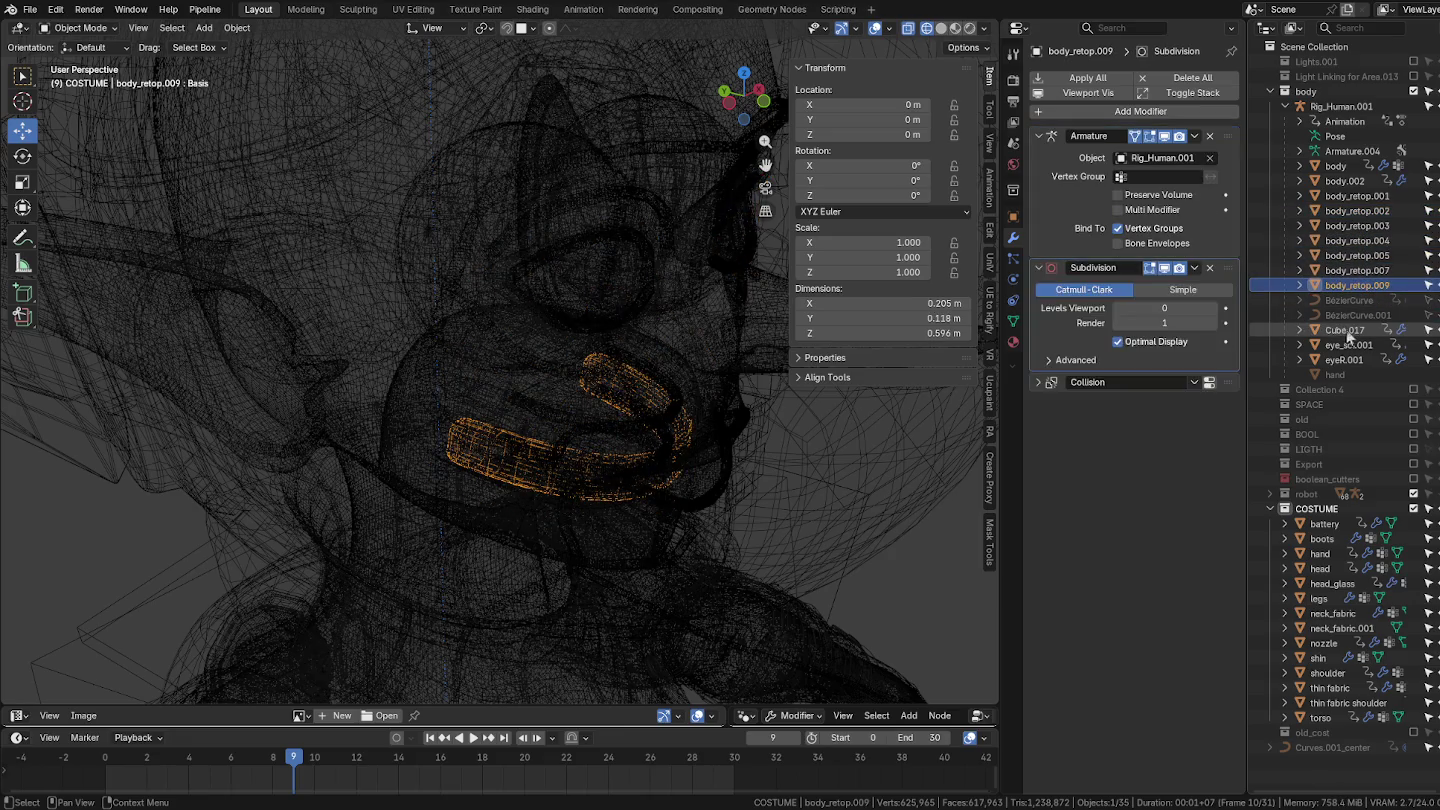
click(1355, 331)
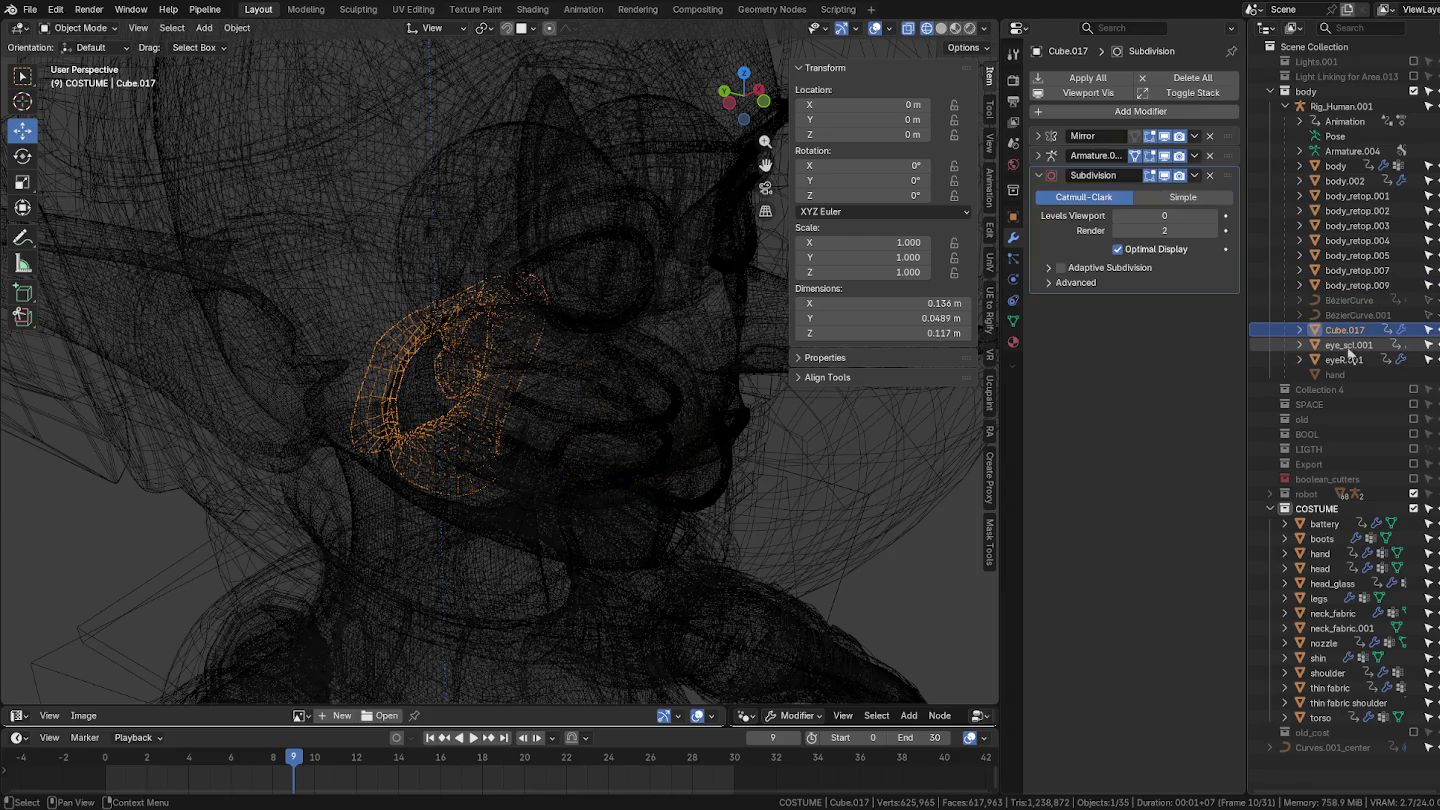
click(1350, 346)
click(1345, 362)
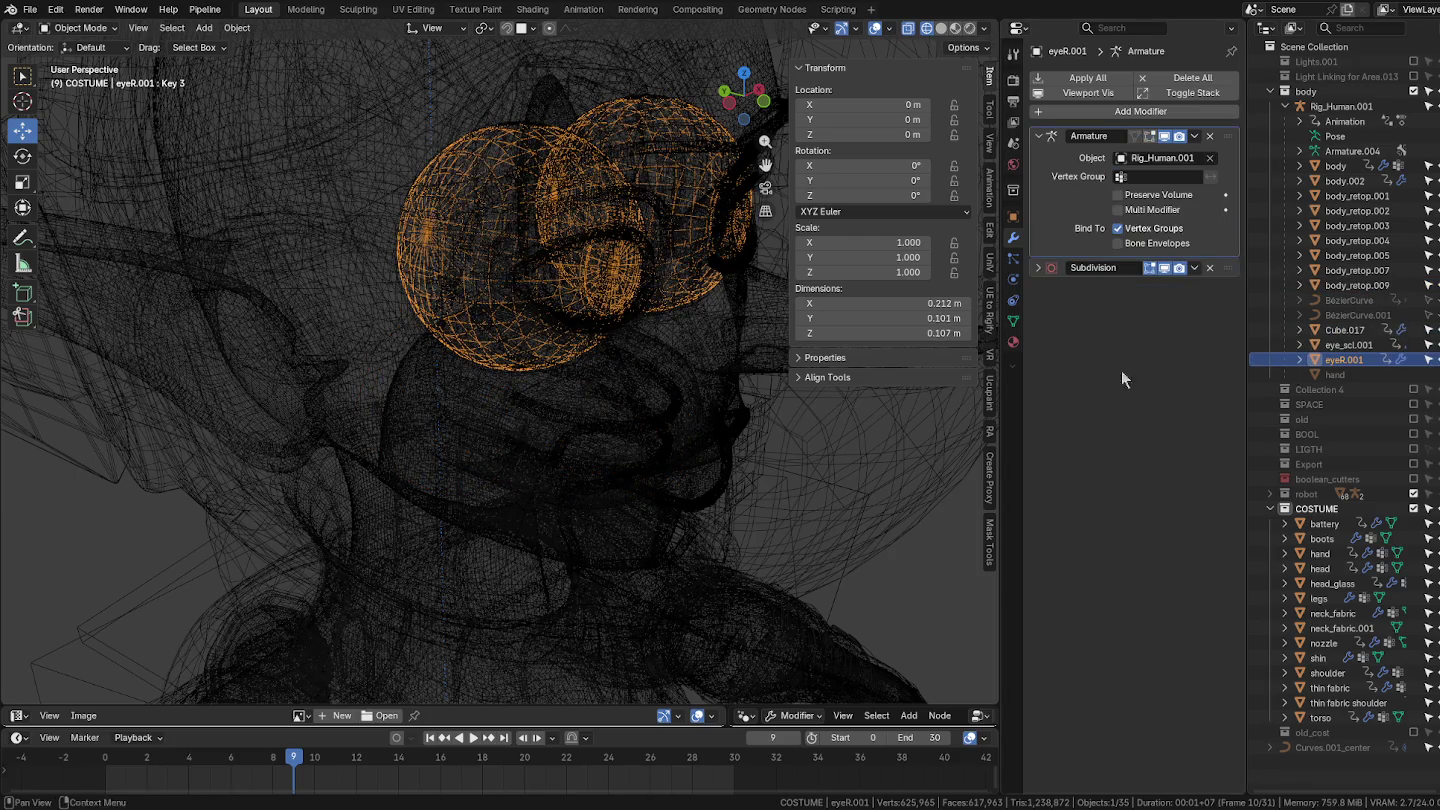
click(1345, 375)
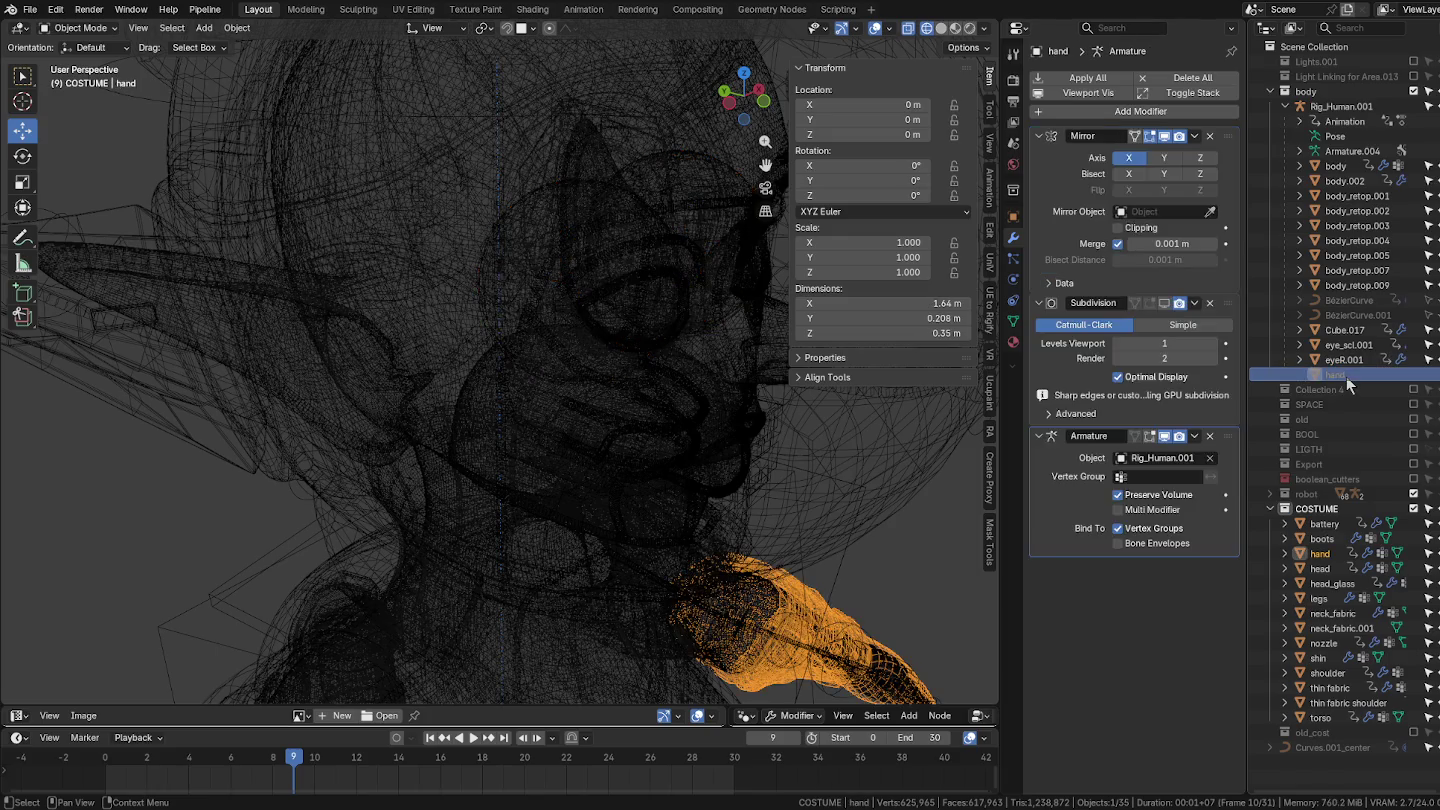
mouse_move(569, 414)
middle_down()
mouse_move(666, 519)
mouse_move(713, 364)
middle_up()
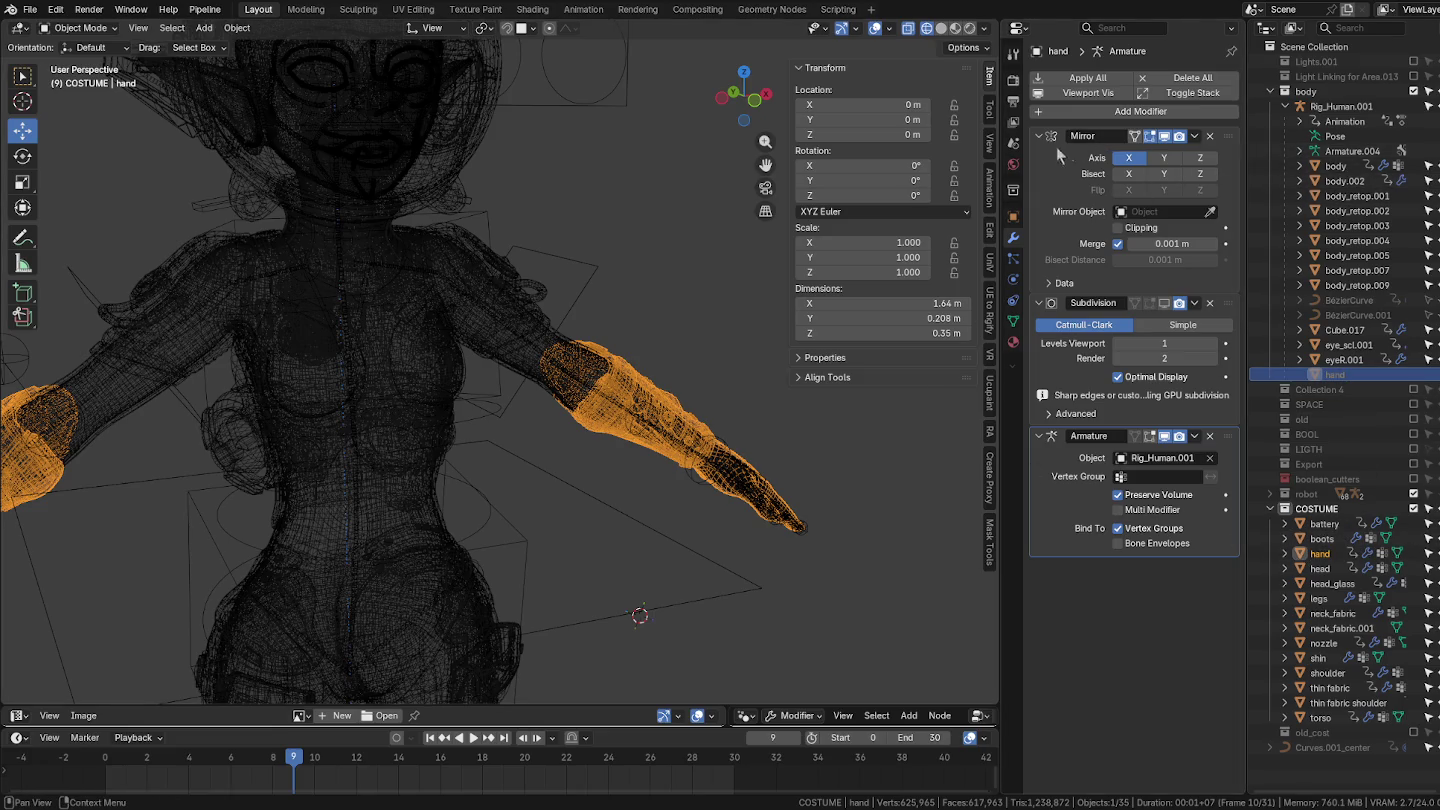
Step: Reselect the hand mesh and clear its parent from the rig
click(759, 443)
click(652, 382)
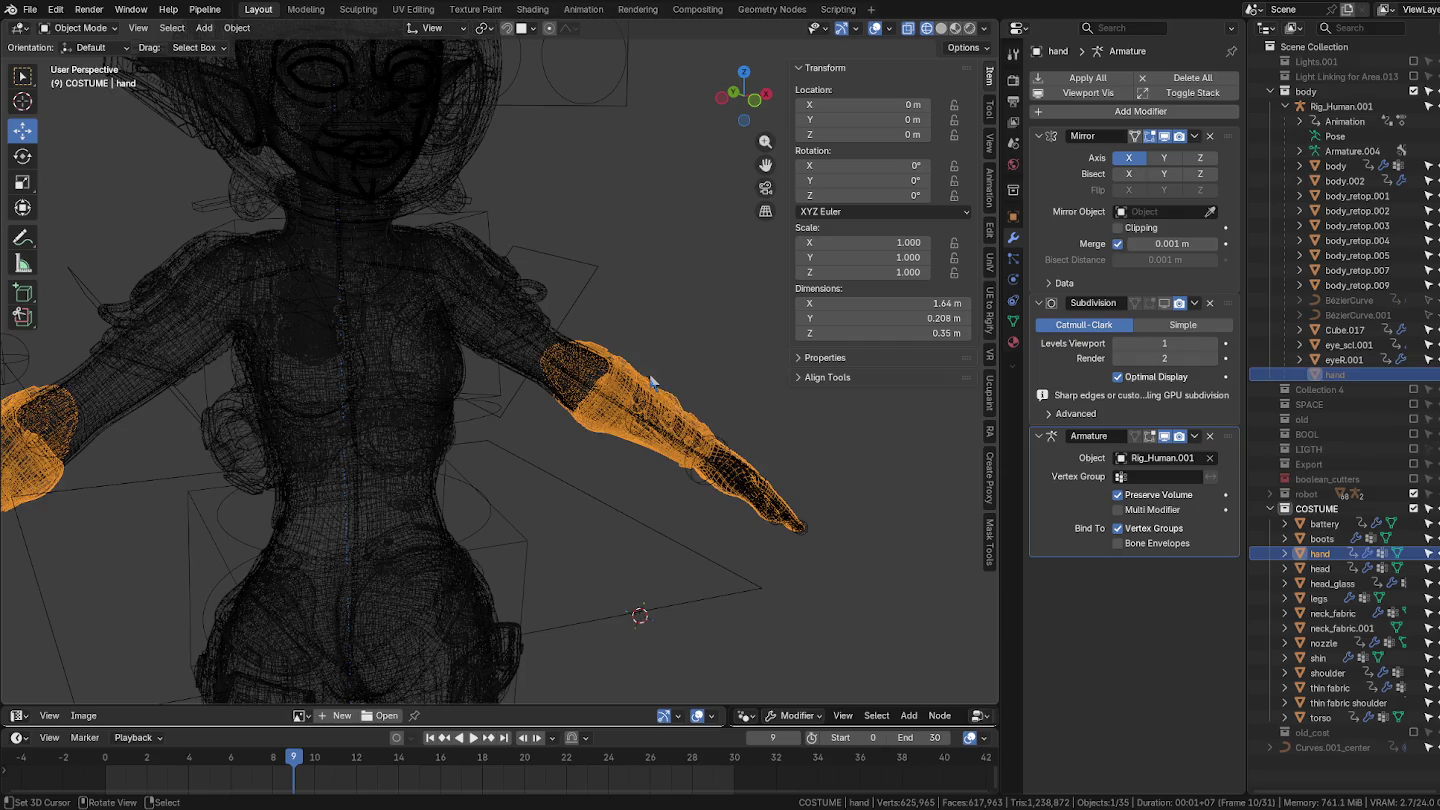
key(alt+p)
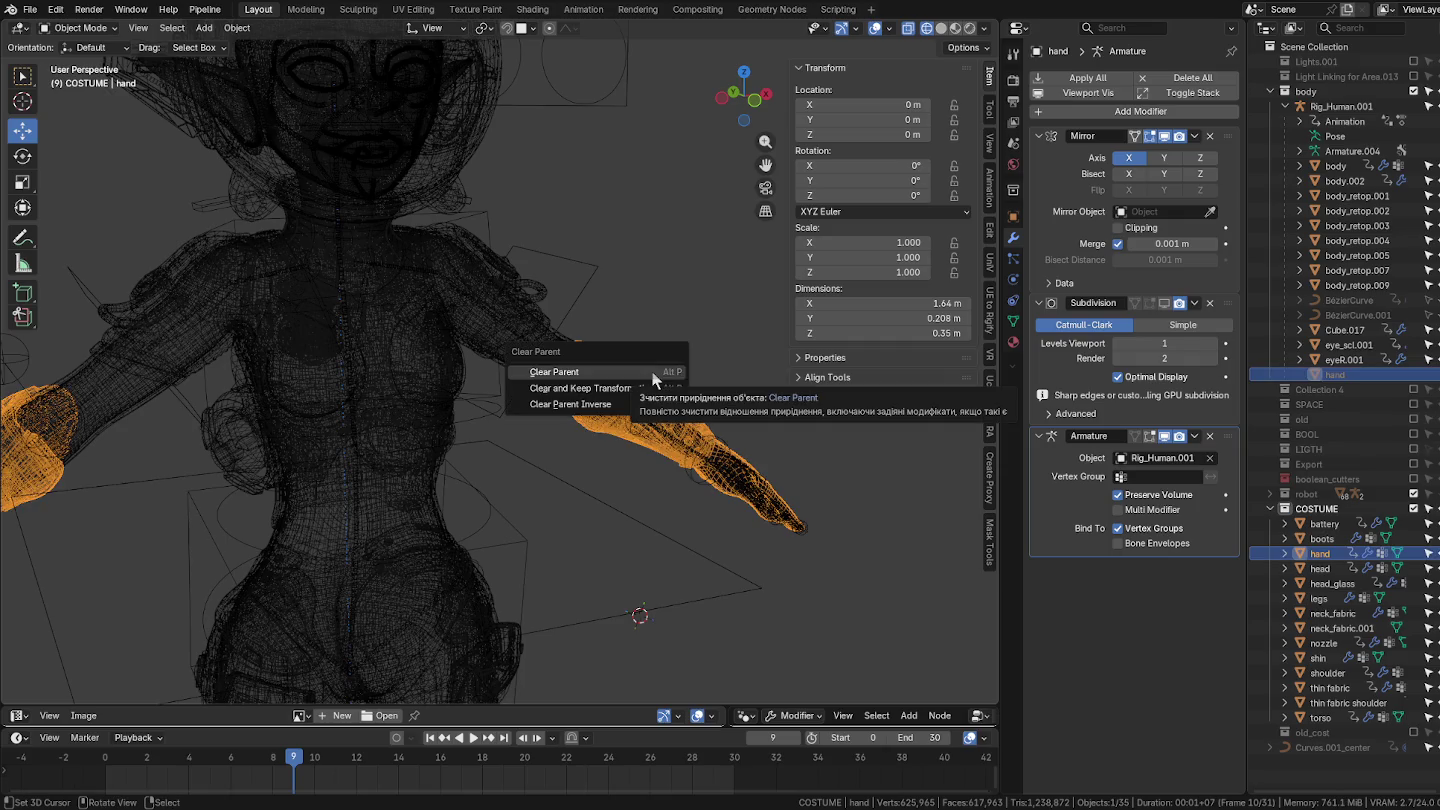
click(631, 369)
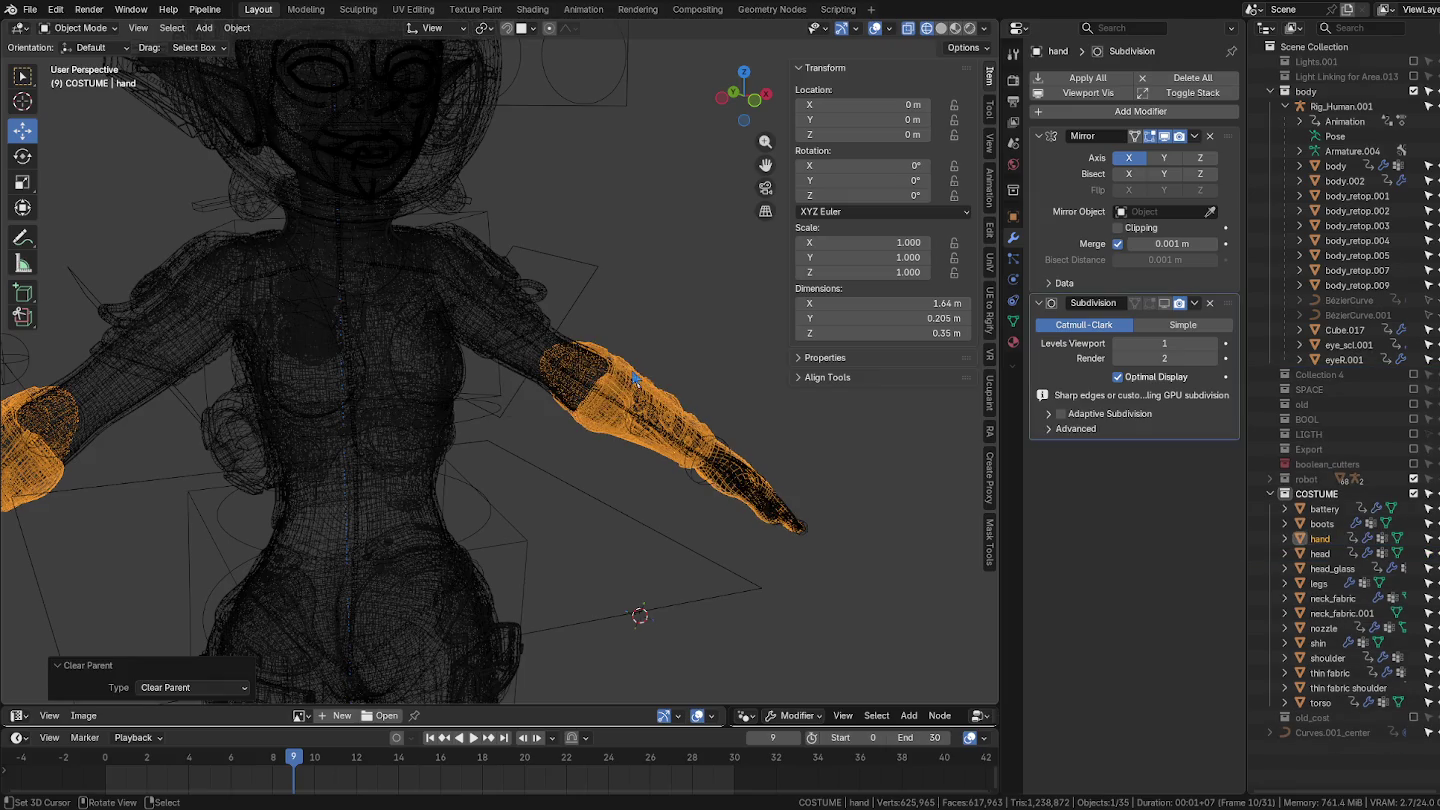
scroll(638, 378, up, 4)
mouse_move(750, 524)
middle_down()
mouse_move(741, 483)
mouse_move(554, 428)
mouse_move(752, 526)
middle_up()
Step: Switch to Solid shading, frame the hand and enter Edit Mode on it
click(941, 29)
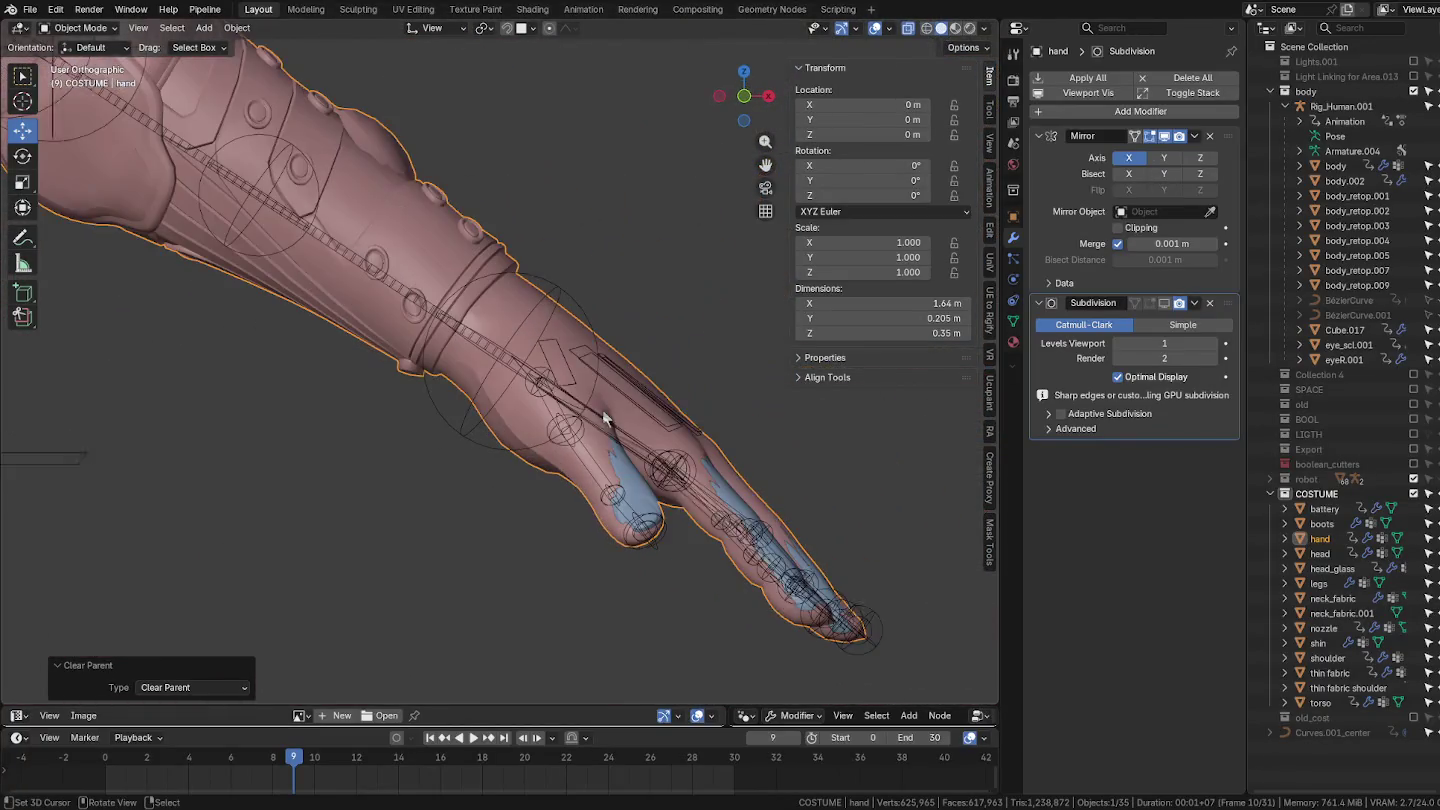
key(ctrl+z)
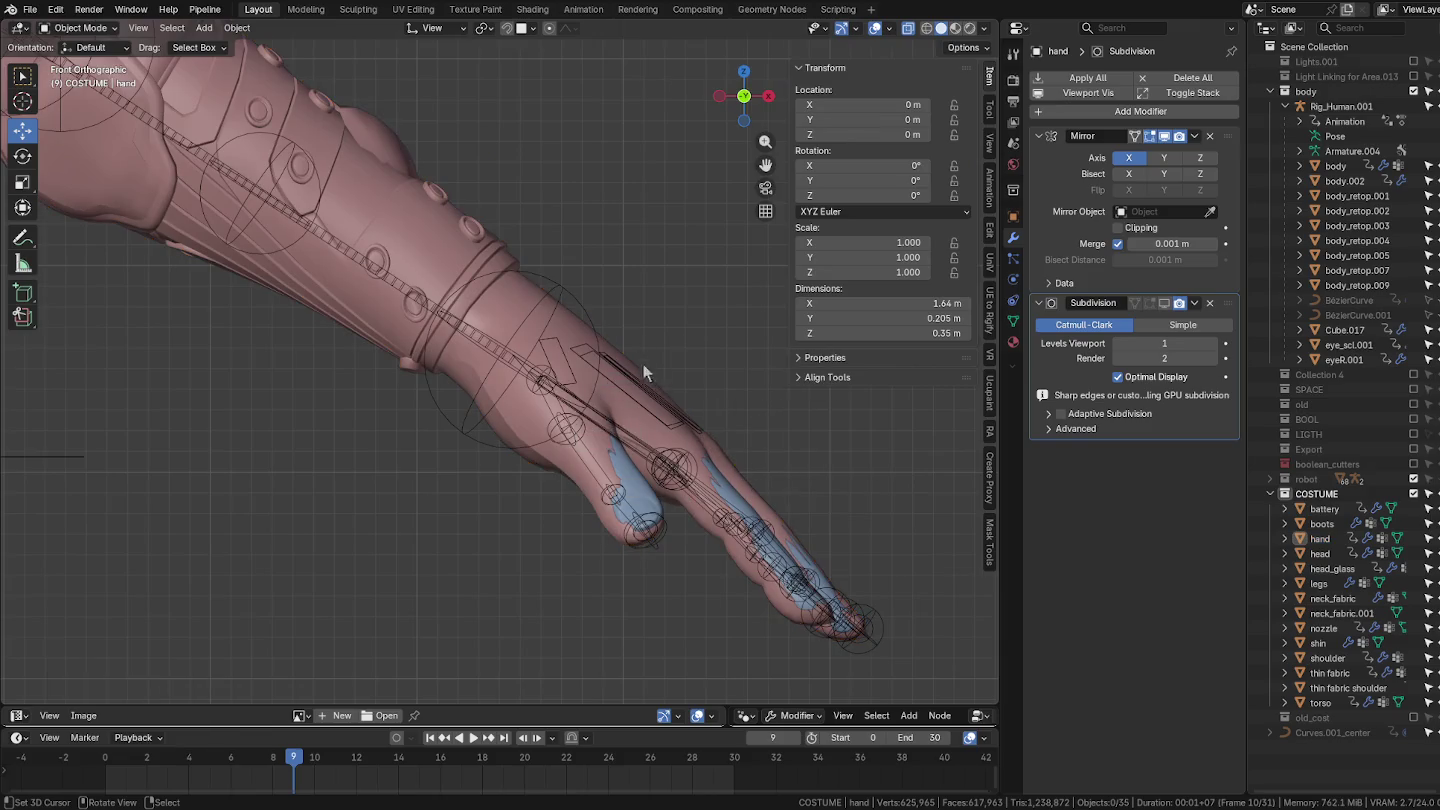
scroll(643, 363, up, 2)
scroll(648, 368, up, 1)
scroll(648, 370, down, 3)
scroll(731, 409, down, 2)
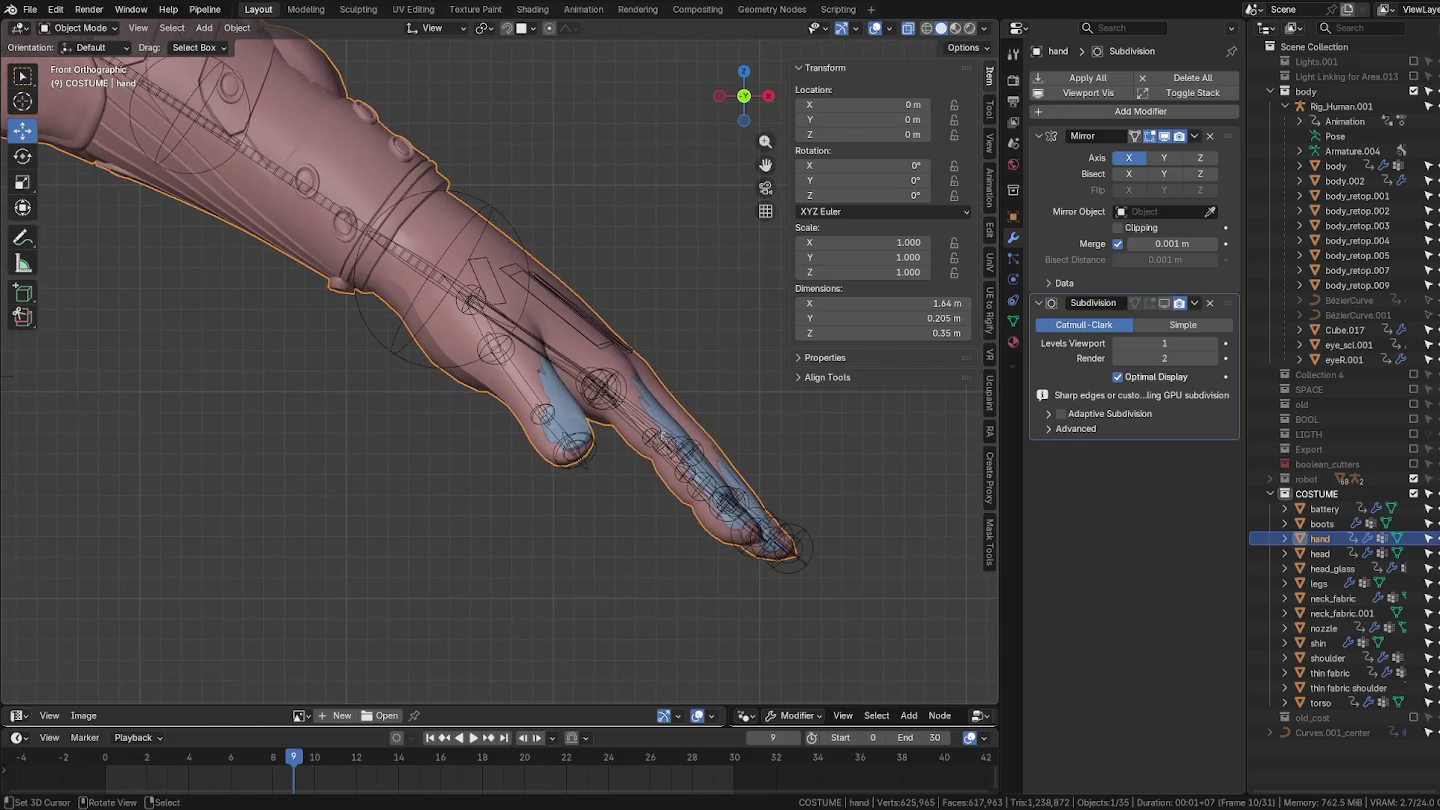
key(Tab)
scroll(629, 420, down, 3)
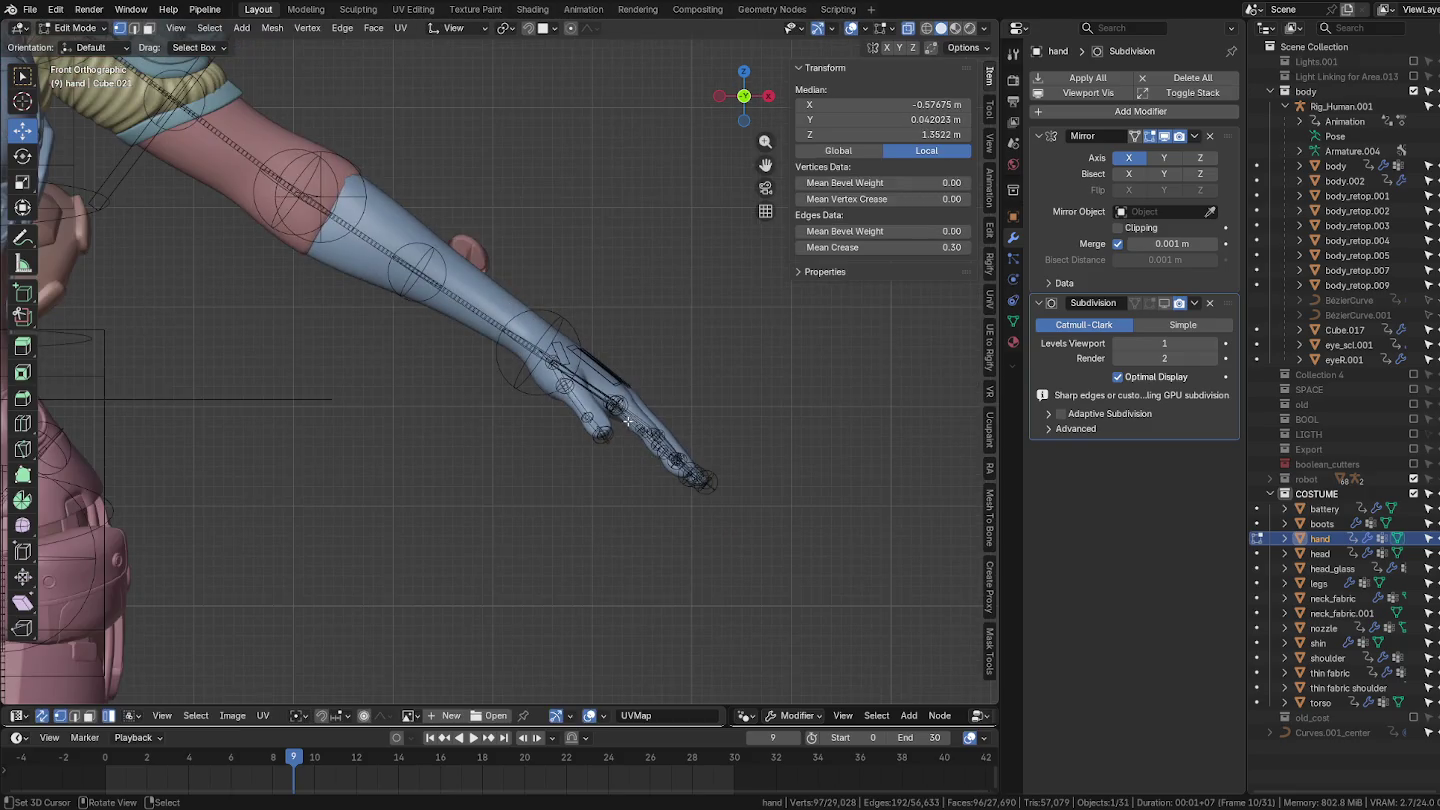
Step: Reveal the hand's hidden geometry and select the wrist loop plus most of the hand
key(KP_Decimal)
scroll(634, 450, down, 3)
scroll(637, 468, down, 2)
key(alt+h)
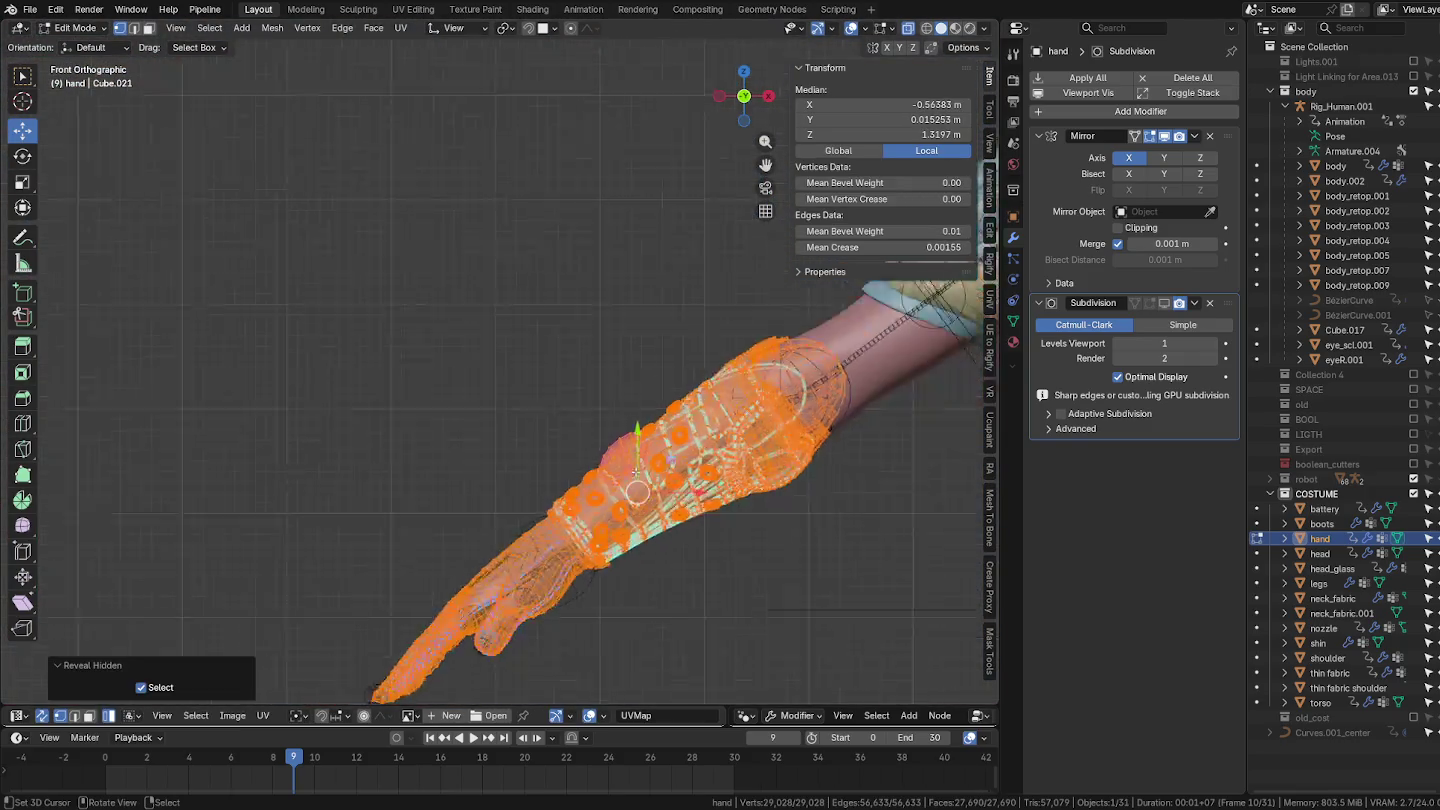
key(alt+a)
mouse_move(625, 482)
middle_down()
mouse_move(697, 509)
mouse_move(700, 557)
middle_up()
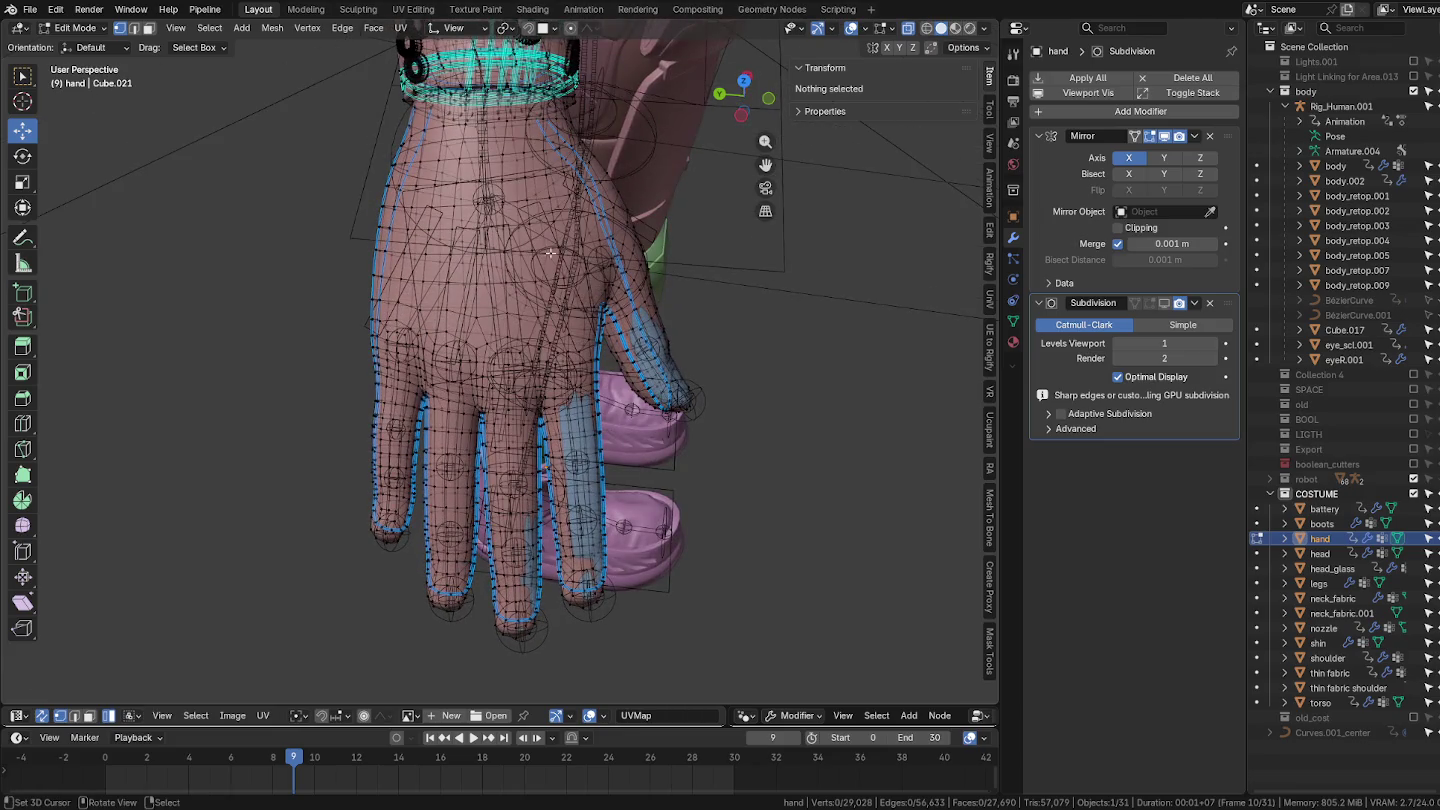
alt+click(509, 120)
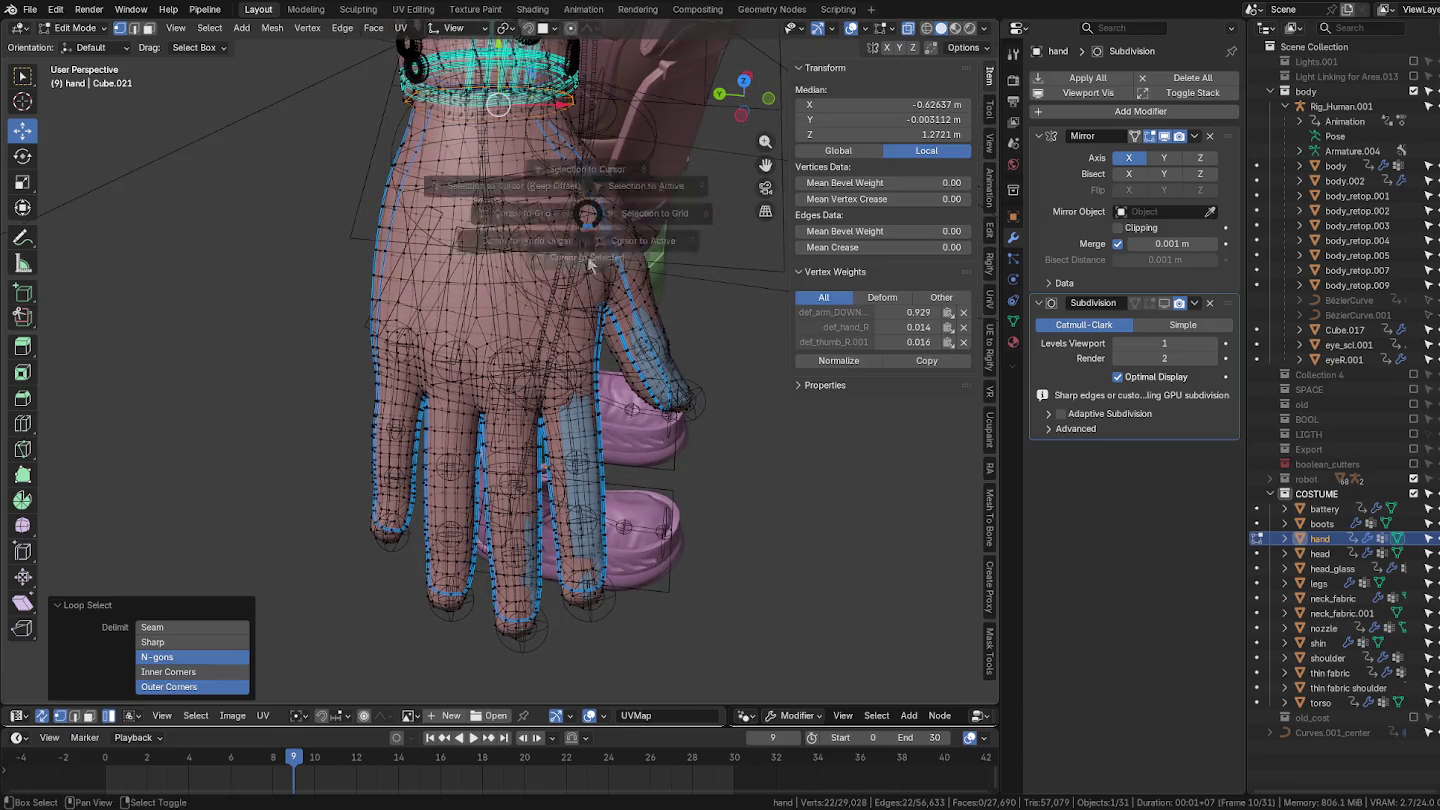
key(c)
scroll(629, 506, down, 8)
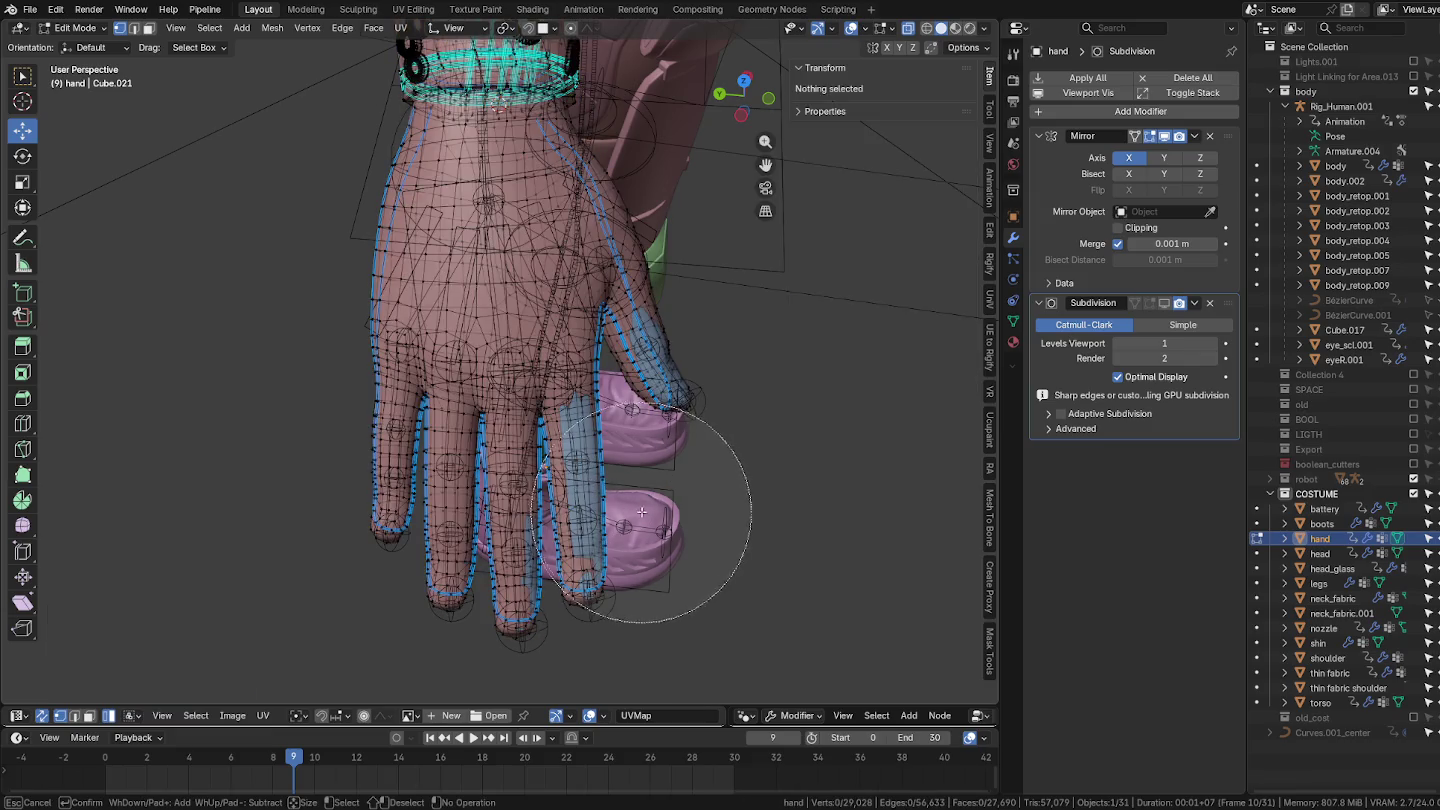
mouse_move(600, 519)
mouse_down()
mouse_move(522, 468)
mouse_move(702, 436)
mouse_move(355, 528)
mouse_up()
key(Escape)
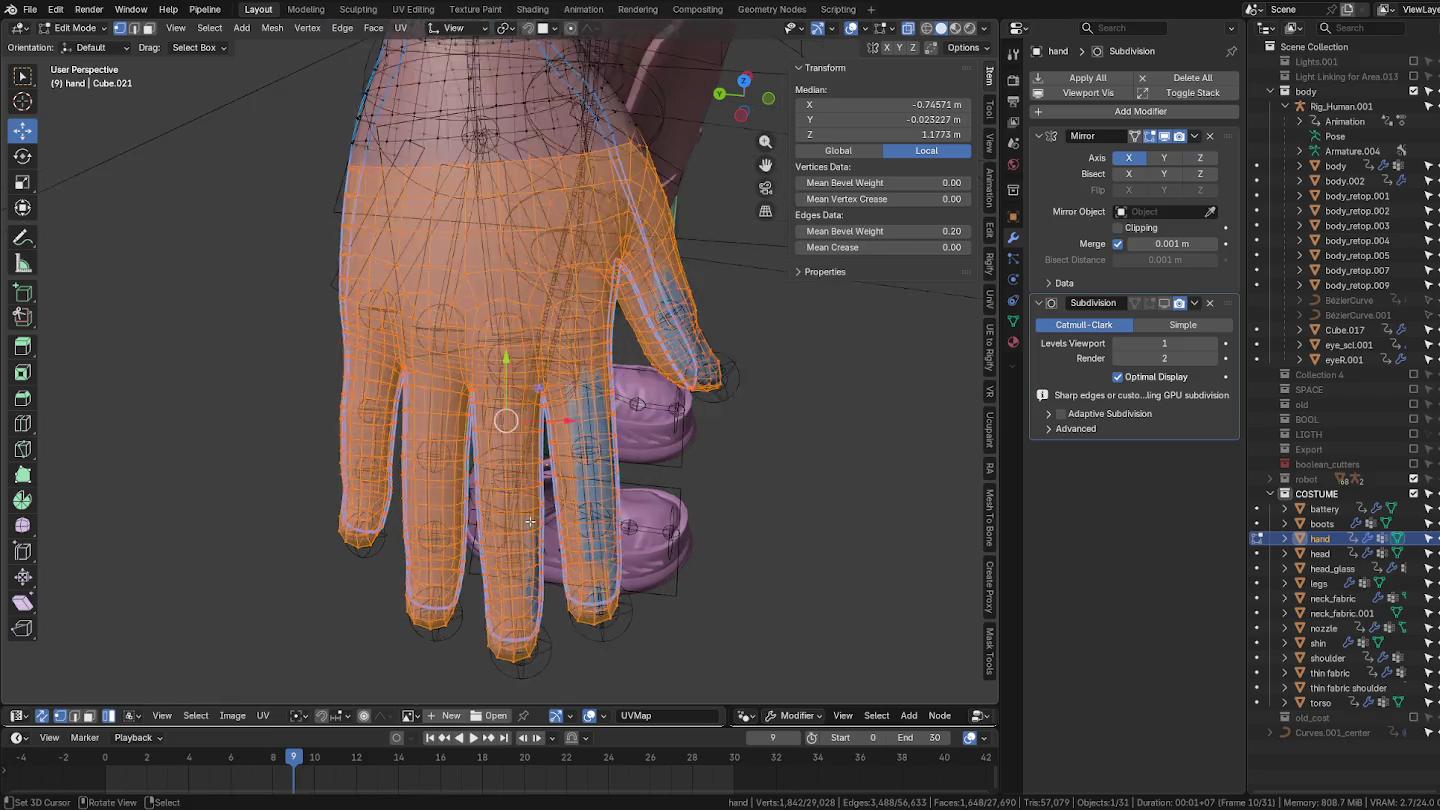
scroll(667, 525, up, 4)
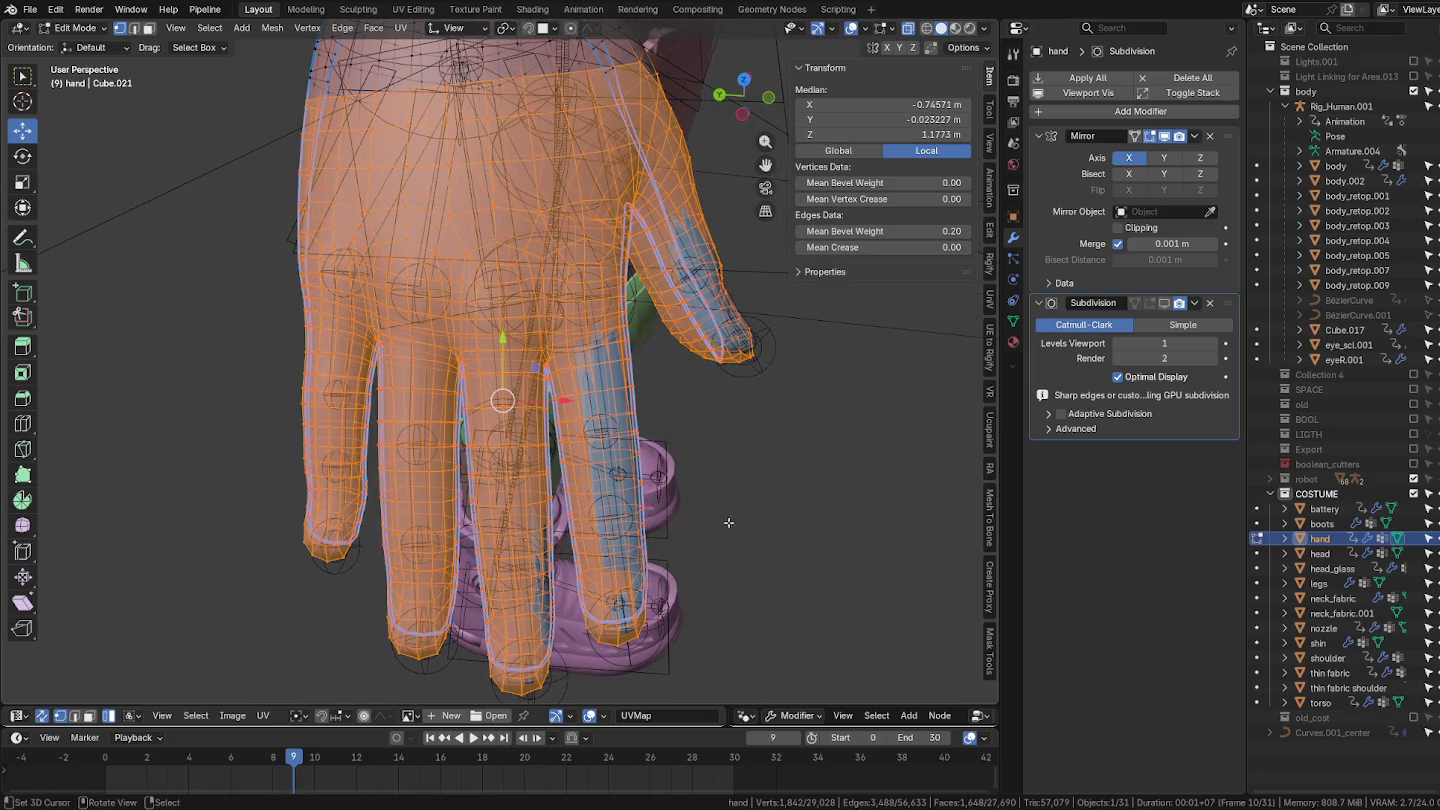
mouse_move(737, 521)
middle_down()
mouse_move(758, 516)
mouse_move(724, 505)
middle_up()
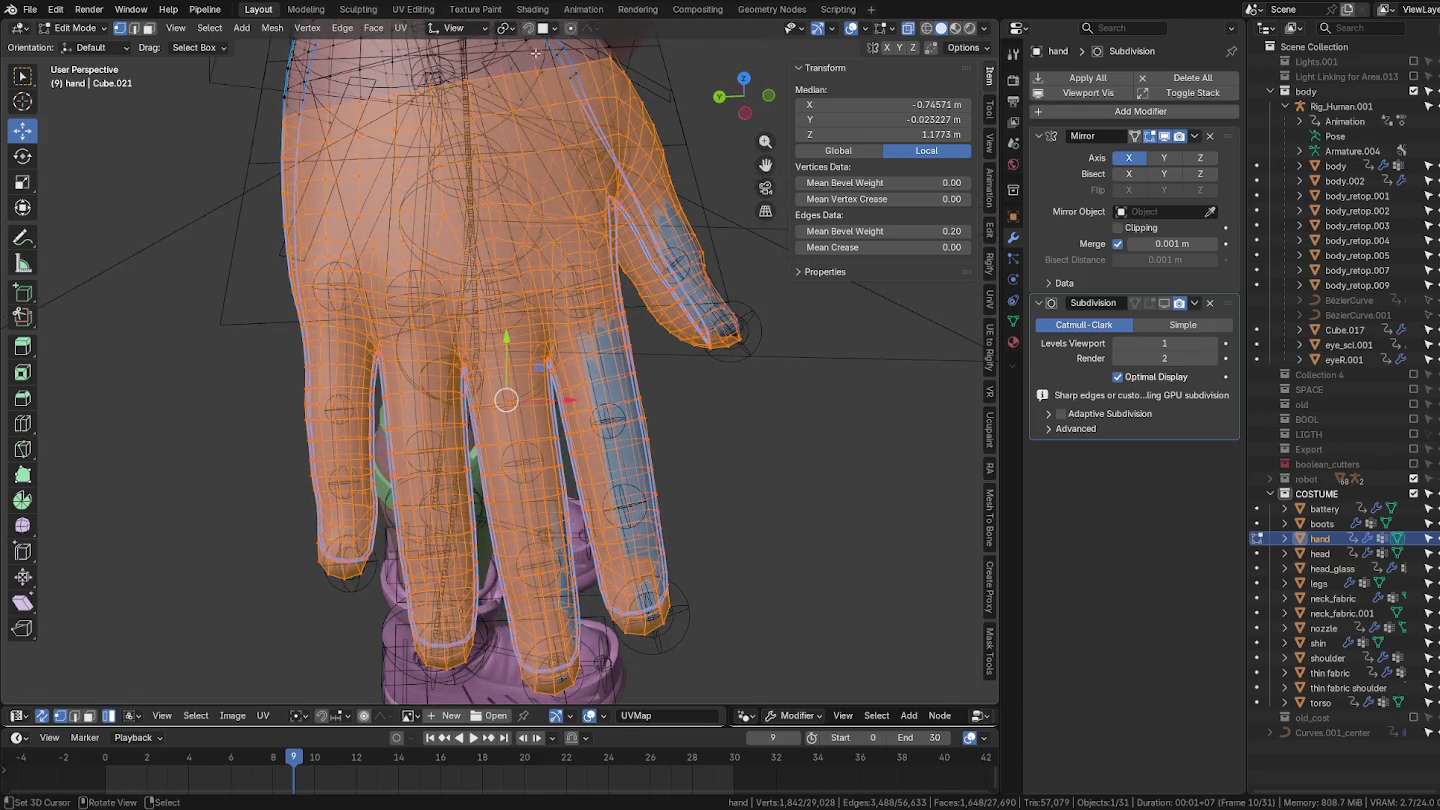
Step: Change the proportional-editing setting and rotate the selected hand vertices slightly in two passes
click(510, 33)
click(536, 88)
key(r)
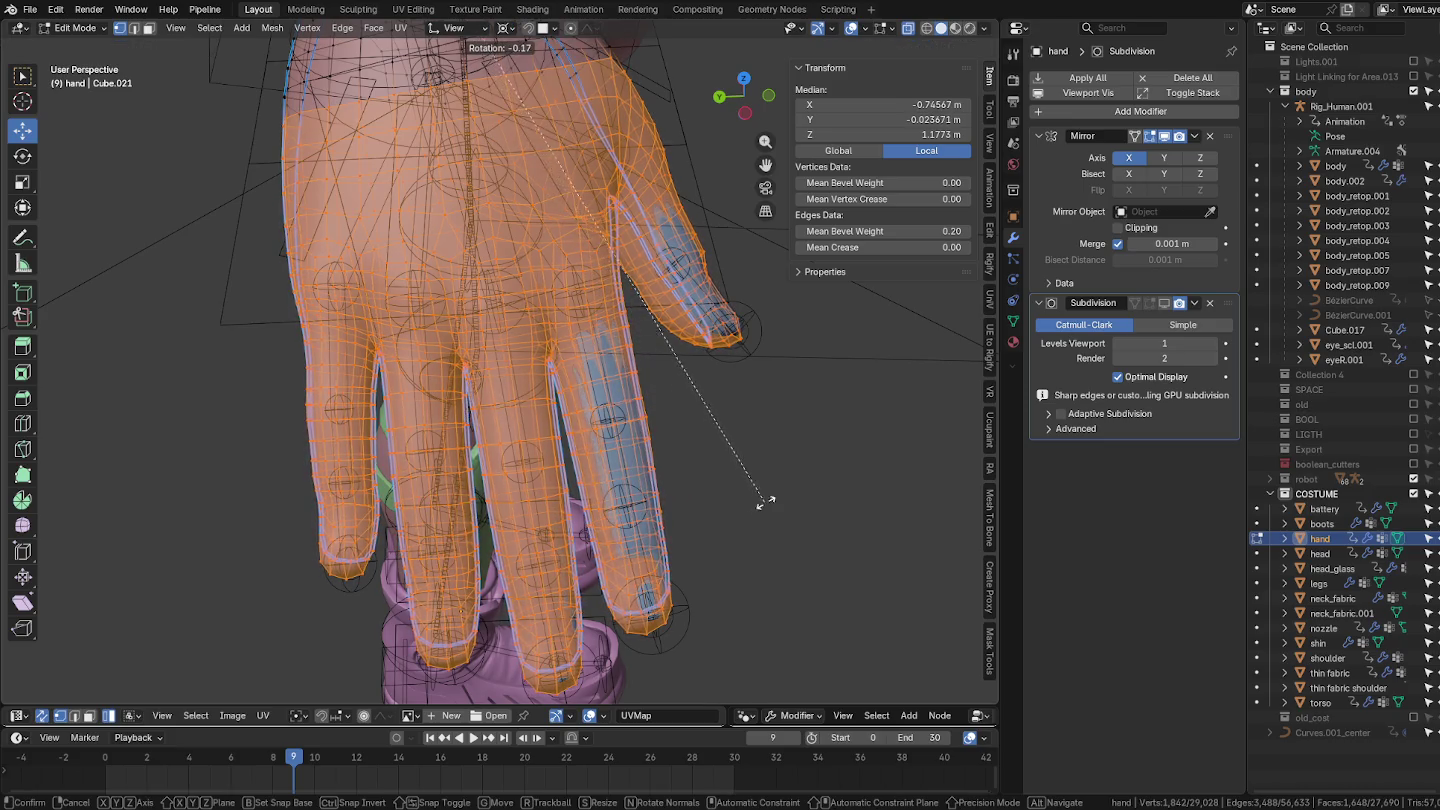
click(828, 488)
mouse_move(828, 488)
middle_down()
mouse_move(709, 511)
mouse_move(829, 476)
middle_up()
key(r)
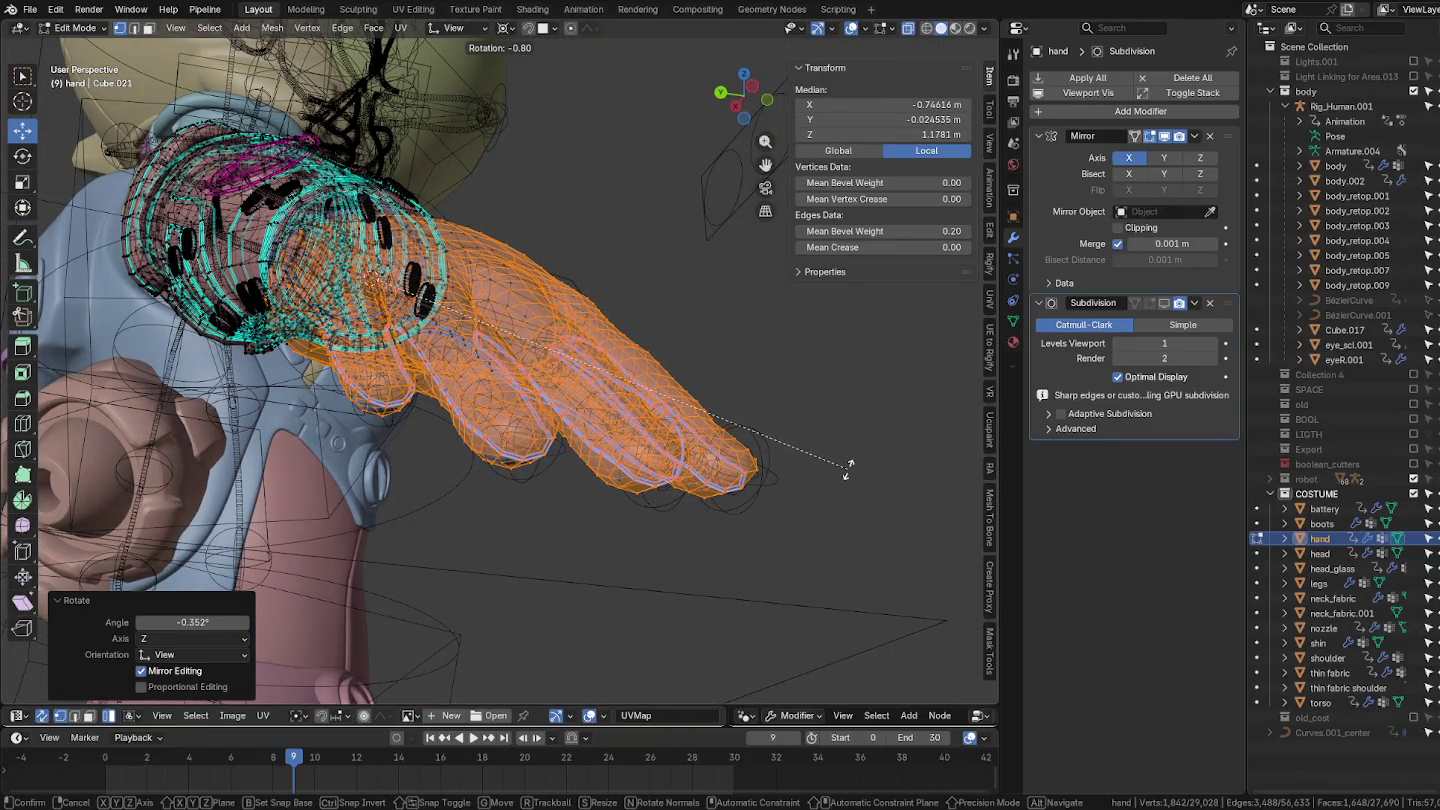
click(848, 469)
middle_drag(776, 482, 806, 509)
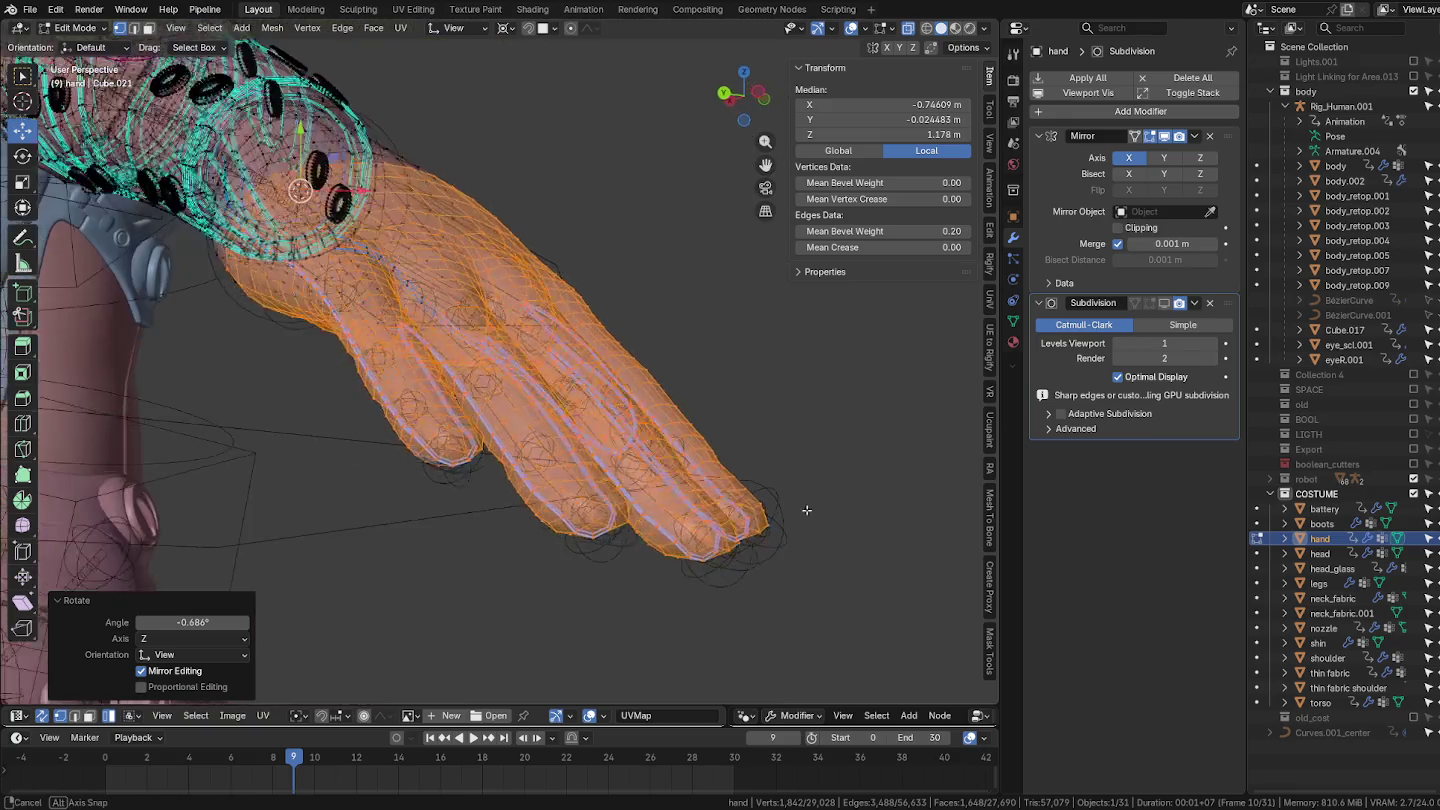
click(851, 28)
mouse_move(841, 260)
middle_down()
mouse_move(835, 300)
mouse_move(742, 371)
middle_up()
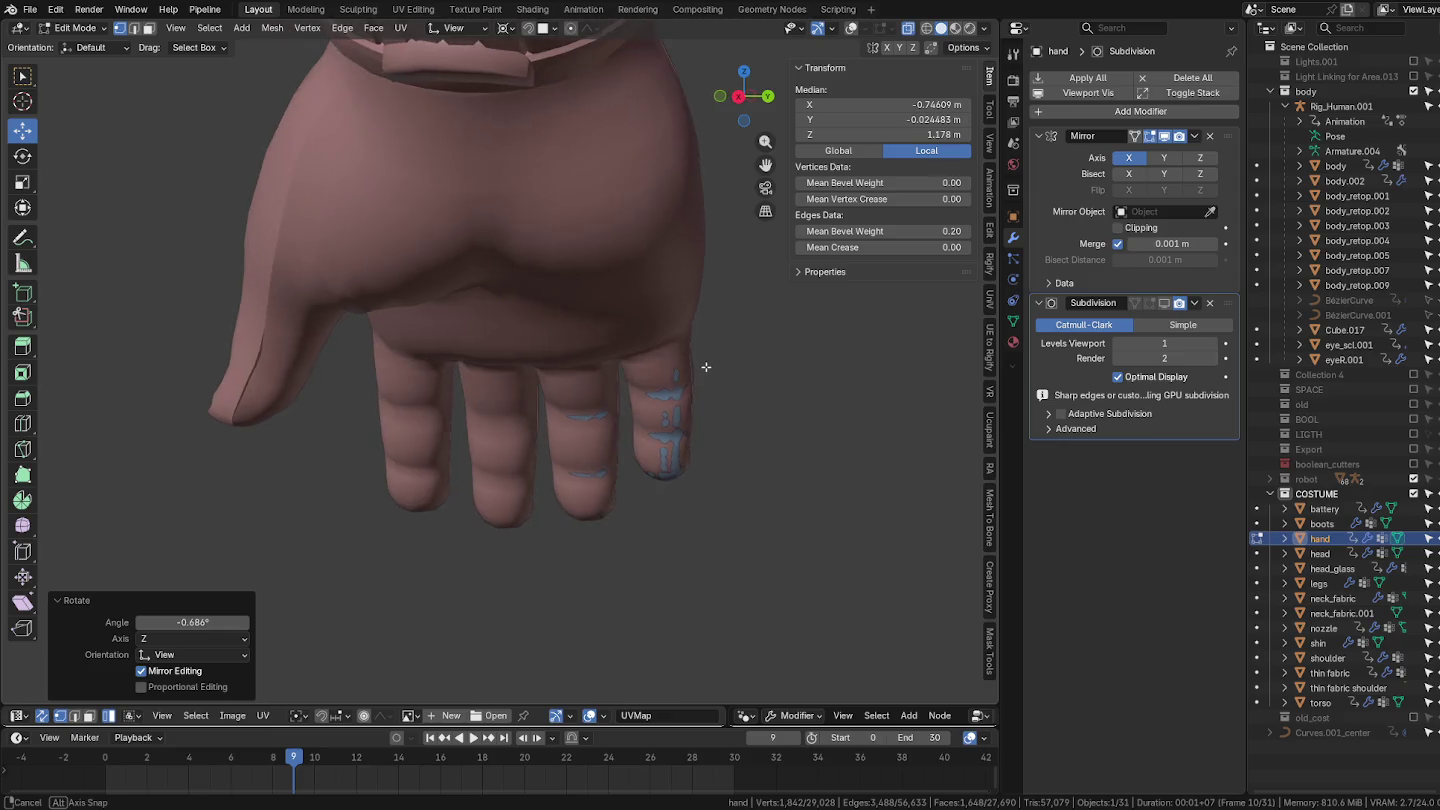
mouse_move(610, 430)
middle_down()
mouse_move(617, 443)
mouse_move(633, 396)
middle_up()
key(shift+alt+z)
Step: Box-select the two right fingers and rotate them slightly
drag(806, 636, 530, 308)
middle_drag(549, 388, 562, 431)
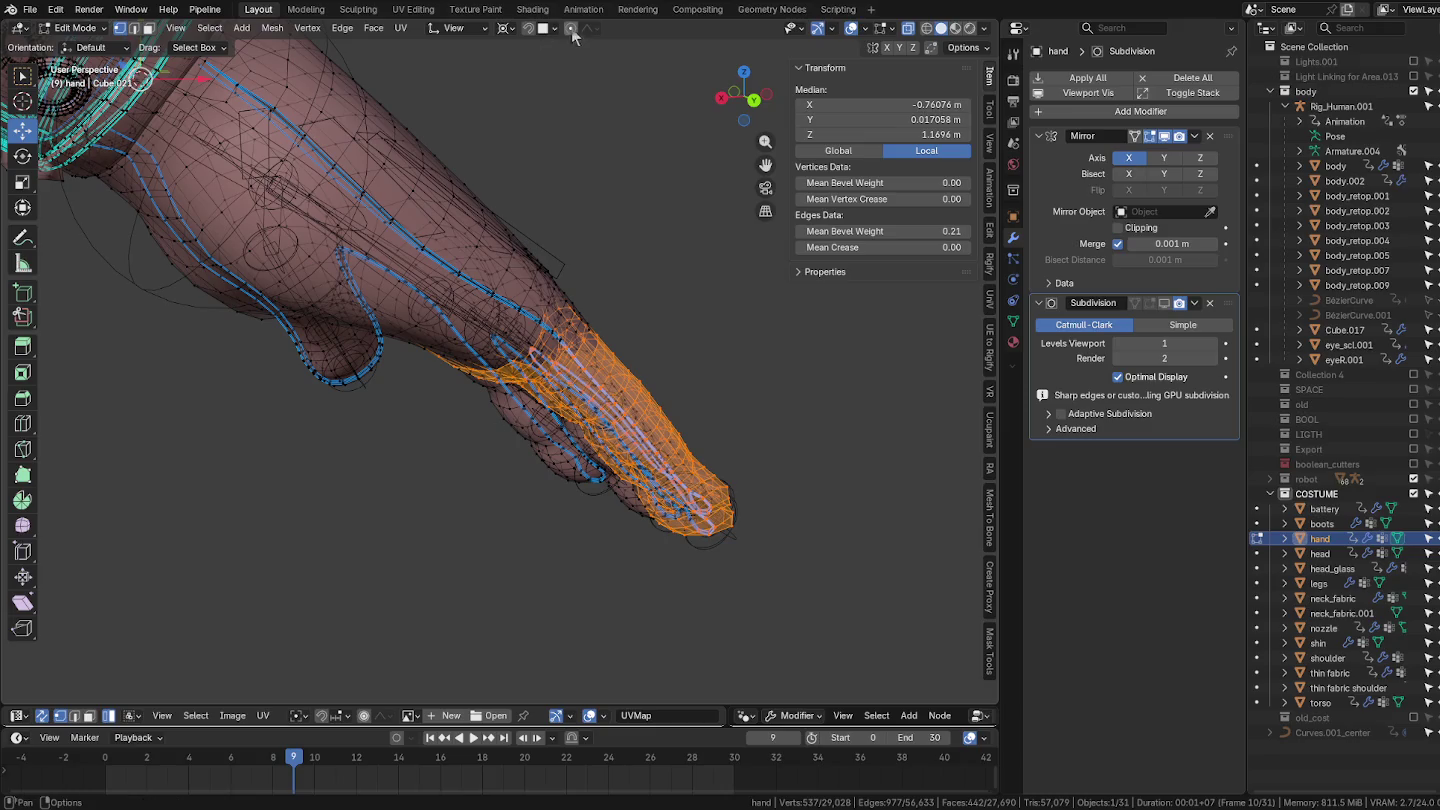
middle_drag(634, 146, 713, 253)
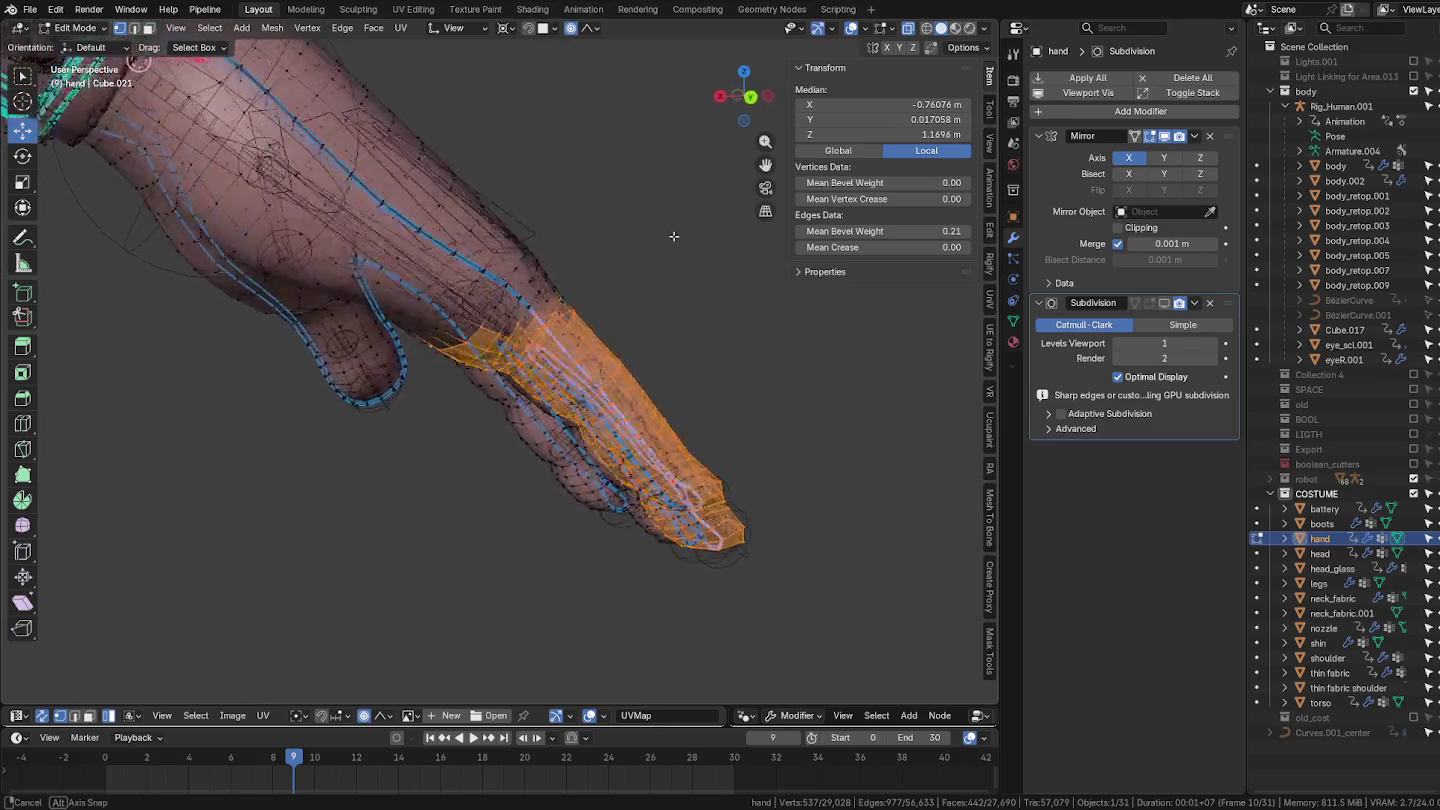
key(r)
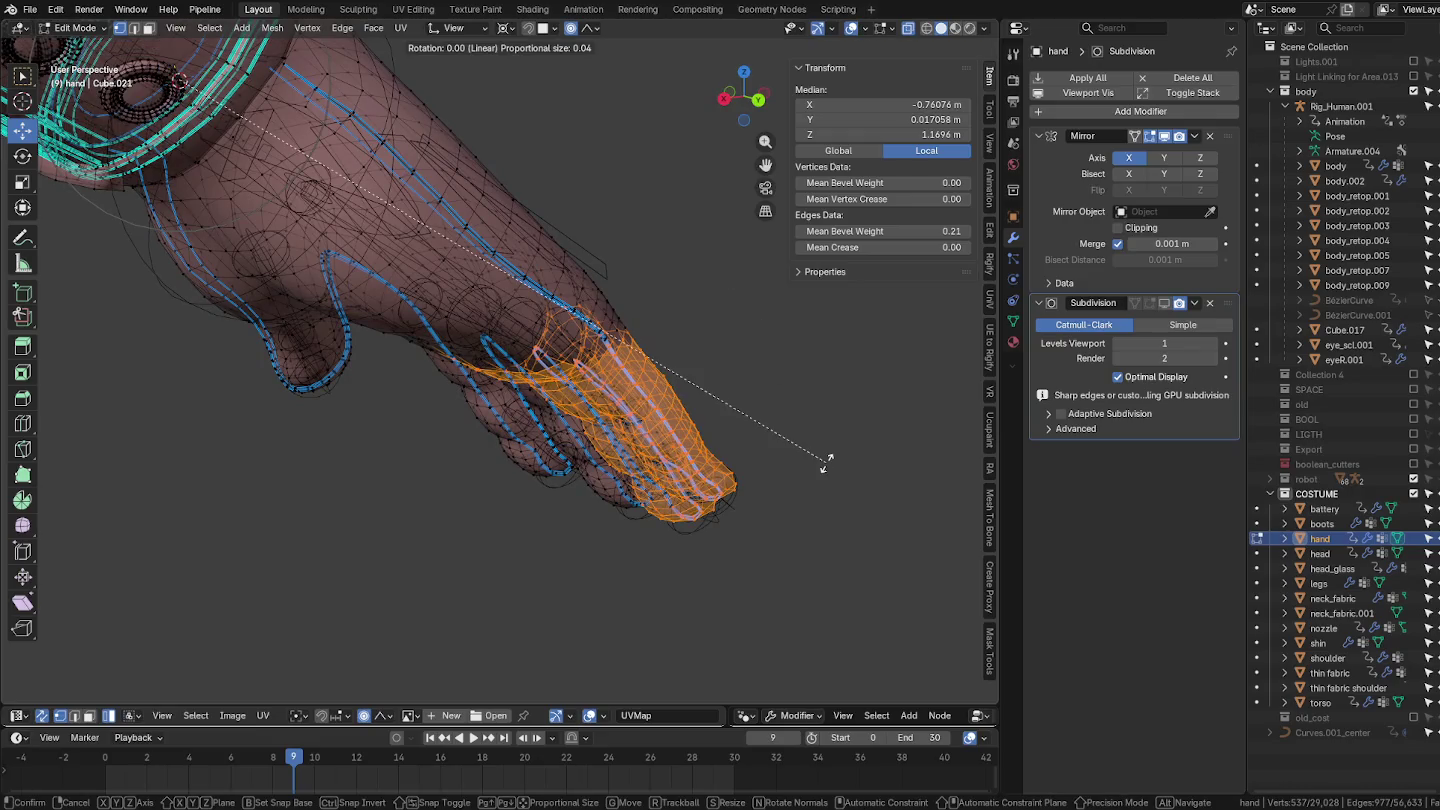
click(796, 460)
mouse_move(797, 460)
middle_down()
mouse_move(508, 395)
mouse_move(825, 393)
mouse_move(527, 478)
mouse_move(661, 301)
mouse_move(766, 361)
middle_up()
key(Tab)
key(Tab)
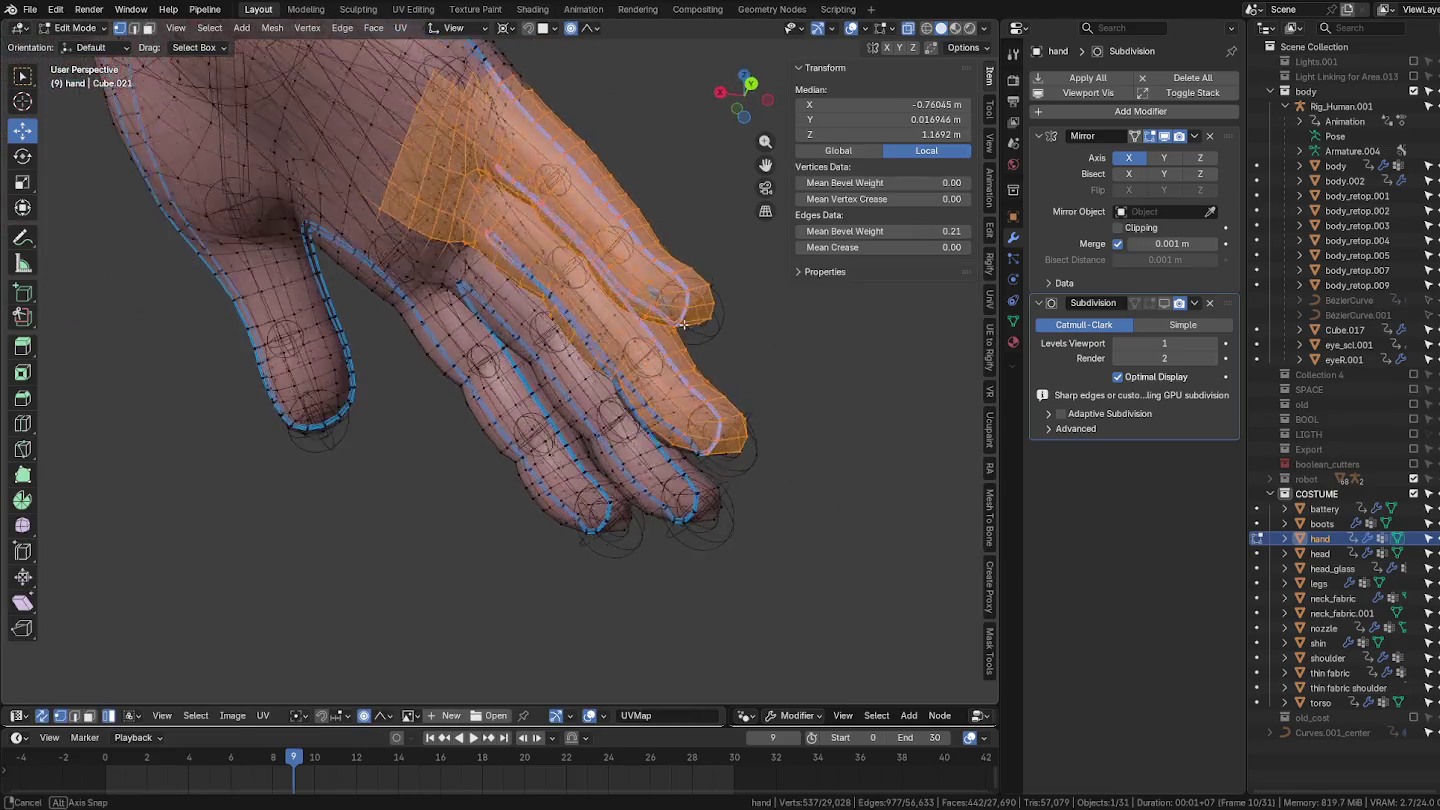
Step: Select the fingertip vertices with box and circle selection and rotate them slightly
drag(842, 463, 657, 269)
mouse_move(657, 269)
middle_down()
mouse_move(643, 441)
mouse_move(797, 363)
mouse_move(792, 469)
middle_up()
key(c)
key(Escape)
key(c)
middle_click(820, 346)
key(c)
scroll(792, 469, up, 3)
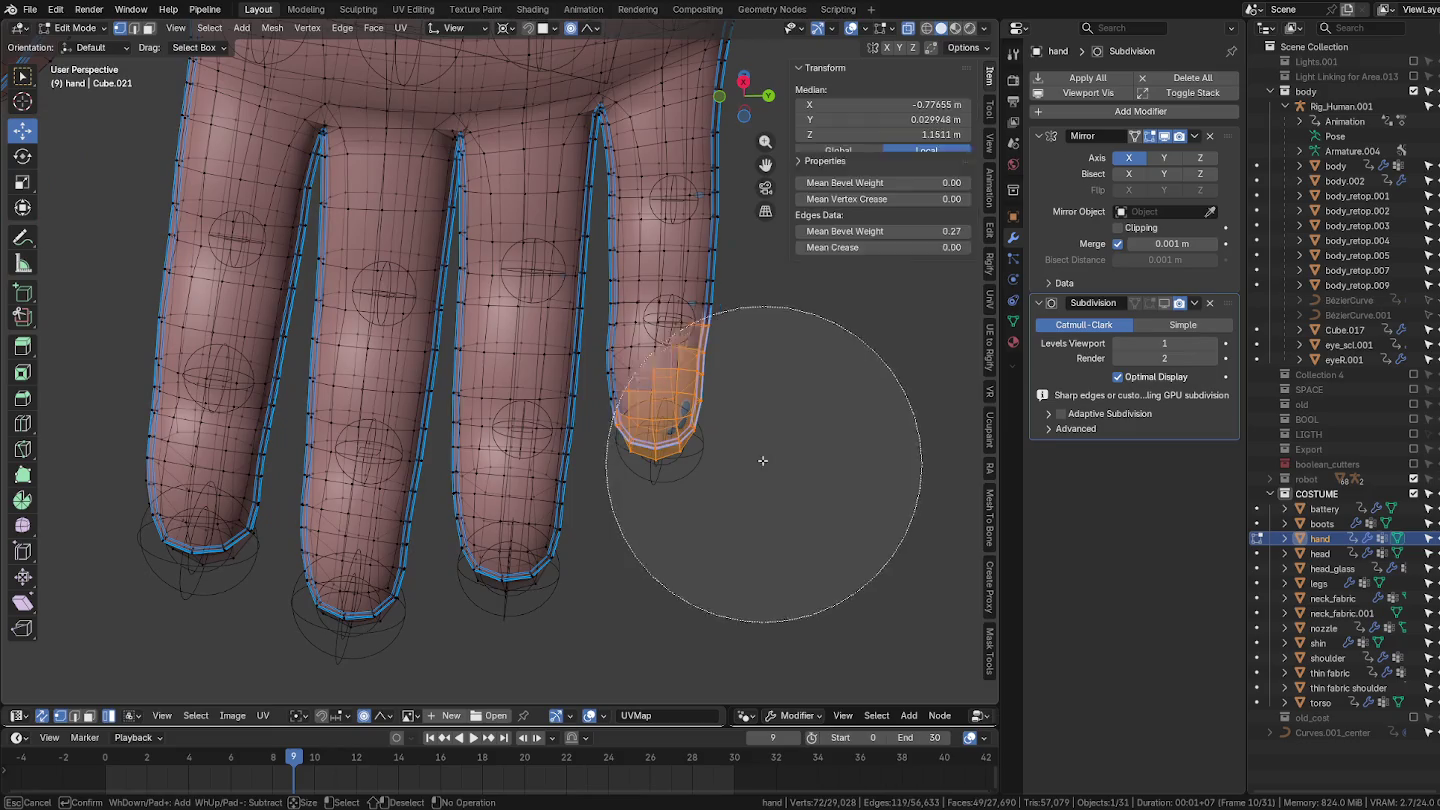
drag(761, 460, 730, 386)
key(Escape)
middle_drag(730, 386, 561, 450)
key(c)
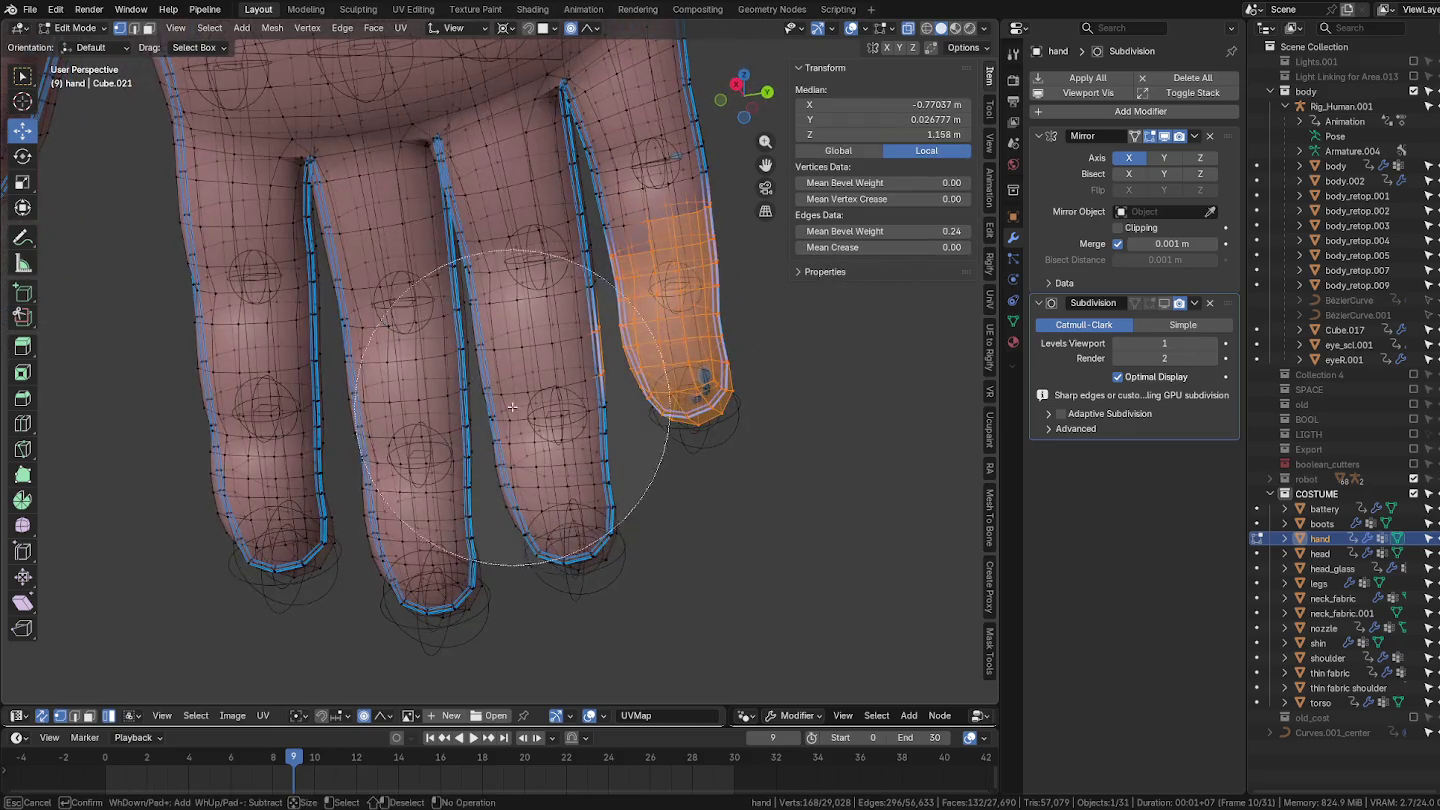
key(Escape)
mouse_move(481, 410)
middle_down()
mouse_move(727, 432)
mouse_move(380, 406)
mouse_move(533, 383)
mouse_move(513, 380)
middle_up()
key(r)
click(727, 432)
Step: Return the hand to Object Mode and select the character rig
key(Tab)
key(a)
scroll(380, 405, down, 5)
key(alt+a)
click(547, 313)
Step: In Pose Mode, set ik_index_finger_R.004's FK a IK R to 1.00, then reselect the hand mesh
key(ctrl+Tab)
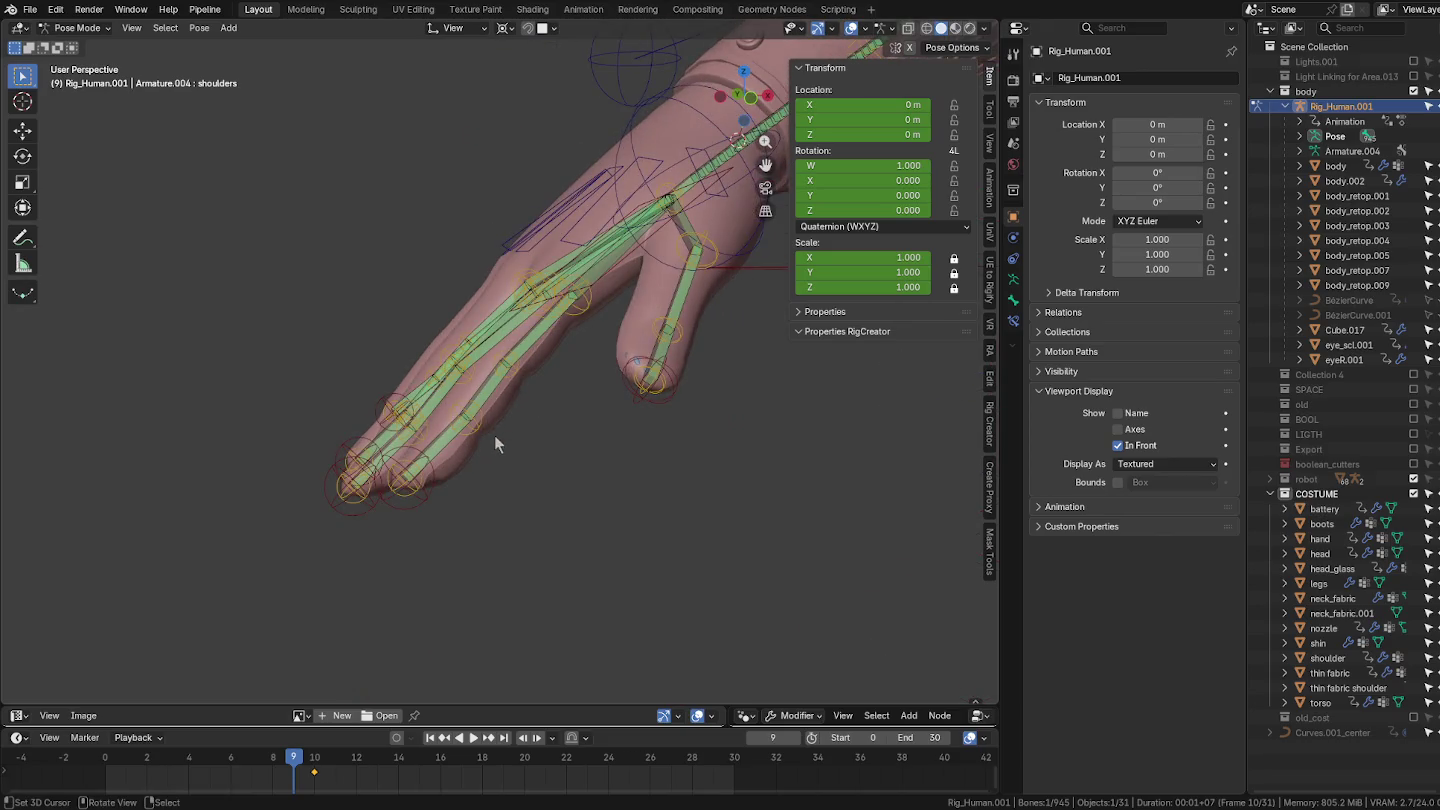
click(434, 482)
key(g)
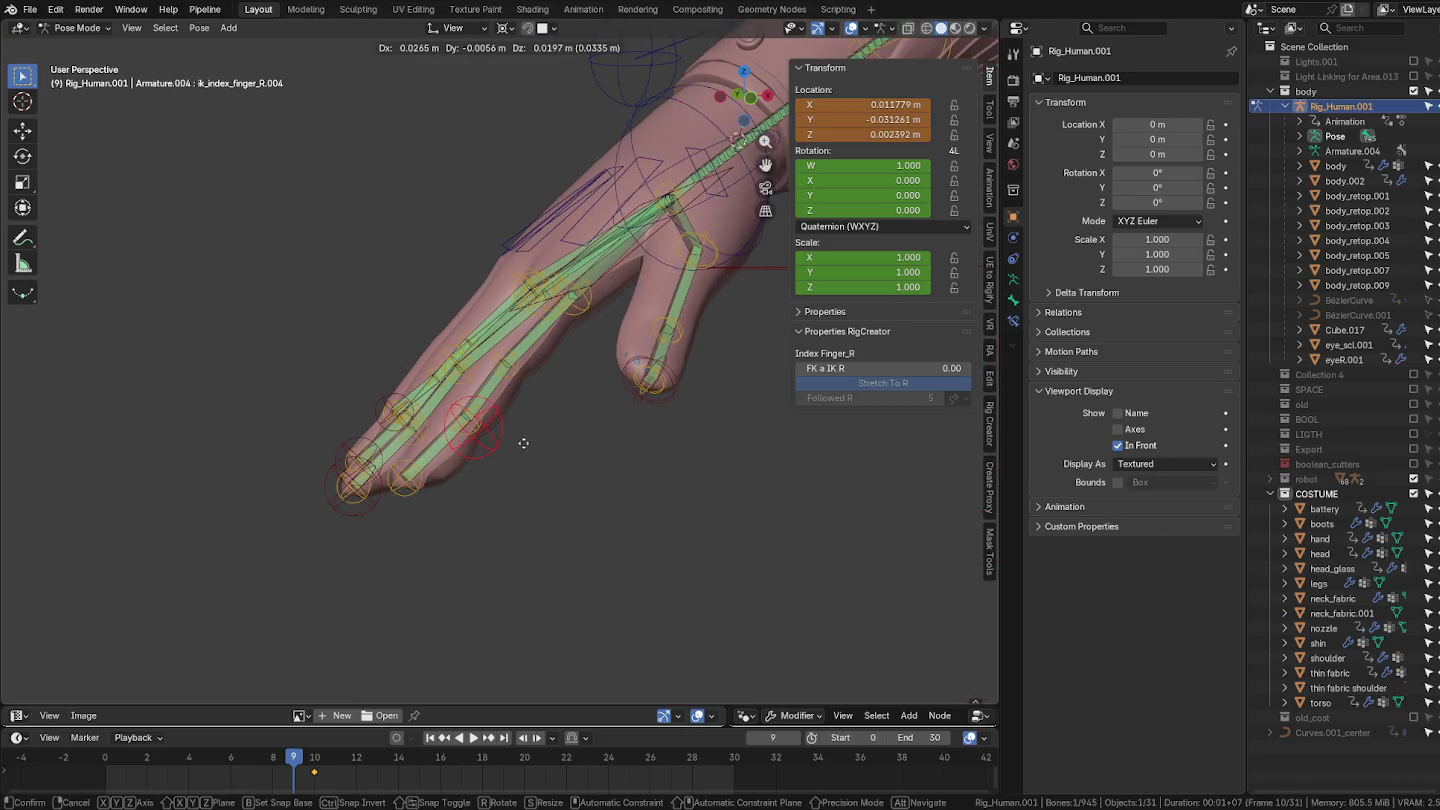
key(Escape)
scroll(522, 464, up, 3)
mouse_move(546, 471)
middle_down()
mouse_move(598, 420)
mouse_move(520, 400)
mouse_move(534, 447)
middle_up()
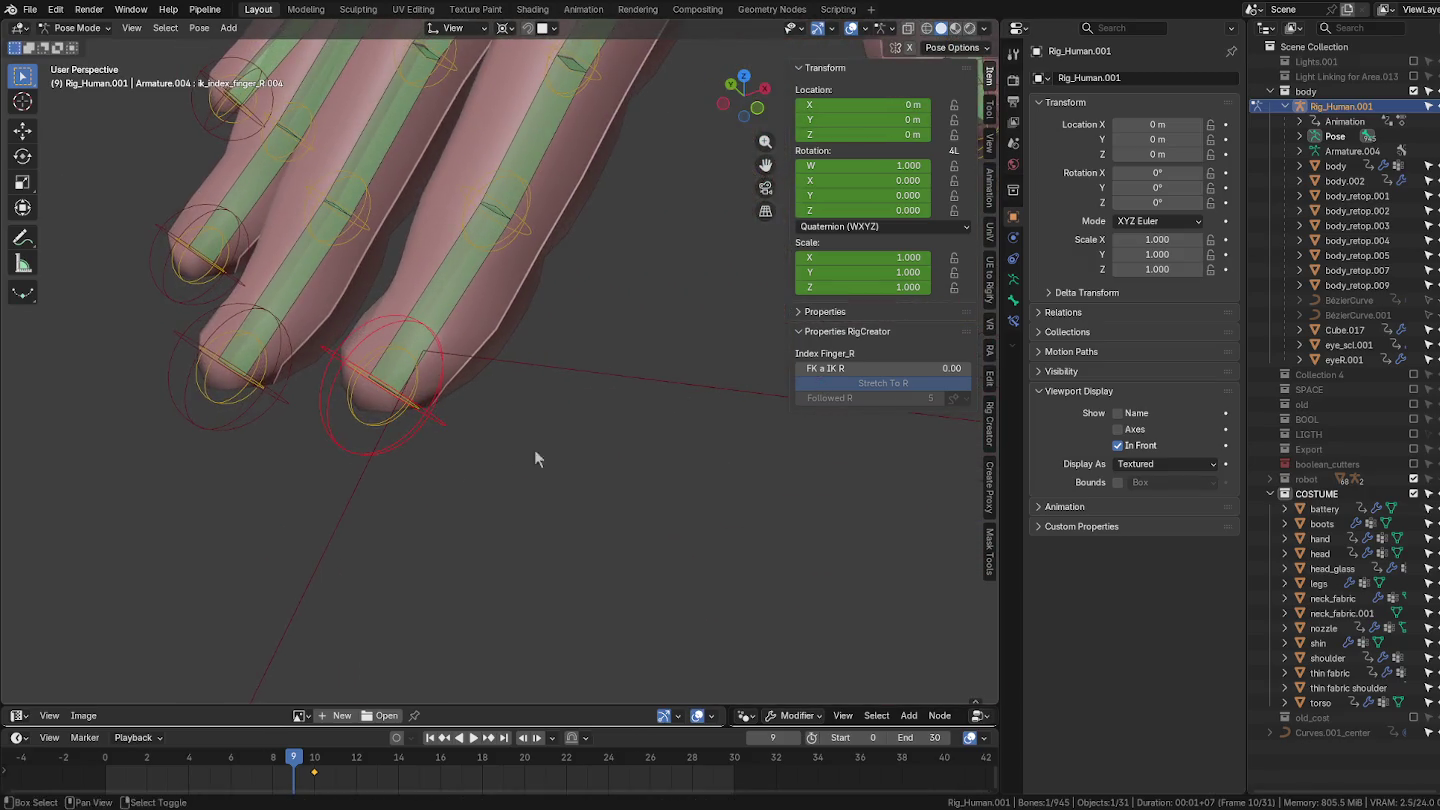
drag(842, 378, 959, 378)
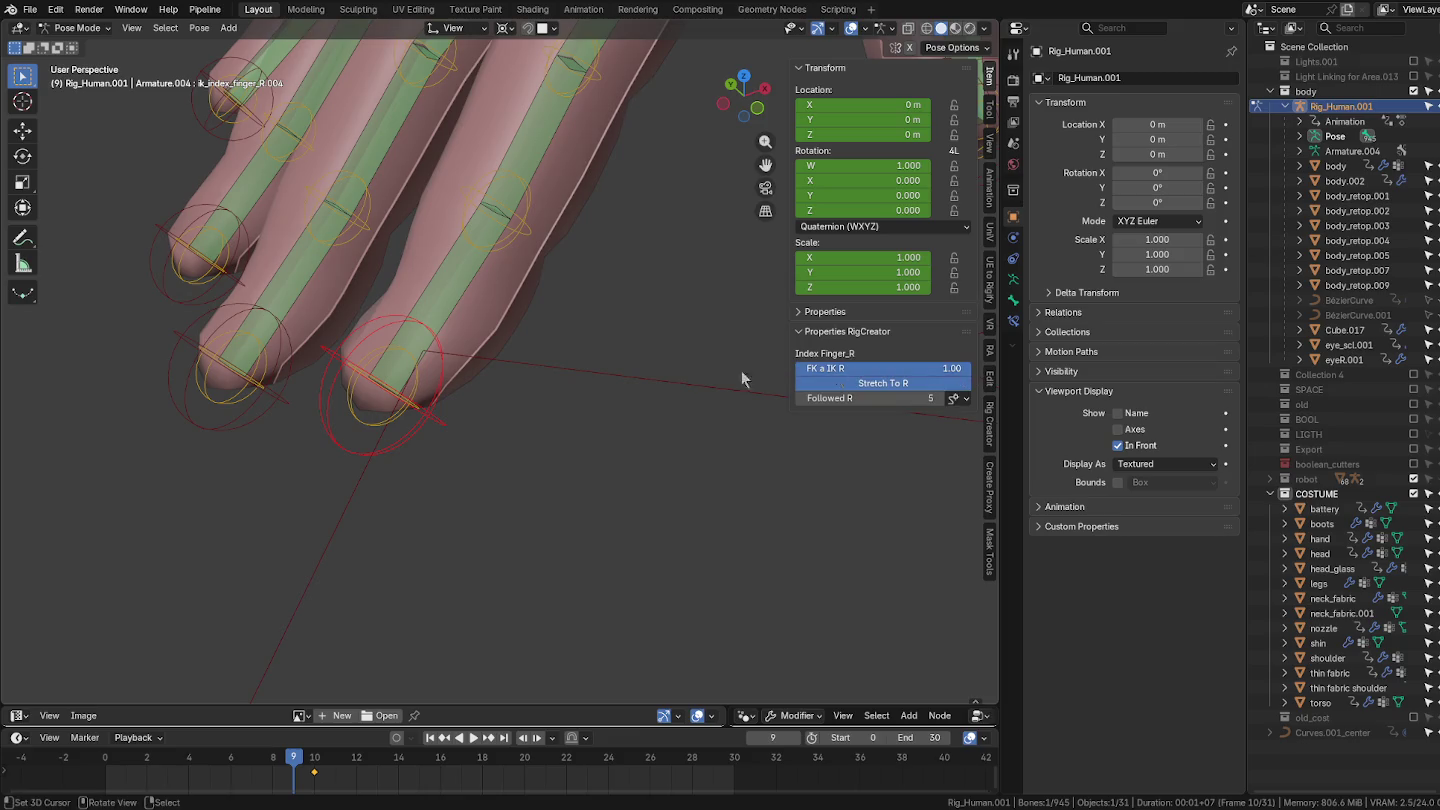
scroll(743, 378, down, 3)
mouse_move(742, 378)
middle_down()
mouse_move(537, 344)
mouse_move(391, 439)
middle_up()
click(361, 385)
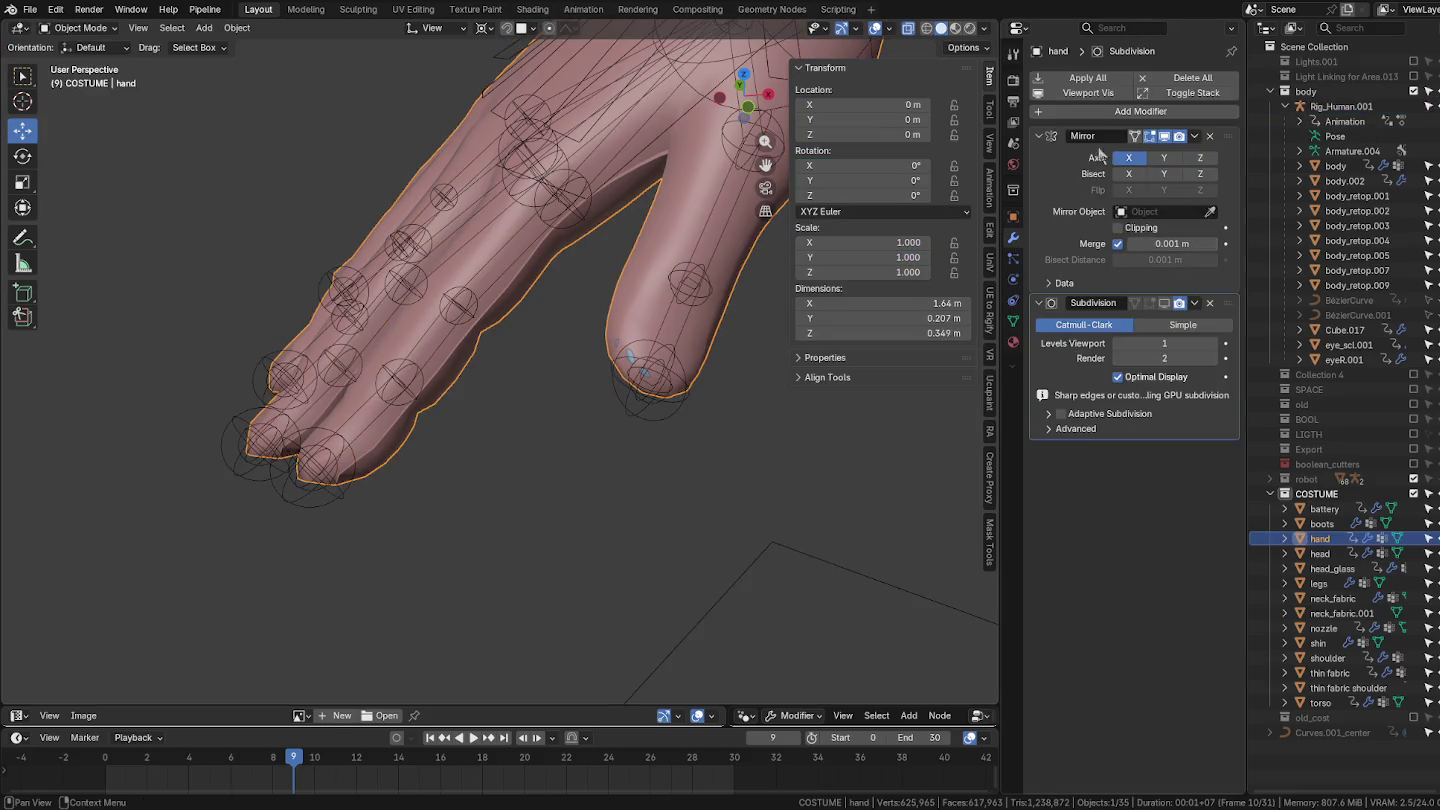
Step: Add an Armature modifier targeting Rig_Human.001 to the hand, then undo the target assignment
click(1085, 113)
mouse_move(1023, 114)
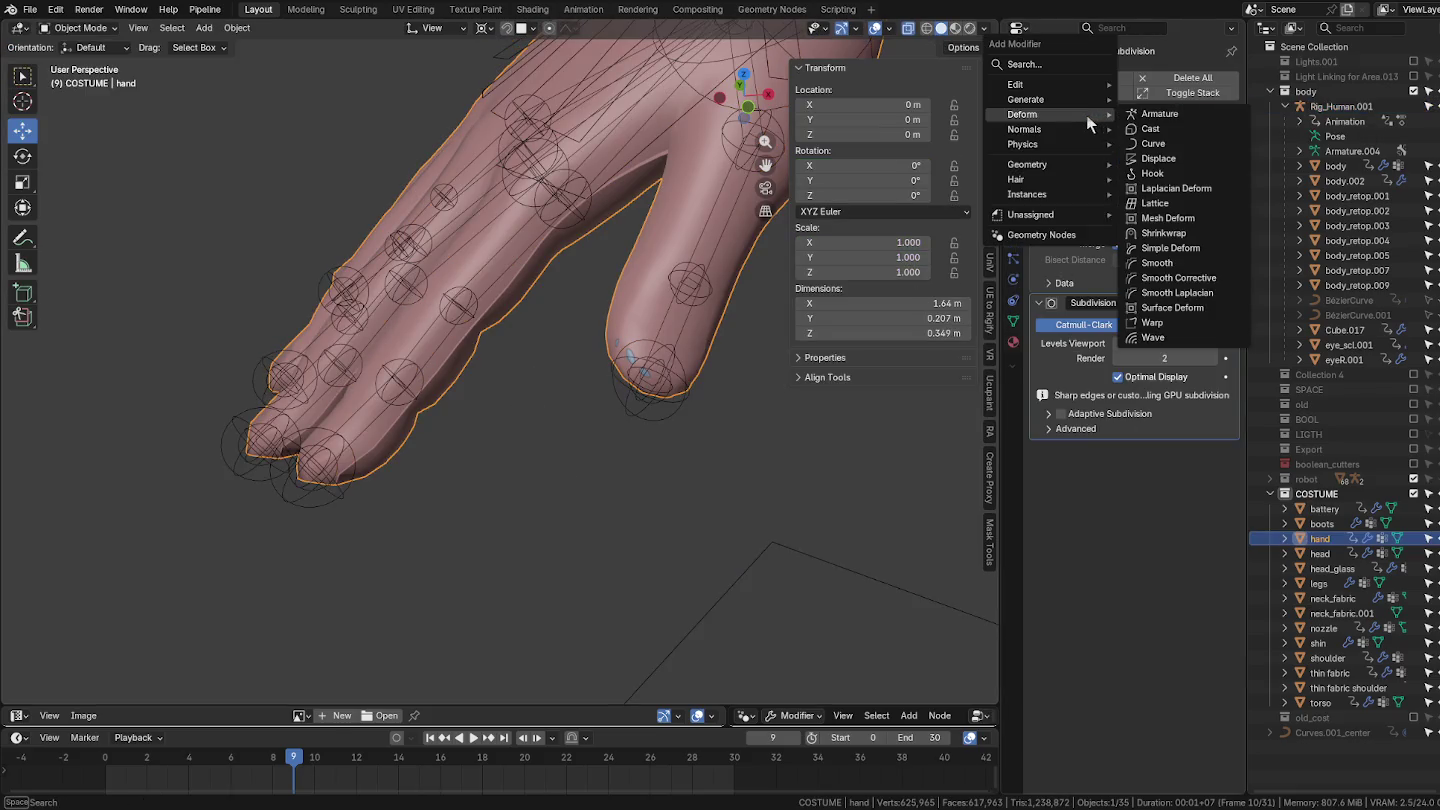
click(1178, 113)
click(1210, 458)
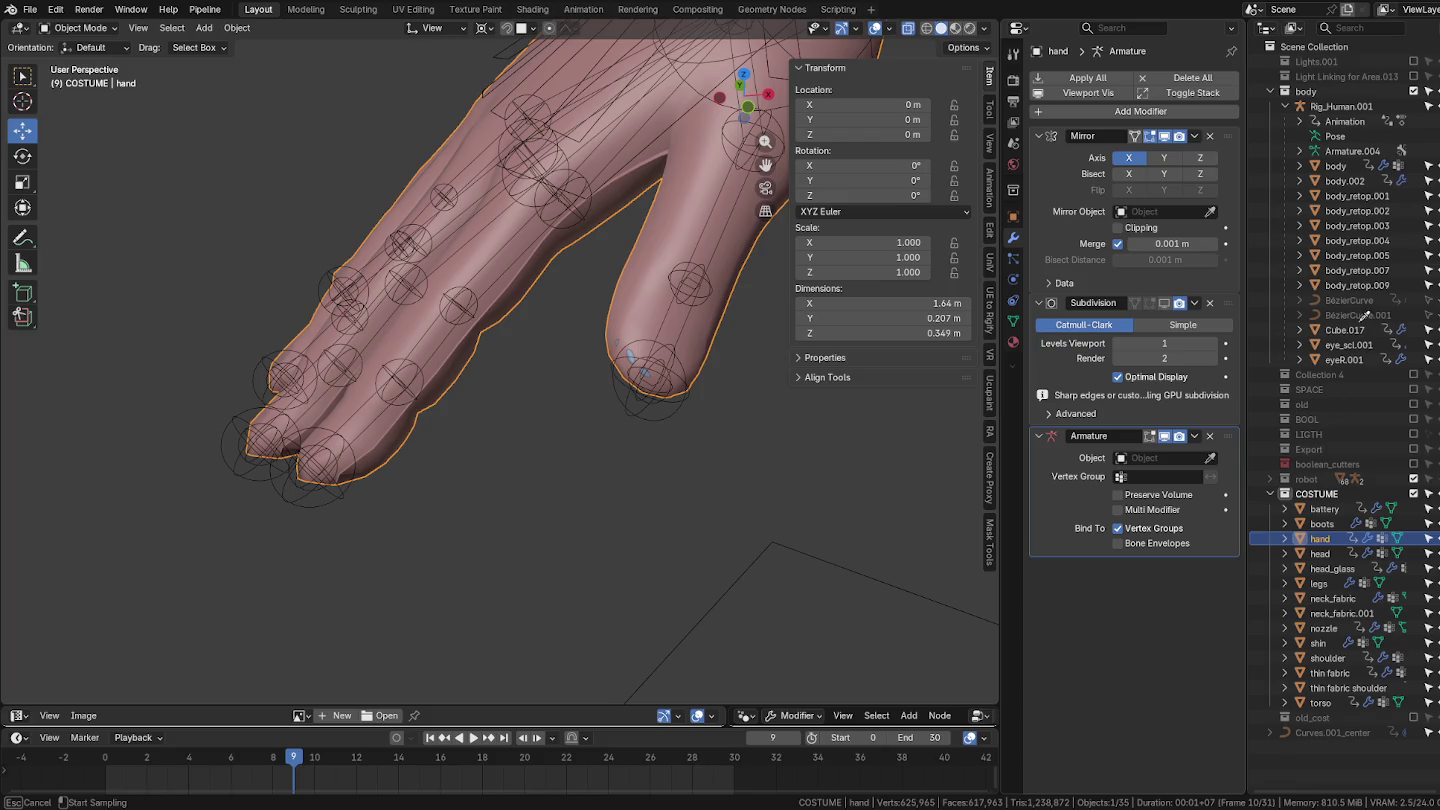
click(1335, 102)
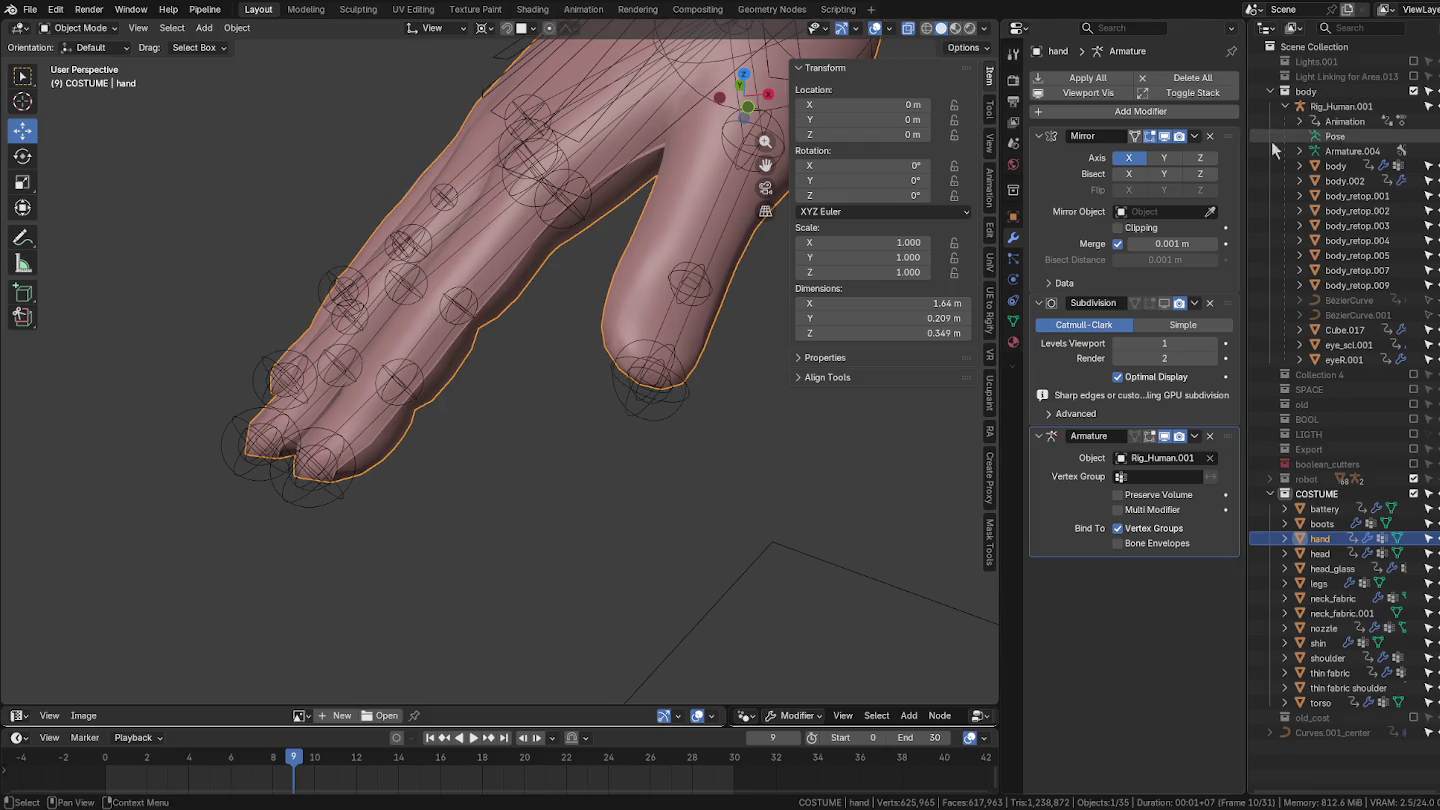
mouse_move(519, 360)
middle_down()
mouse_move(573, 350)
mouse_move(495, 339)
mouse_move(540, 339)
mouse_move(452, 293)
middle_up()
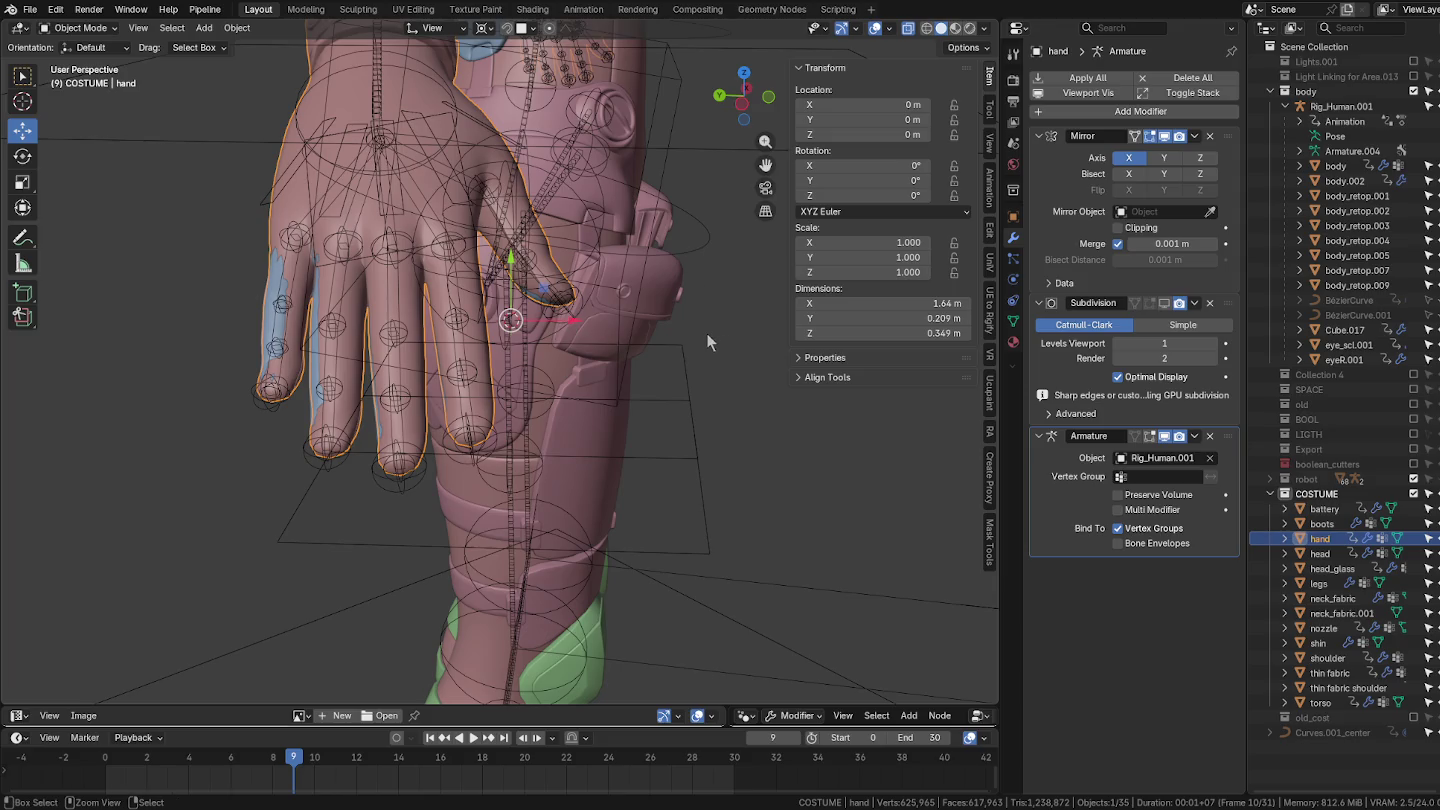
key(ctrl+z)
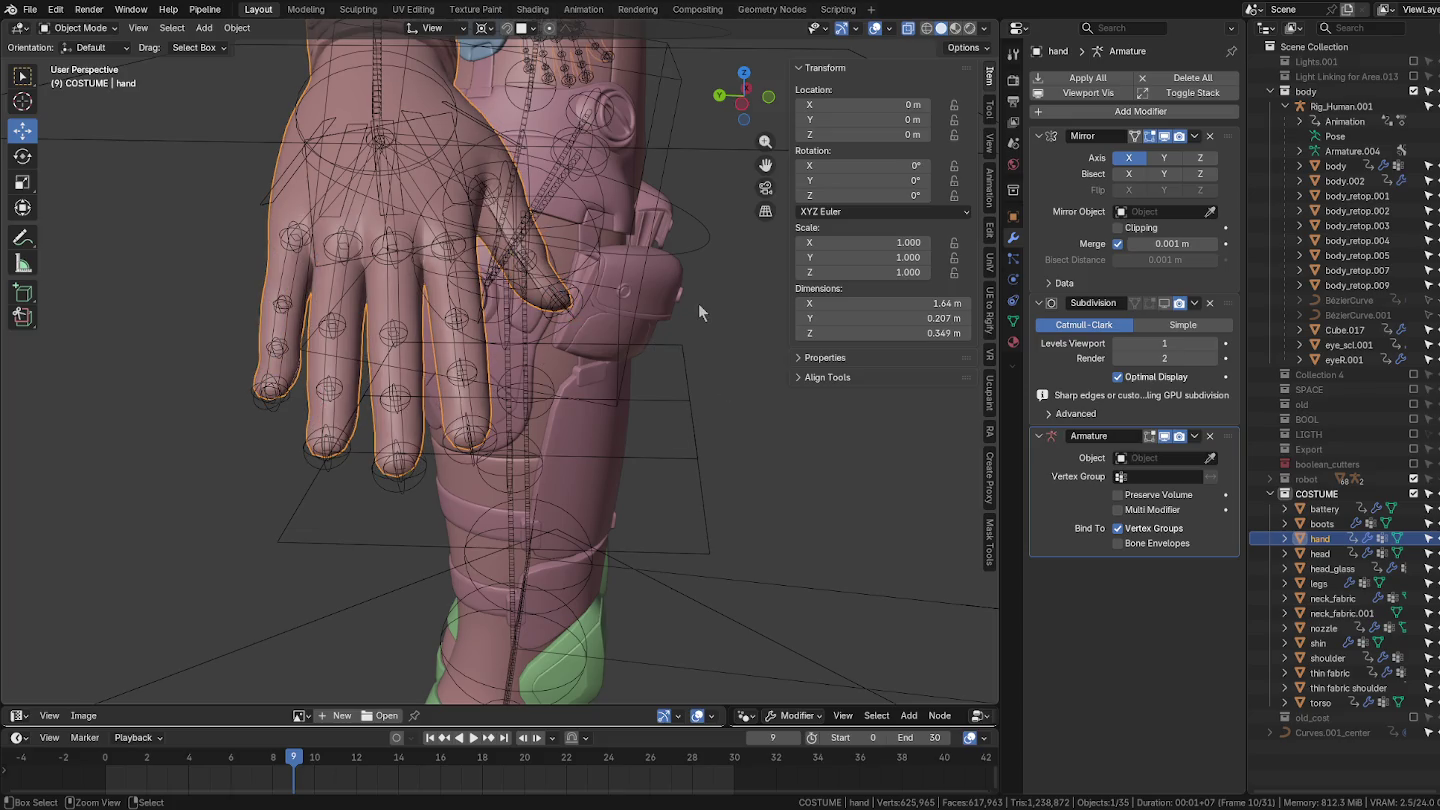
Step: Remove the hand's Armature modifier and briefly grow a finger selection in Edit Mode
key(ctrl+z)
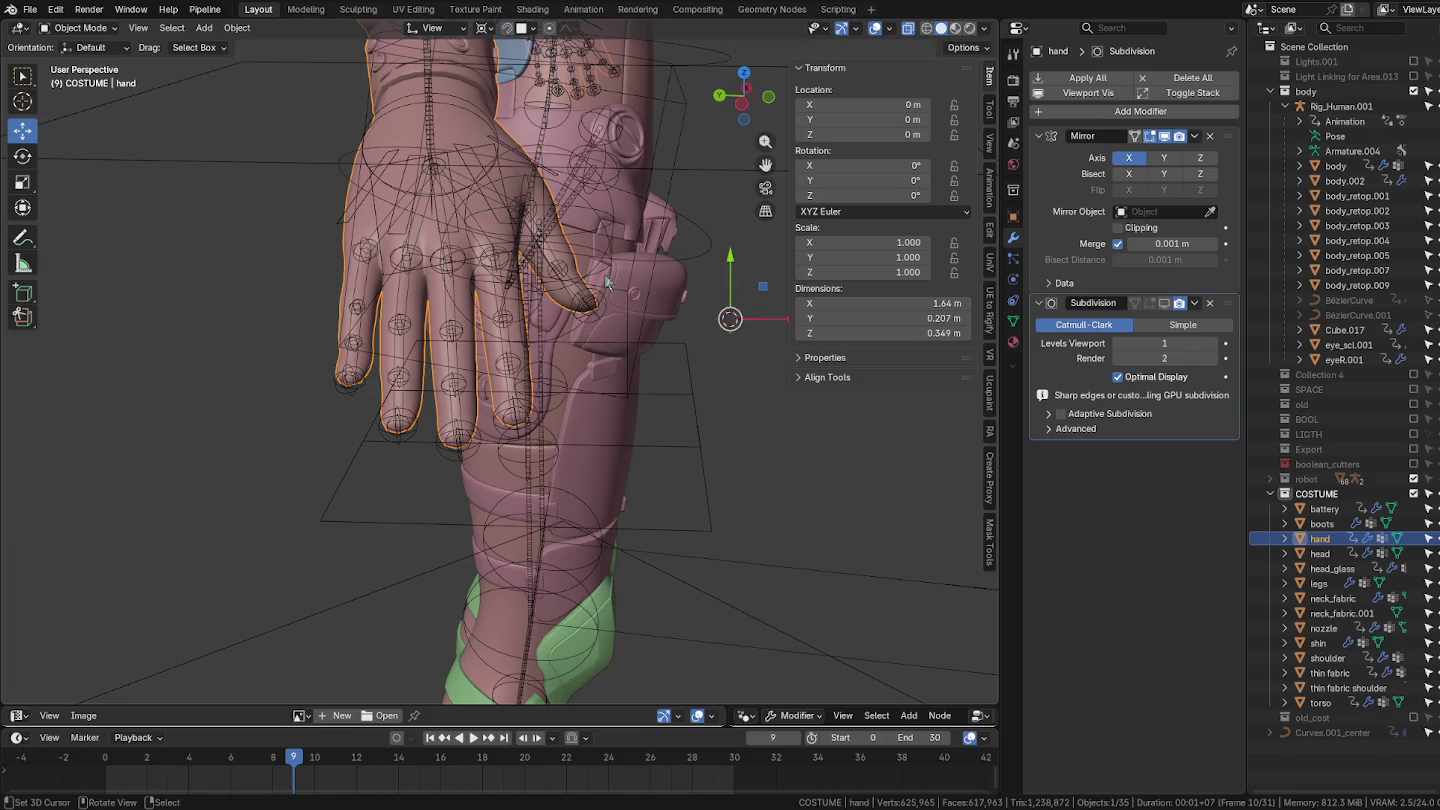
key(ctrl+z)
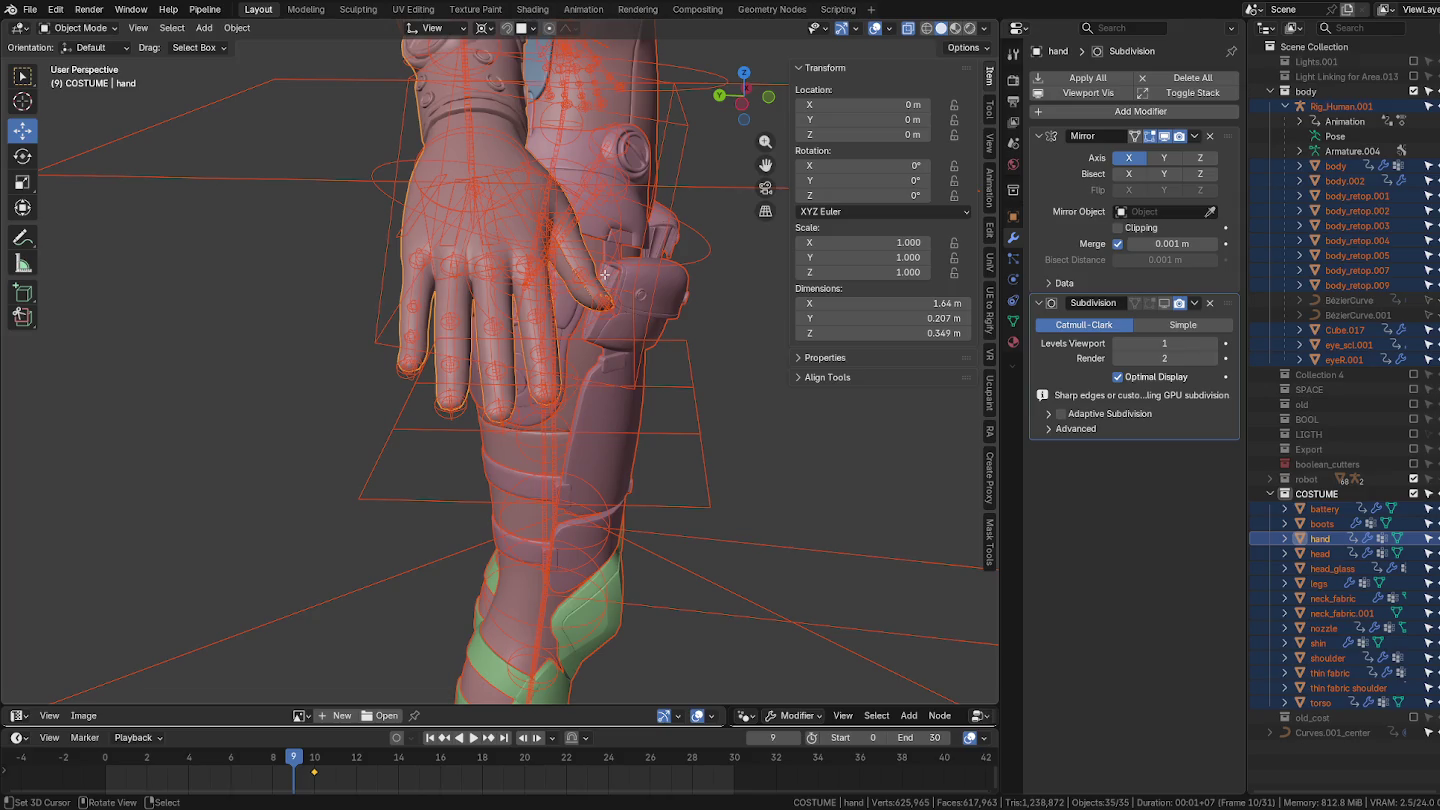
key(Tab)
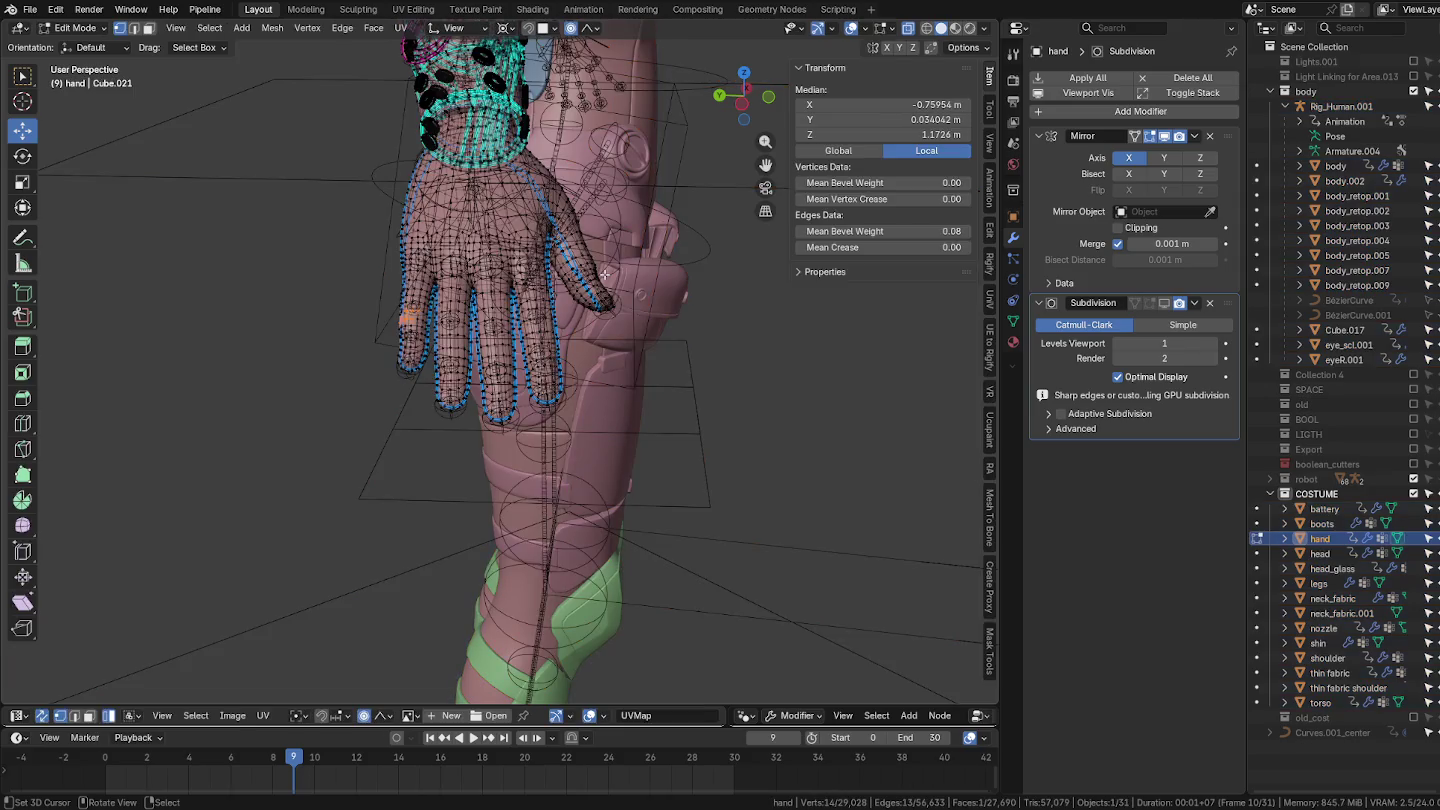
key(ctrl+KP_Add)
key(ctrl+KP_Add)
key(ctrl+KP_Add)
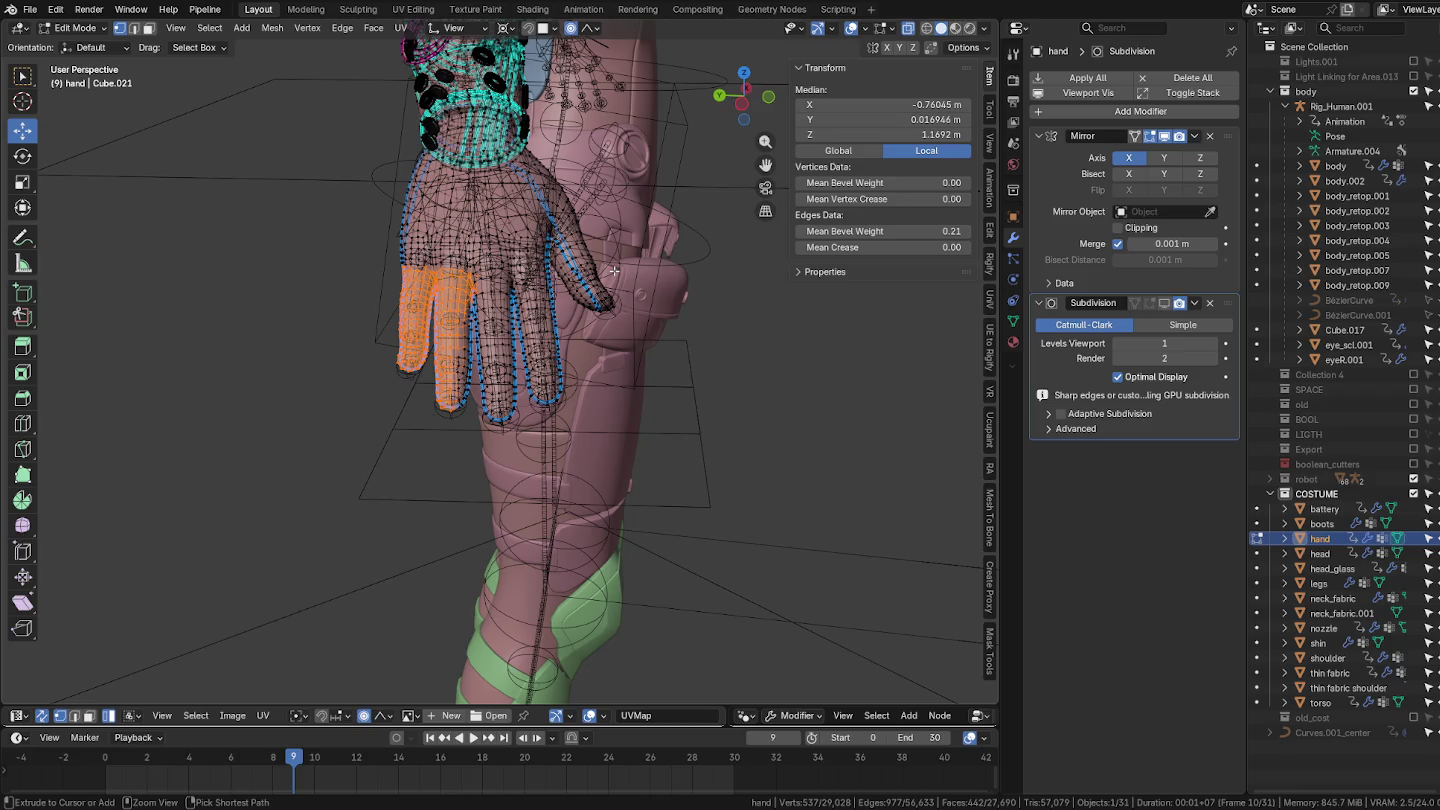
key(Tab)
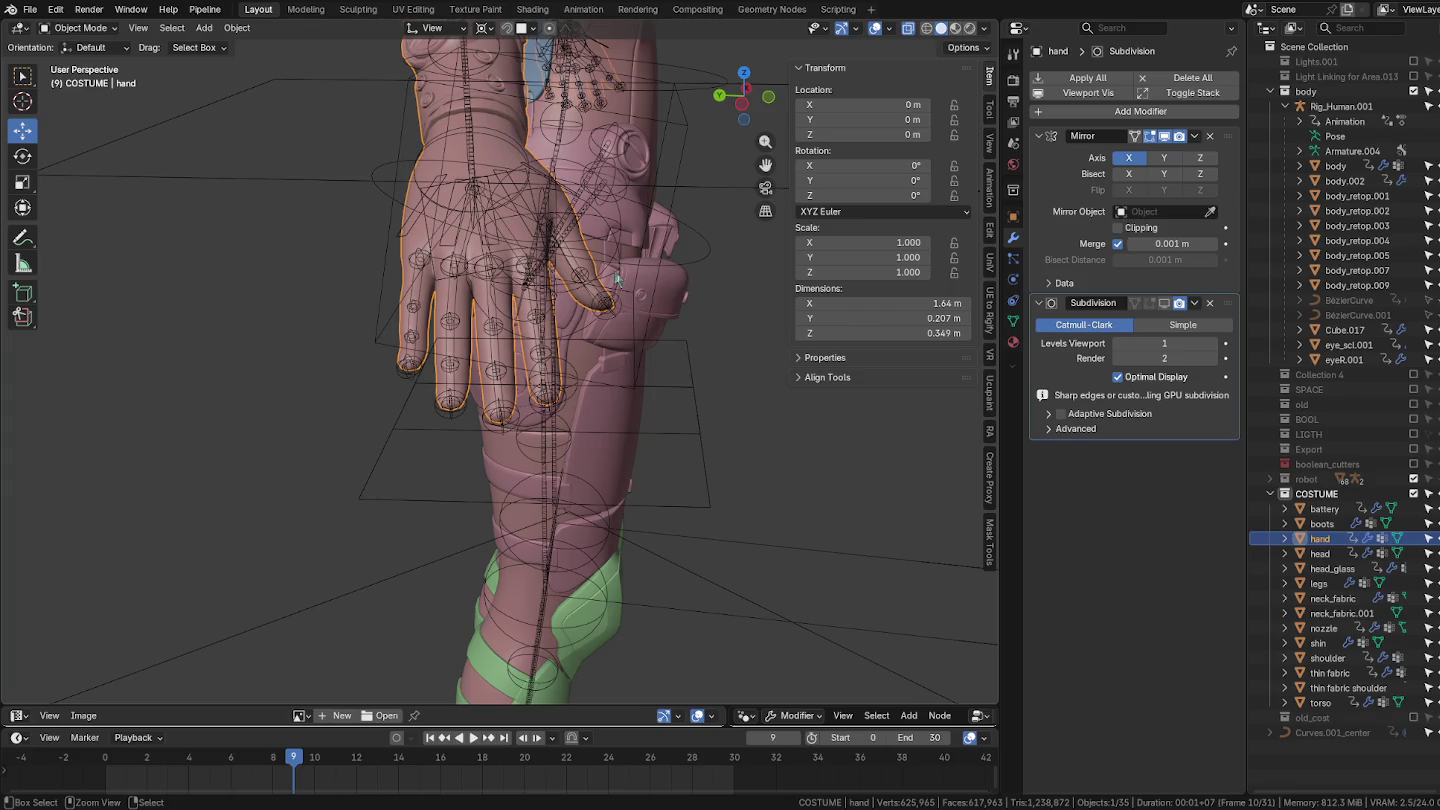
Step: Re-inspect the hand's vertices in Edit Mode, then return to Object Mode and select Rig_Human.001
key(Tab)
scroll(614, 270, up, 2)
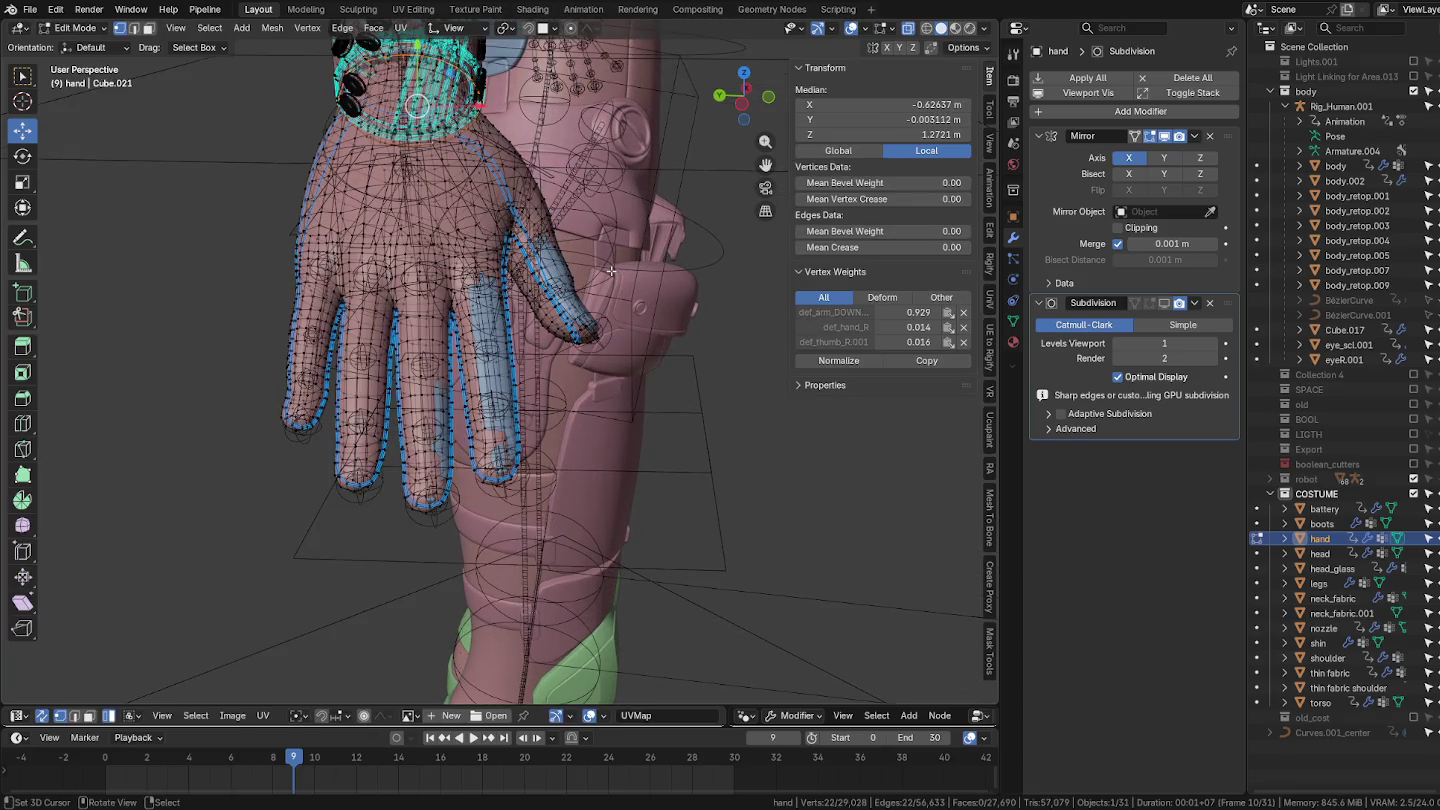
key(a)
key(ctrl+z)
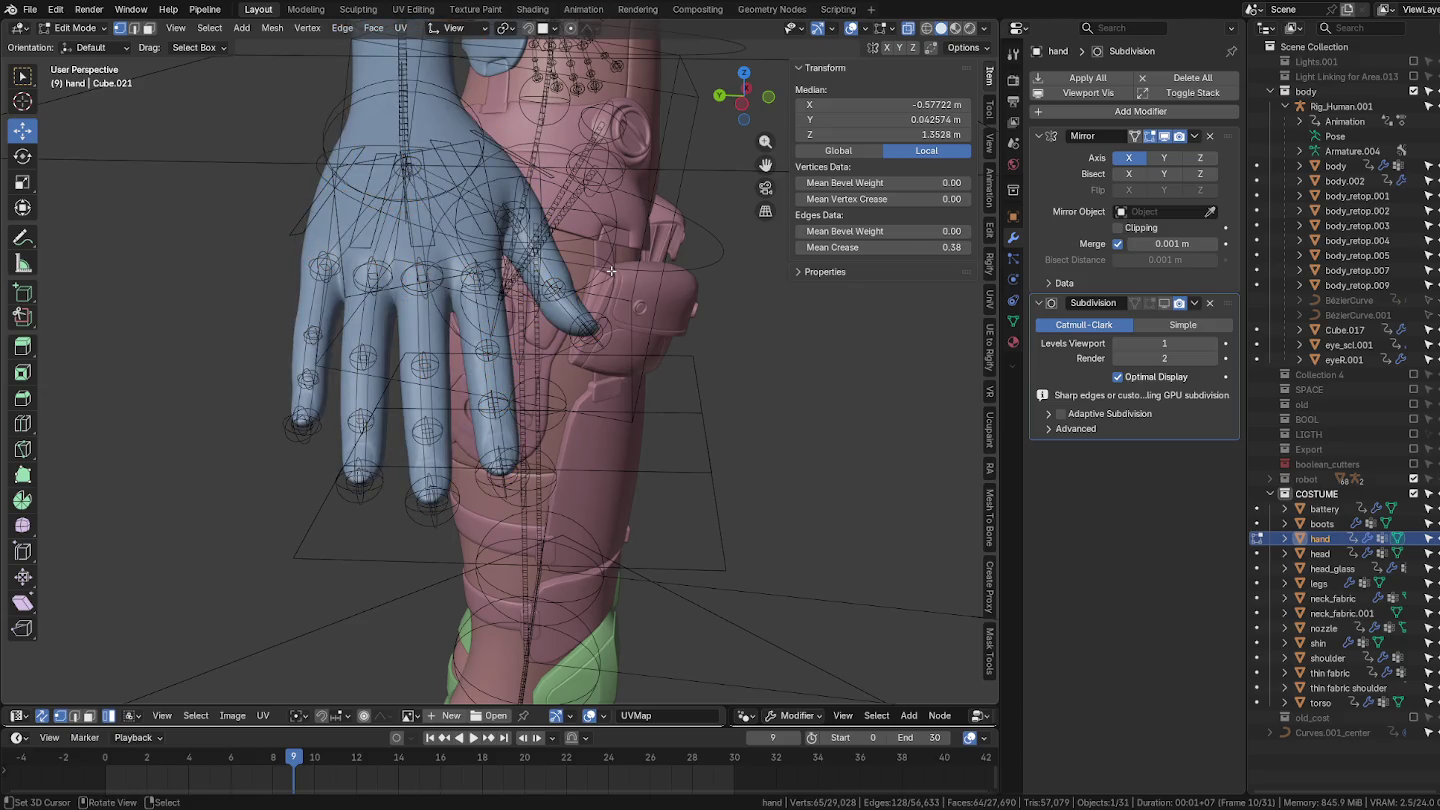
scroll(615, 270, down, 2)
middle_drag(615, 270, 566, 263)
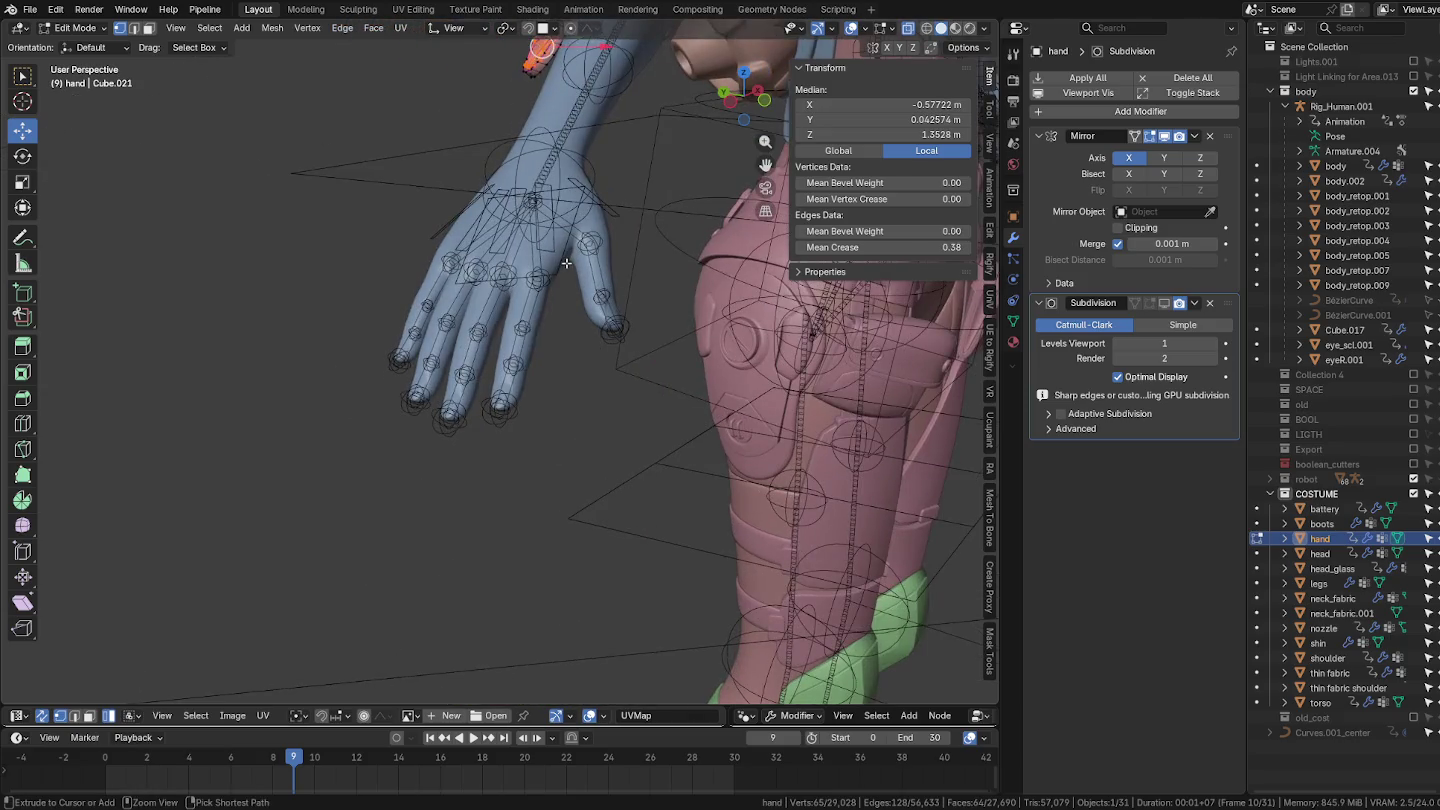
key(Tab)
click(459, 206)
Step: Select the hand object and collapse its Mirror modifier panel
middle_drag(459, 206, 562, 254)
middle_drag(621, 289, 409, 238)
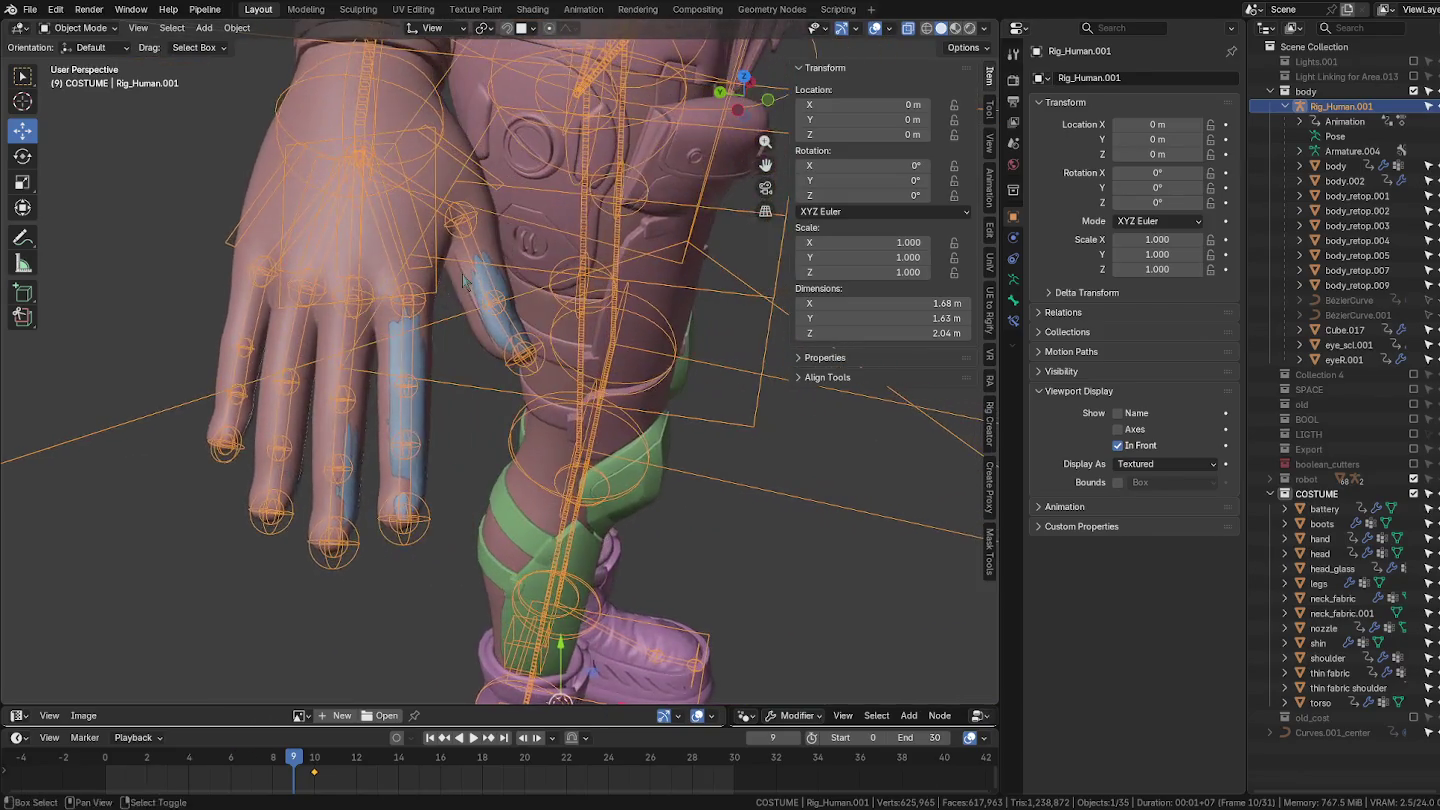
click(482, 194)
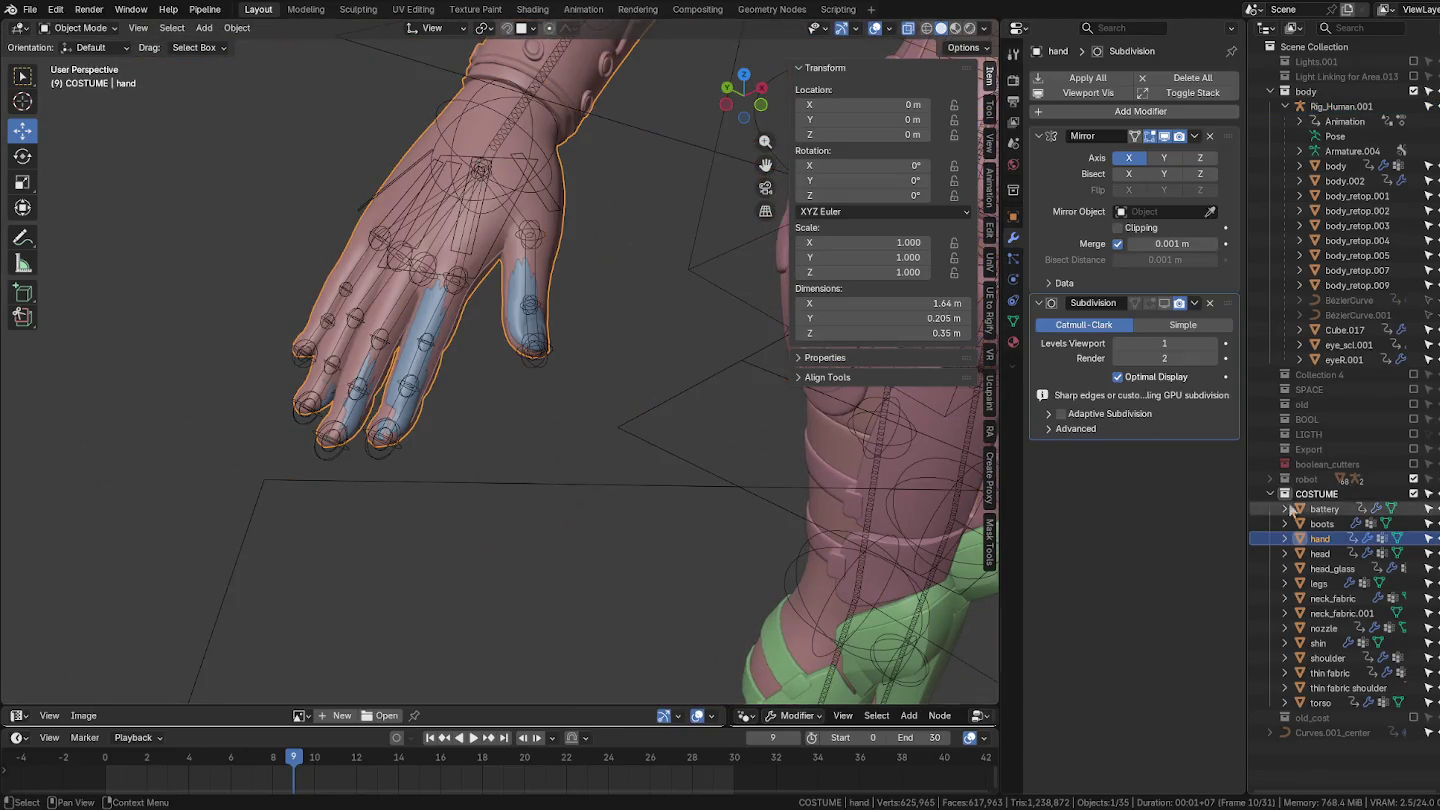
middle_drag(495, 230, 554, 295)
click(1039, 136)
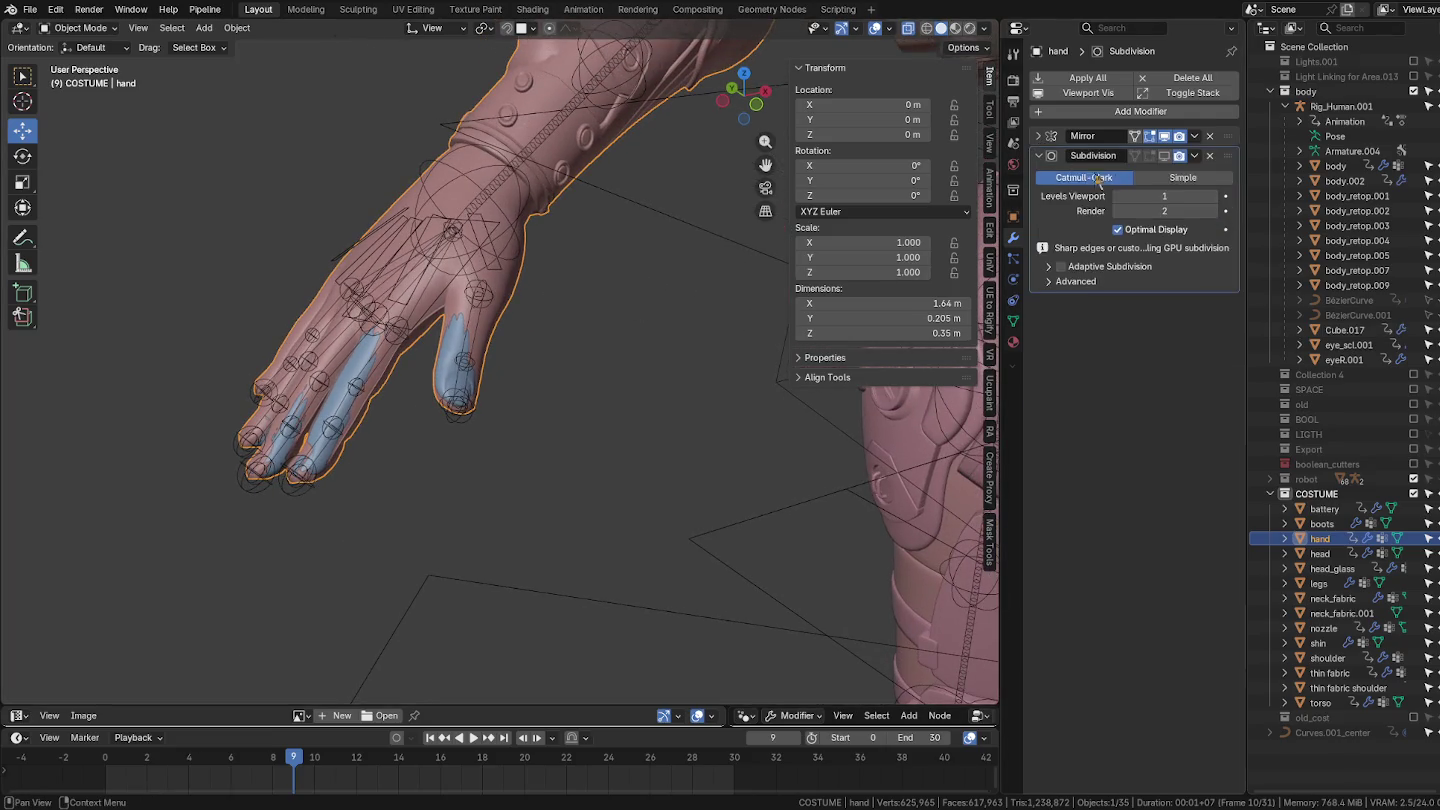
Step: Add an Armature modifier targeting Rig_Human.001 and move it above Subdivision
click(1181, 115)
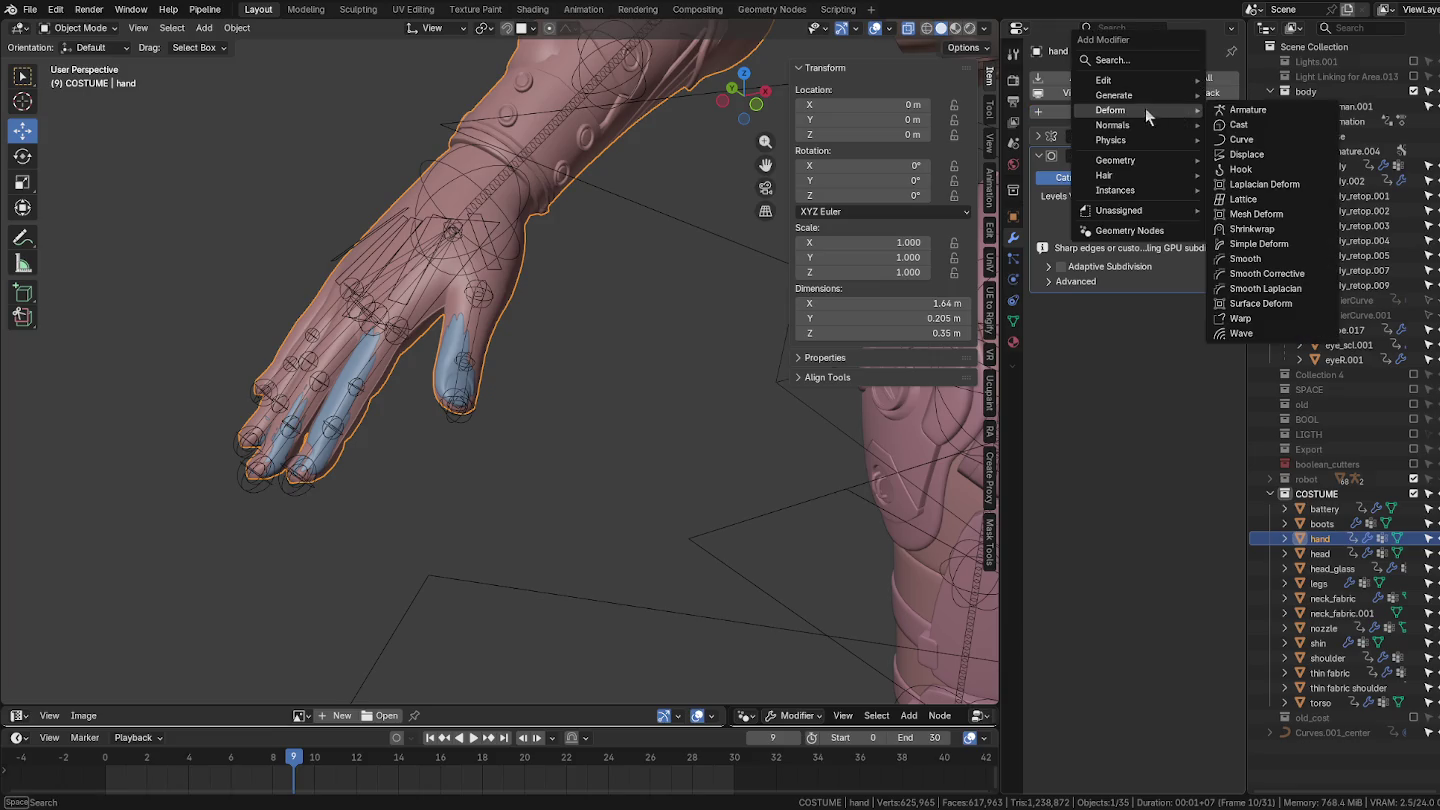
click(1260, 106)
click(1211, 310)
click(1350, 103)
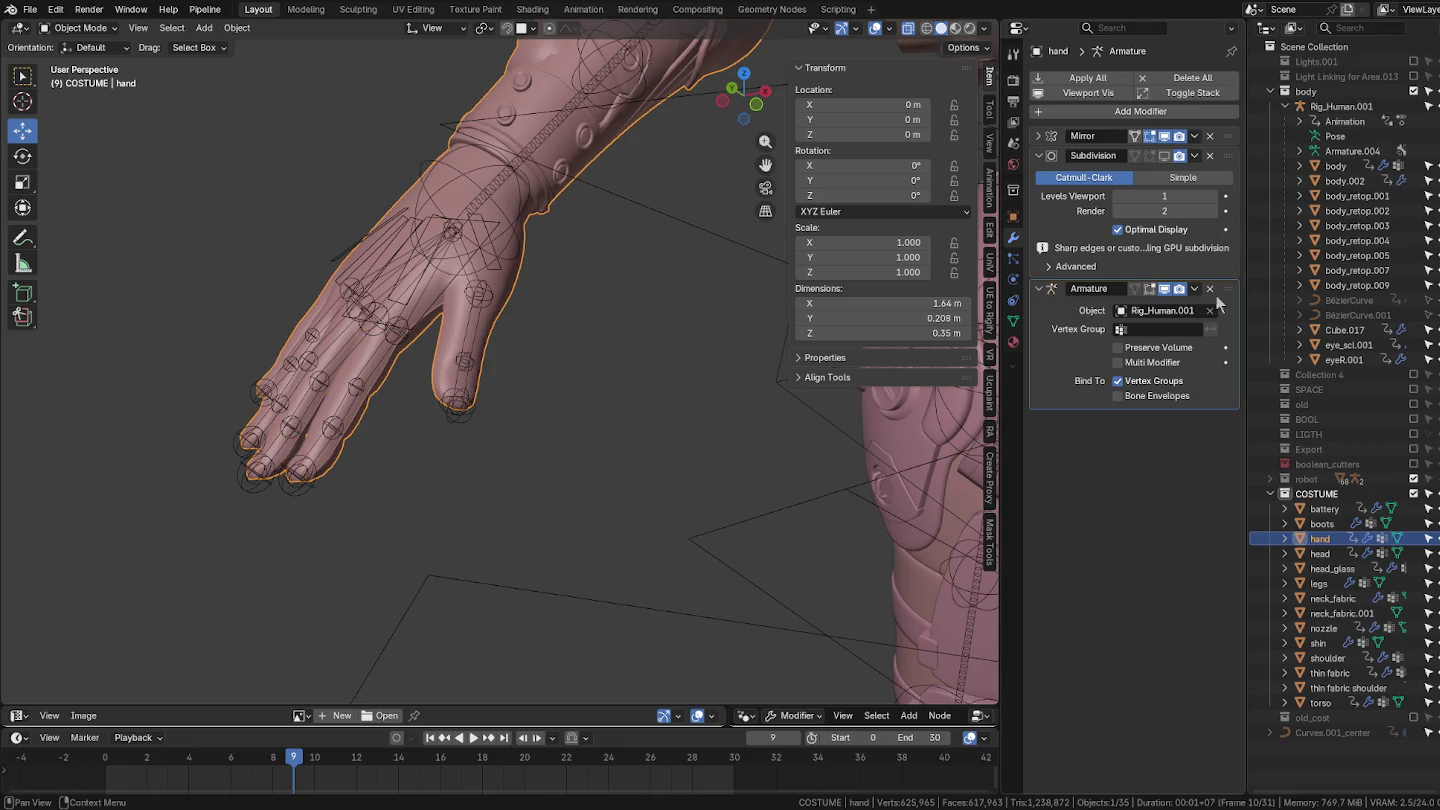
drag(1228, 288, 1237, 149)
mouse_move(567, 282)
middle_down()
mouse_move(340, 265)
mouse_move(463, 225)
mouse_move(481, 362)
mouse_move(700, 380)
mouse_move(469, 364)
middle_up()
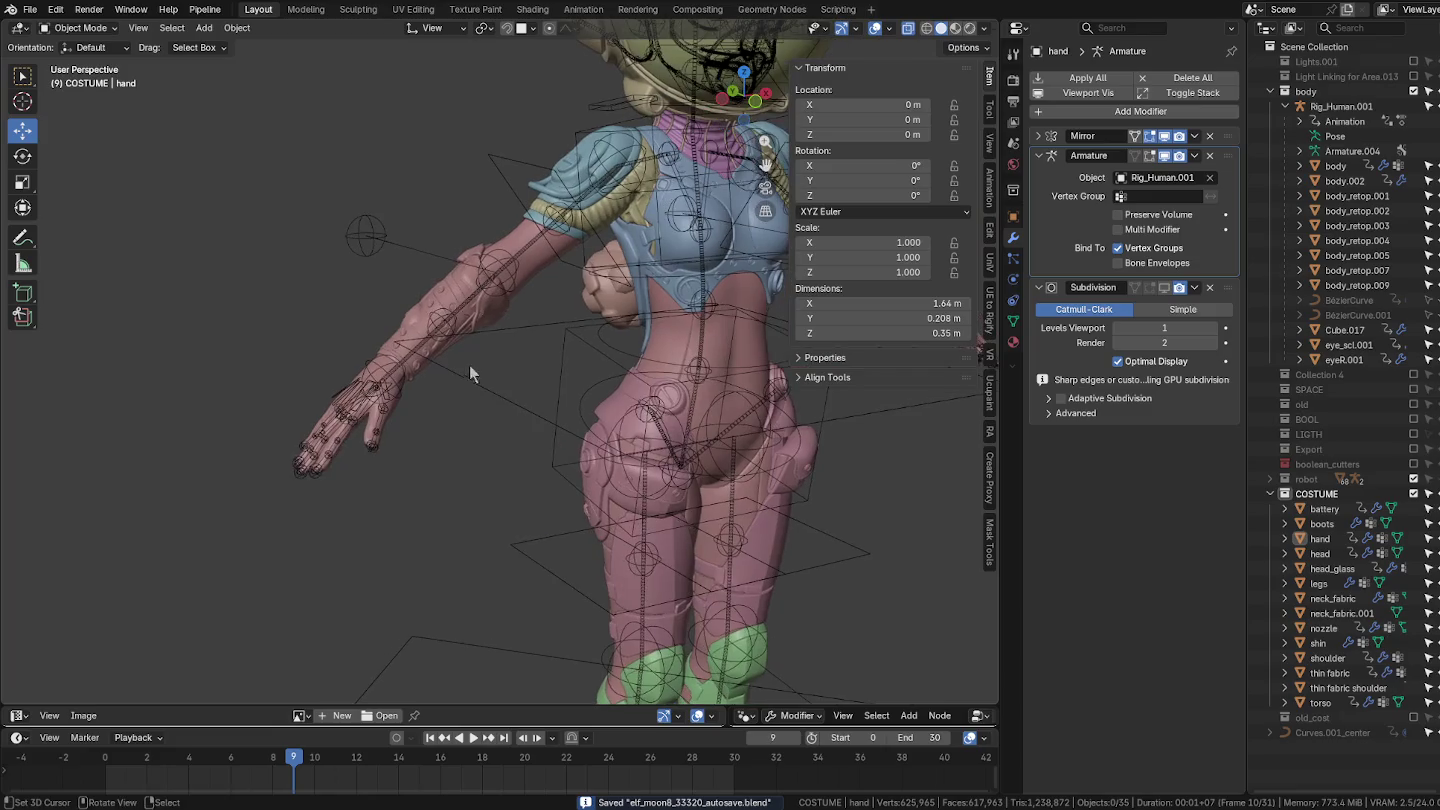
scroll(450, 319, up, 3)
scroll(300, 444, up, 4)
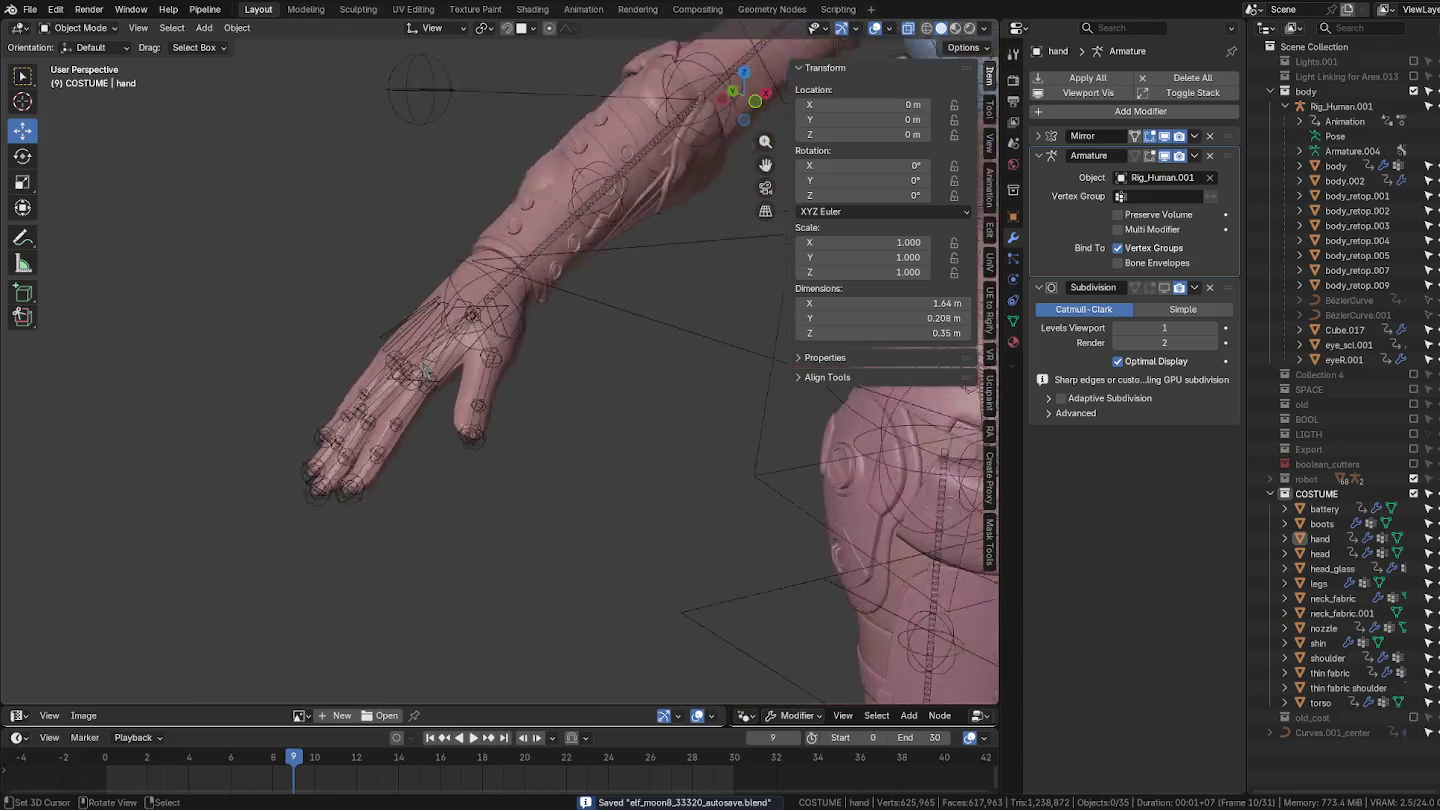
scroll(340, 511, up, 3)
click(287, 640)
Step: Put the rig in Pose Mode, switch the index finger from FK to IK, and test-move it
middle_drag(287, 640, 338, 529)
key(ctrl+Tab)
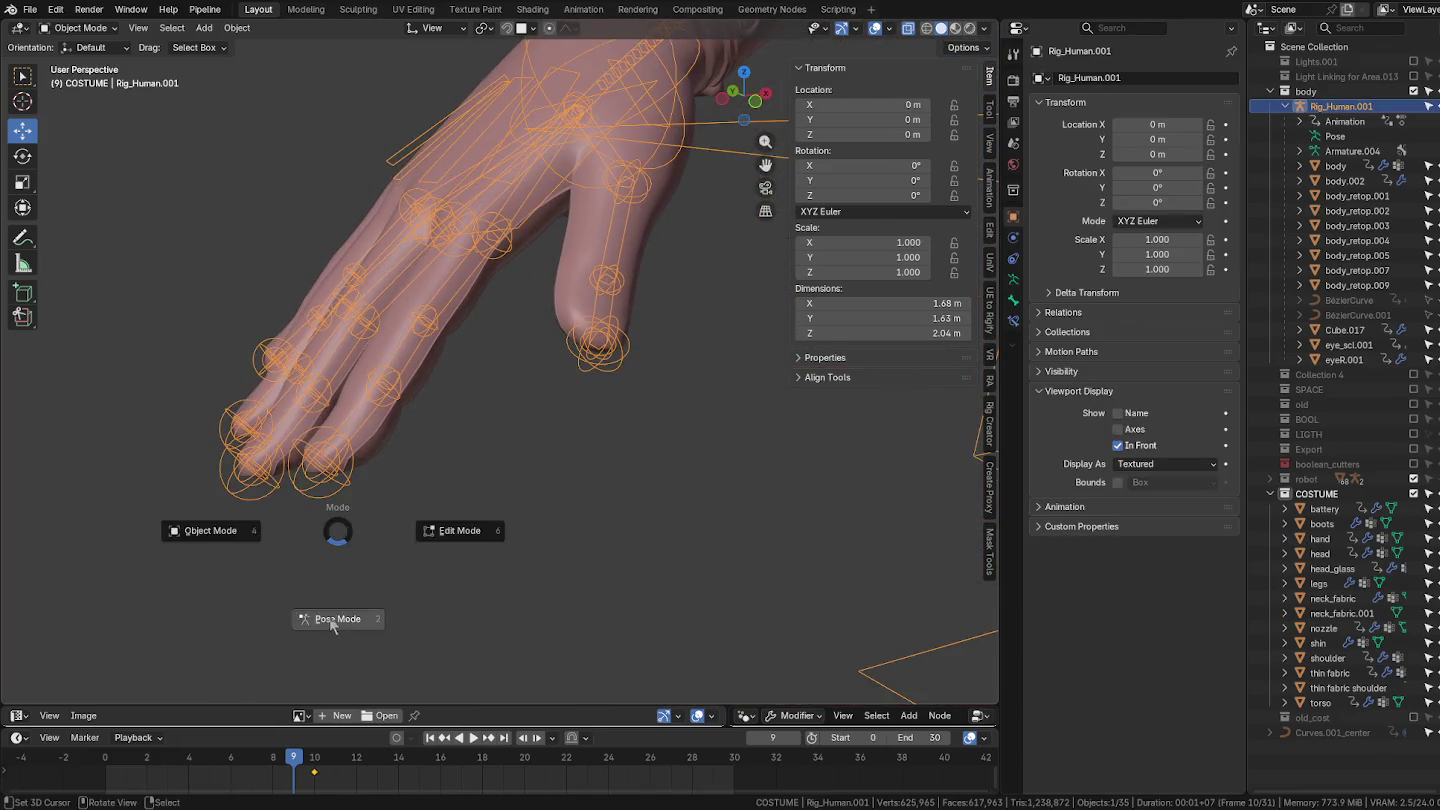
click(319, 627)
click(322, 494)
key(g)
key(Escape)
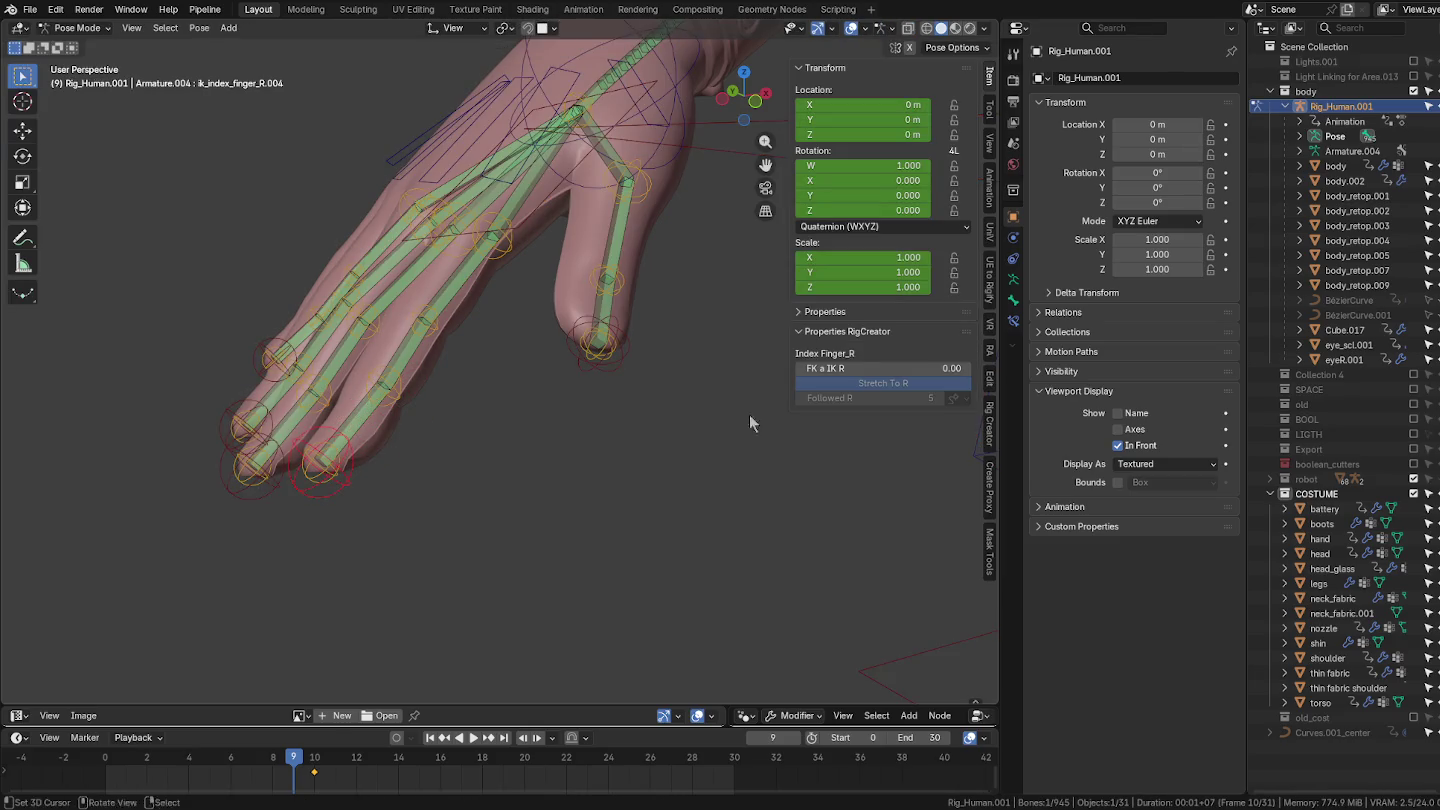
drag(840, 369, 975, 374)
key(g)
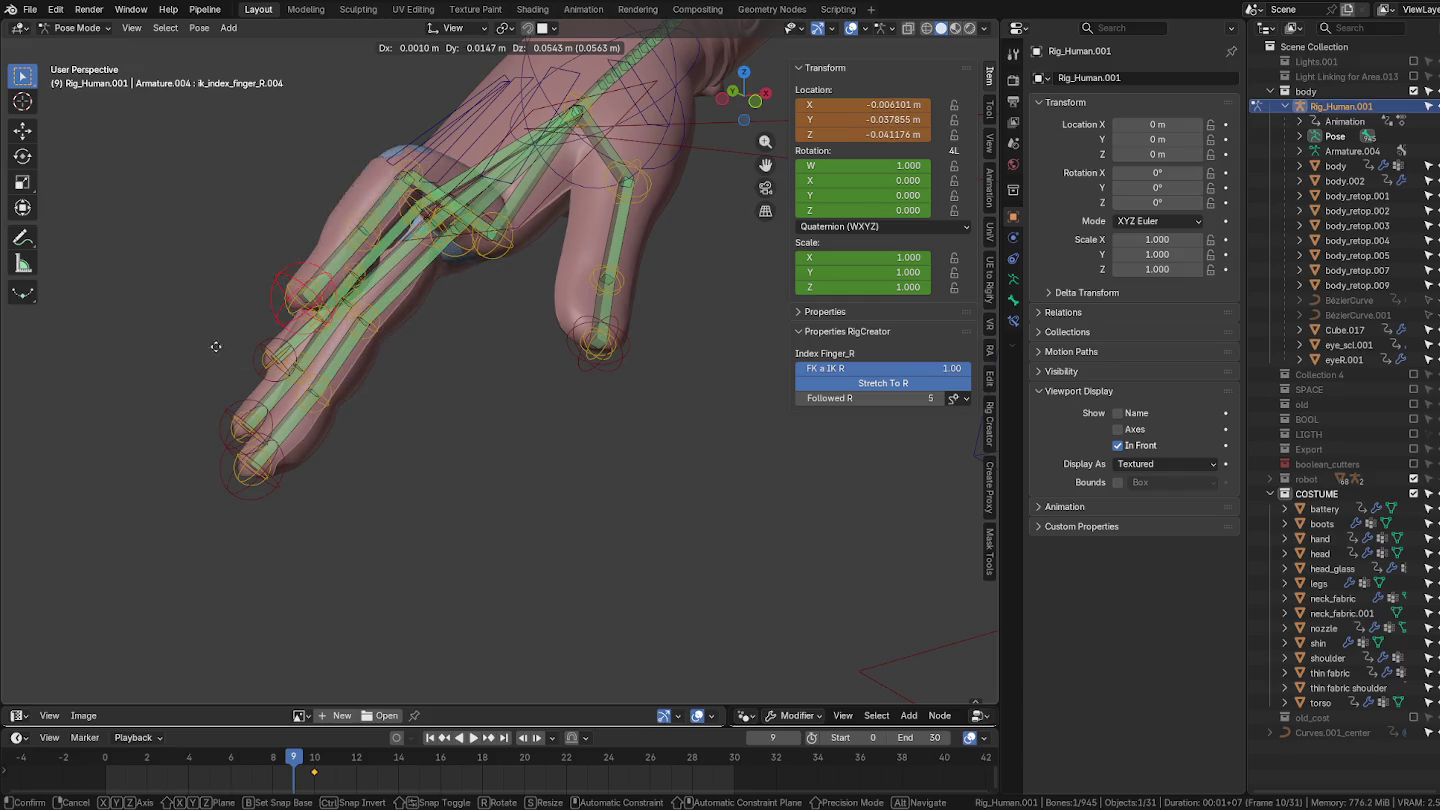
key(Escape)
Step: Select the middle, ring and pinky IK controls and set FK a IK R to 1.00
mouse_move(295, 405)
middle_down()
mouse_move(286, 392)
mouse_move(543, 588)
mouse_move(472, 598)
middle_up()
click(418, 598)
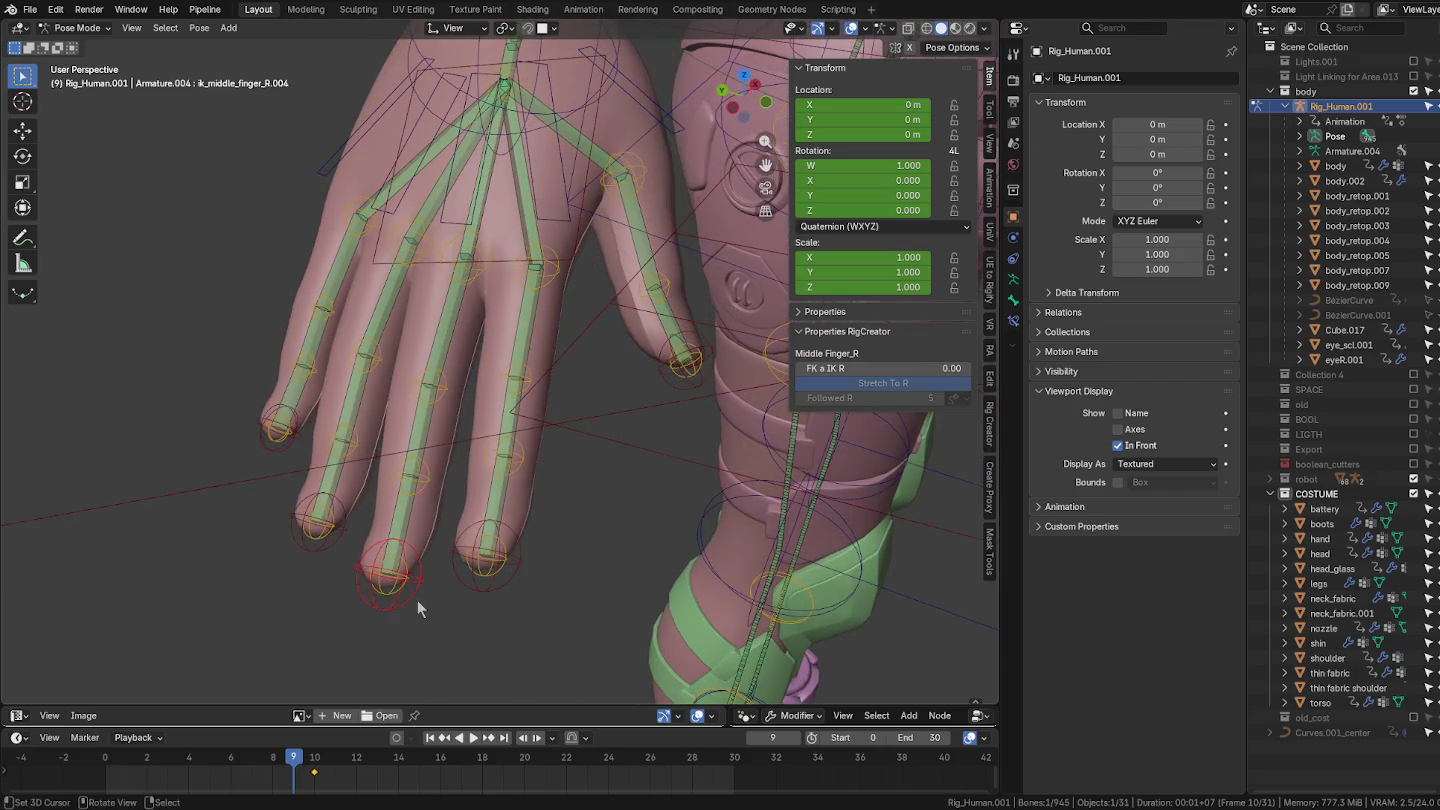
key(g)
key(Escape)
shift+click(316, 517)
shift+click(280, 428)
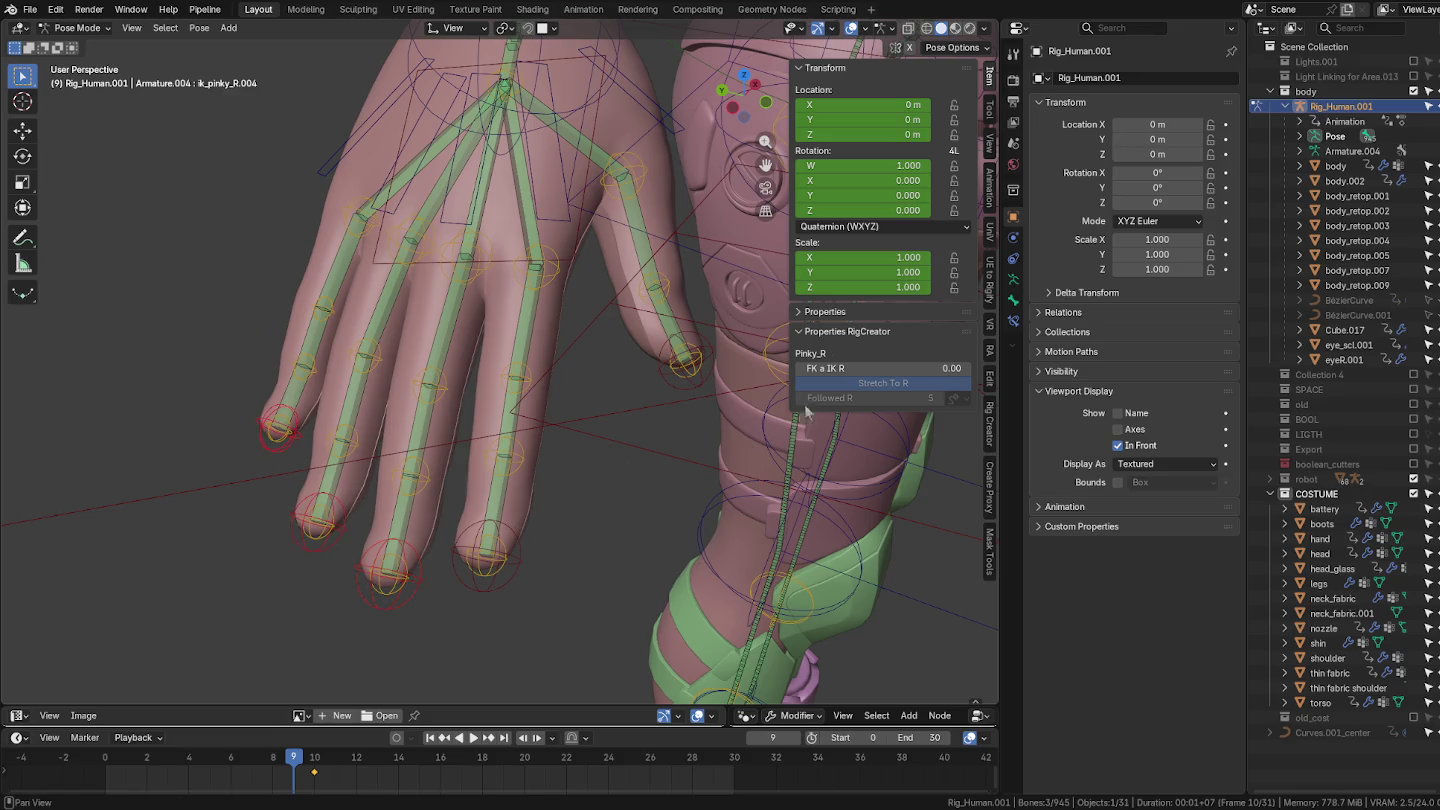
click(828, 371)
text(1)
key(Return)
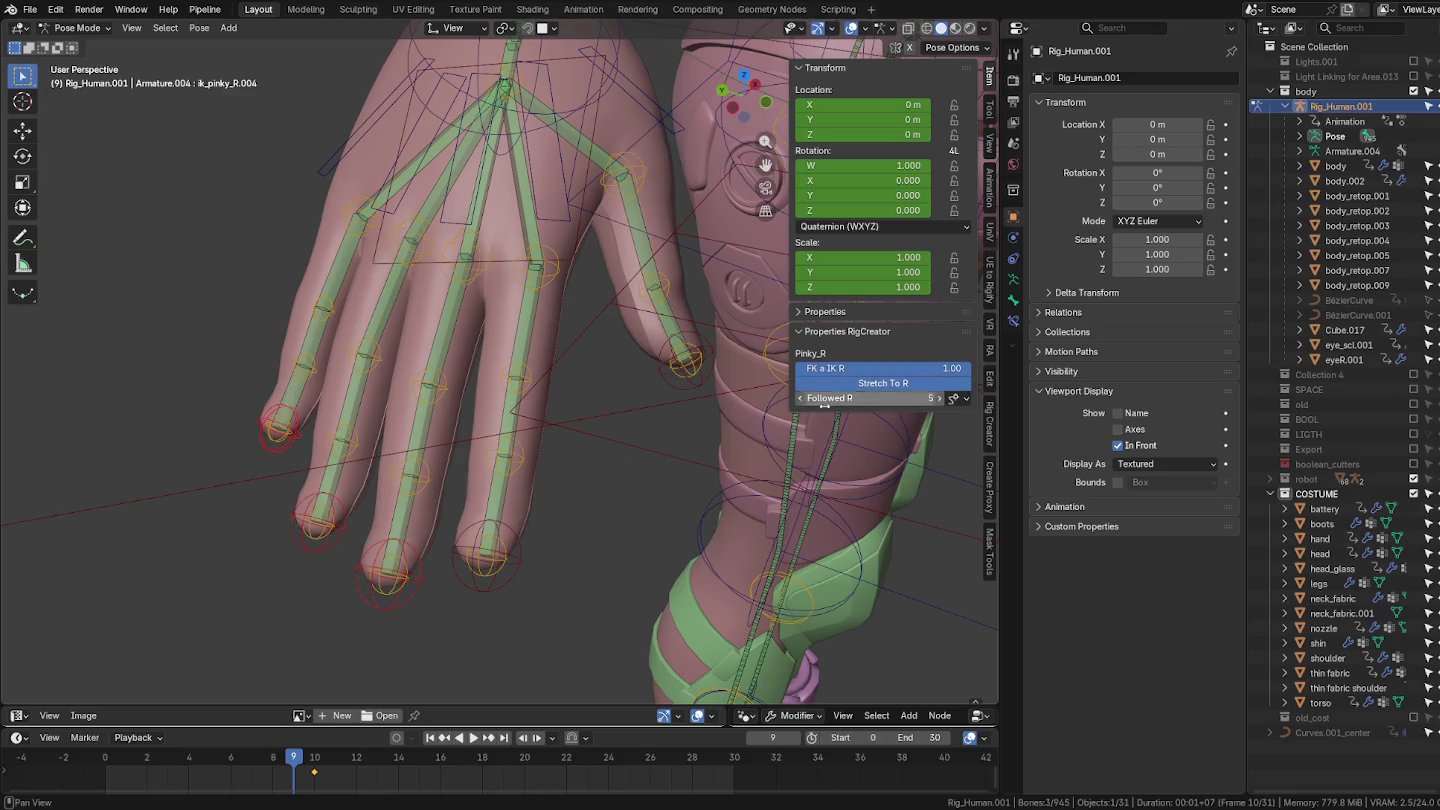
Step: Test-move the middle and pinky finger controls and adjust the middle finger's FK a IK R value
click(388, 610)
key(g)
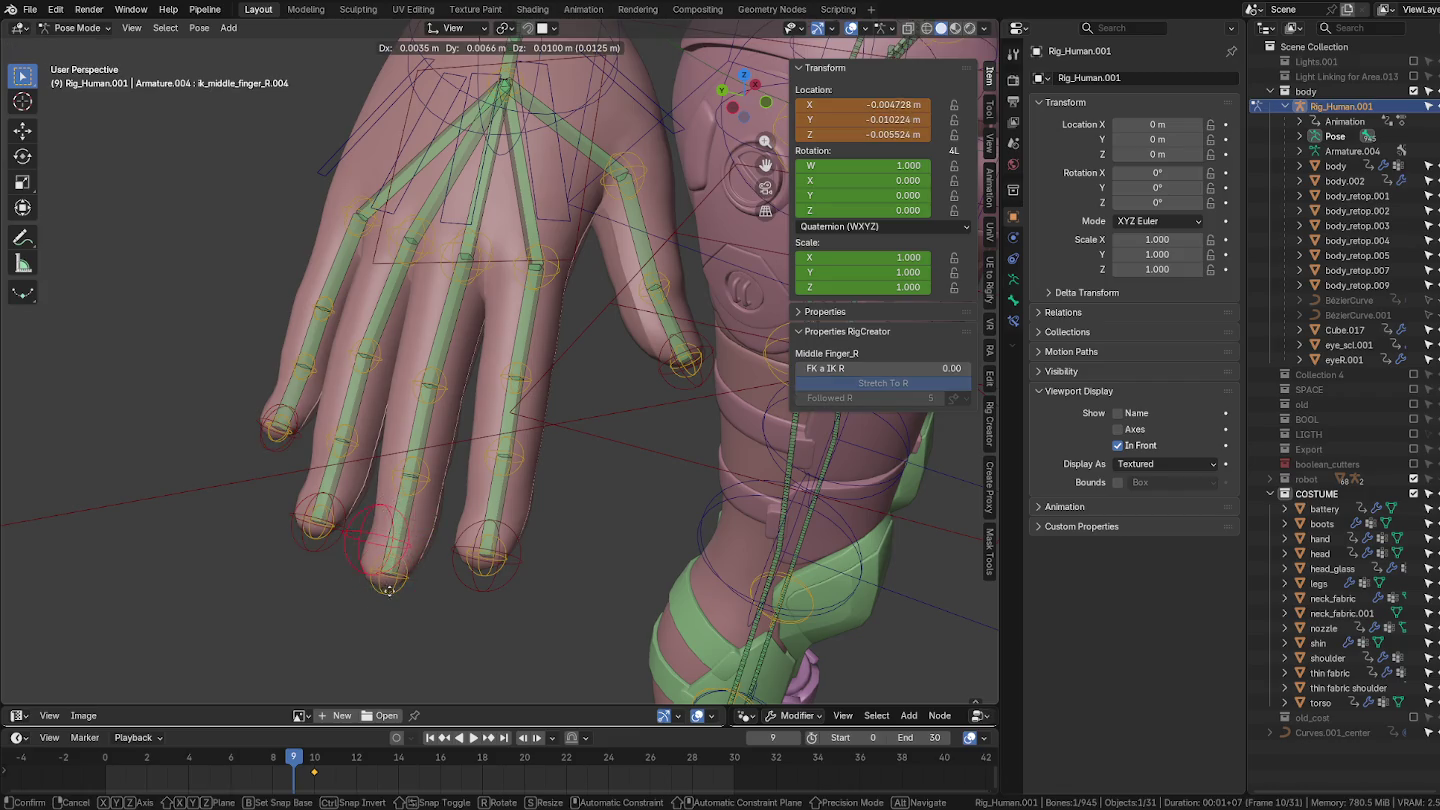
key(Escape)
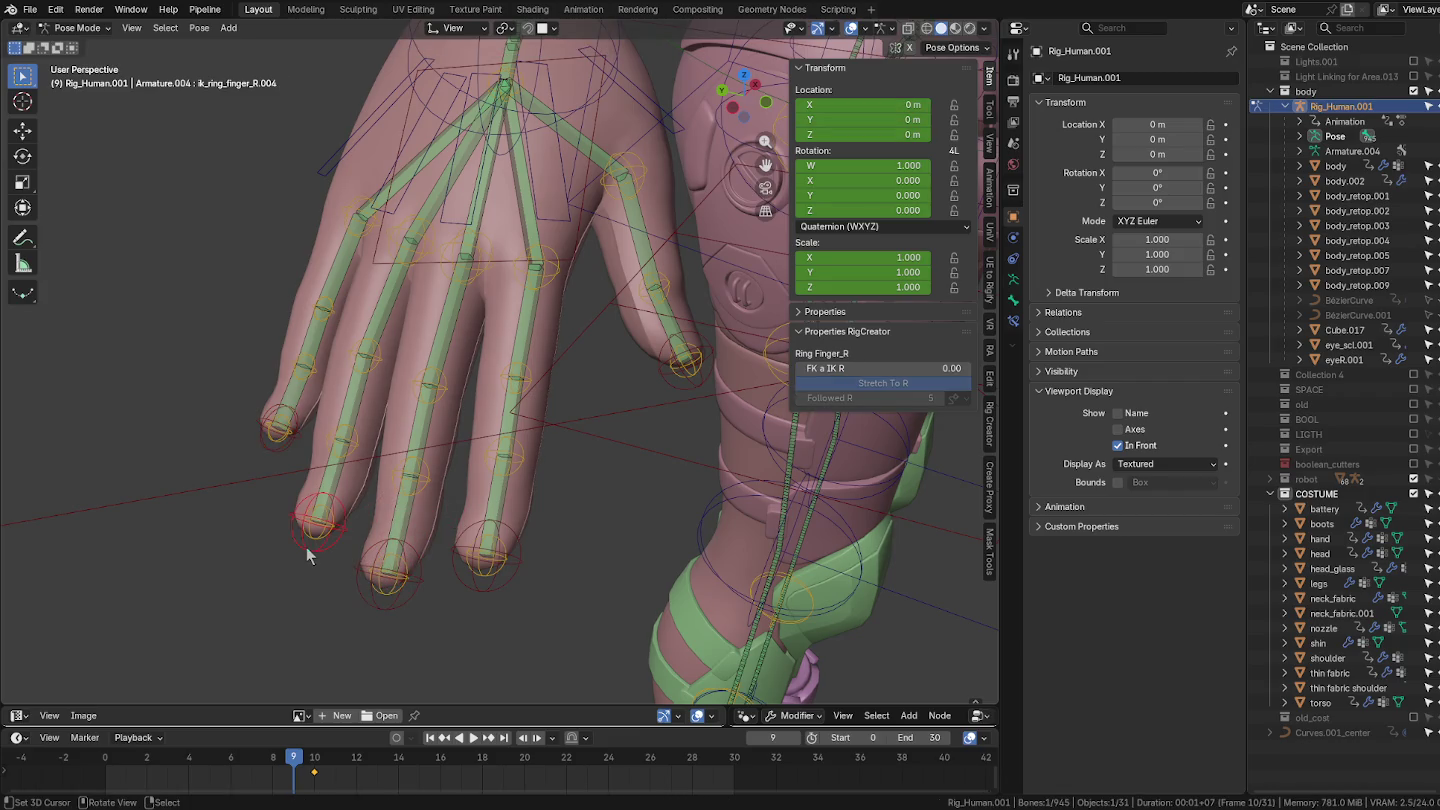
click(265, 445)
key(g)
key(Escape)
click(316, 556)
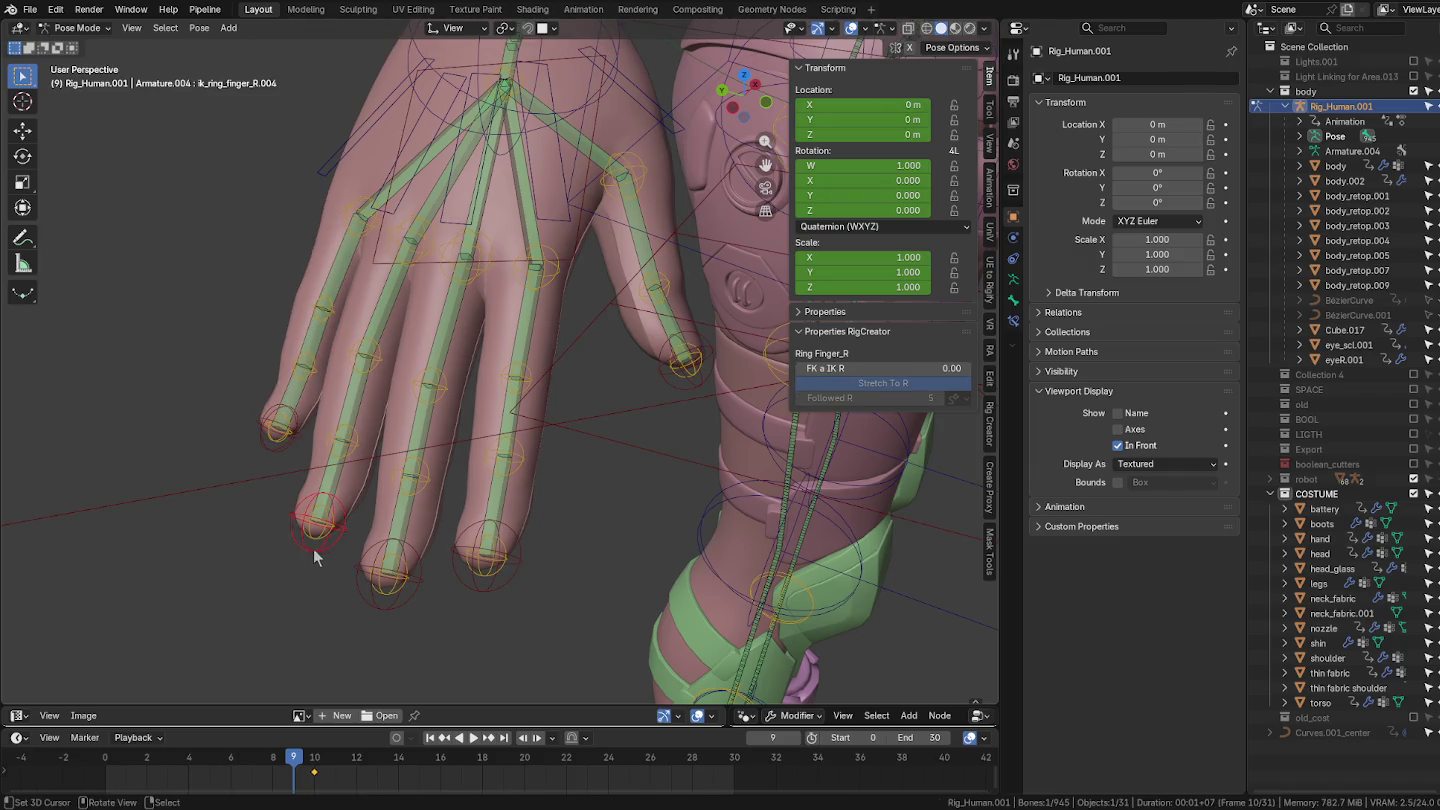
shift+click(395, 602)
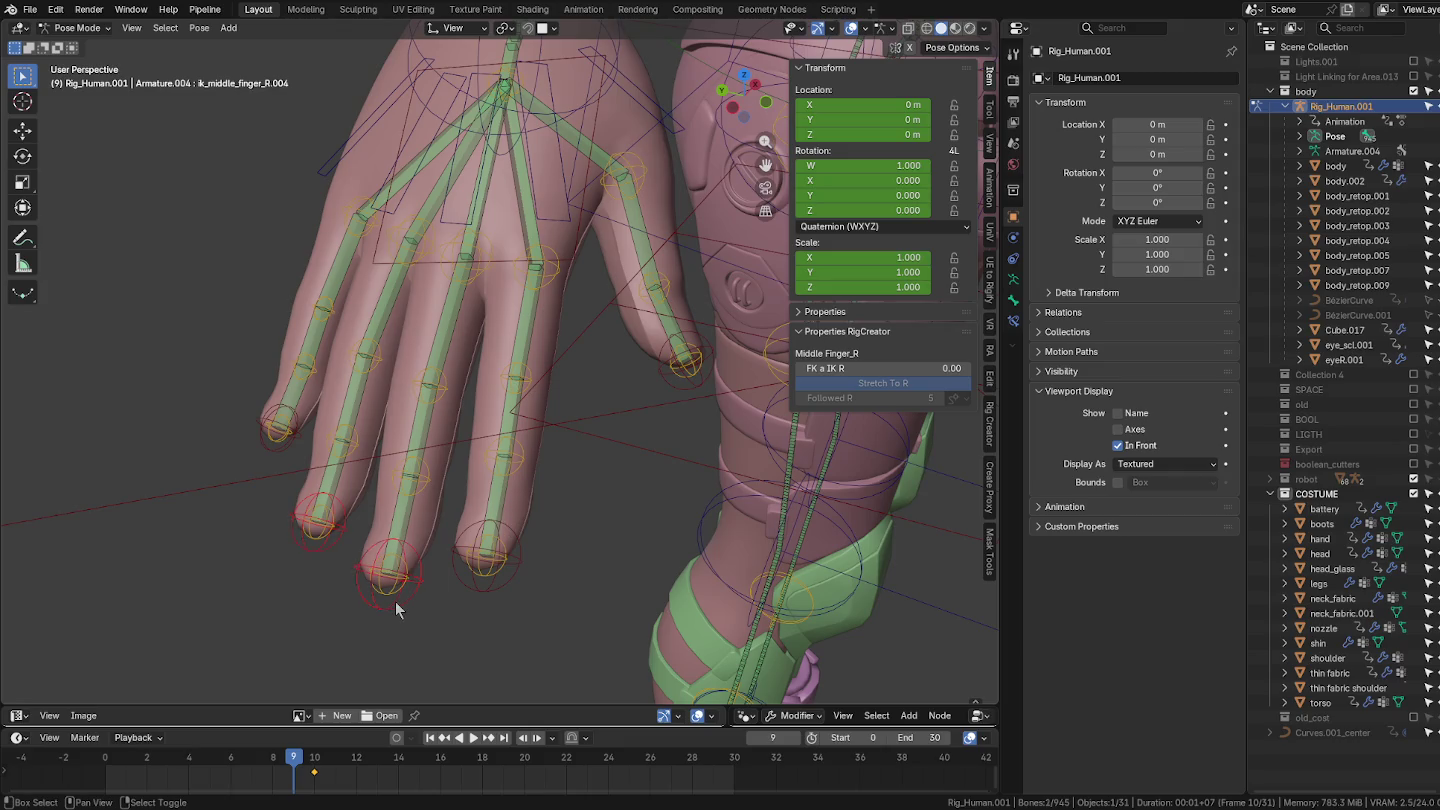
drag(875, 368, 880, 368)
right_click(947, 364)
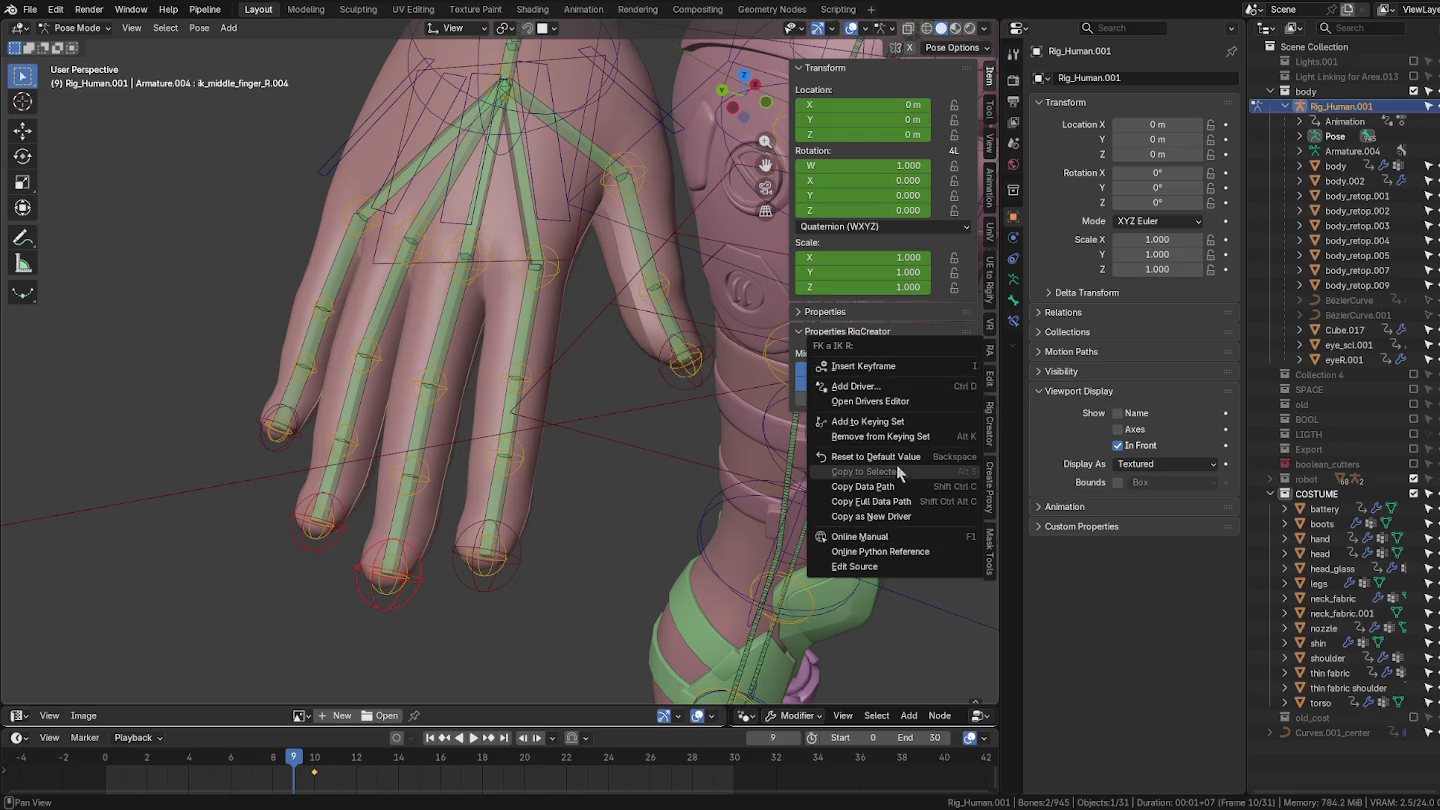
click(319, 540)
Step: Switch the ring finger to IK and select the ring, middle and index finger controls
click(317, 542)
drag(879, 368, 965, 368)
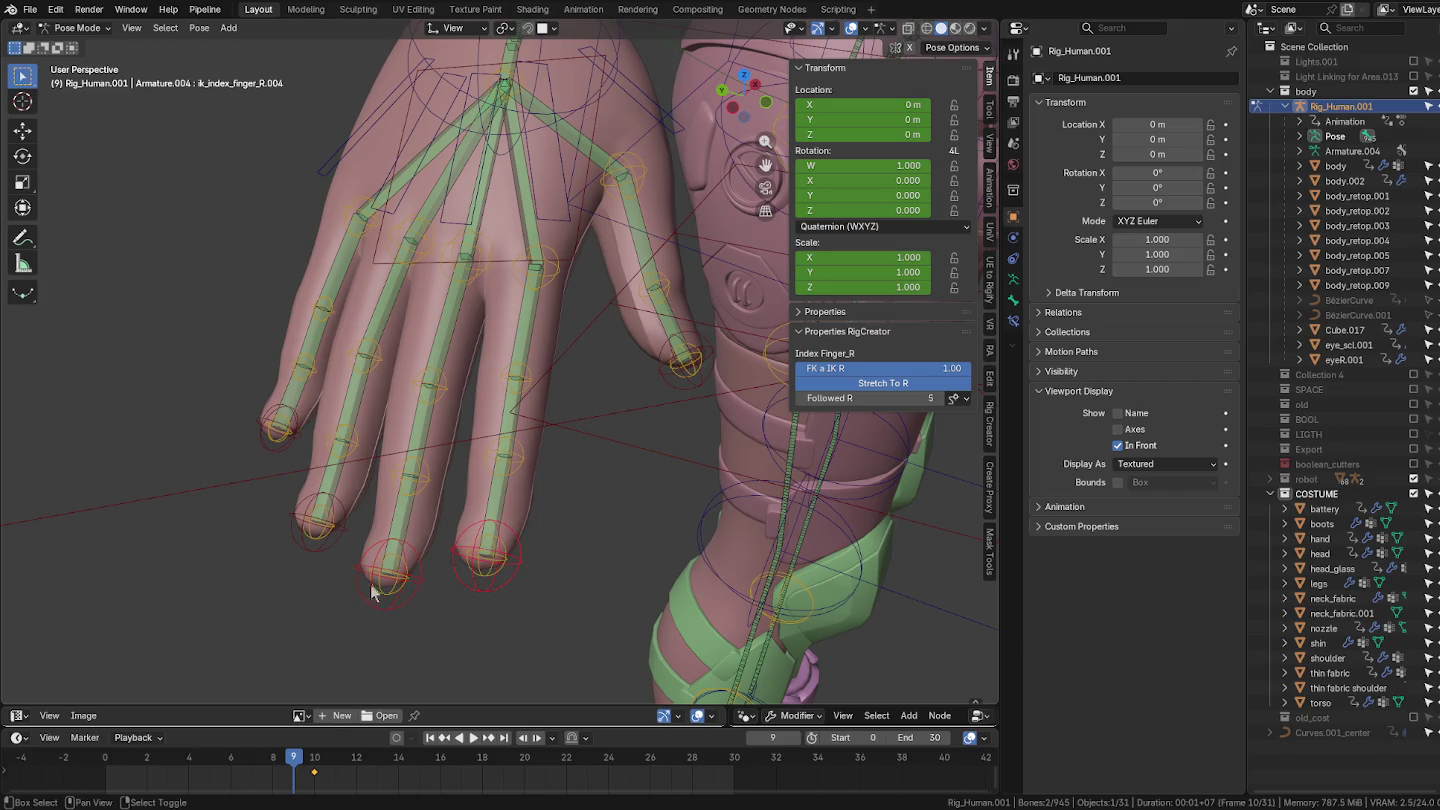
shift+click(316, 536)
shift+click(317, 541)
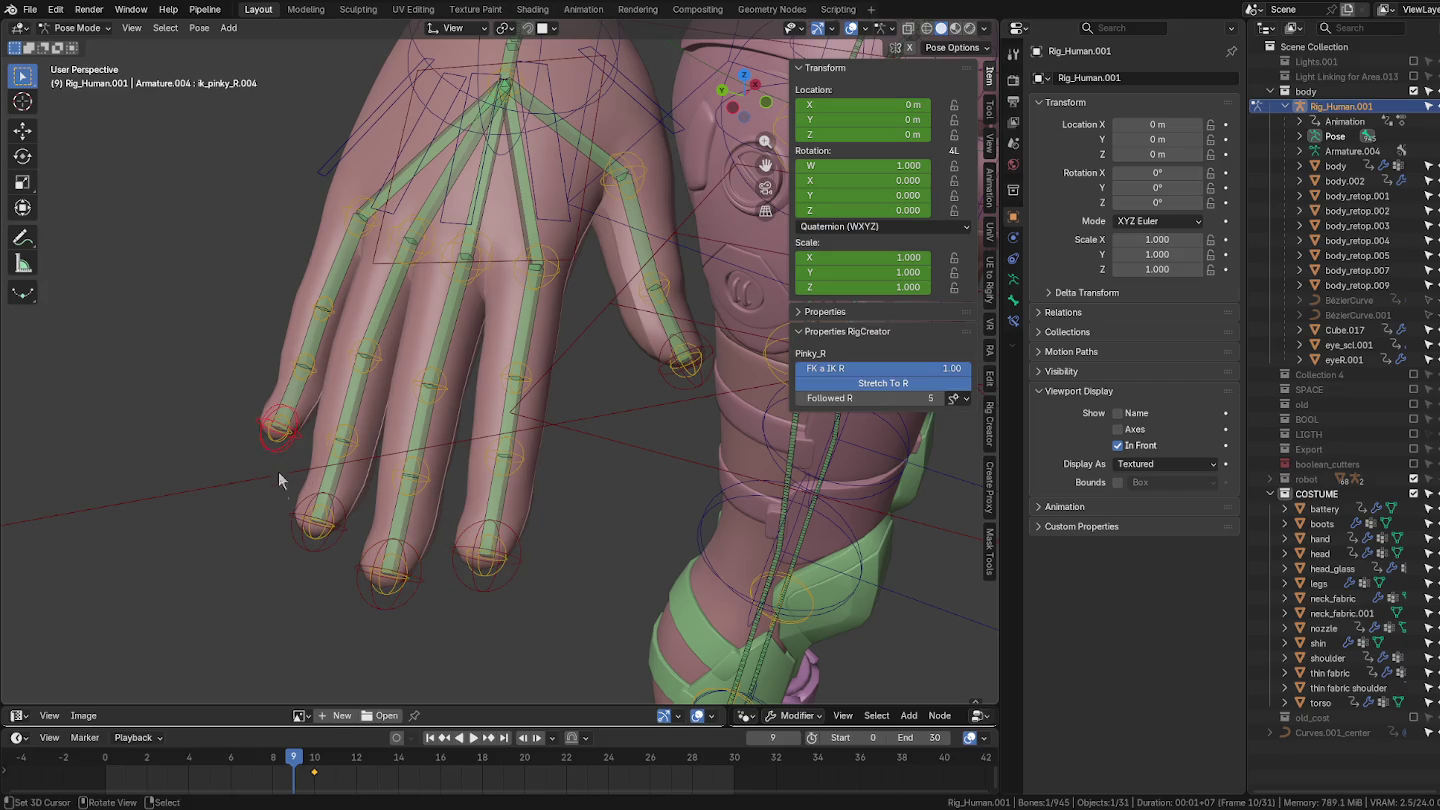
shift+click(405, 601)
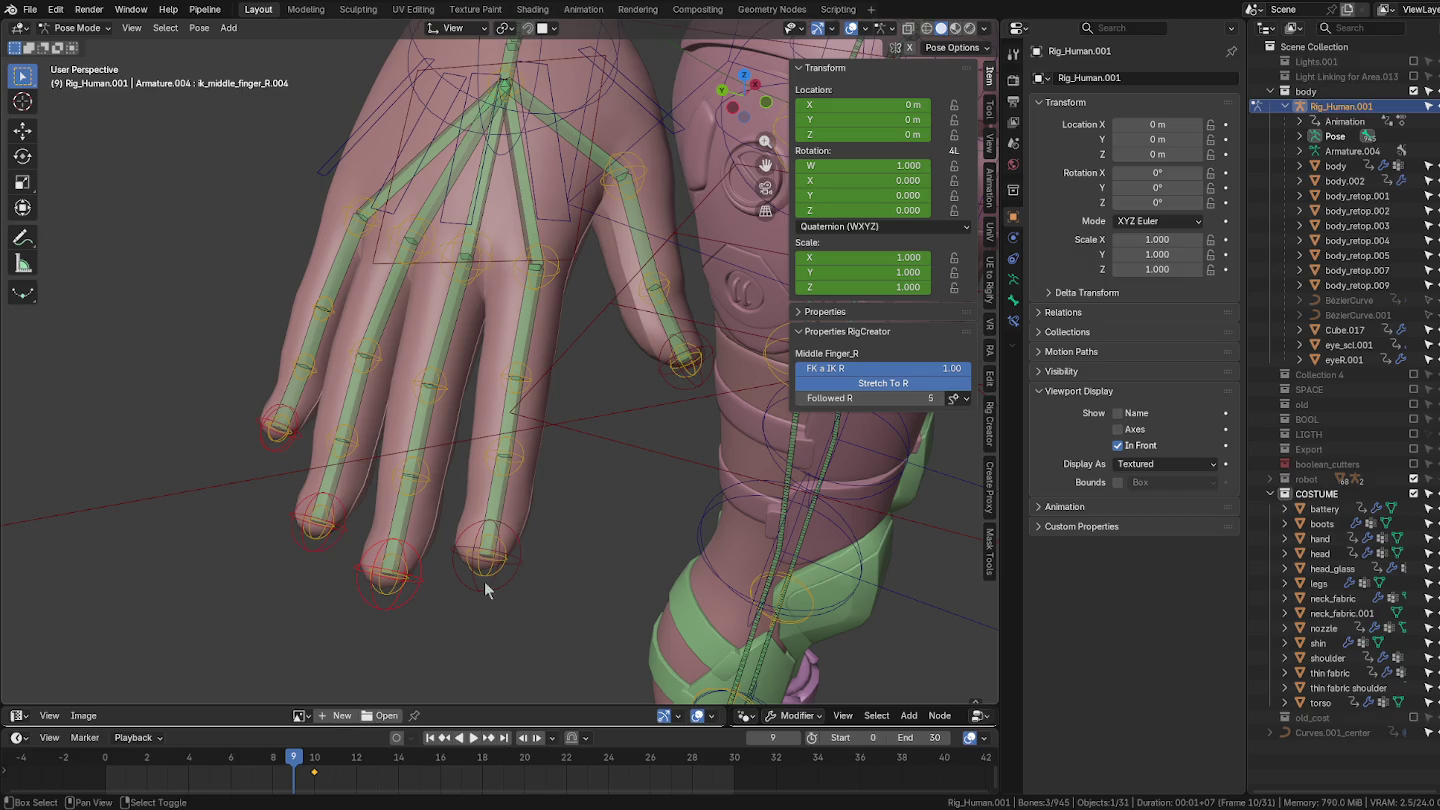
shift+click(483, 575)
Step: Rotate the selected finger controls about 32.6° into a bent pose
key(g)
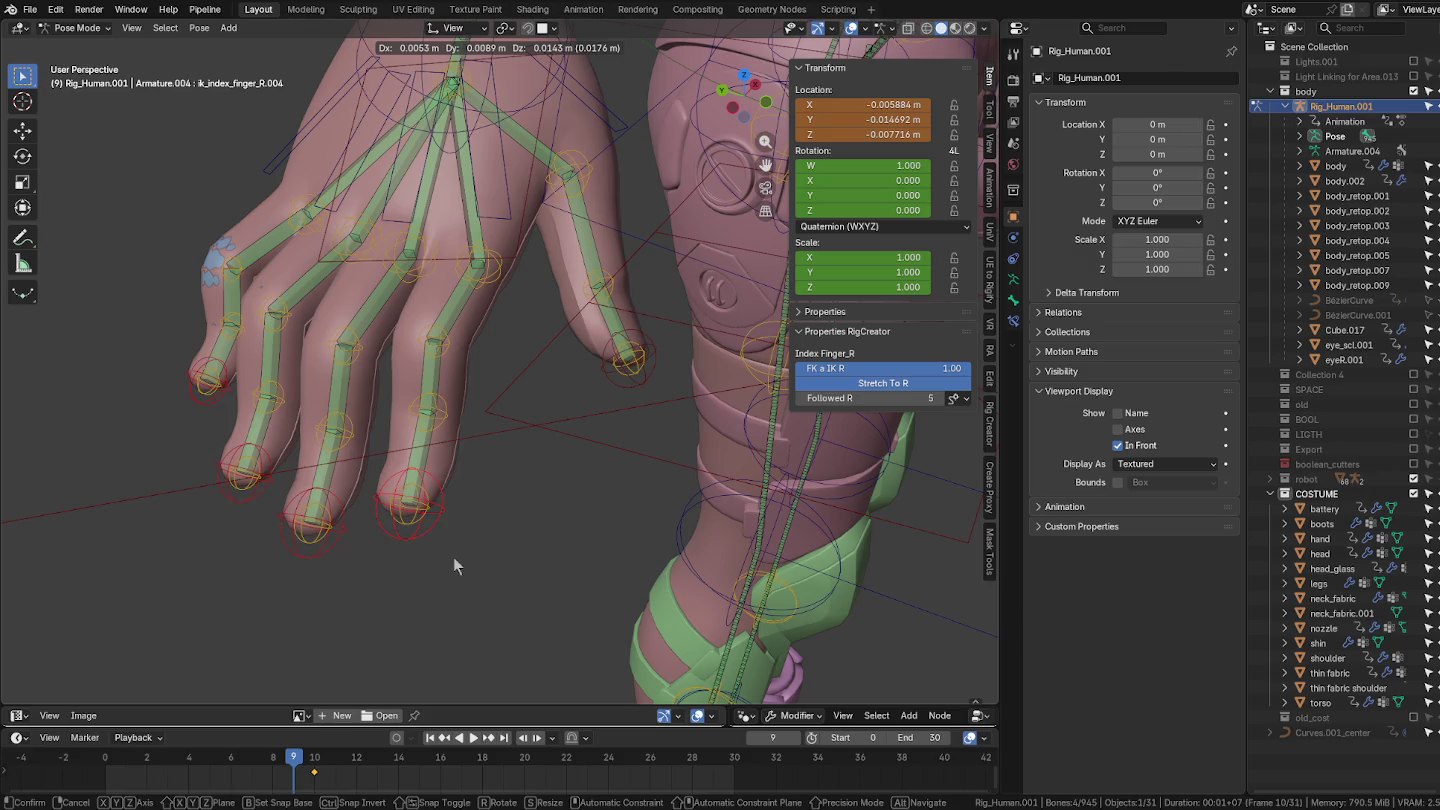
click(455, 563)
middle_drag(455, 562, 597, 518)
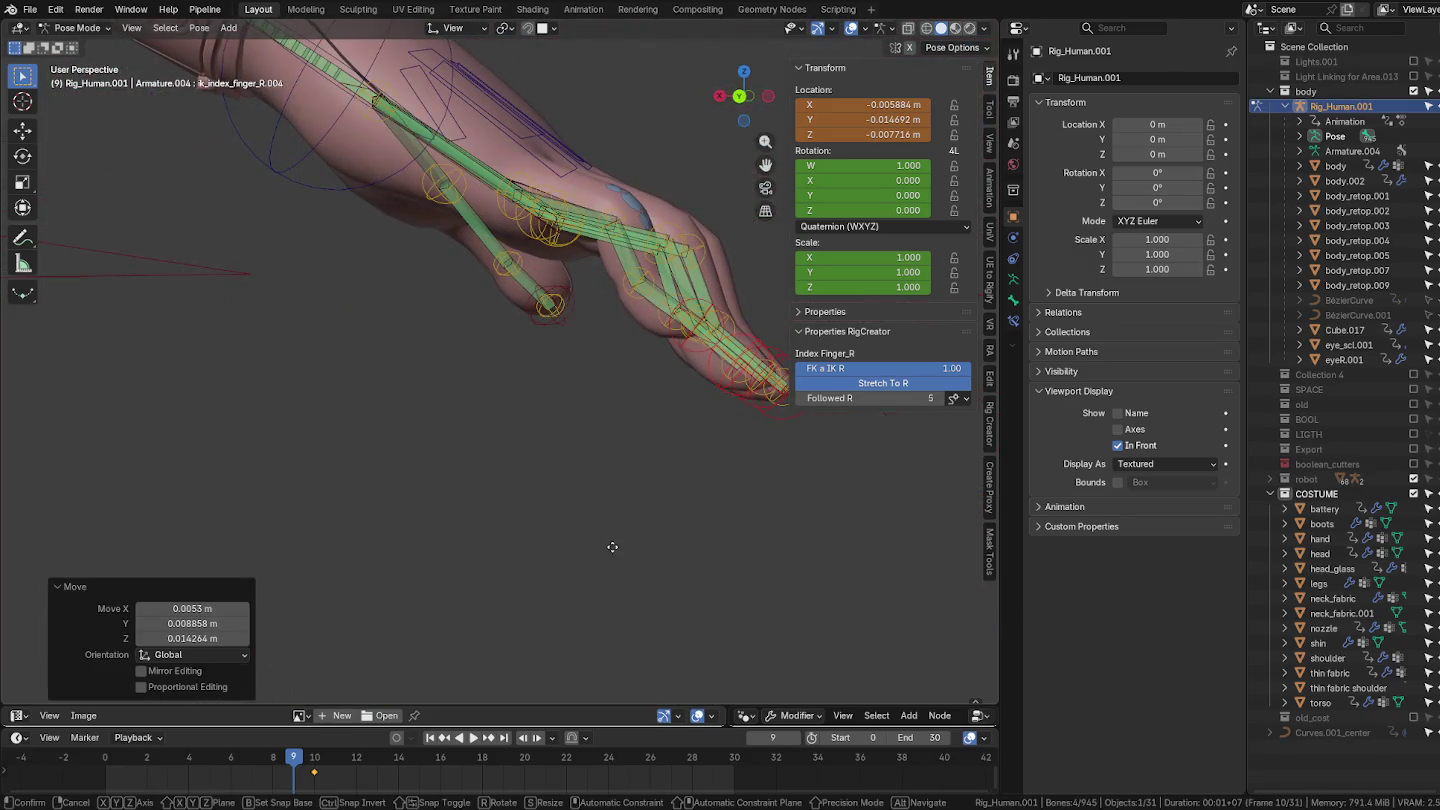
right_click(686, 590)
key(r)
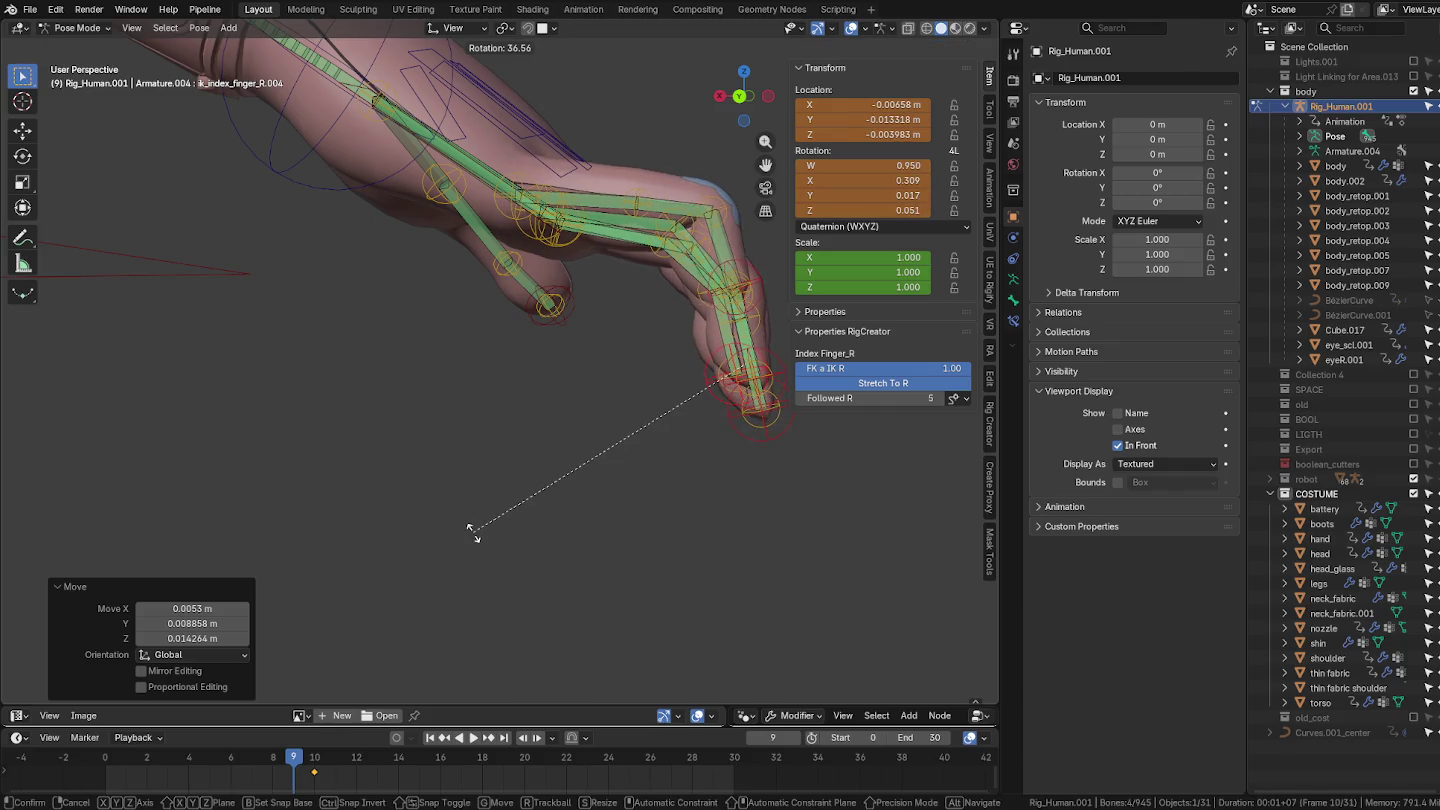
click(518, 532)
mouse_move(518, 532)
middle_down()
mouse_move(531, 482)
mouse_move(383, 494)
mouse_move(511, 498)
middle_up()
Step: Return to Object Mode, select the hand mesh, and view its masked fingertip in Sculpt Mode
key(ctrl+Tab)
click(376, 325)
scroll(368, 239, up, 2)
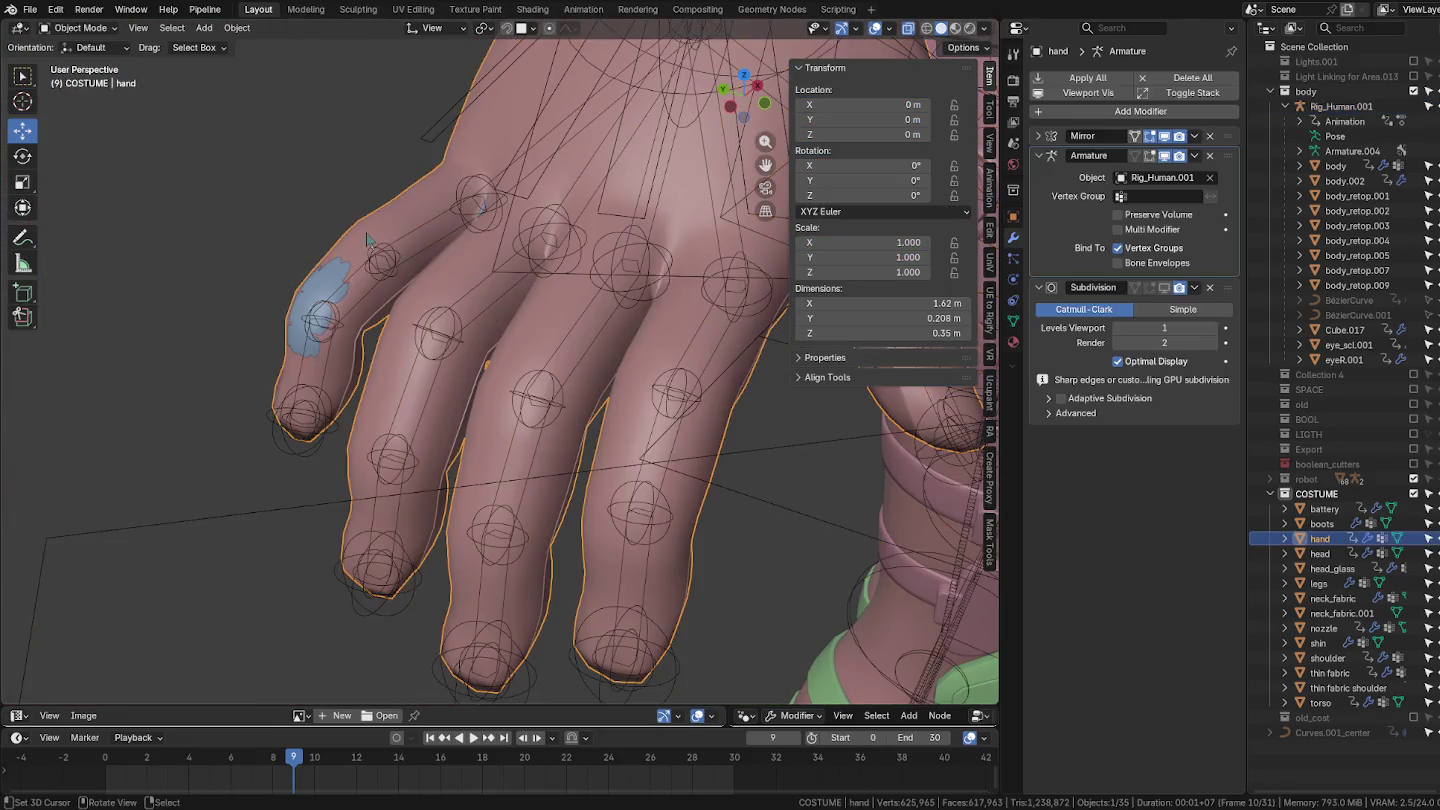
middle_drag(361, 278, 437, 341)
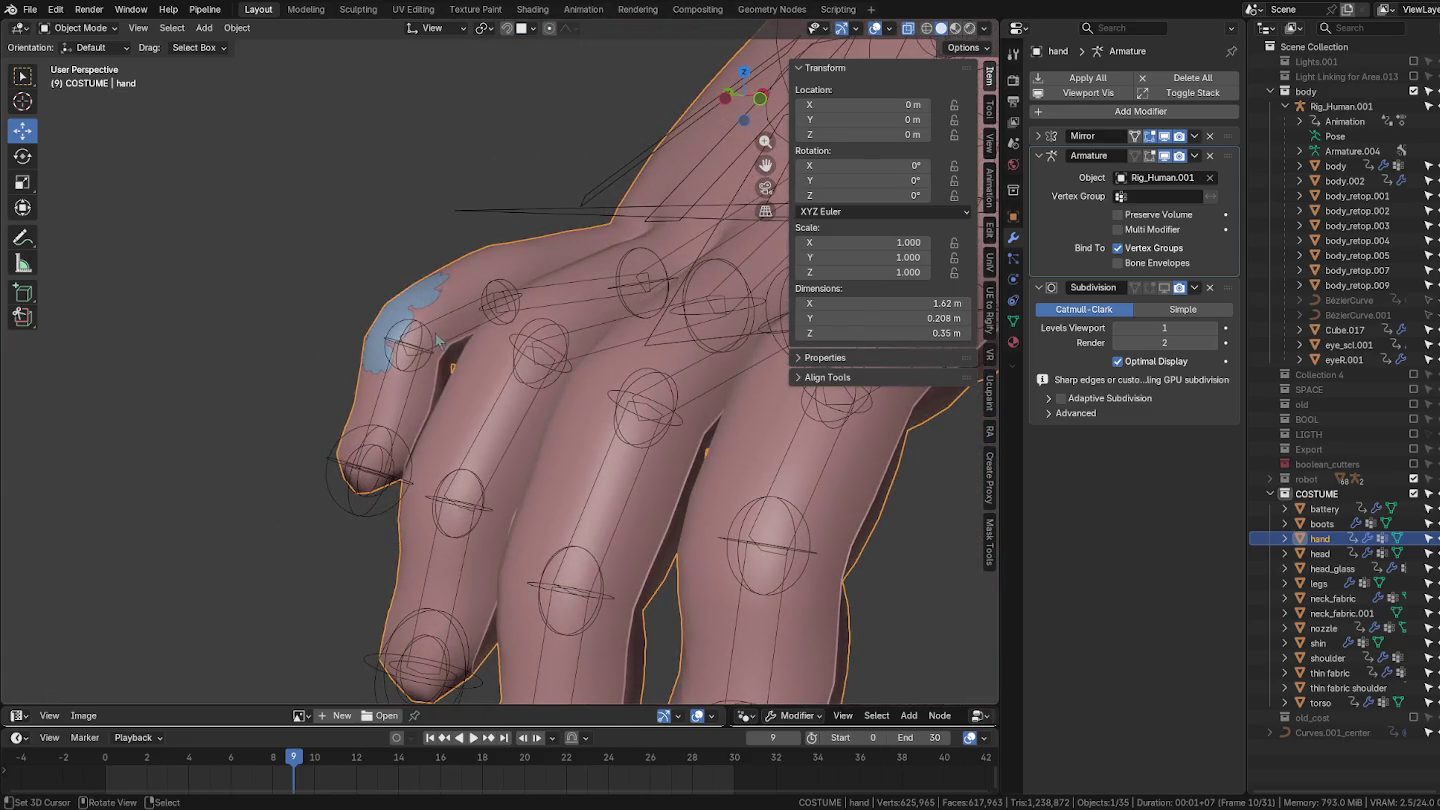
key(ctrl+Tab)
click(437, 390)
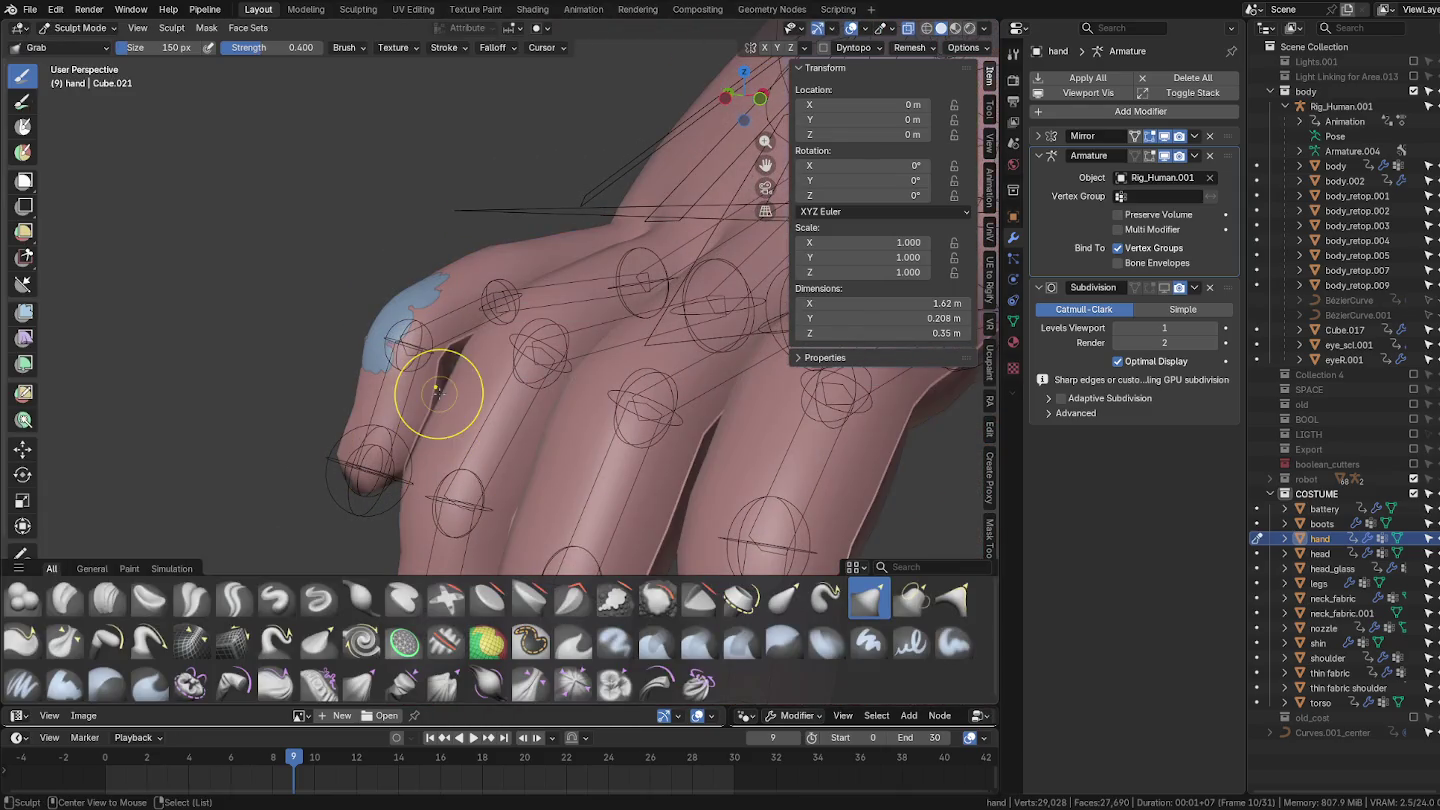
mouse_move(436, 390)
middle_down()
mouse_move(419, 384)
mouse_move(470, 397)
mouse_move(686, 376)
mouse_move(751, 390)
middle_up()
Step: In the hand's Edit Mode, enable Armature On Cage and select a pinky edge loop
key(Tab)
scroll(975, 284, up, 3)
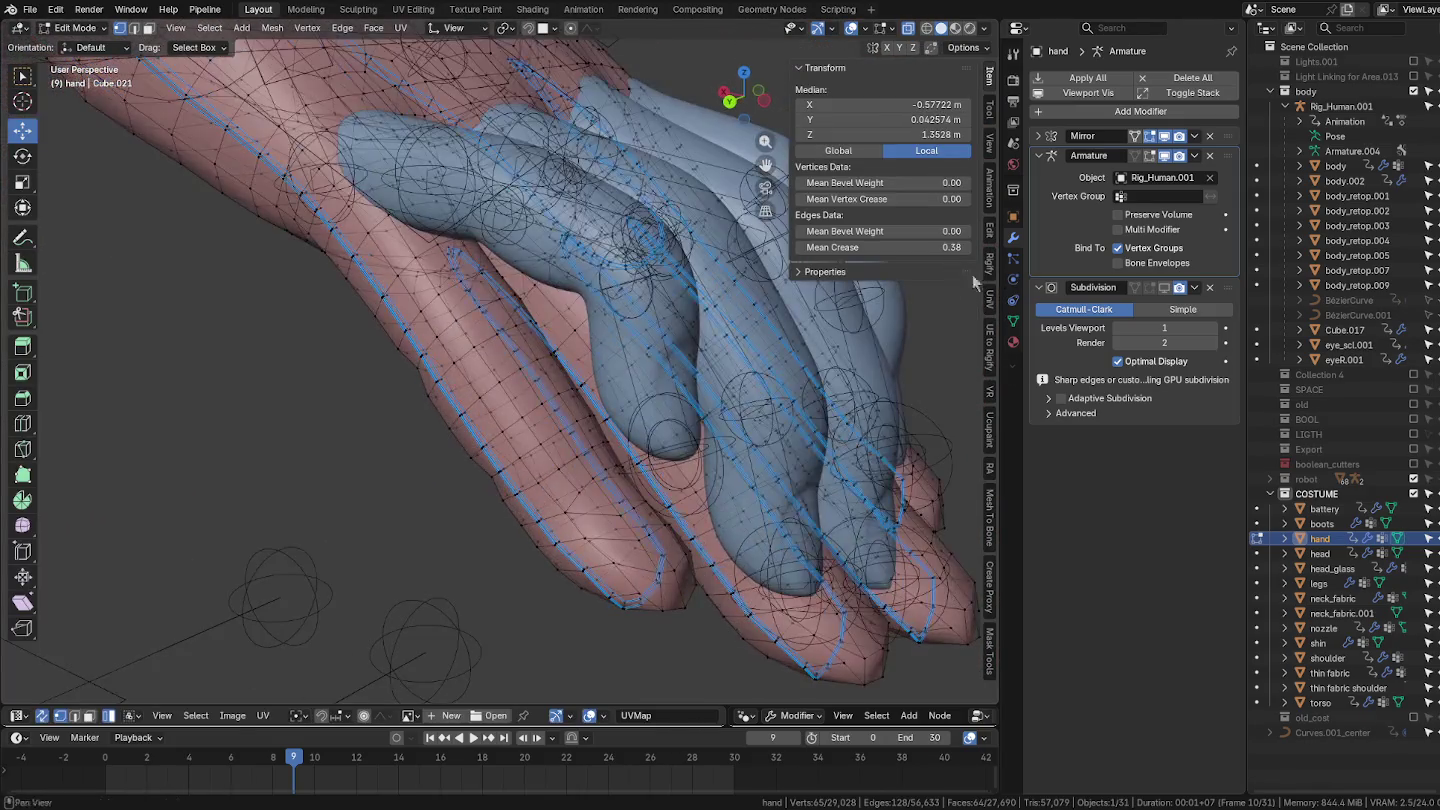
click(1134, 157)
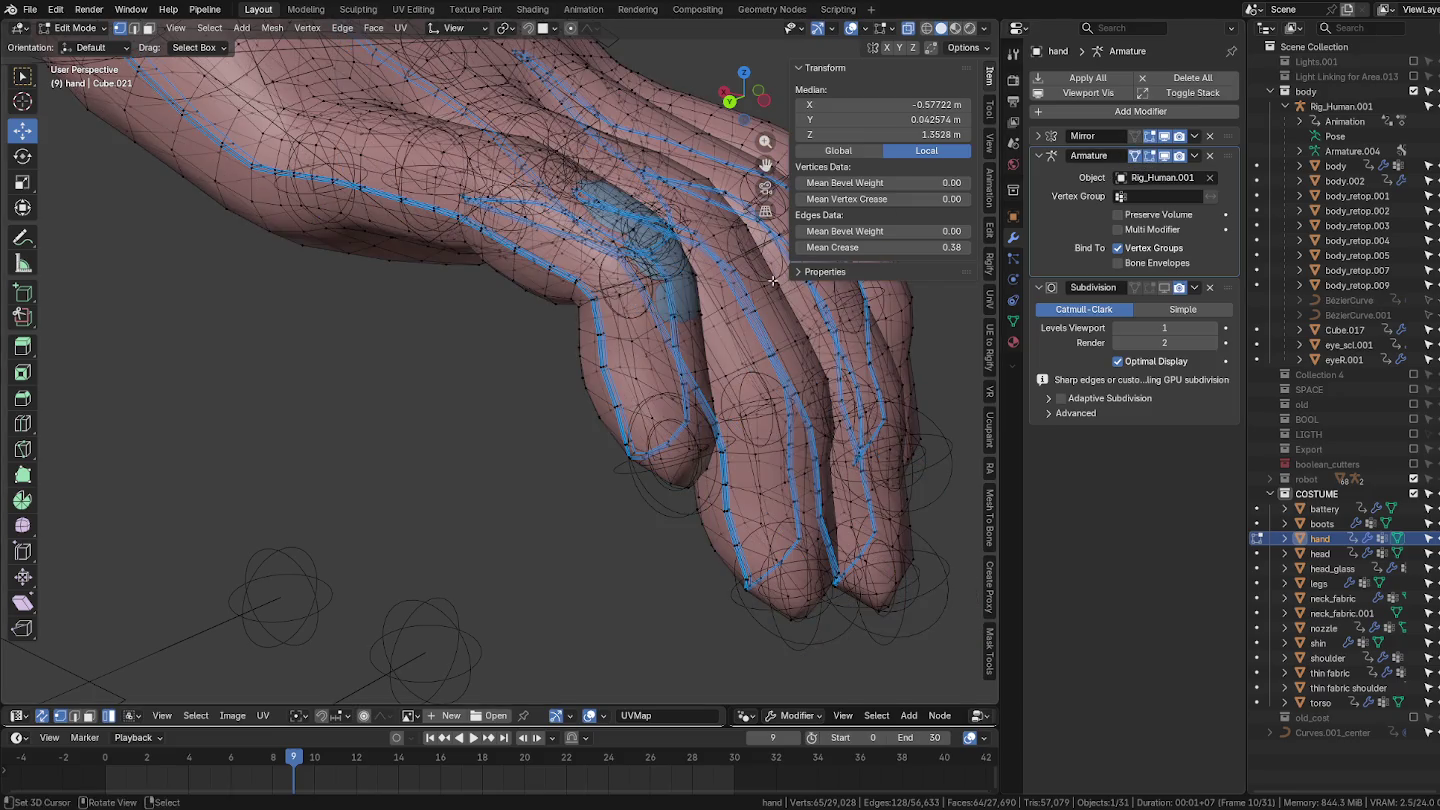
scroll(772, 281, up, 5)
mouse_move(700, 330)
middle_down()
mouse_move(601, 391)
mouse_move(828, 328)
middle_up()
alt+click(601, 391)
scroll(601, 392, down, 2)
scroll(601, 391, down, 2)
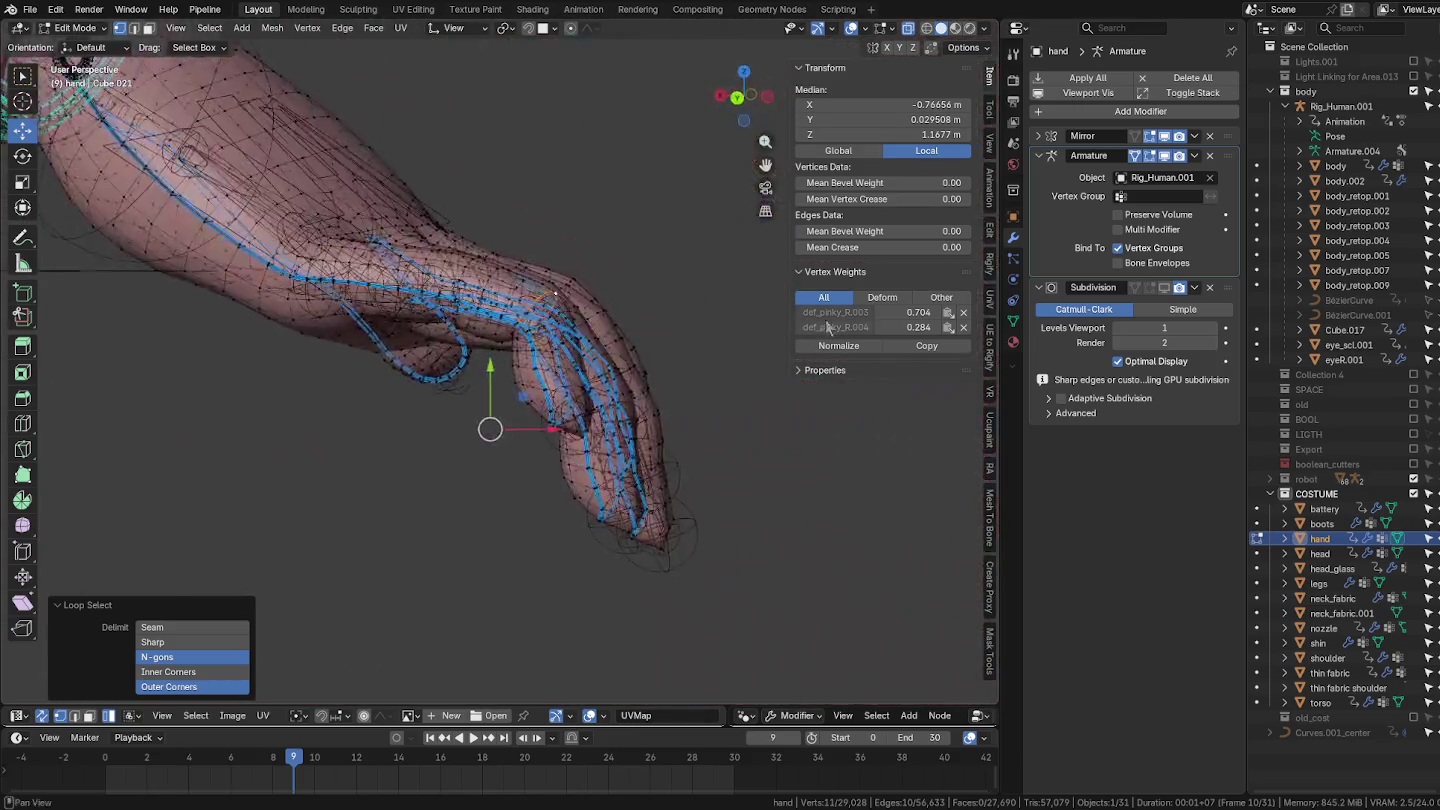
middle_drag(700, 301, 604, 120)
Step: Nudge the loop with proportional editing (size 0.037), then return to Object Mode
click(571, 28)
click(585, 28)
click(590, 104)
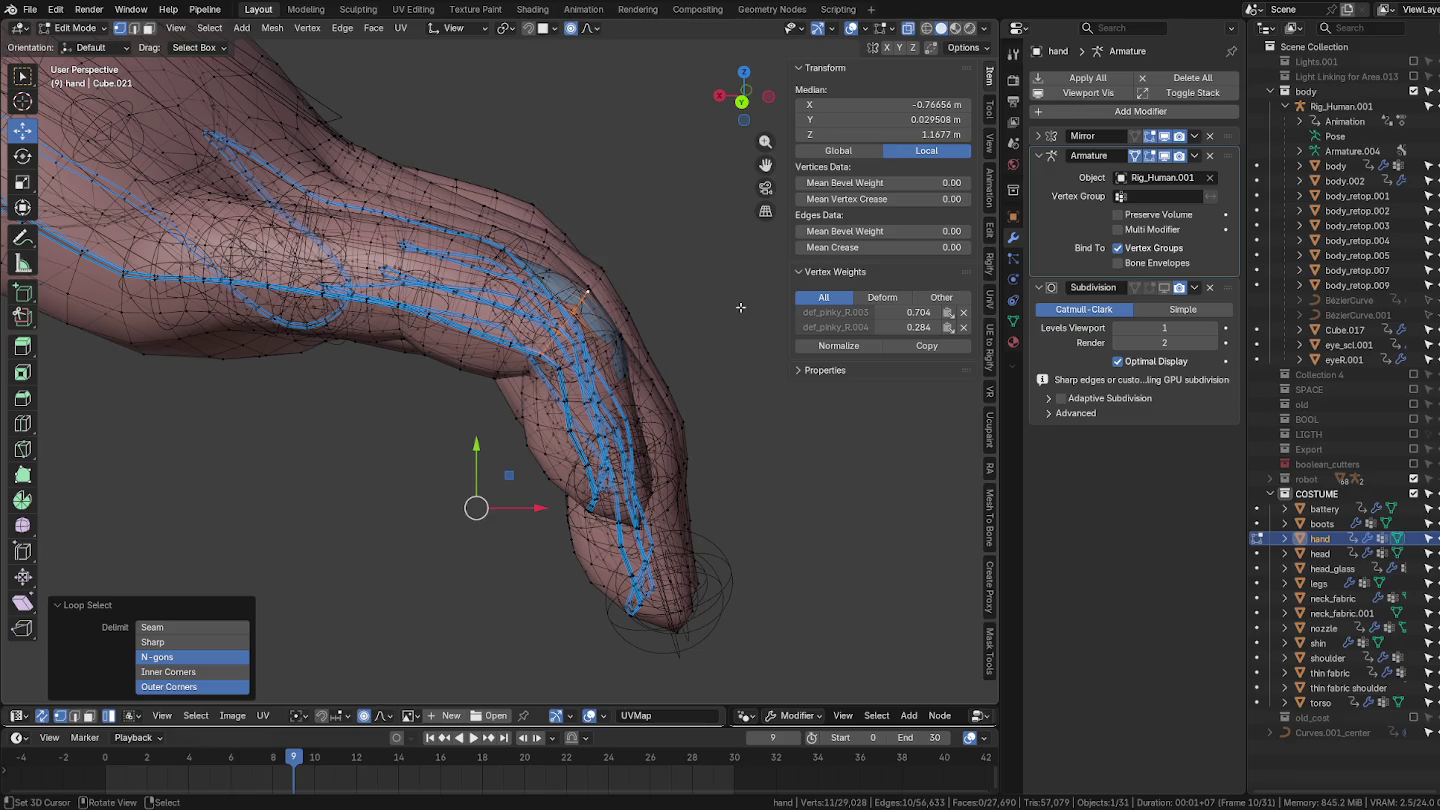
middle_drag(740, 308, 678, 315)
key(g)
scroll(671, 315, down, 3)
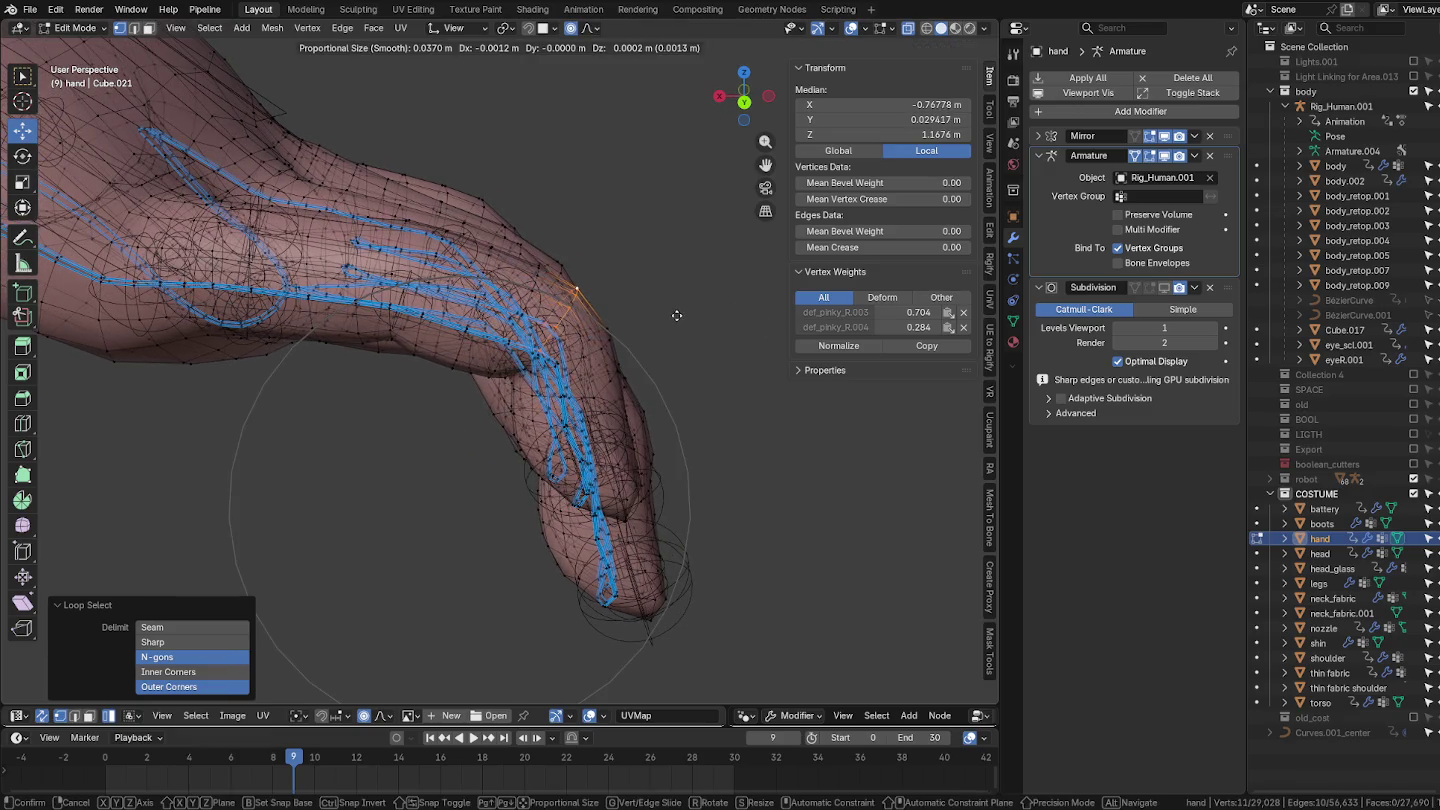
click(677, 315)
scroll(678, 315, up, 4)
middle_drag(678, 315, 481, 325)
scroll(532, 317, down, 4)
key(Tab)
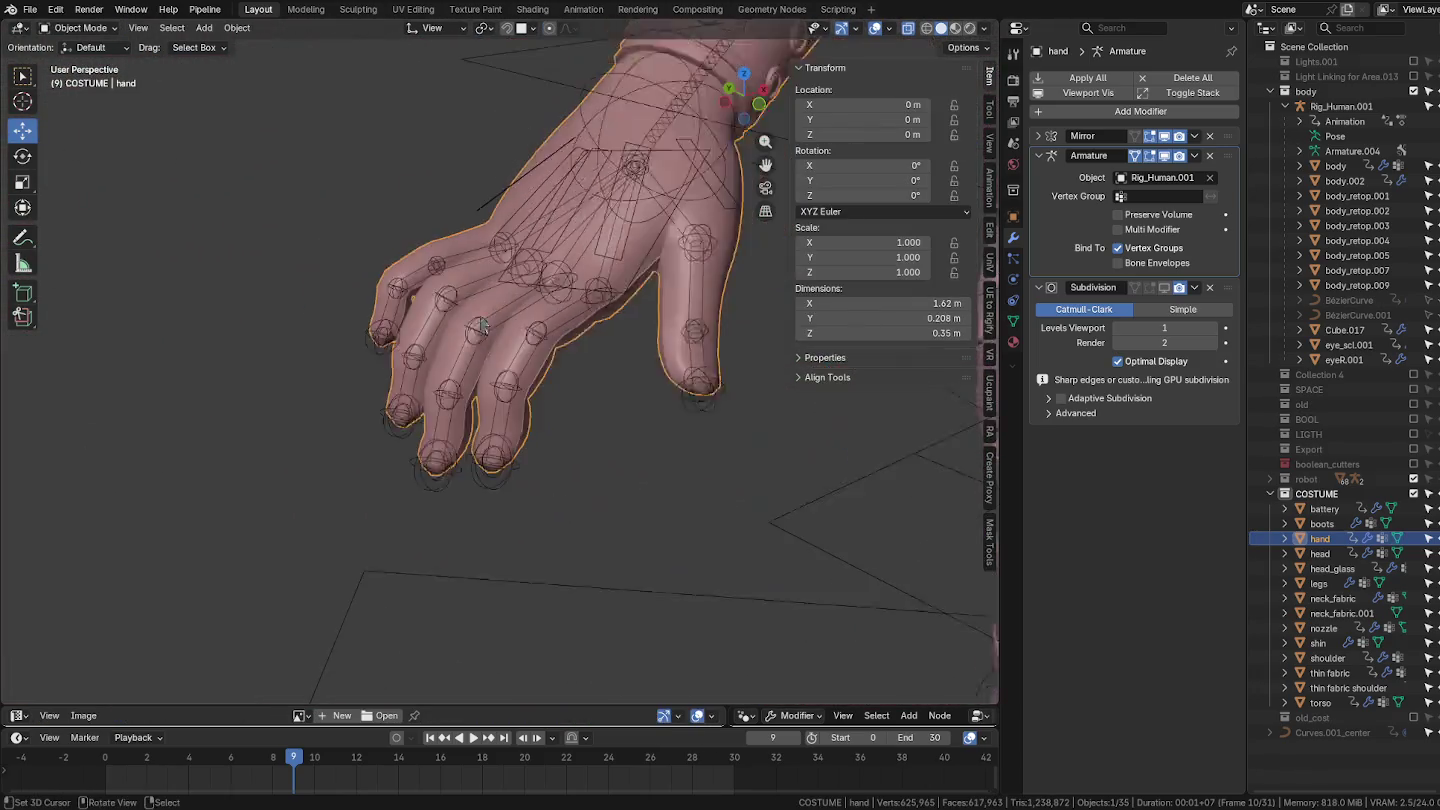
Step: Apply Pose > Clear Transform > All to the armature, then return to Object Mode
scroll(481, 325, down, 2)
scroll(566, 310, down, 5)
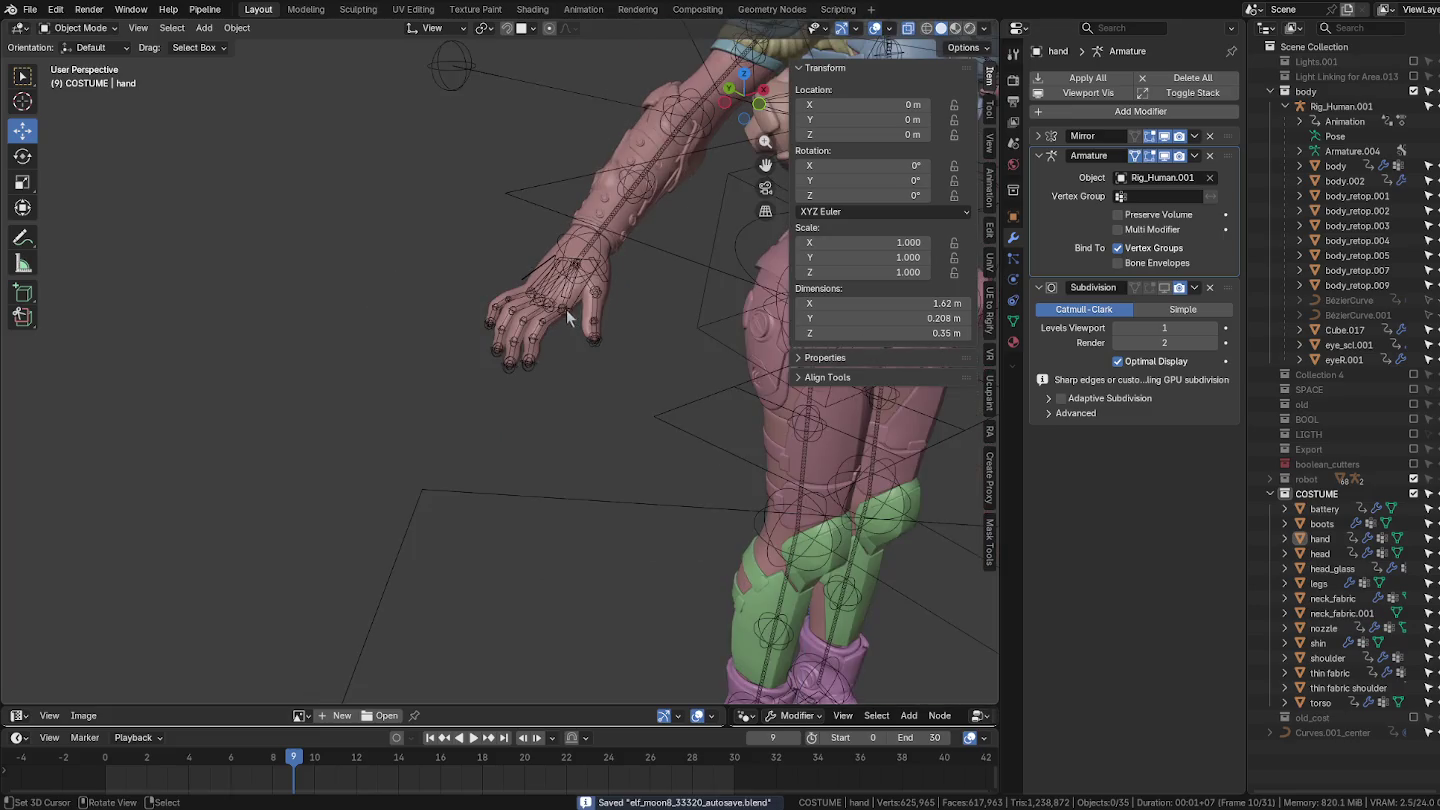
click(566, 309)
key(ctrl+Tab)
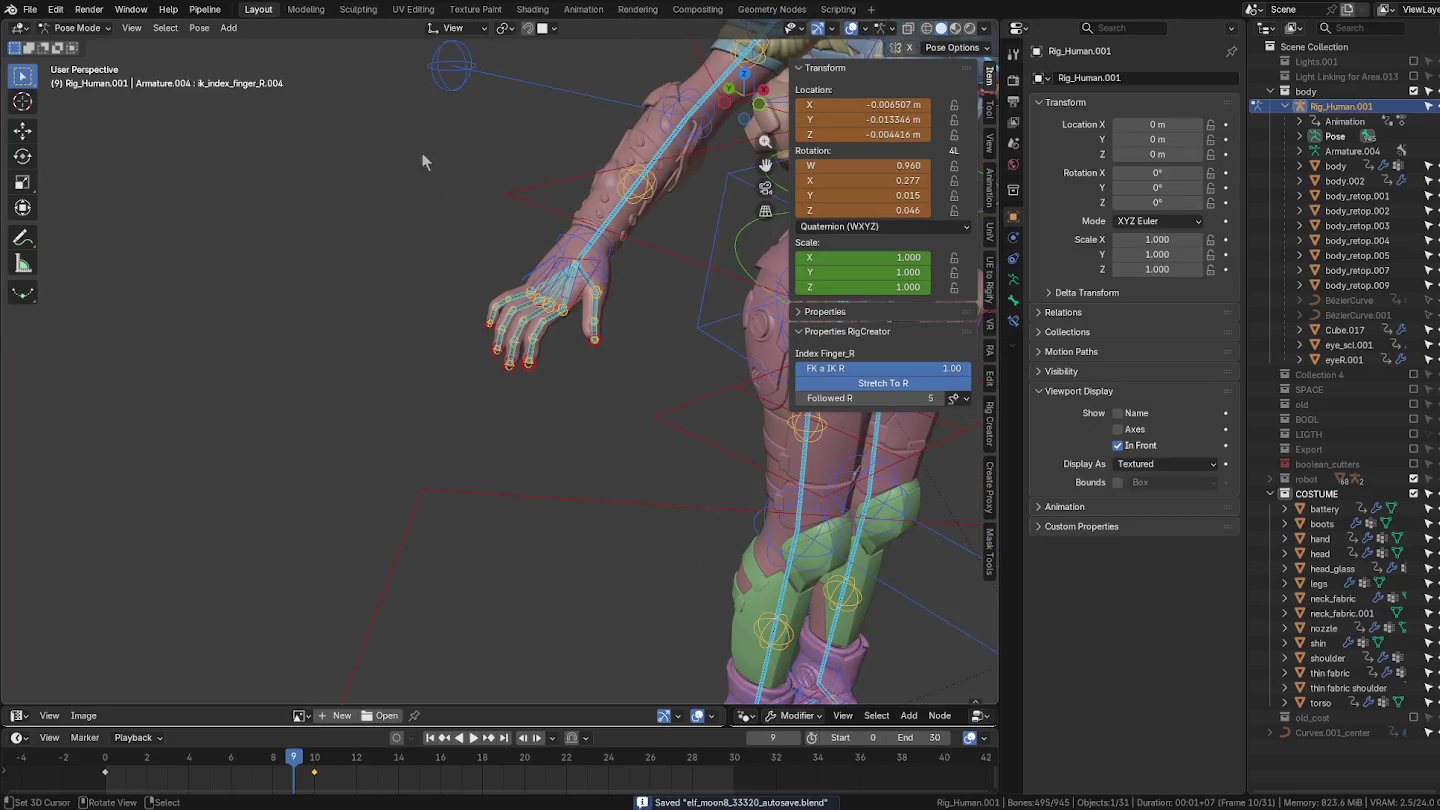
click(230, 28)
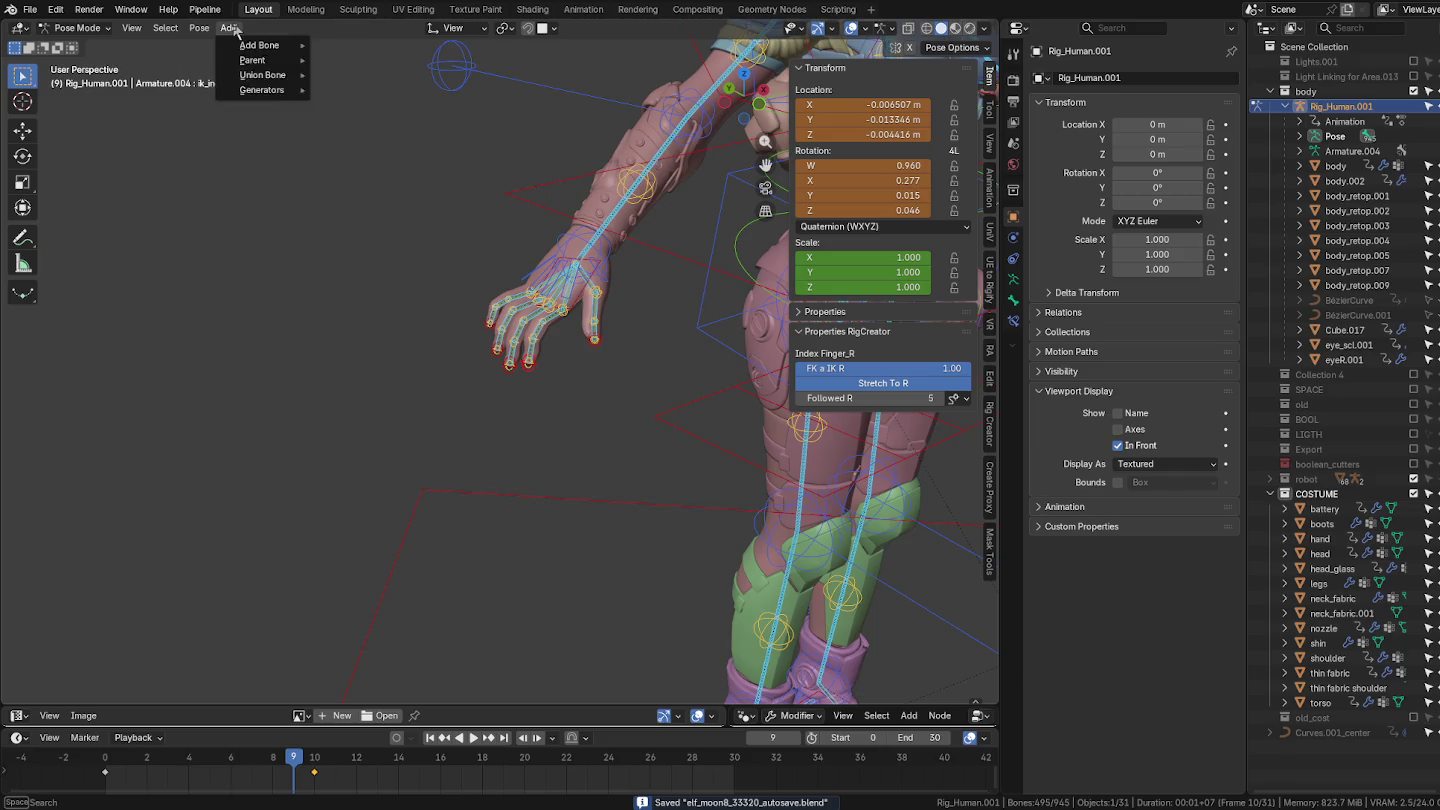
click(199, 28)
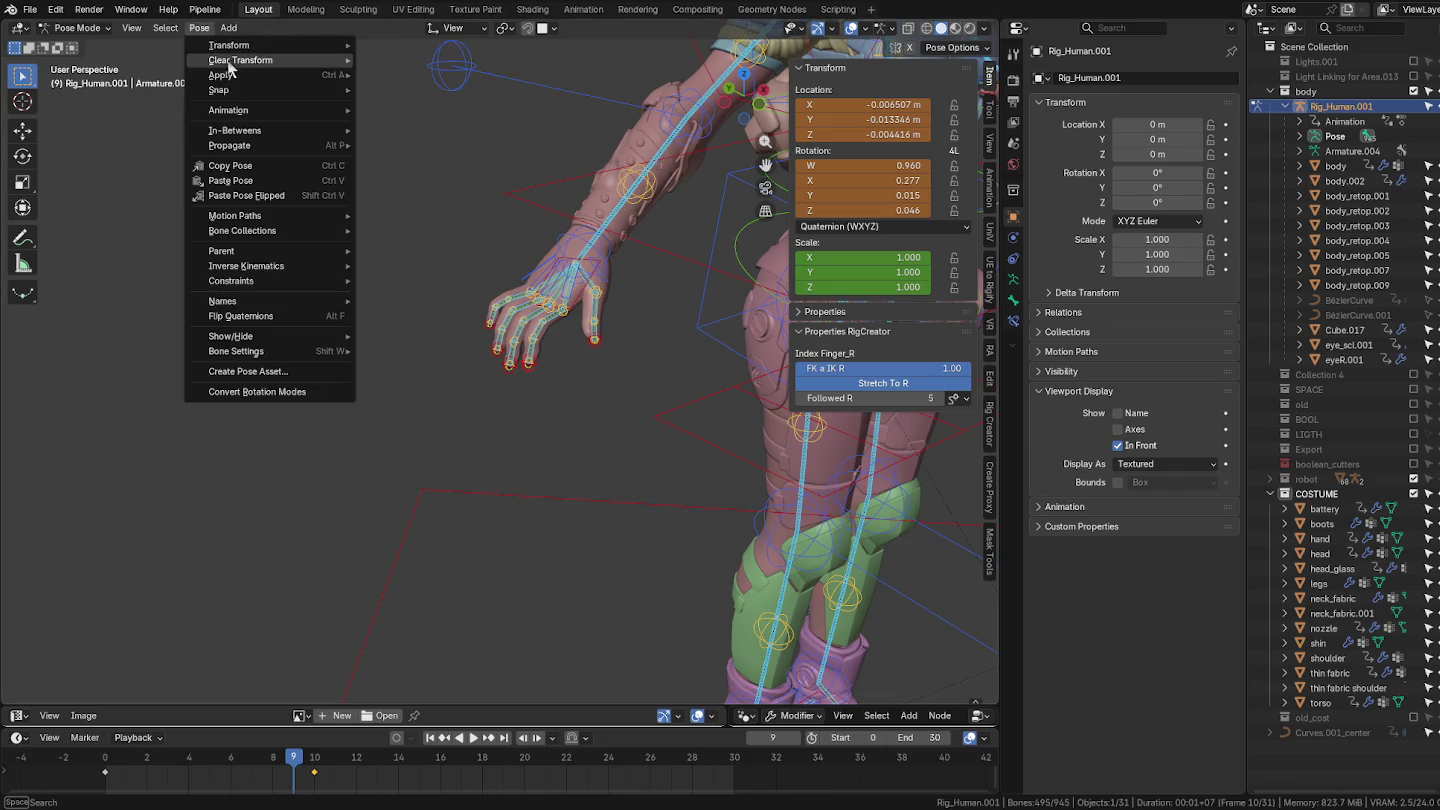
mouse_move(241, 60)
click(398, 62)
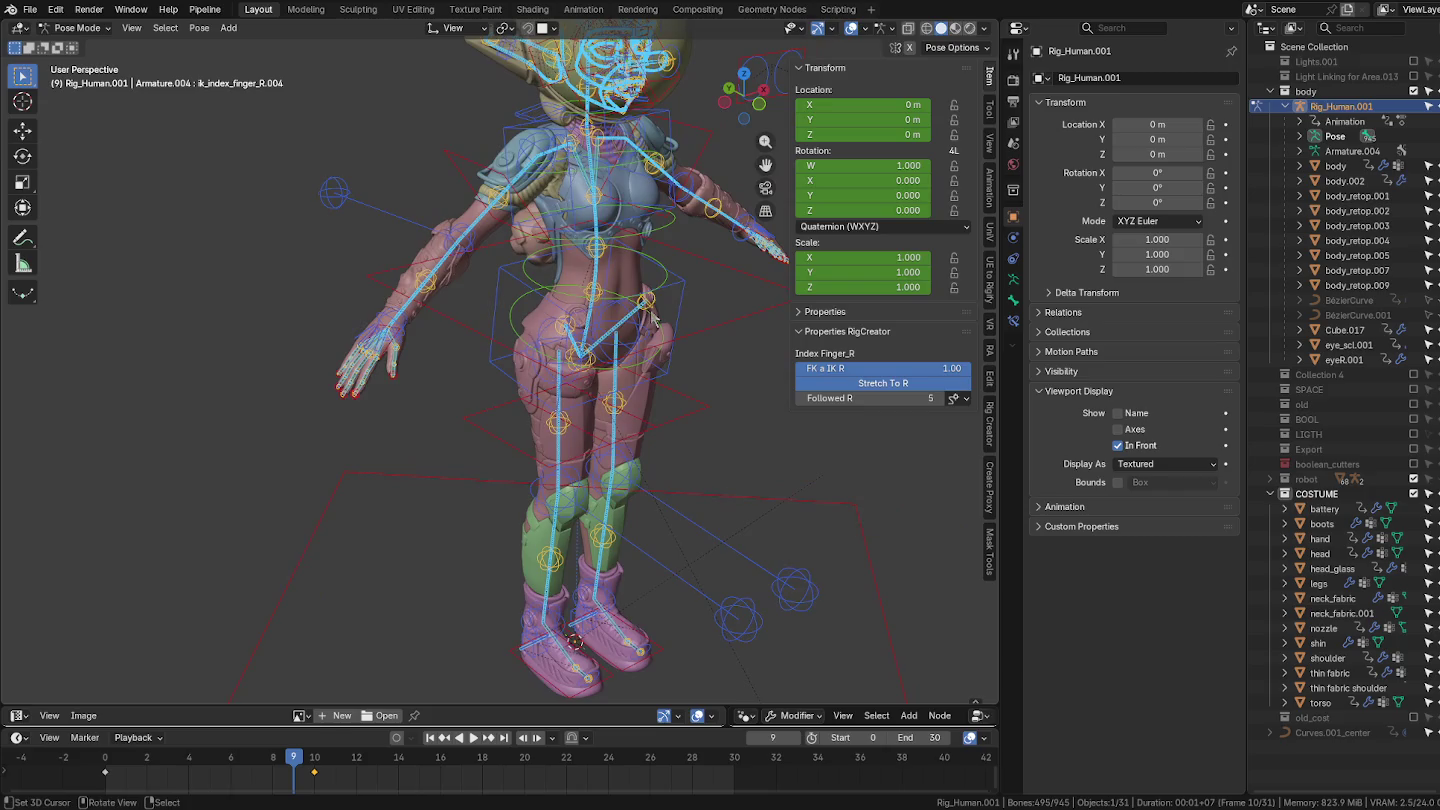
key(ctrl+Tab)
scroll(652, 318, down, 3)
middle_drag(712, 362, 709, 324)
click(709, 324)
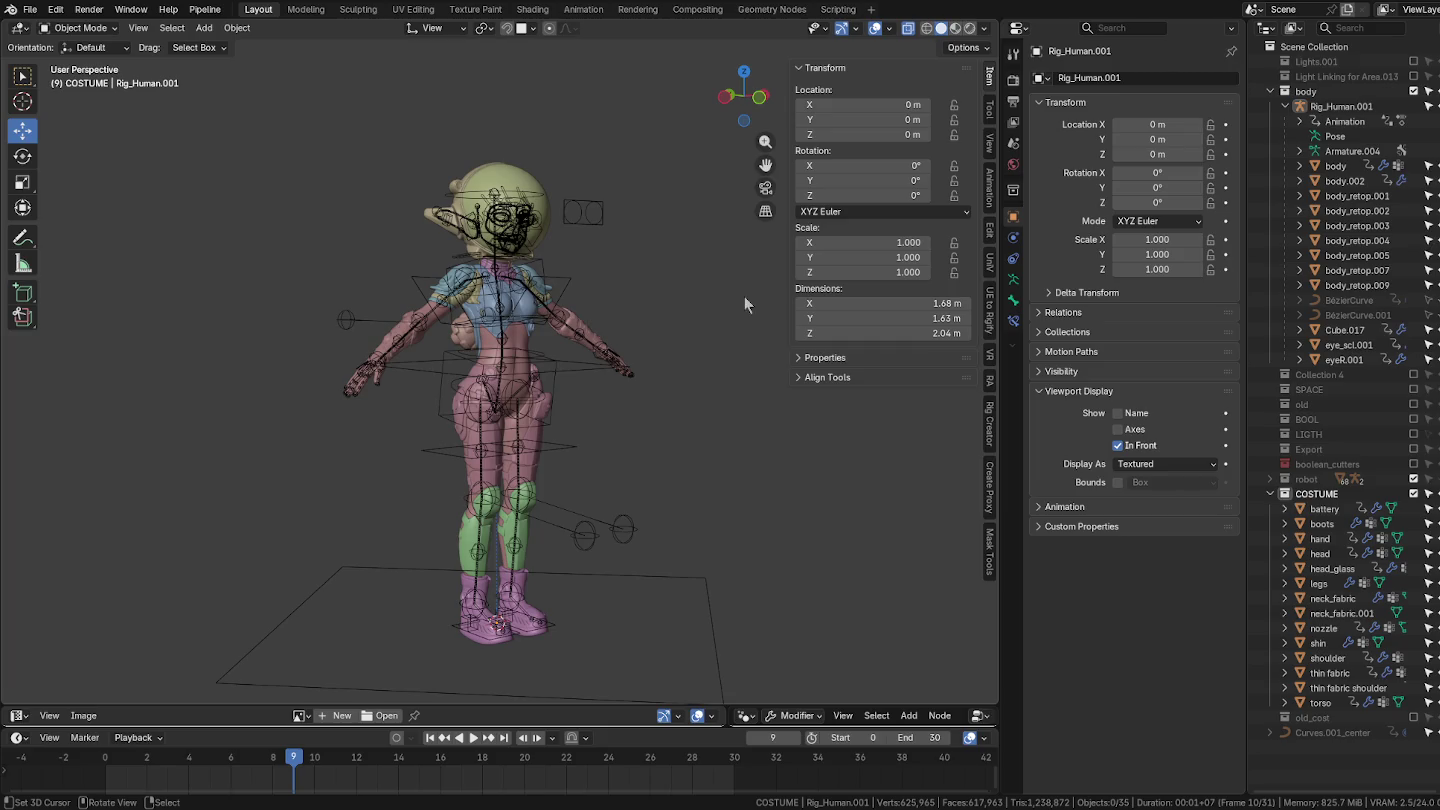
middle_drag(523, 233, 532, 280)
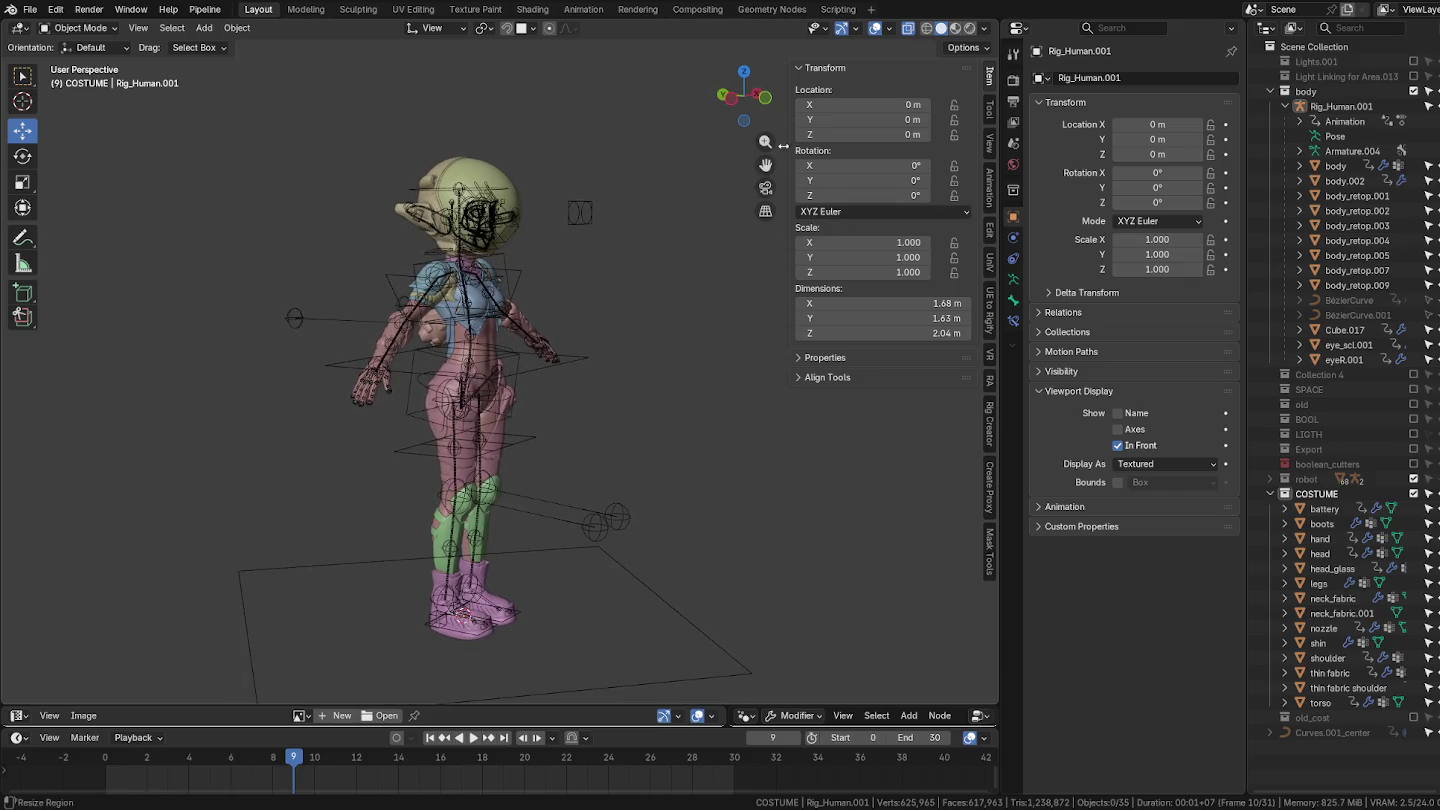
drag(765, 165, 776, 187)
middle_drag(730, 249, 675, 286)
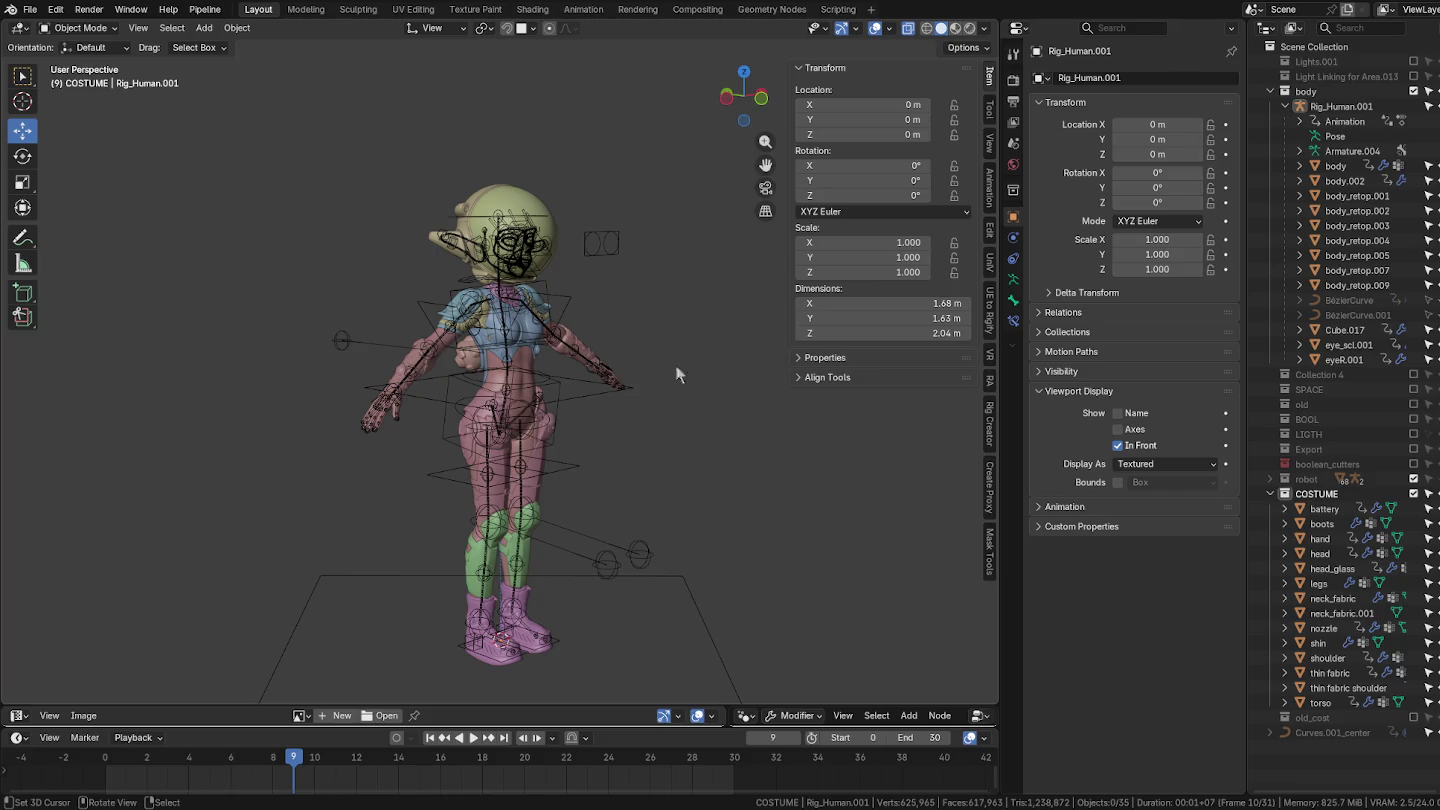
Step: Set the transform orientation to Global and rename eyeR.001 to eyeR
click(434, 28)
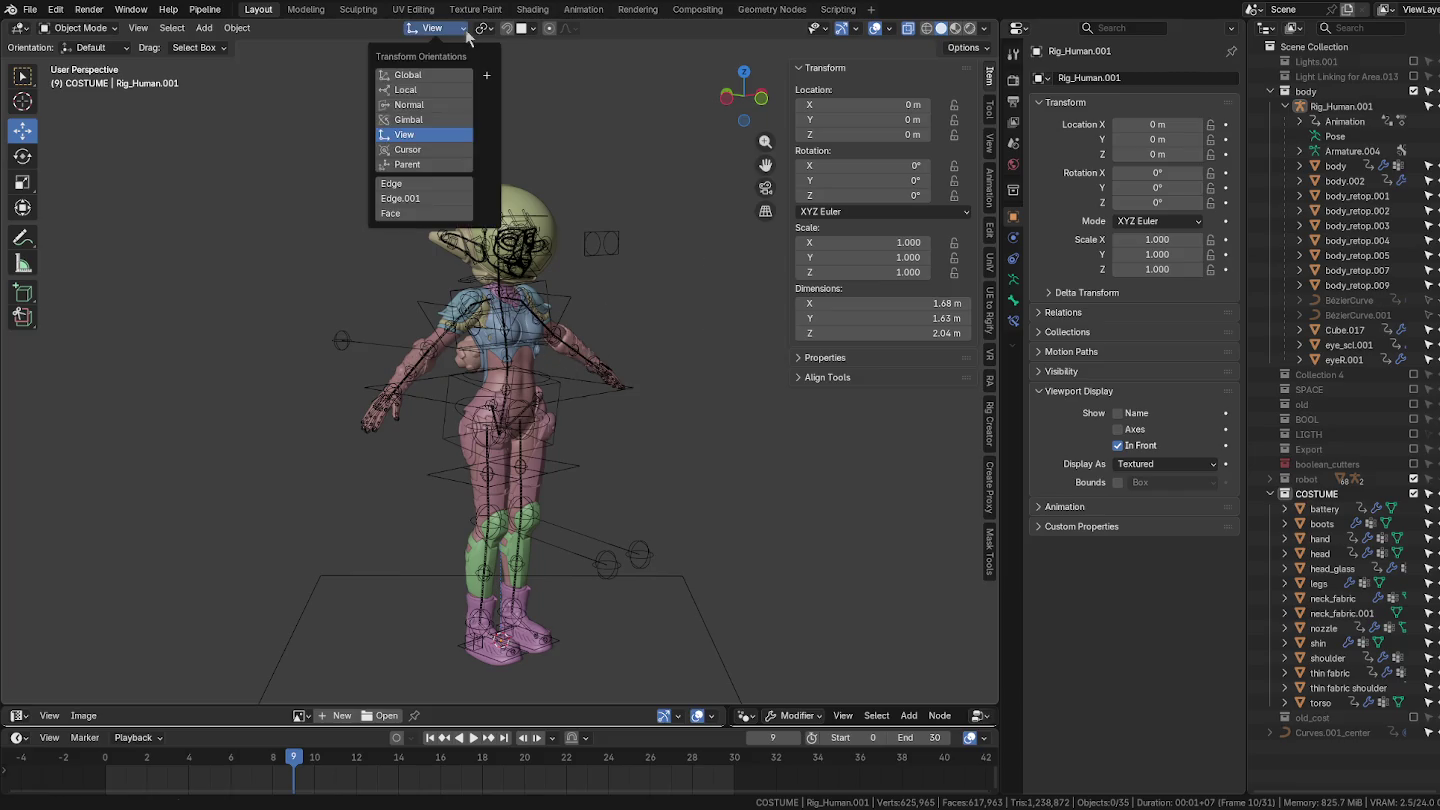
click(419, 77)
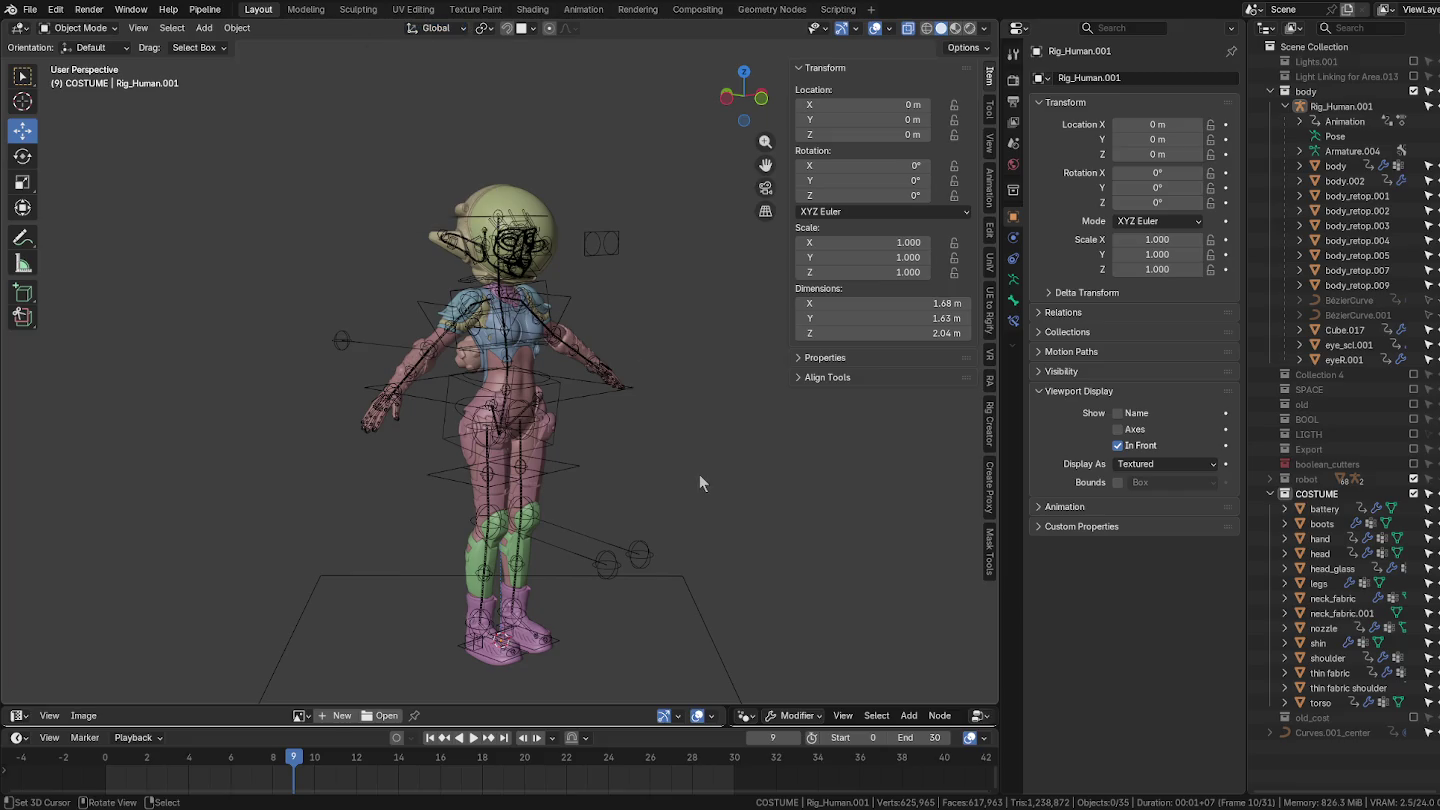
click(1359, 367)
middle_drag(704, 335, 872, 356)
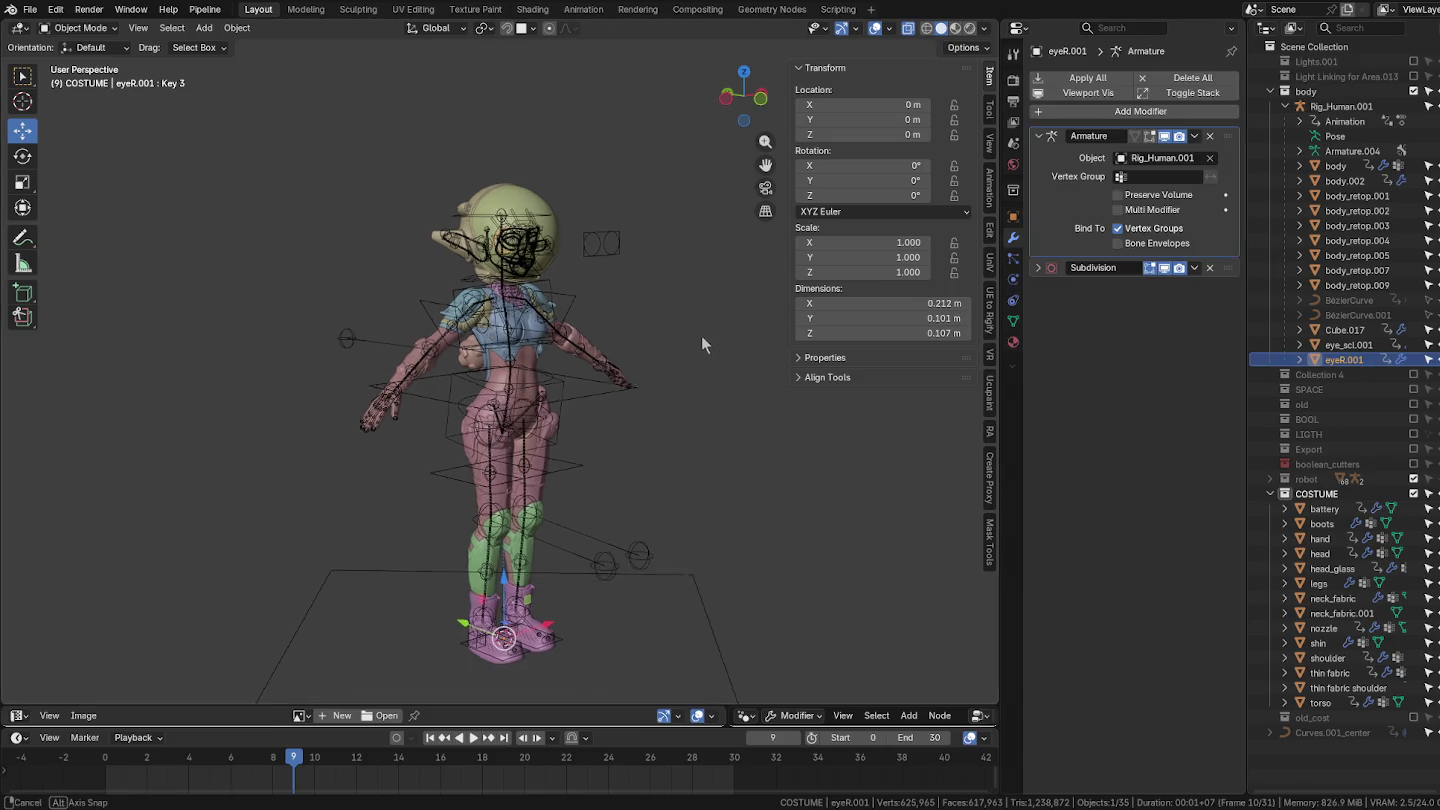
double_click(1359, 359)
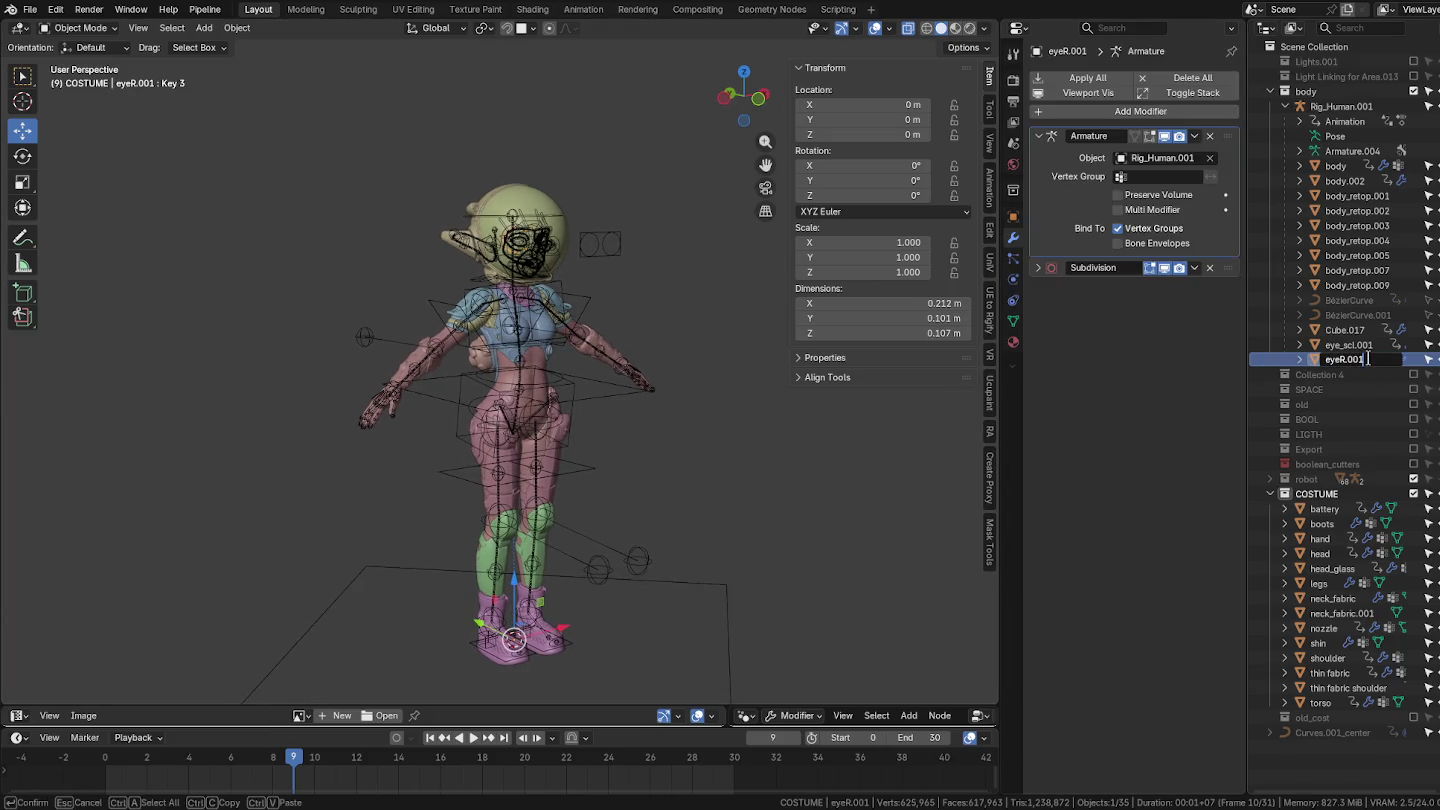
key(BackSpace)
Step: Rename eye_scl.001 to eye_scl and frame the eye in the view
key(BackSpace)
key(BackSpace)
key(BackSpace)
key(Return)
click(1368, 345)
double_click(1370, 345)
key(BackSpace)
key(BackSpace)
key(BackSpace)
key(BackSpace)
key(Return)
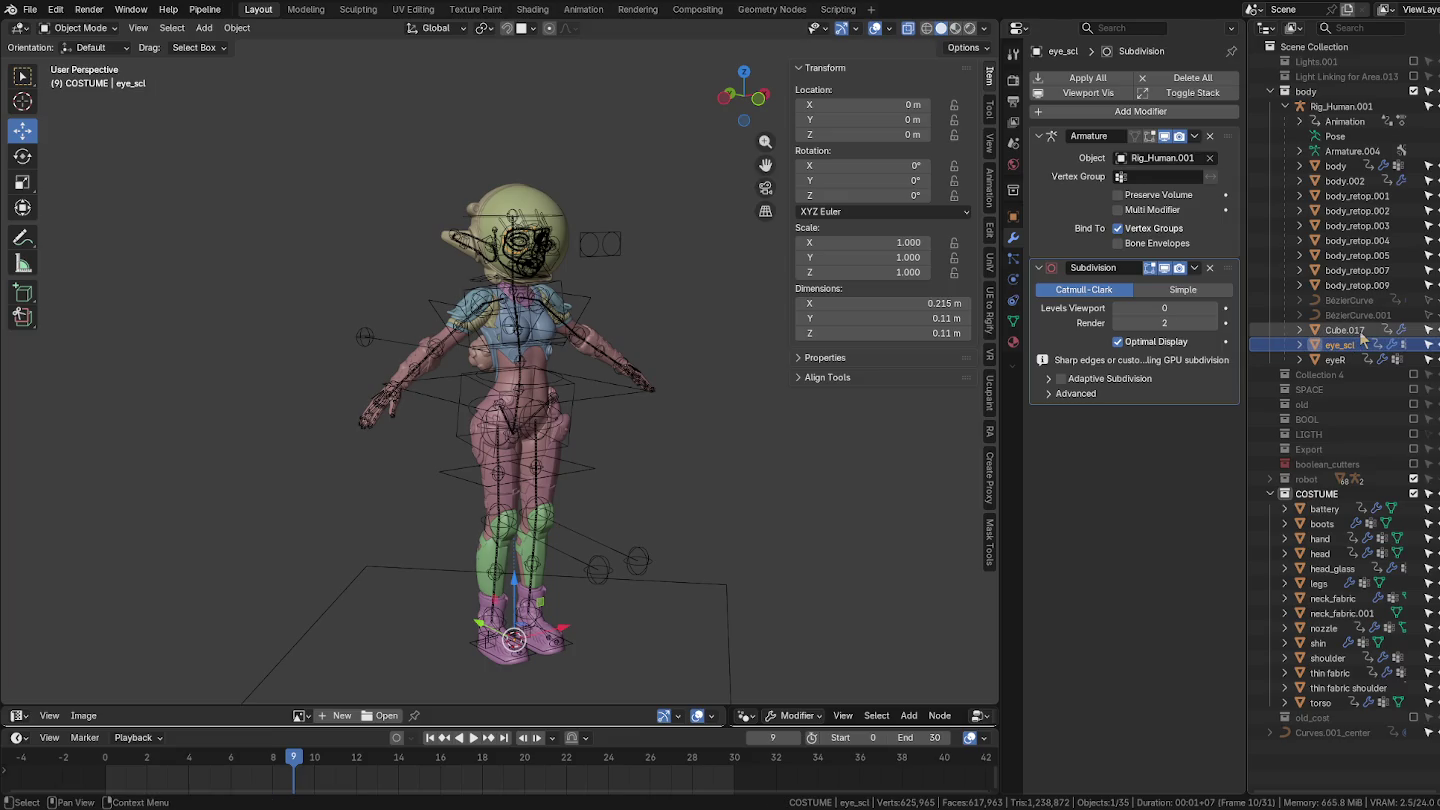
key(KP_Decimal)
mouse_move(754, 336)
middle_down()
mouse_move(805, 301)
mouse_move(760, 319)
middle_up()
click(1339, 329)
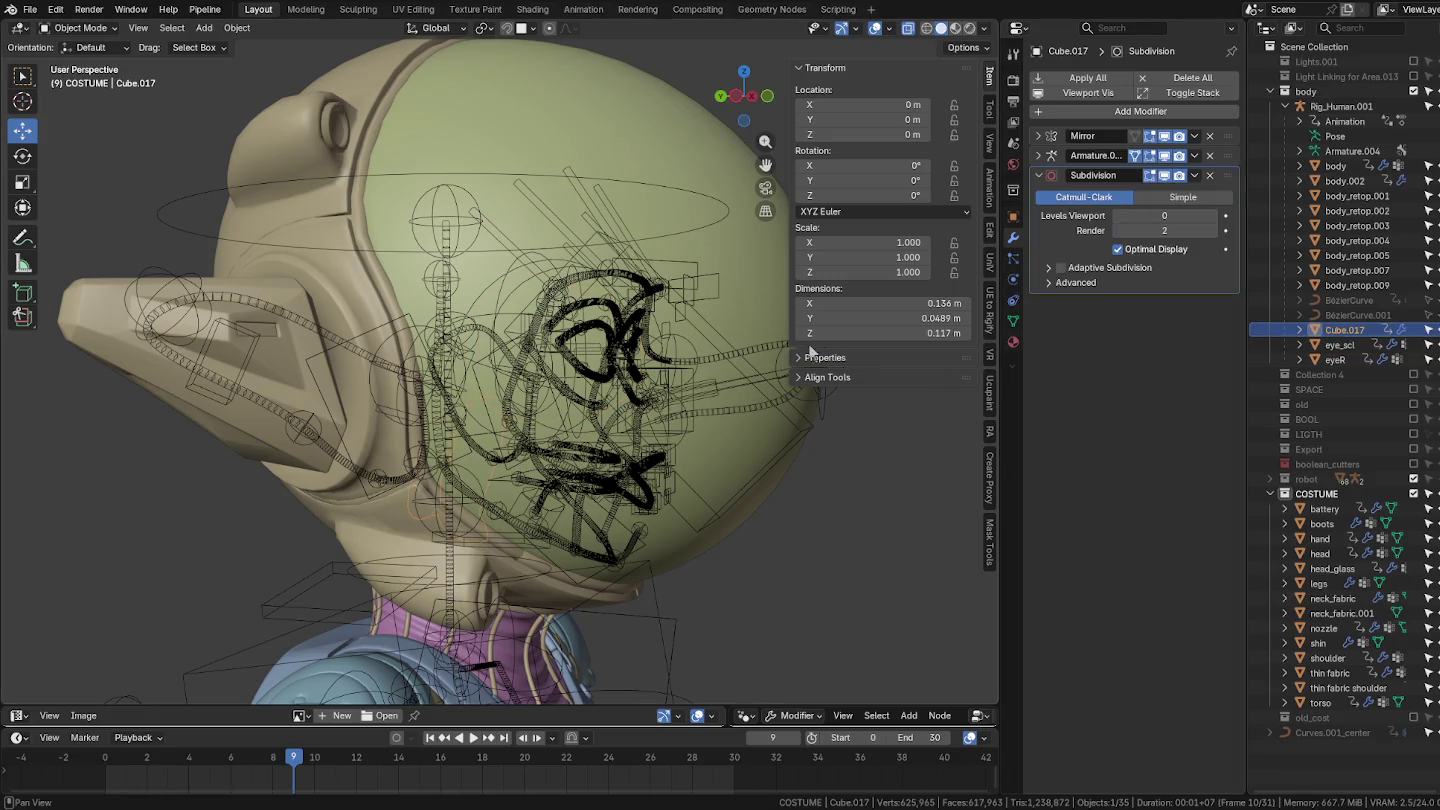
Step: Rename Cube.017 to 'throat'
key(KP_Decimal)
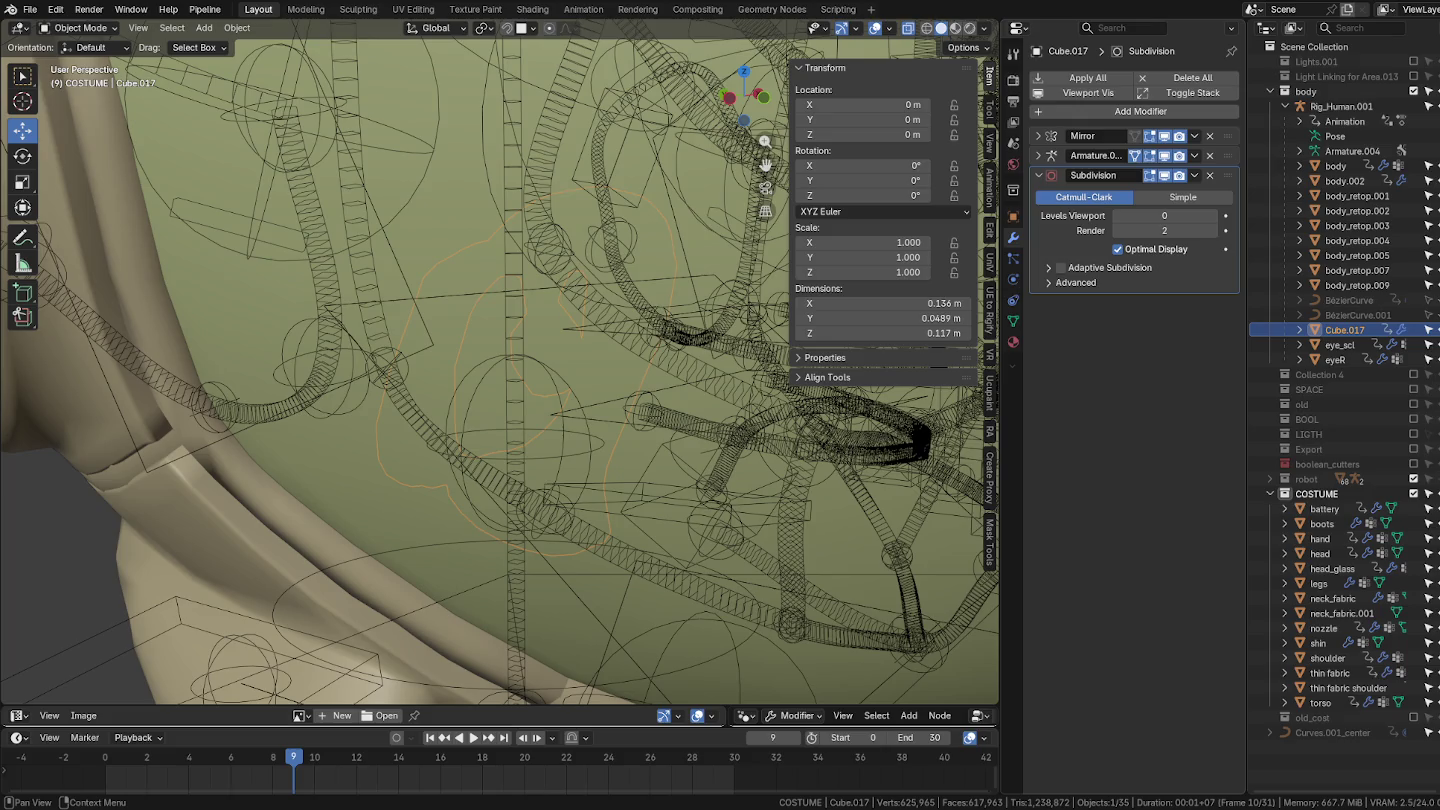
double_click(1346, 330)
text(throat)
key(Return)
Step: Select body_retop.005, .007 and .009 and hide the costume pieces
click(1363, 286)
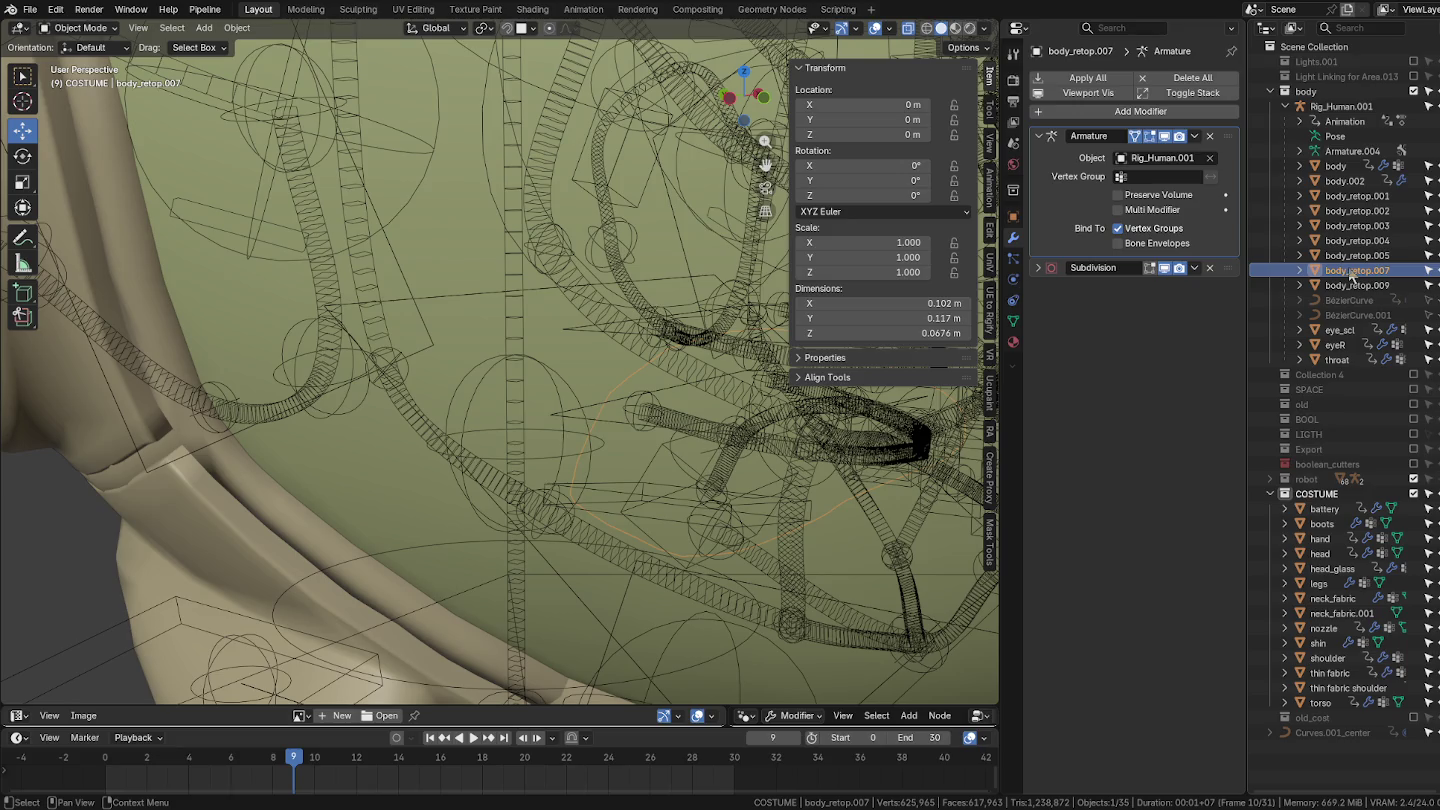
click(1364, 256)
shift+click(1351, 285)
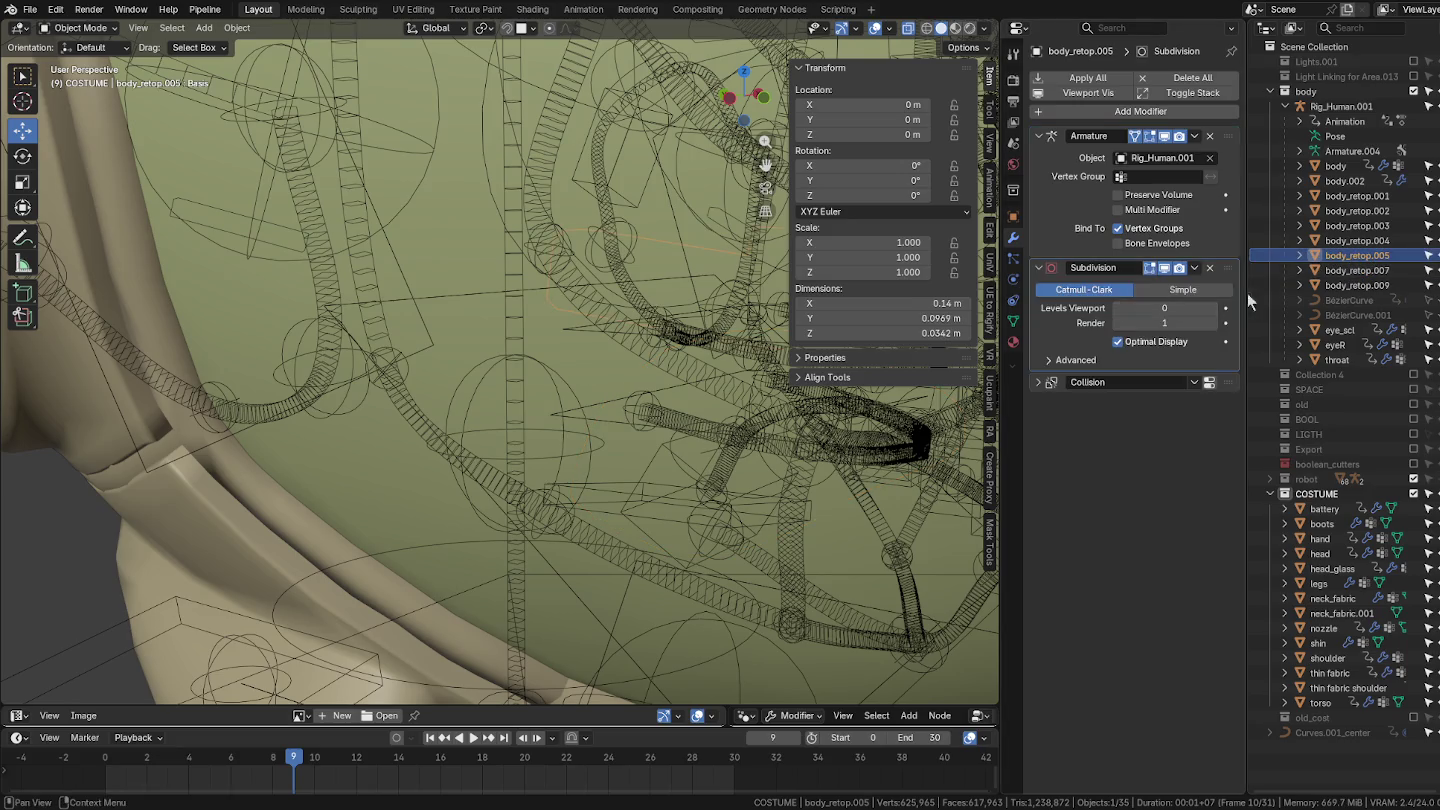
mouse_move(905, 378)
middle_down()
mouse_move(541, 345)
mouse_move(653, 352)
middle_up()
scroll(574, 345, down, 5)
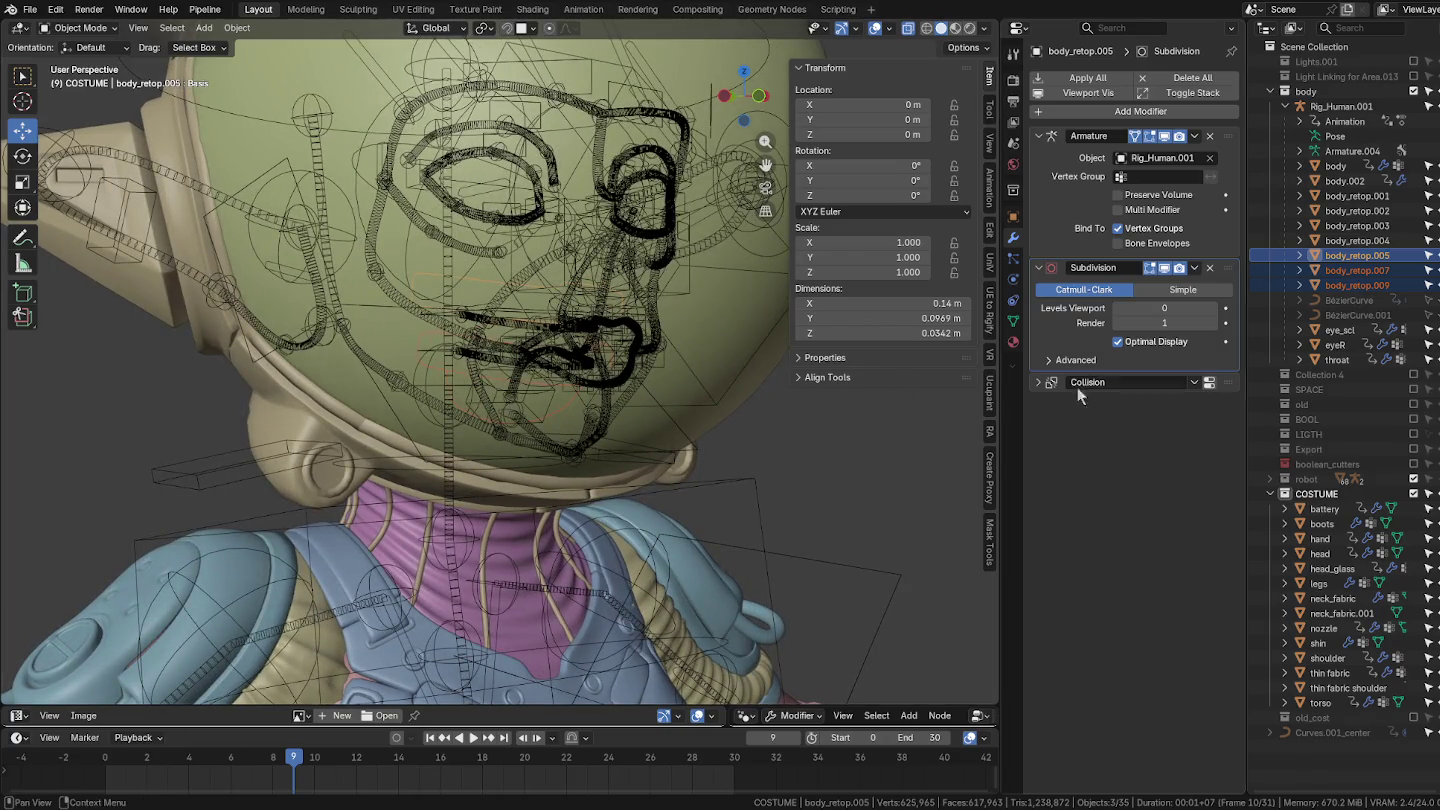
key(h)
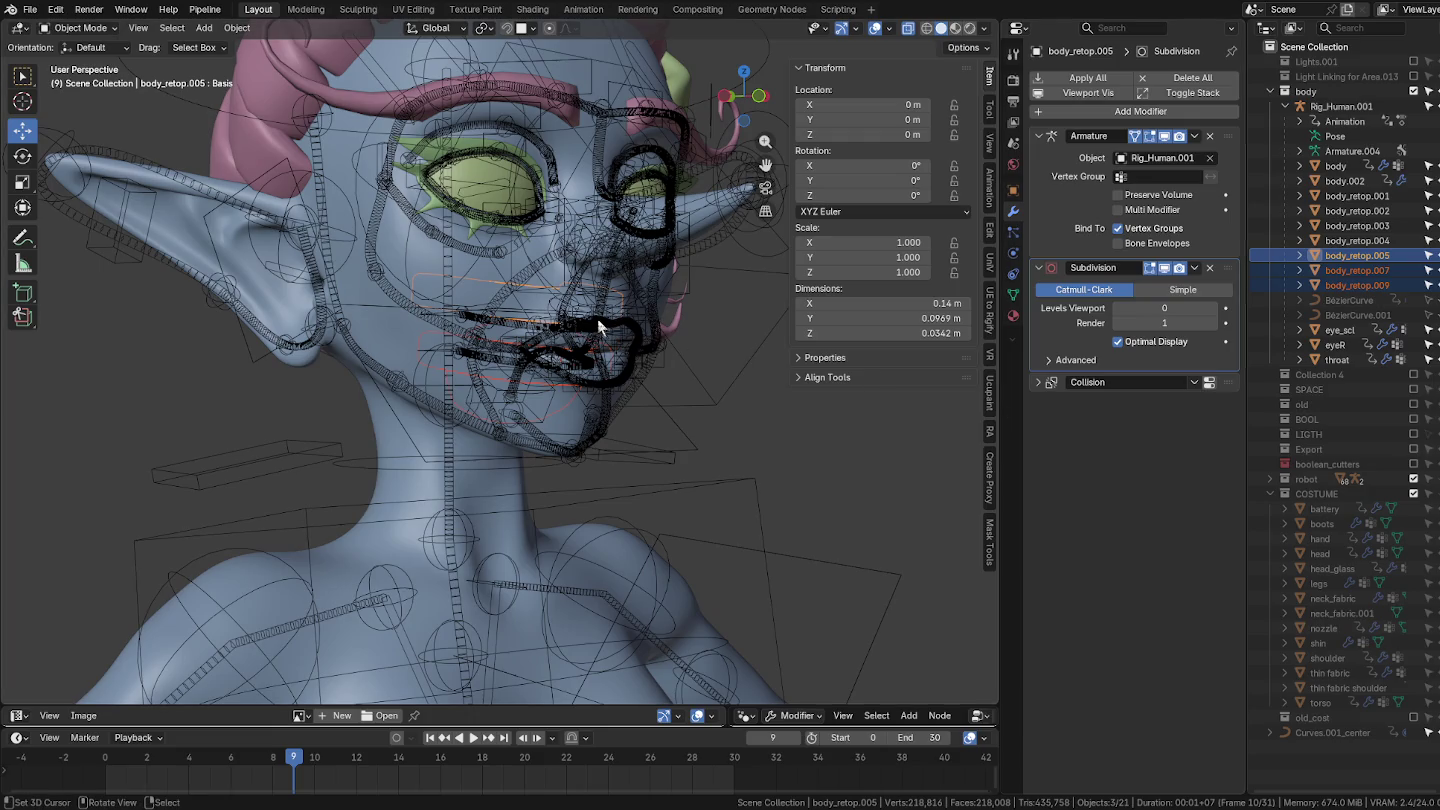
Step: Hide the body mesh to expose the pieces beneath it
scroll(598, 319, up, 2)
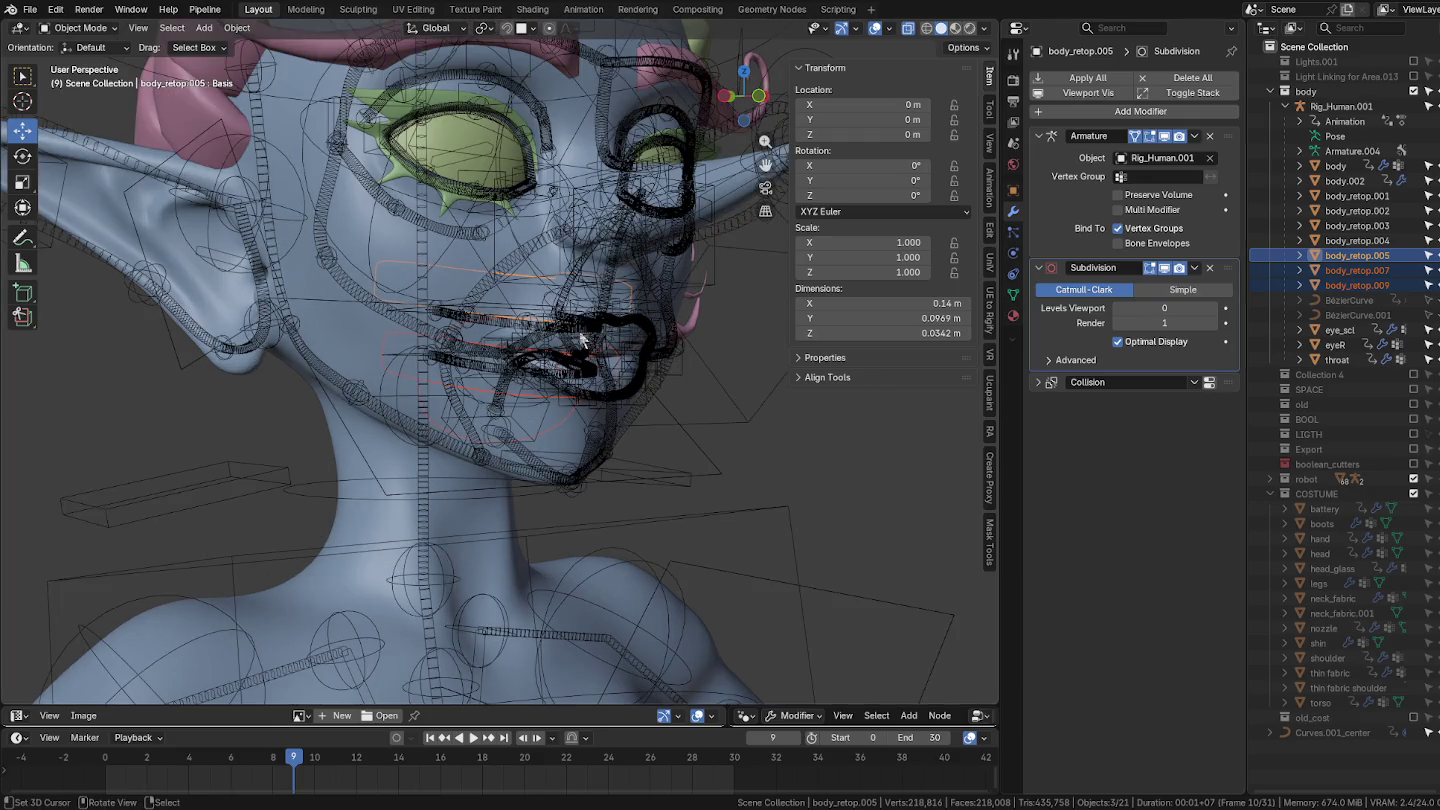
middle_drag(589, 342, 585, 342)
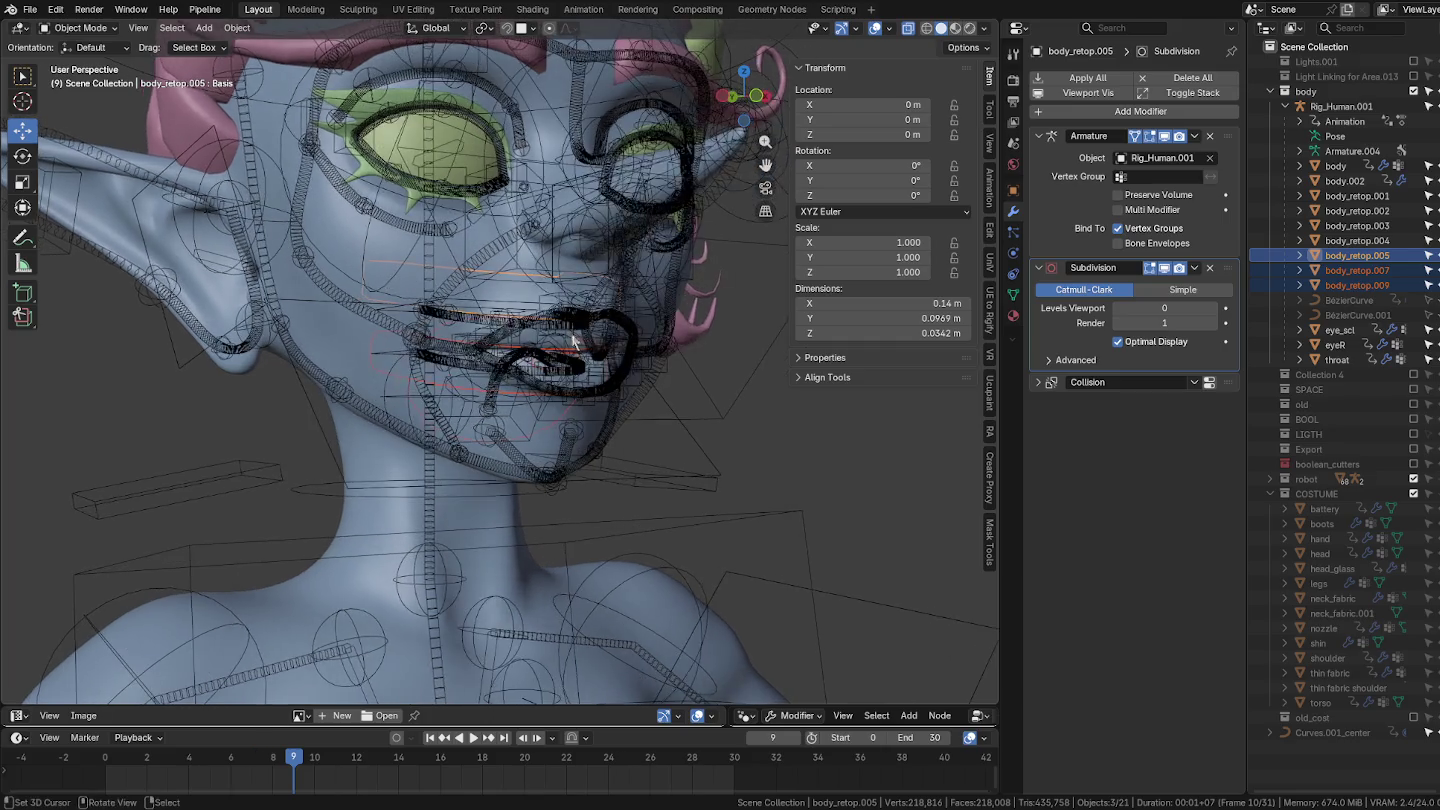
scroll(585, 342, up, 2)
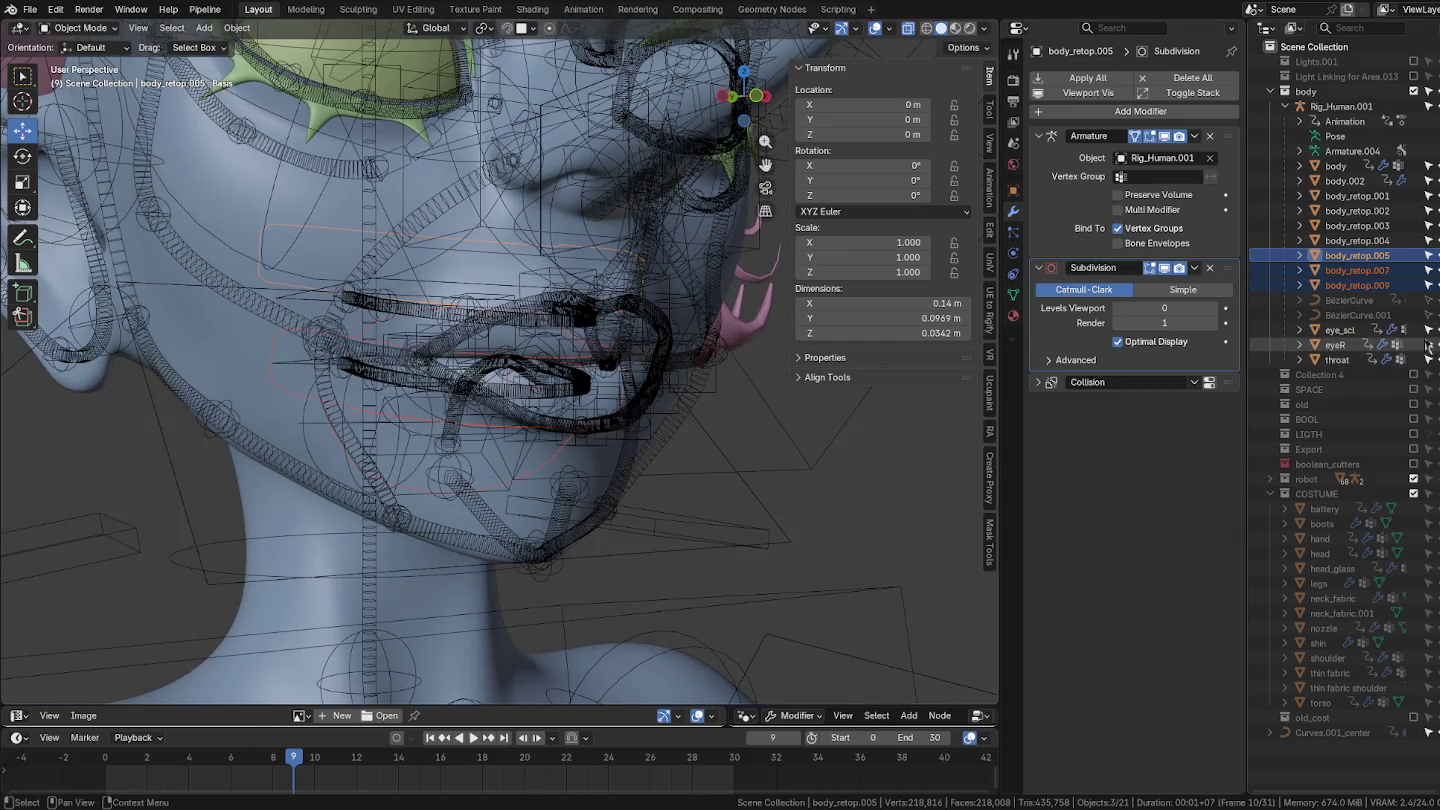
click(1346, 167)
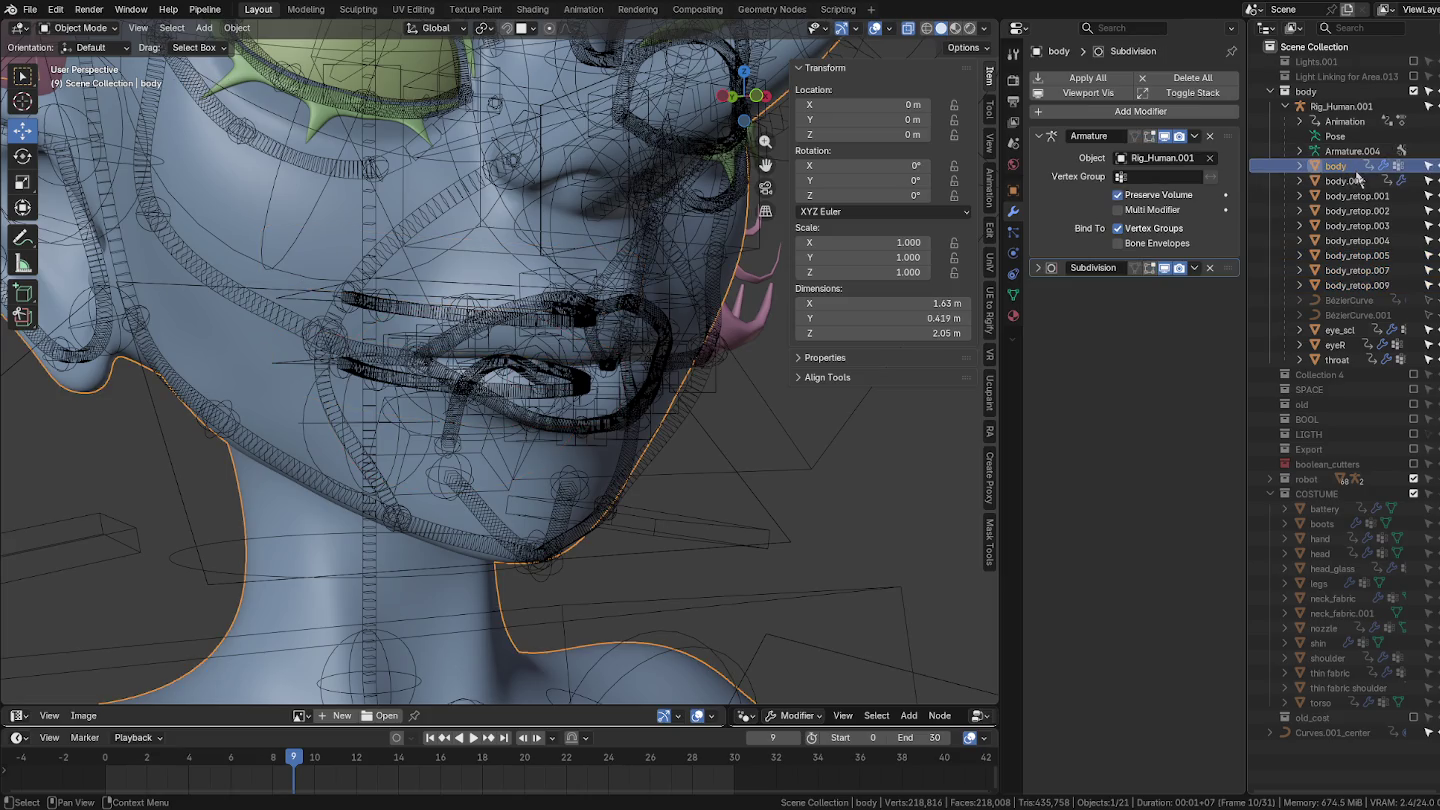
key(h)
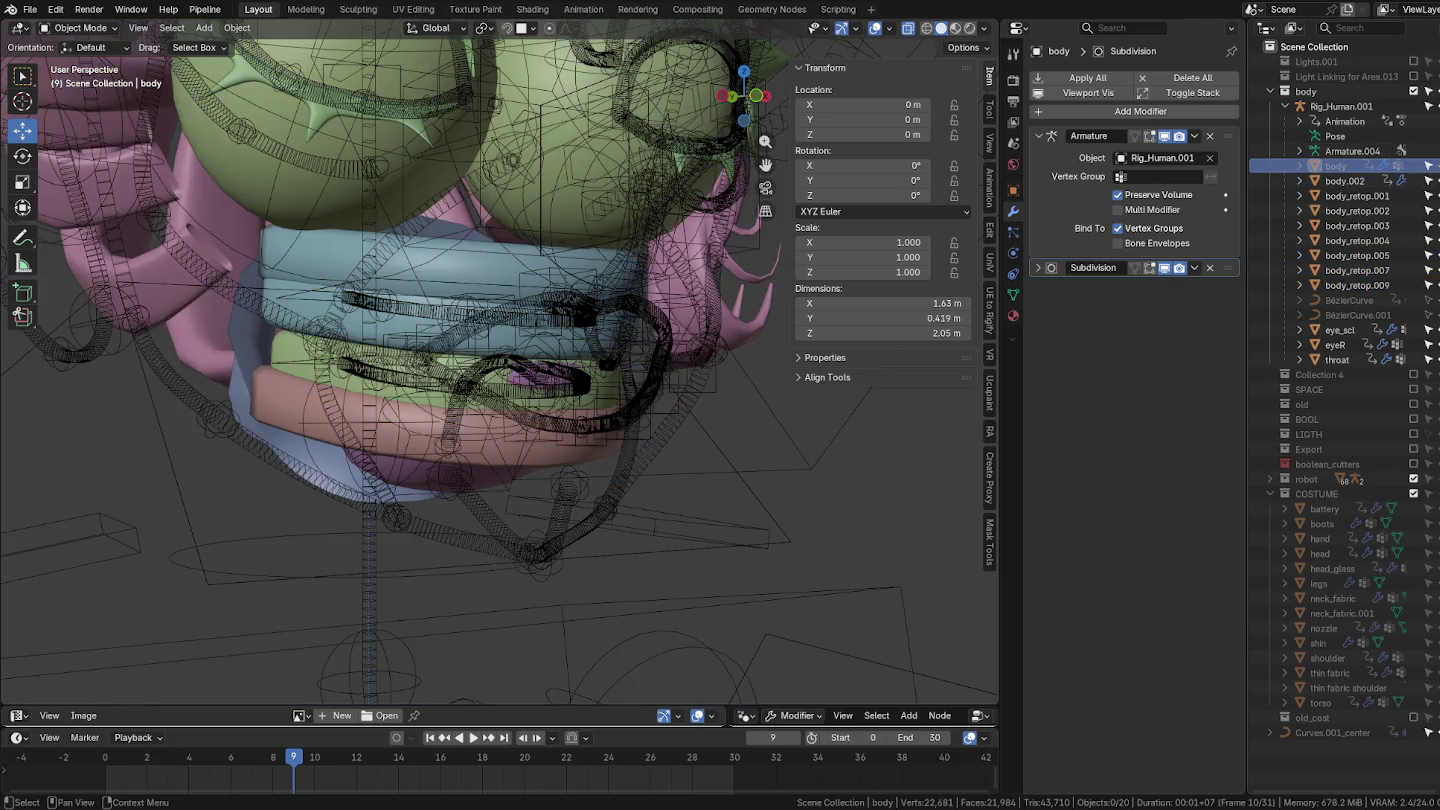
Step: Select the pink and blue neck bands and switch the viewport to Material Preview
mouse_move(700, 330)
middle_down()
mouse_move(755, 314)
mouse_move(699, 321)
middle_up()
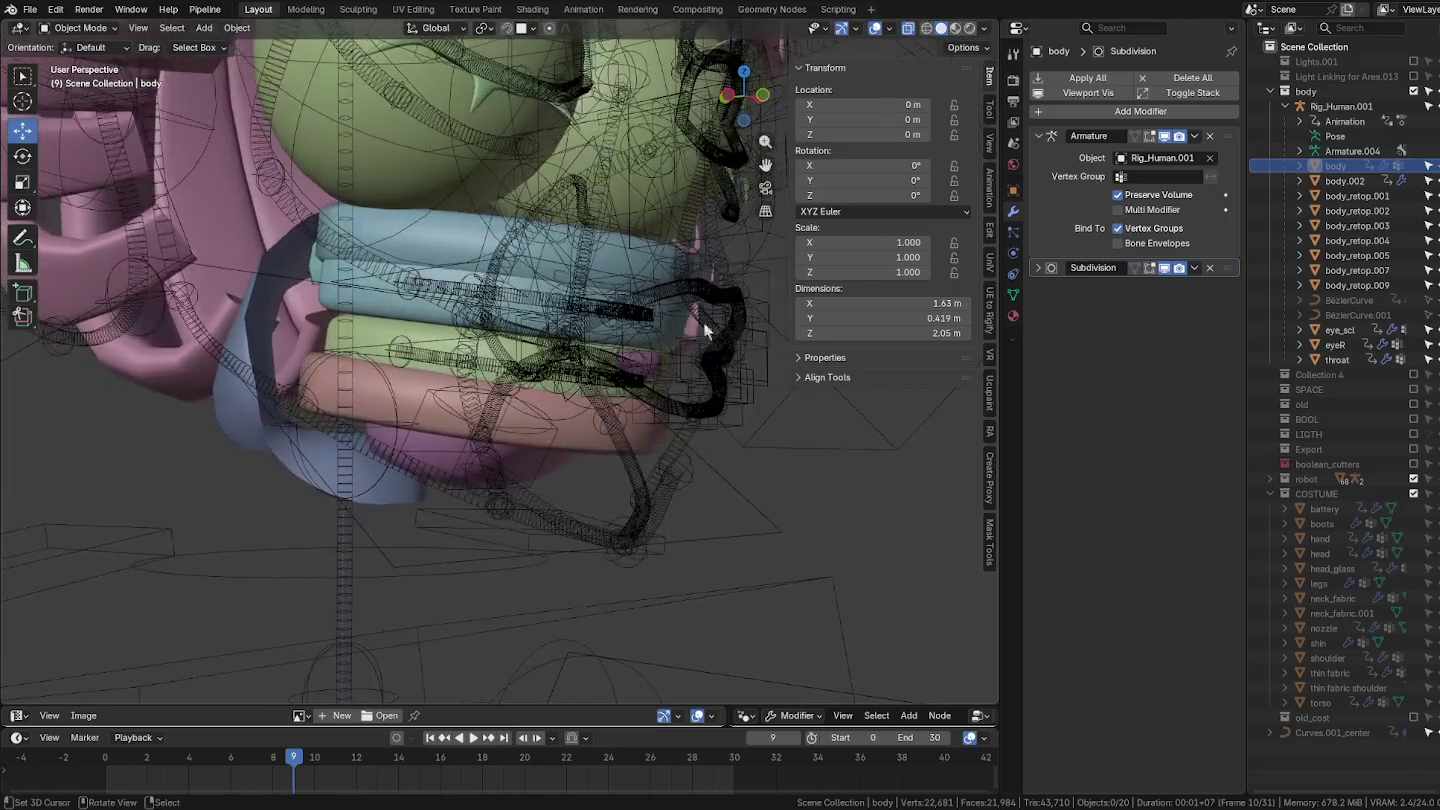
scroll(700, 321, up, 2)
click(329, 304)
click(348, 352)
click(334, 337)
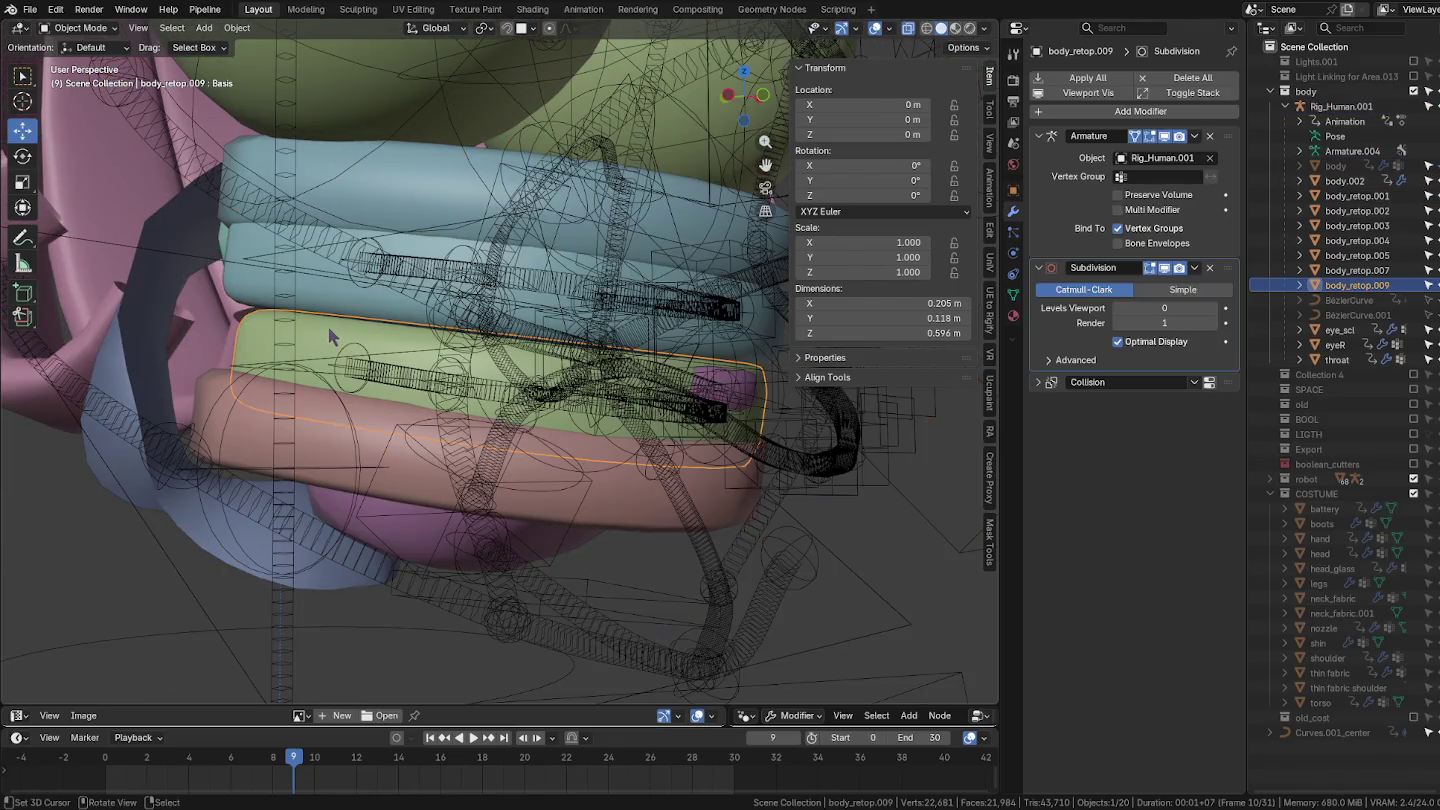
click(321, 410)
click(350, 235)
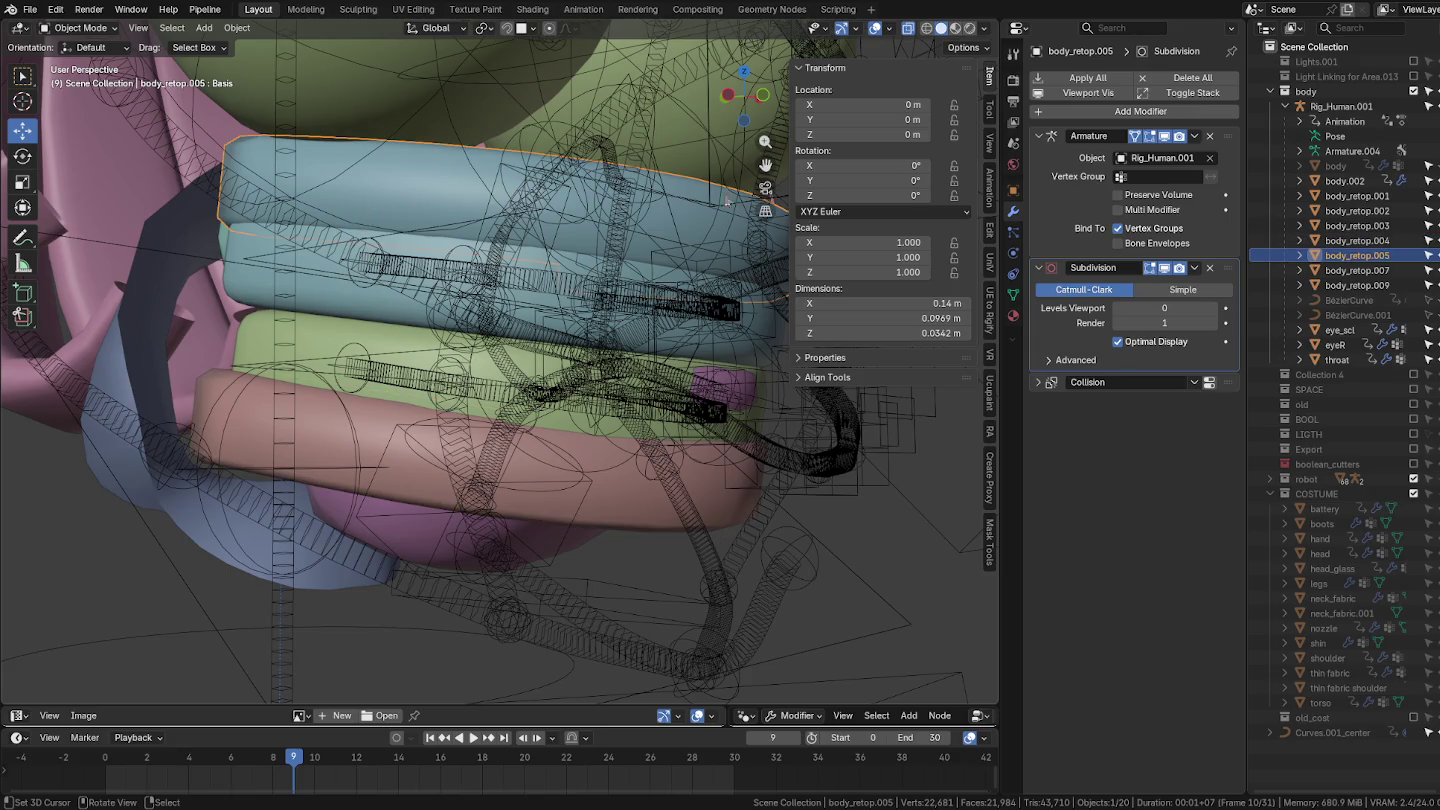
click(954, 31)
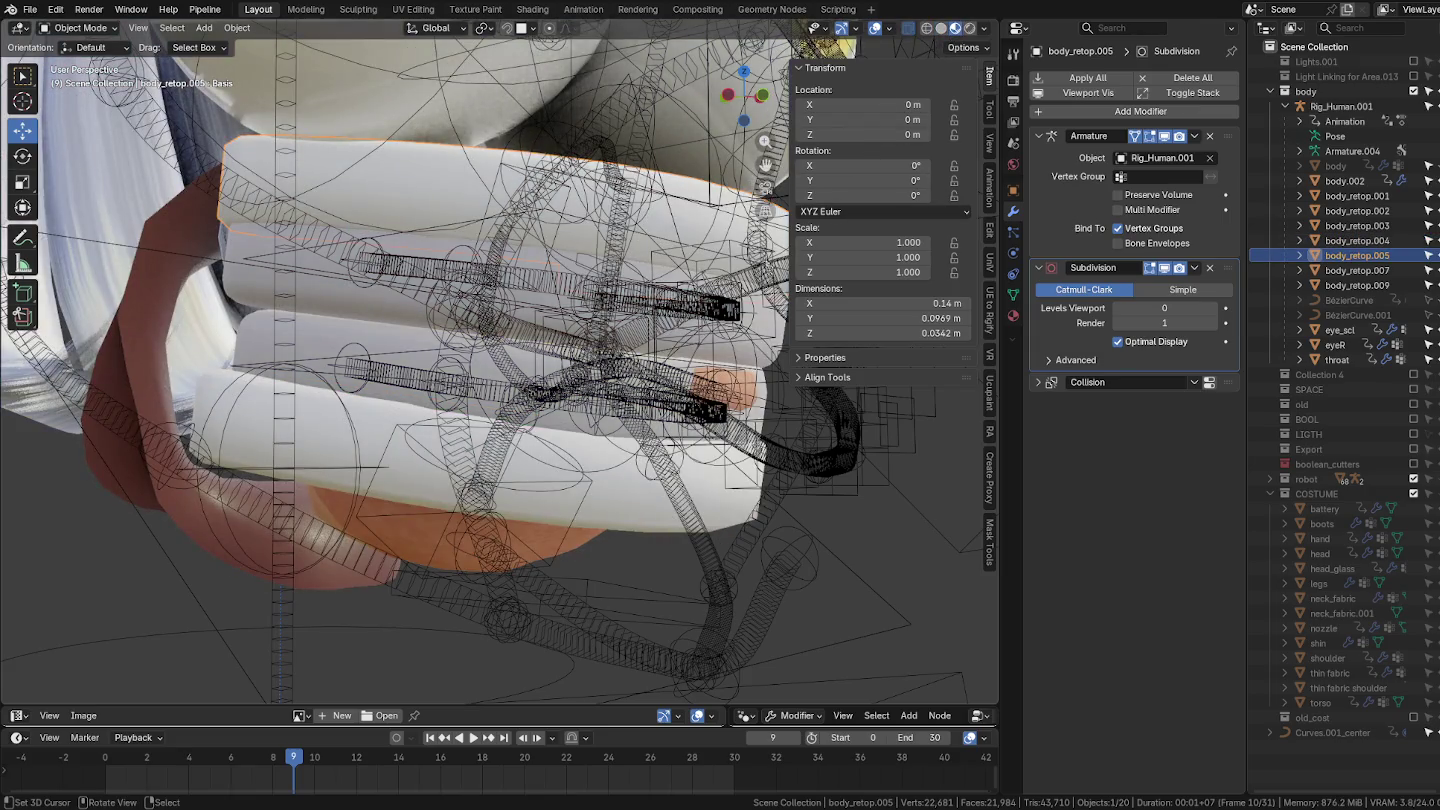
Step: Copy the throat's ooda_body.002 material to the selected neck bands
middle_drag(745, 286, 735, 305)
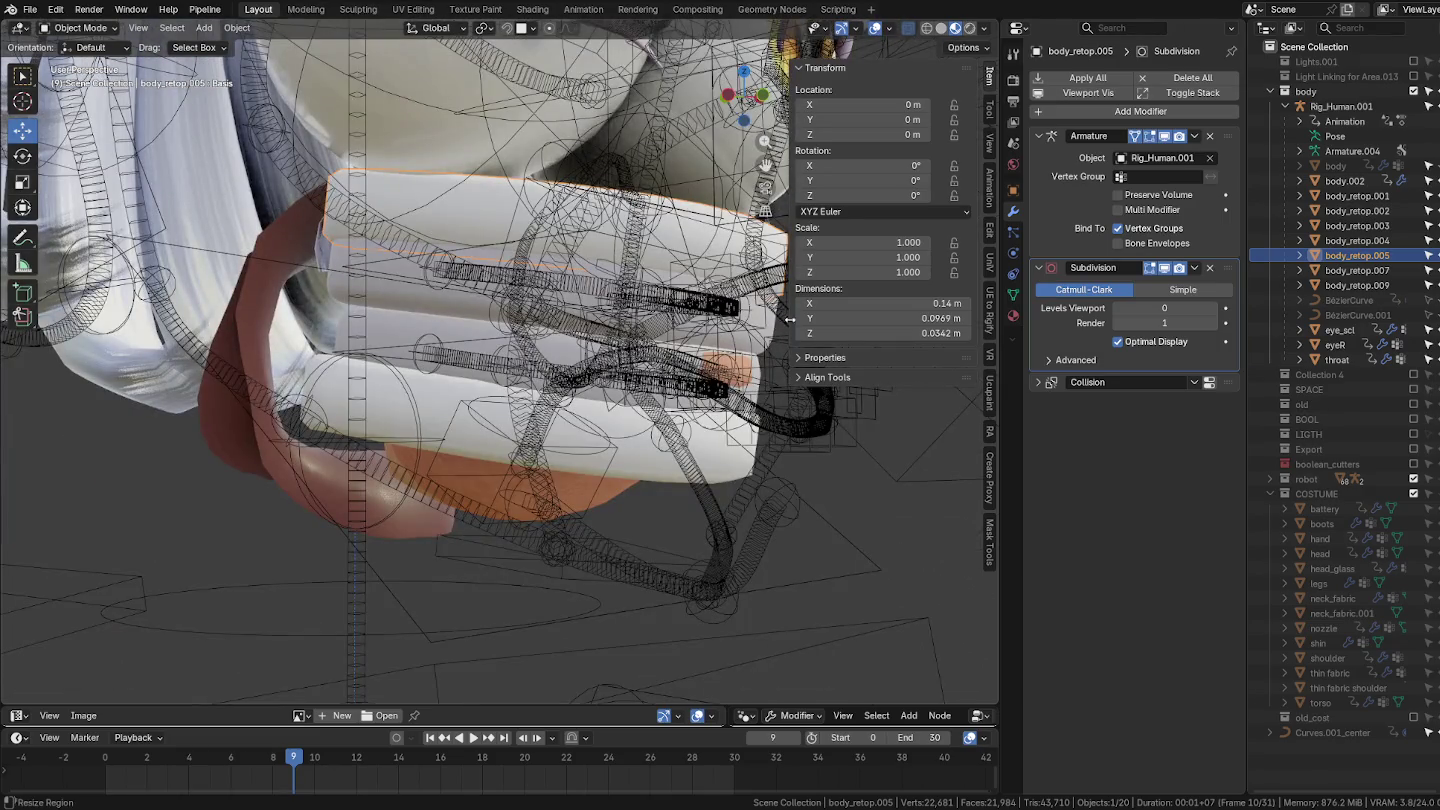
click(1012, 316)
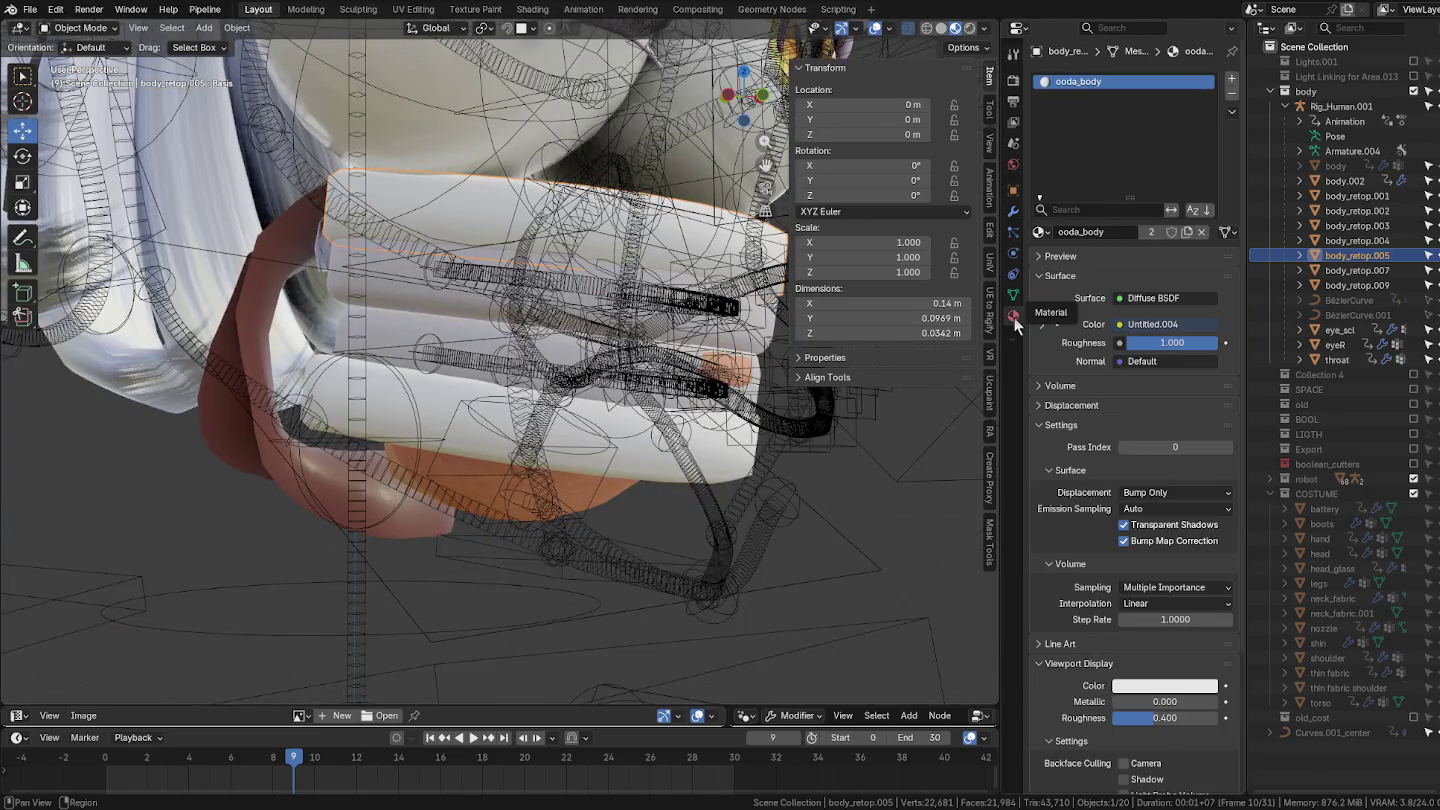
click(680, 243)
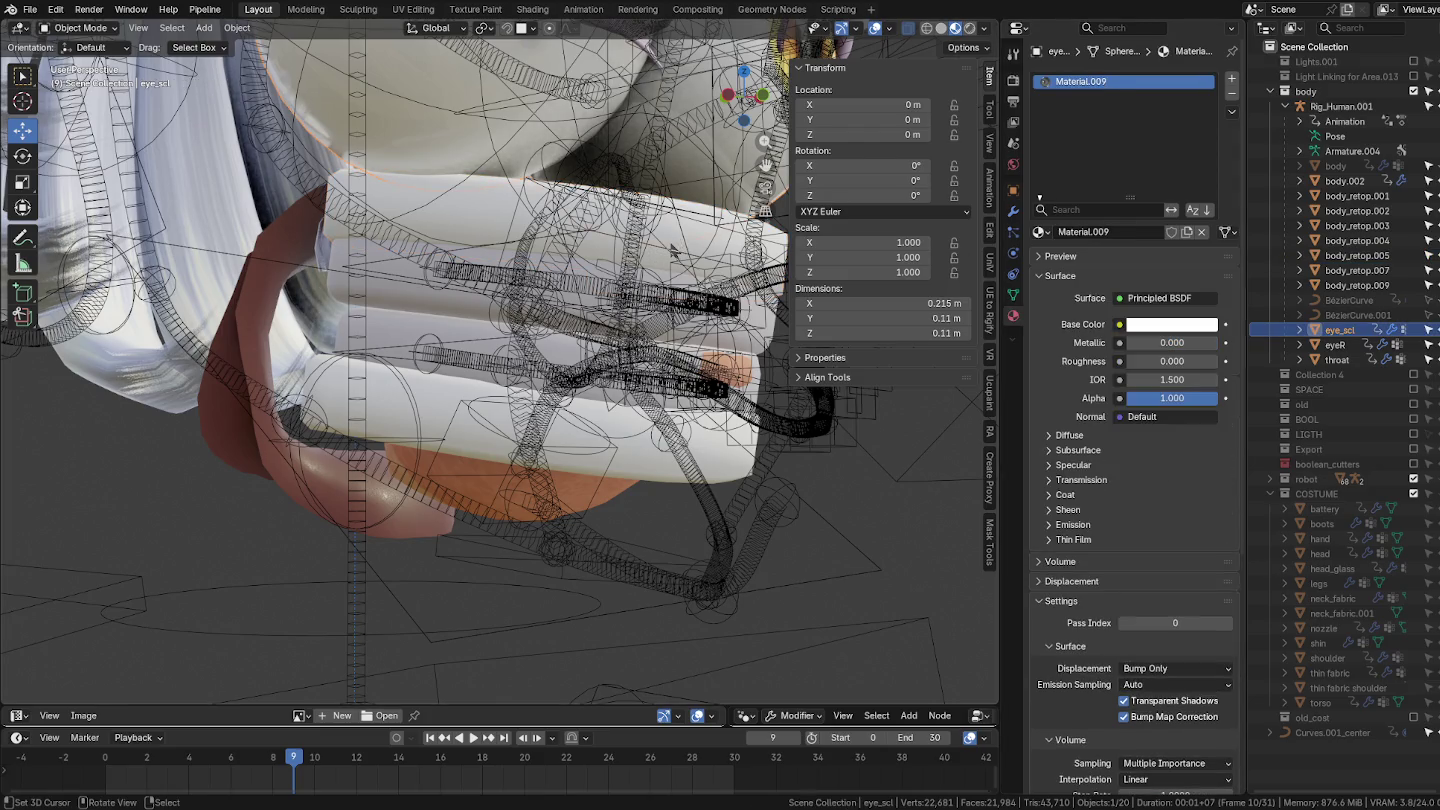
click(462, 412)
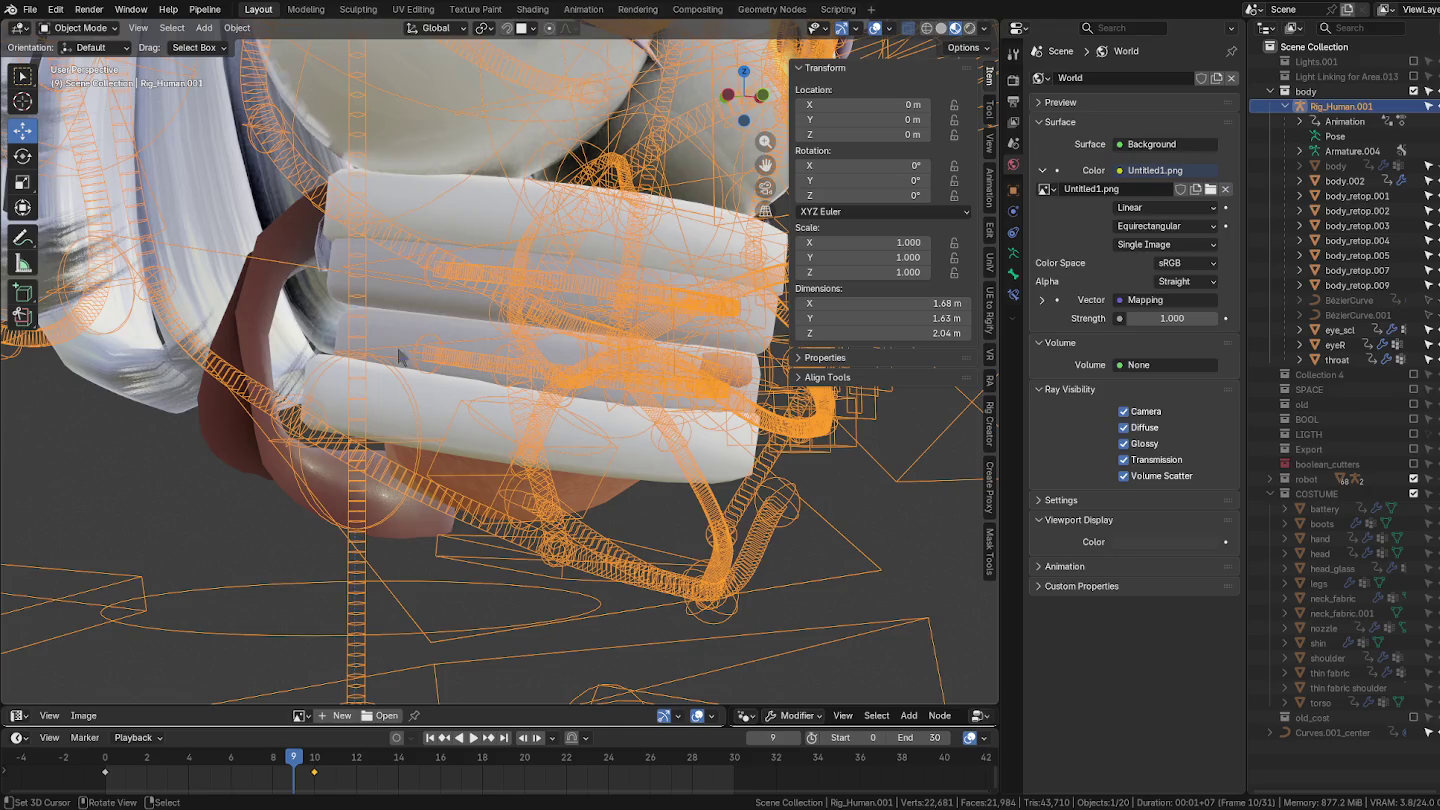
click(393, 386)
shift+click(443, 212)
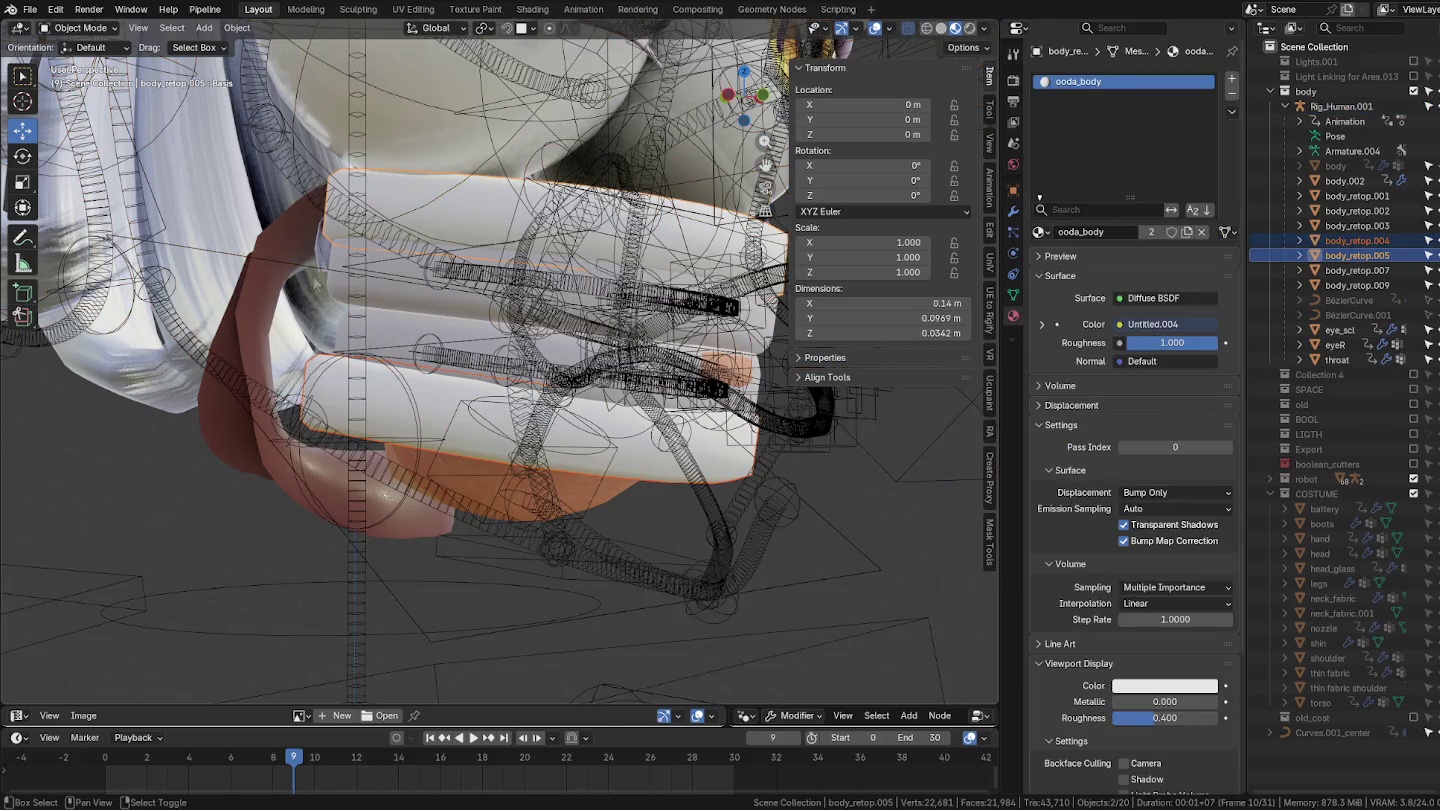
shift+click(279, 284)
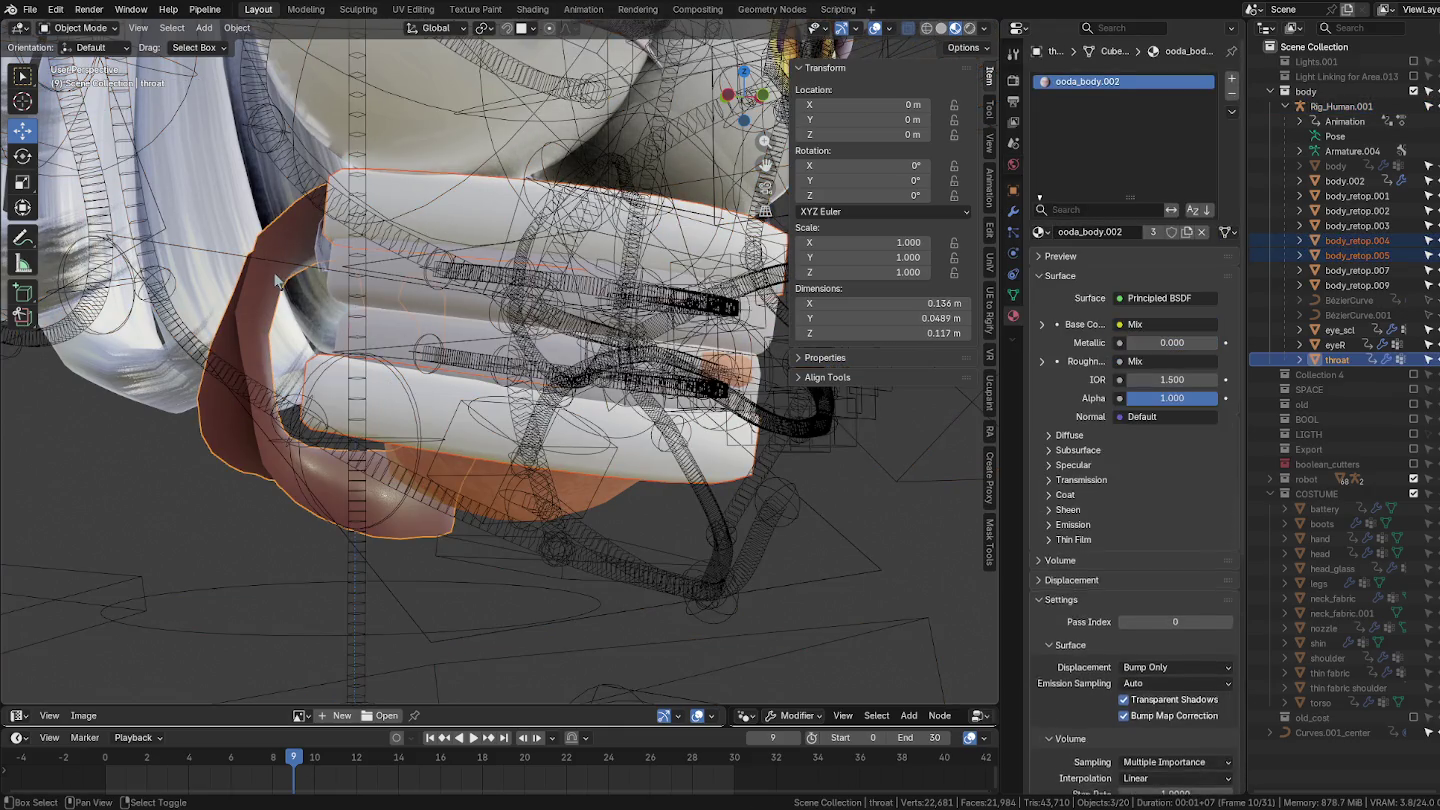
click(1039, 232)
click(1231, 111)
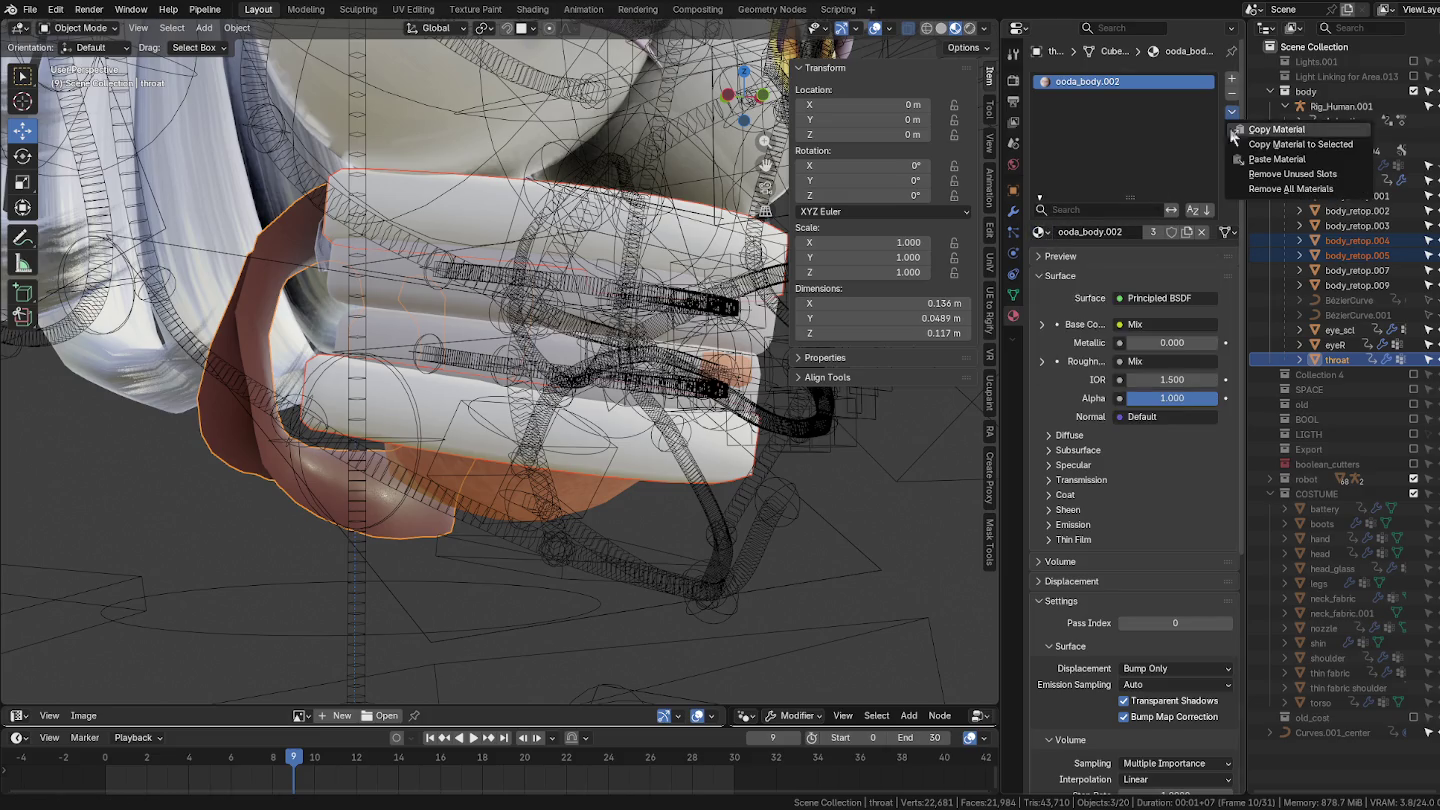
click(1274, 146)
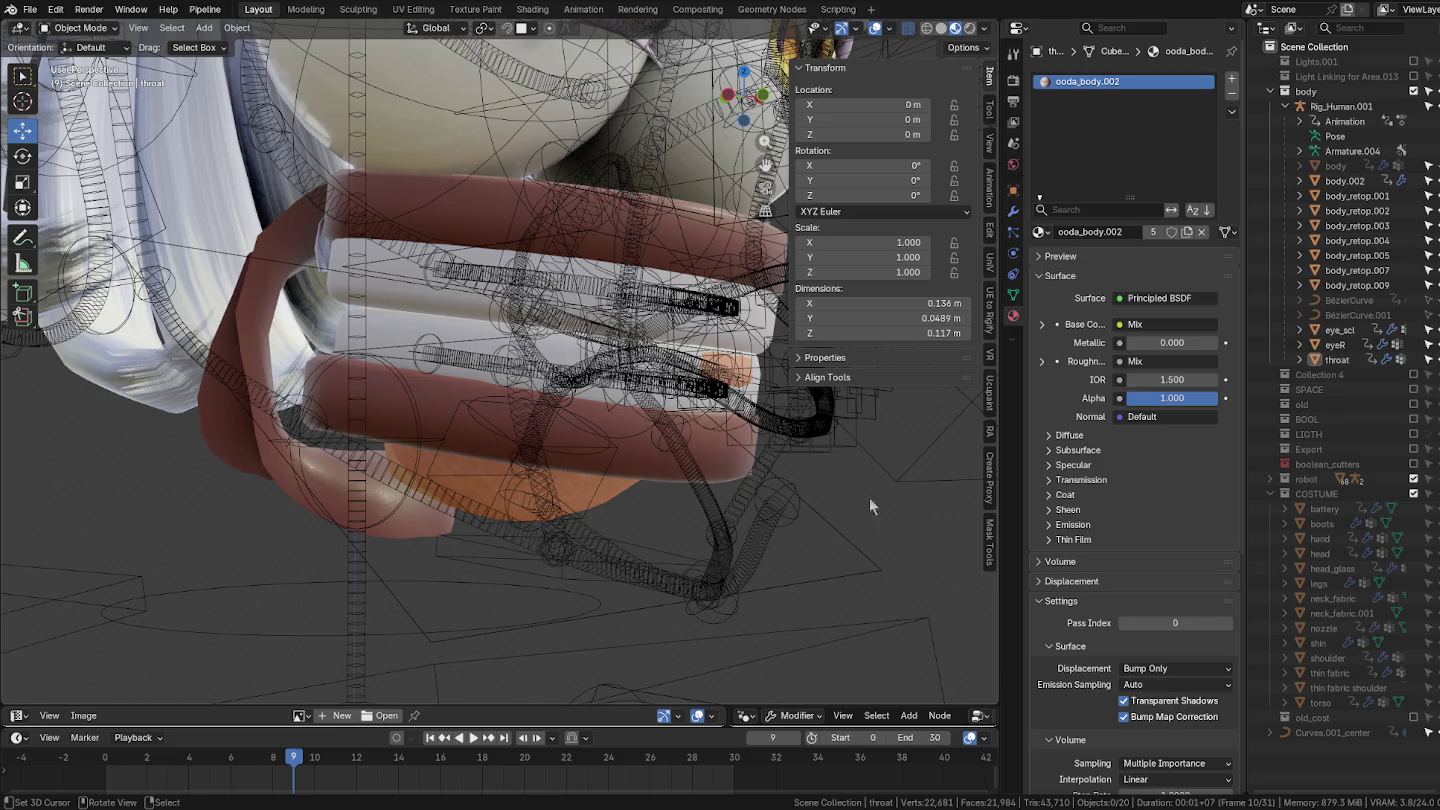
Step: Copy the throat material to body_retop.007 and hide the Rig_Human.001 armature
click(551, 499)
click(588, 491)
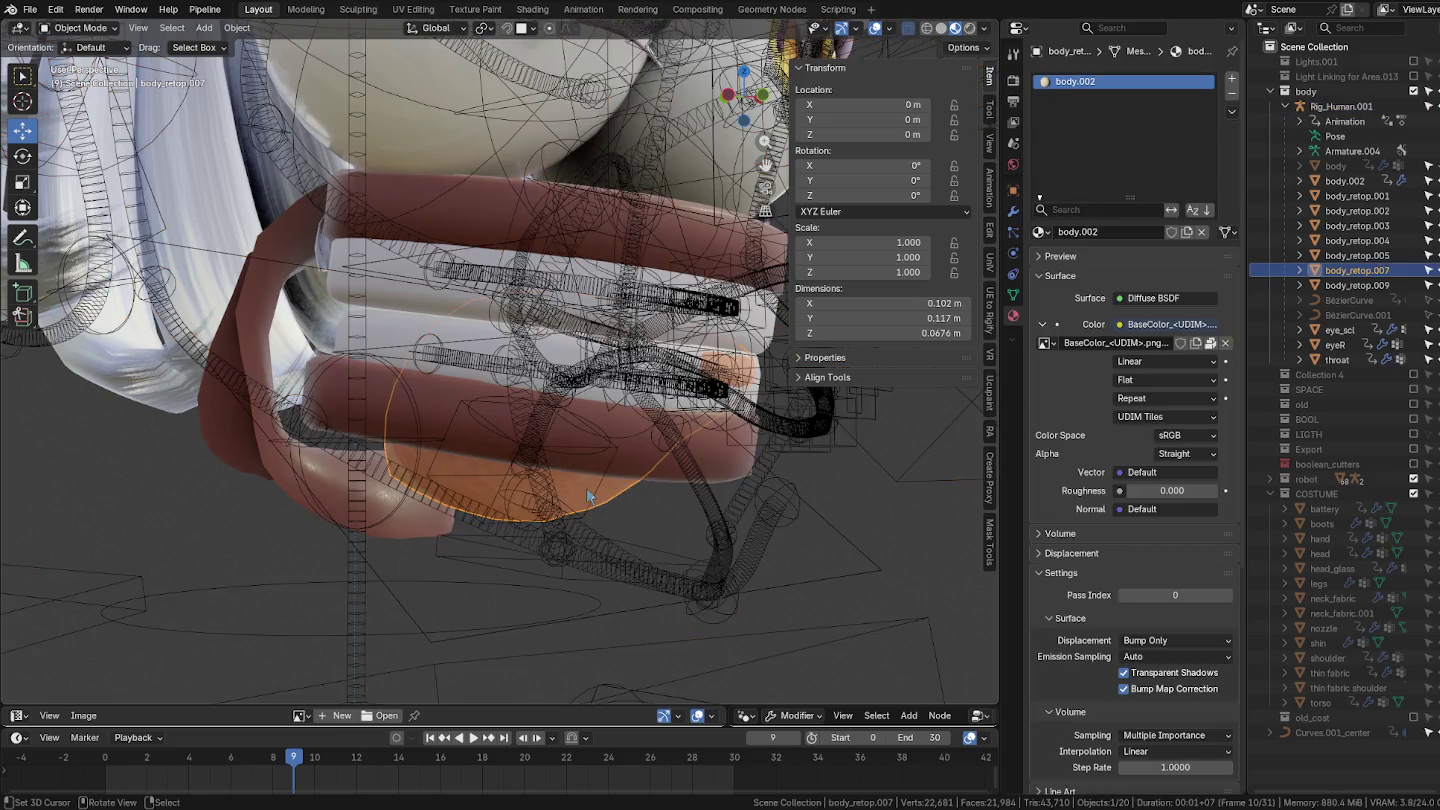
click(298, 489)
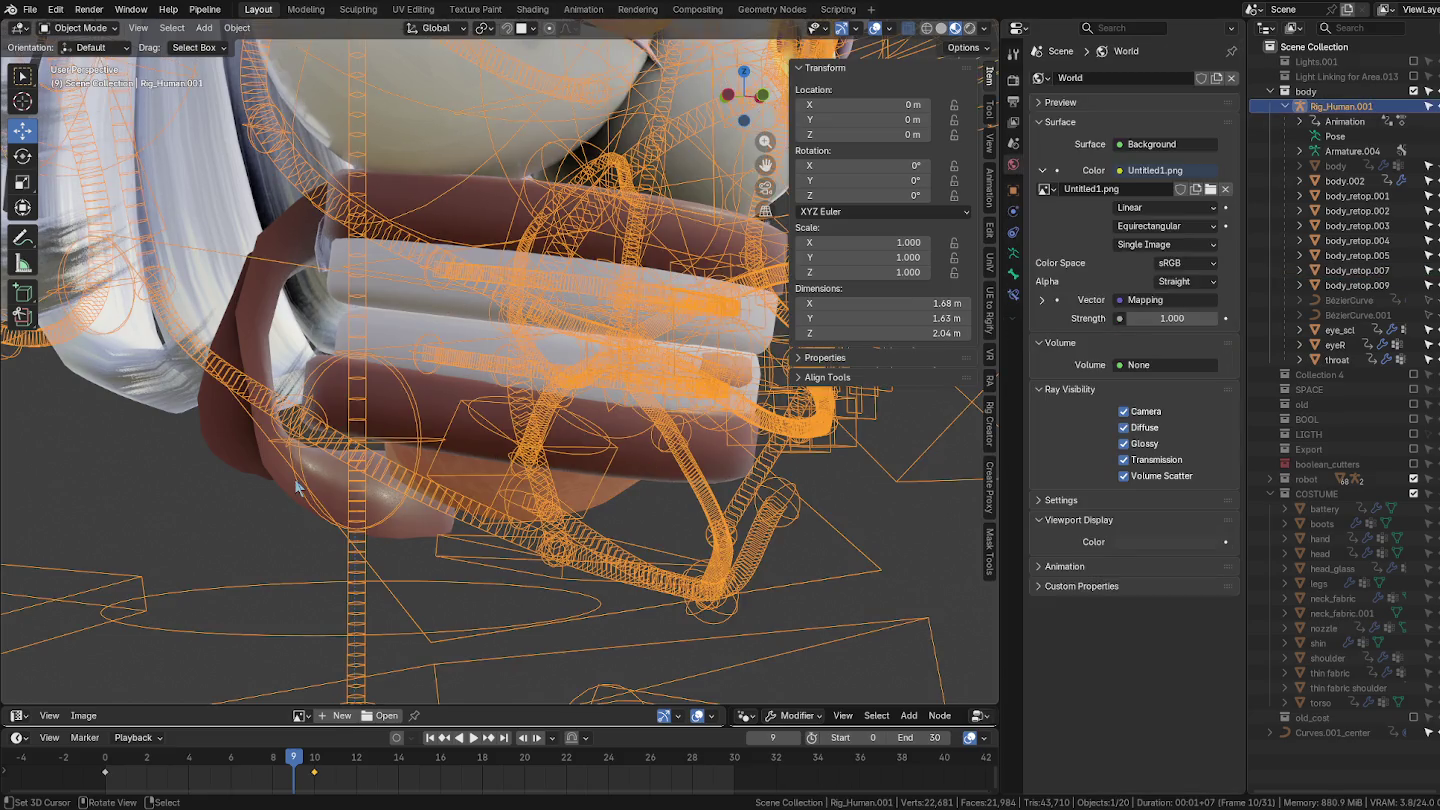
click(280, 470)
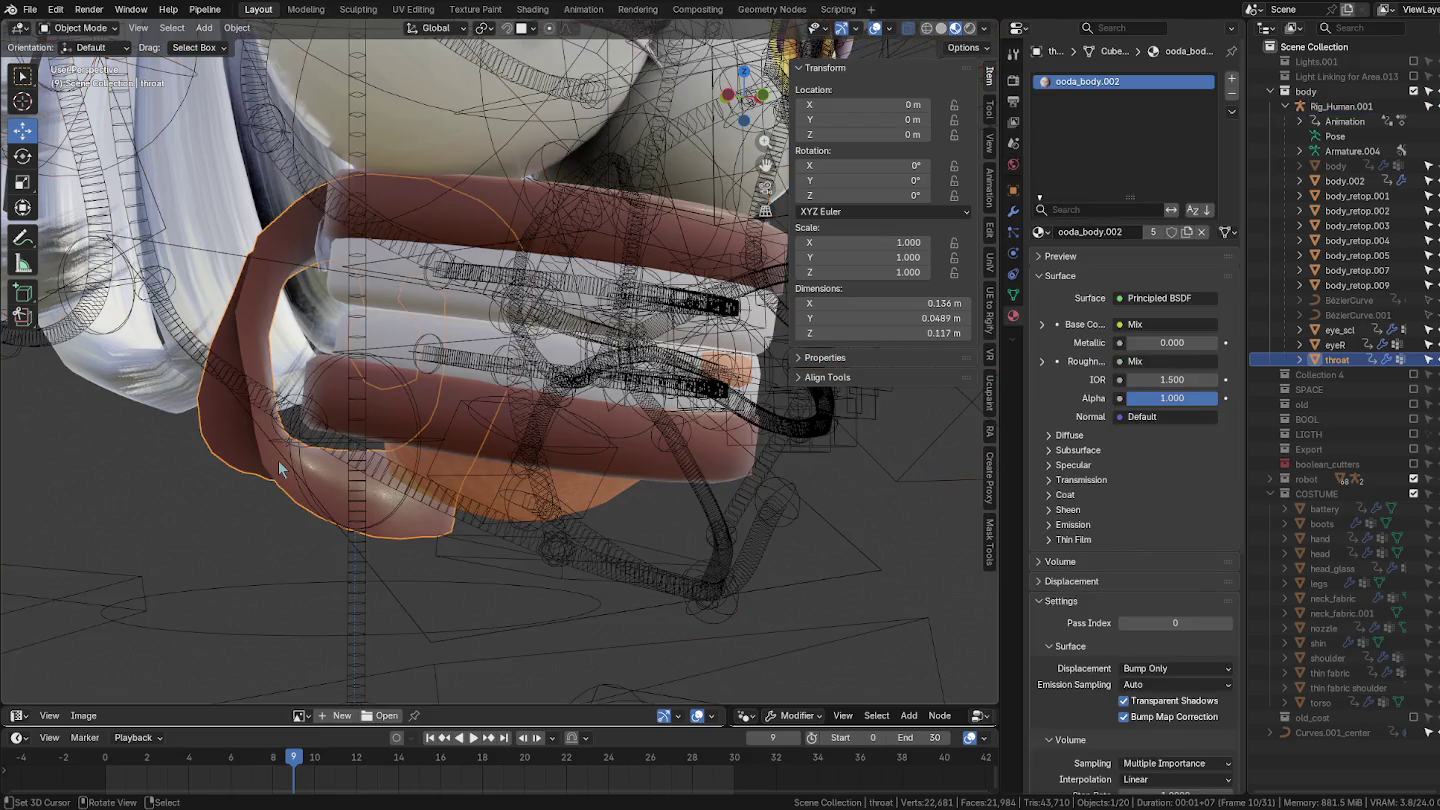
click(468, 477)
click(481, 468)
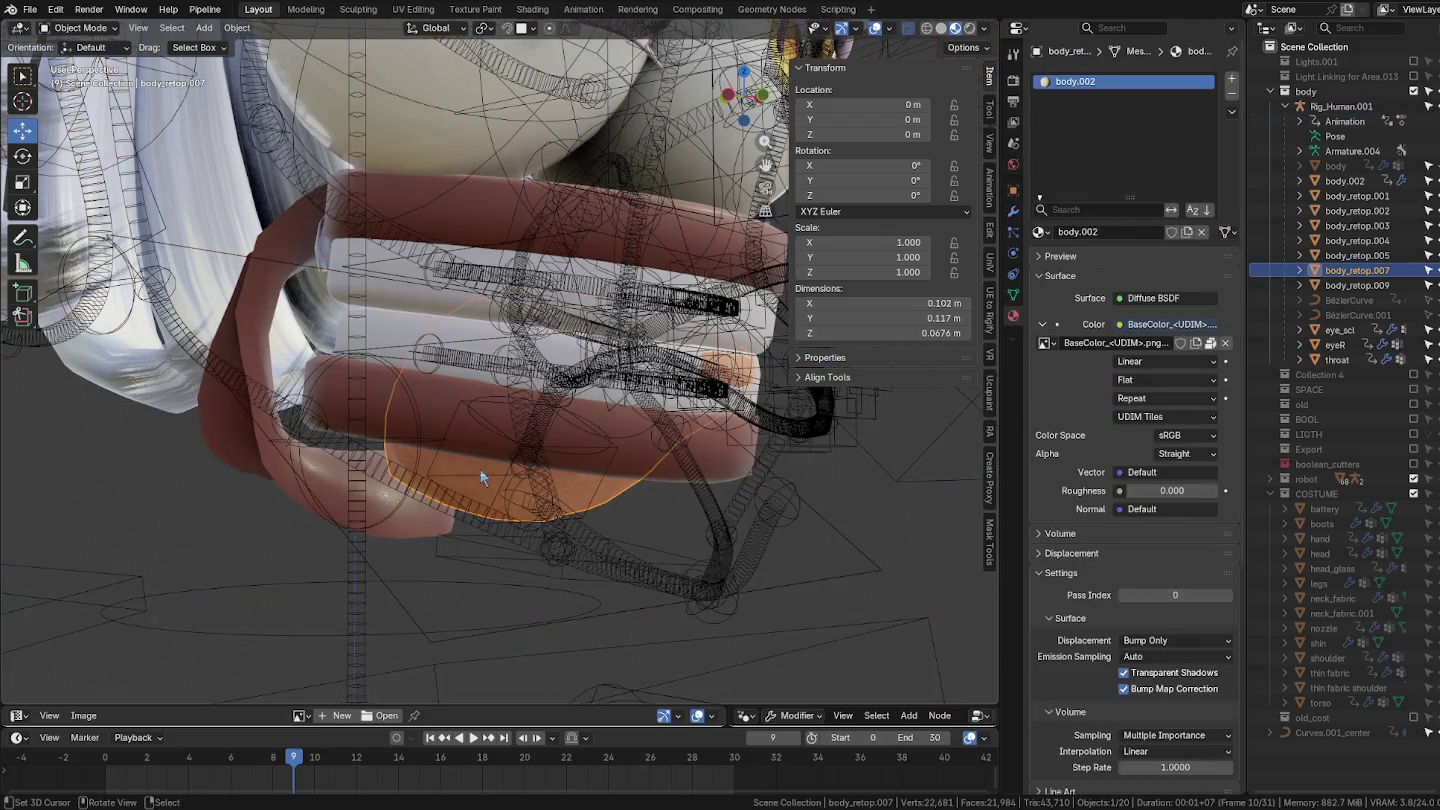
click(1043, 237)
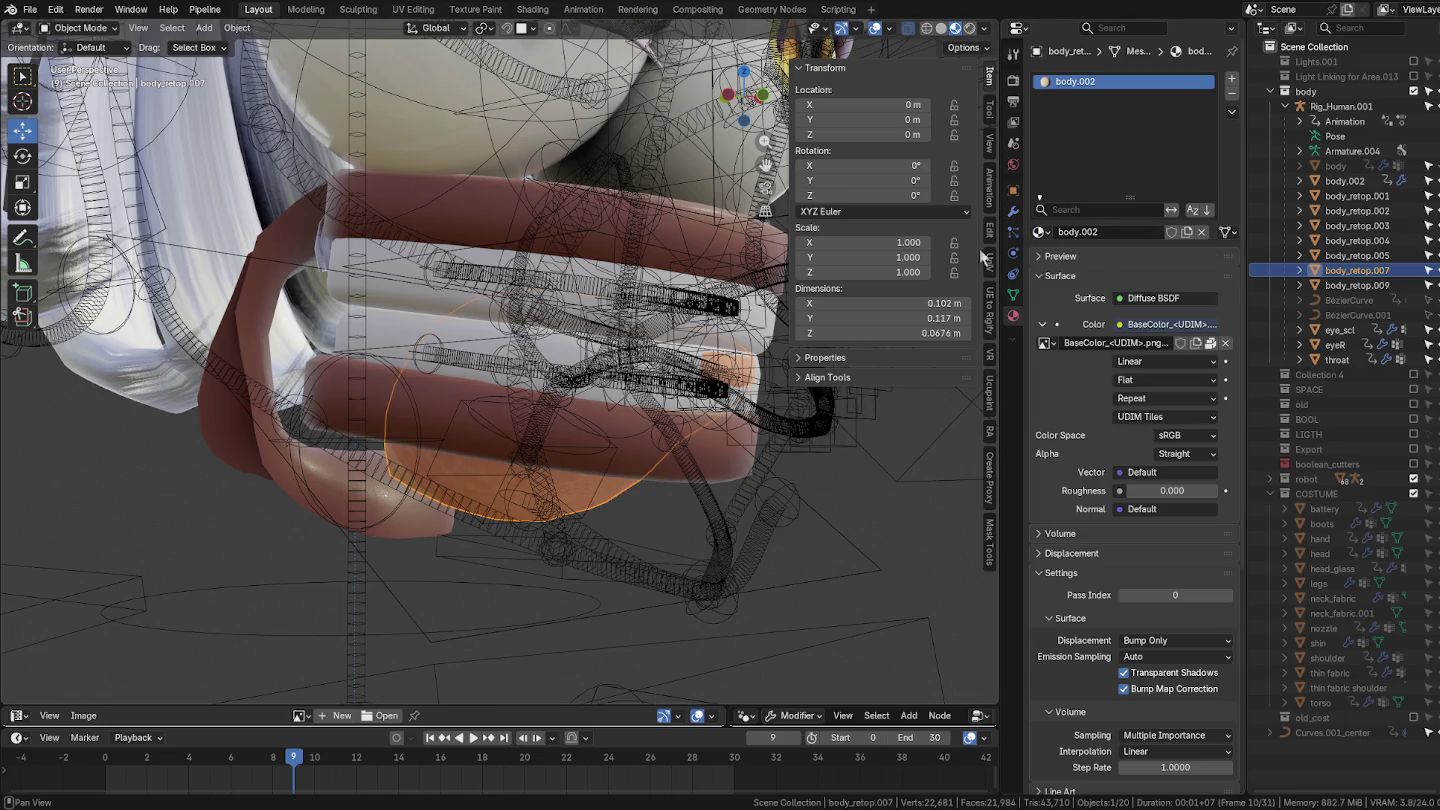
click(322, 494)
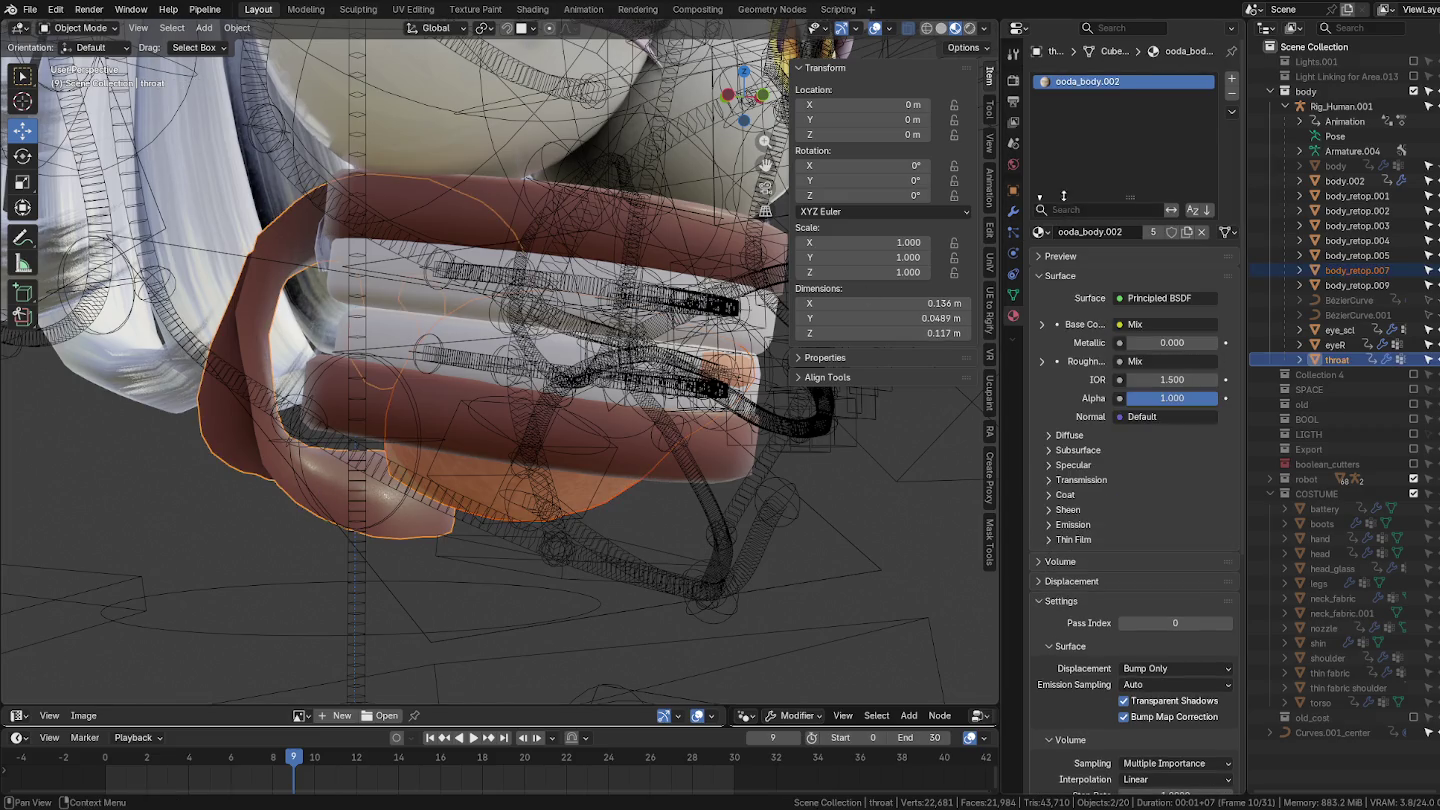
click(1231, 112)
click(1241, 140)
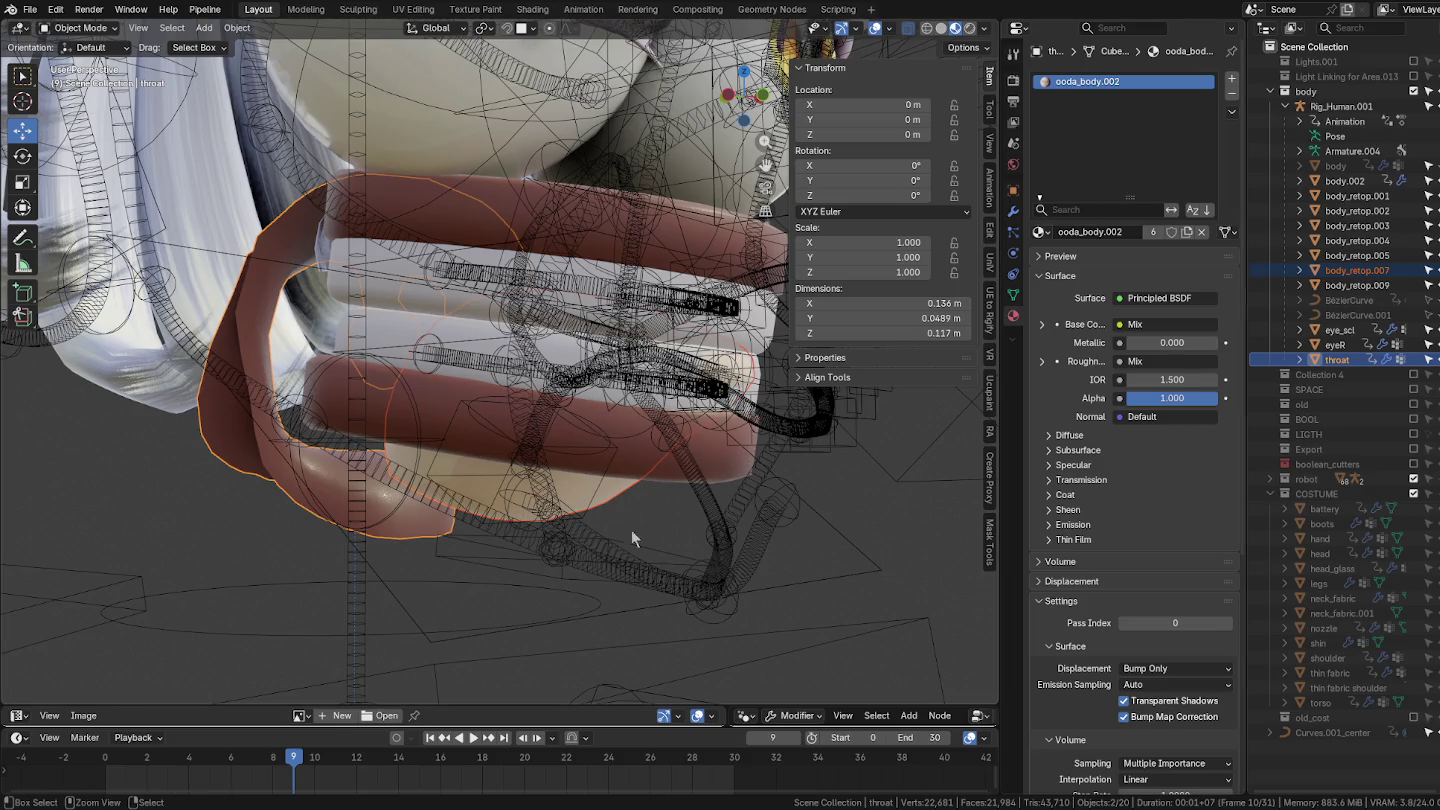
mouse_move(501, 517)
middle_down()
mouse_move(687, 308)
mouse_move(668, 416)
middle_up()
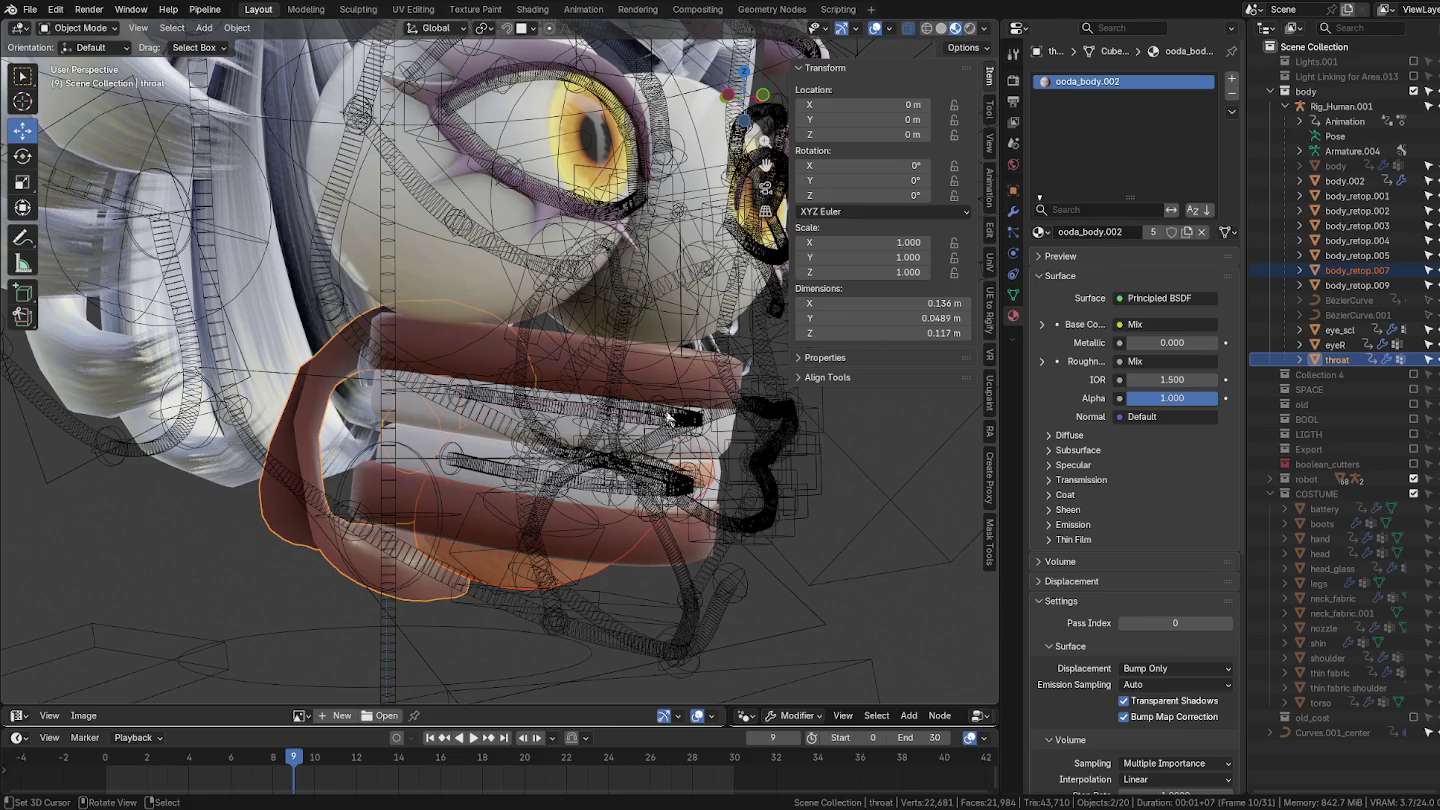
click(1427, 106)
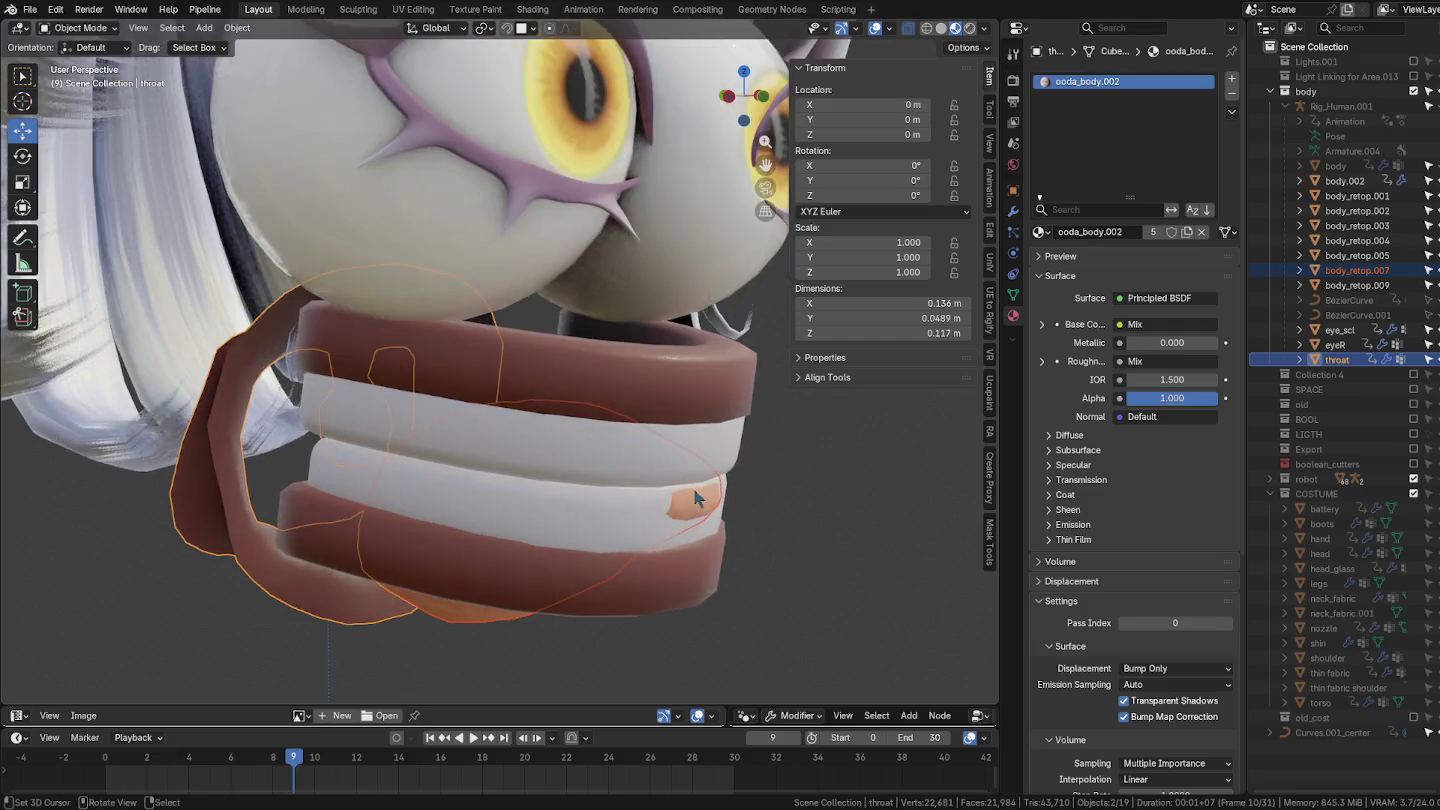
Step: Zoom in on the face and inspect the eyebrows' vertex groups and modifier stack
mouse_move(732, 459)
middle_down()
mouse_move(735, 495)
mouse_move(629, 493)
middle_up()
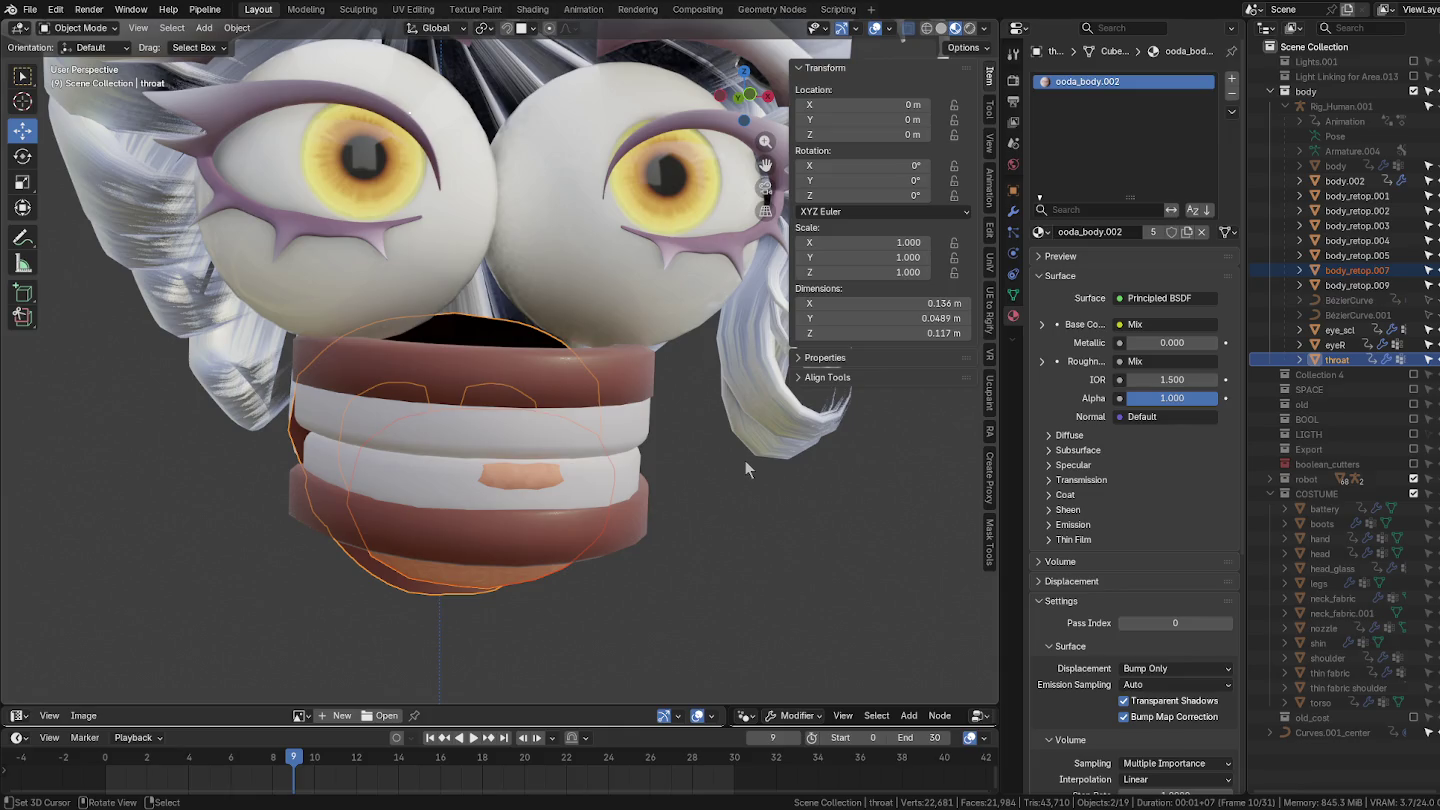
middle_drag(716, 460, 708, 477)
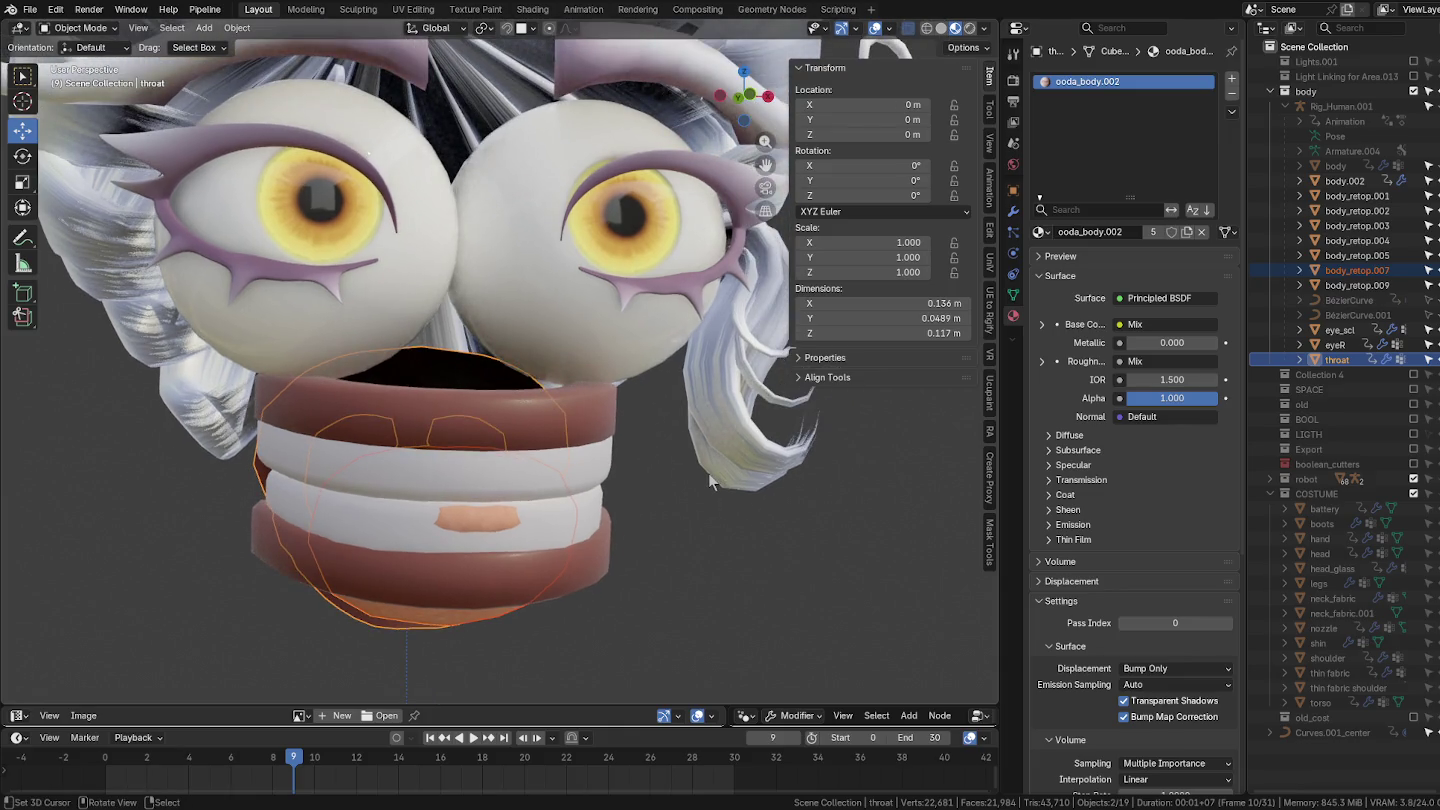
click(685, 284)
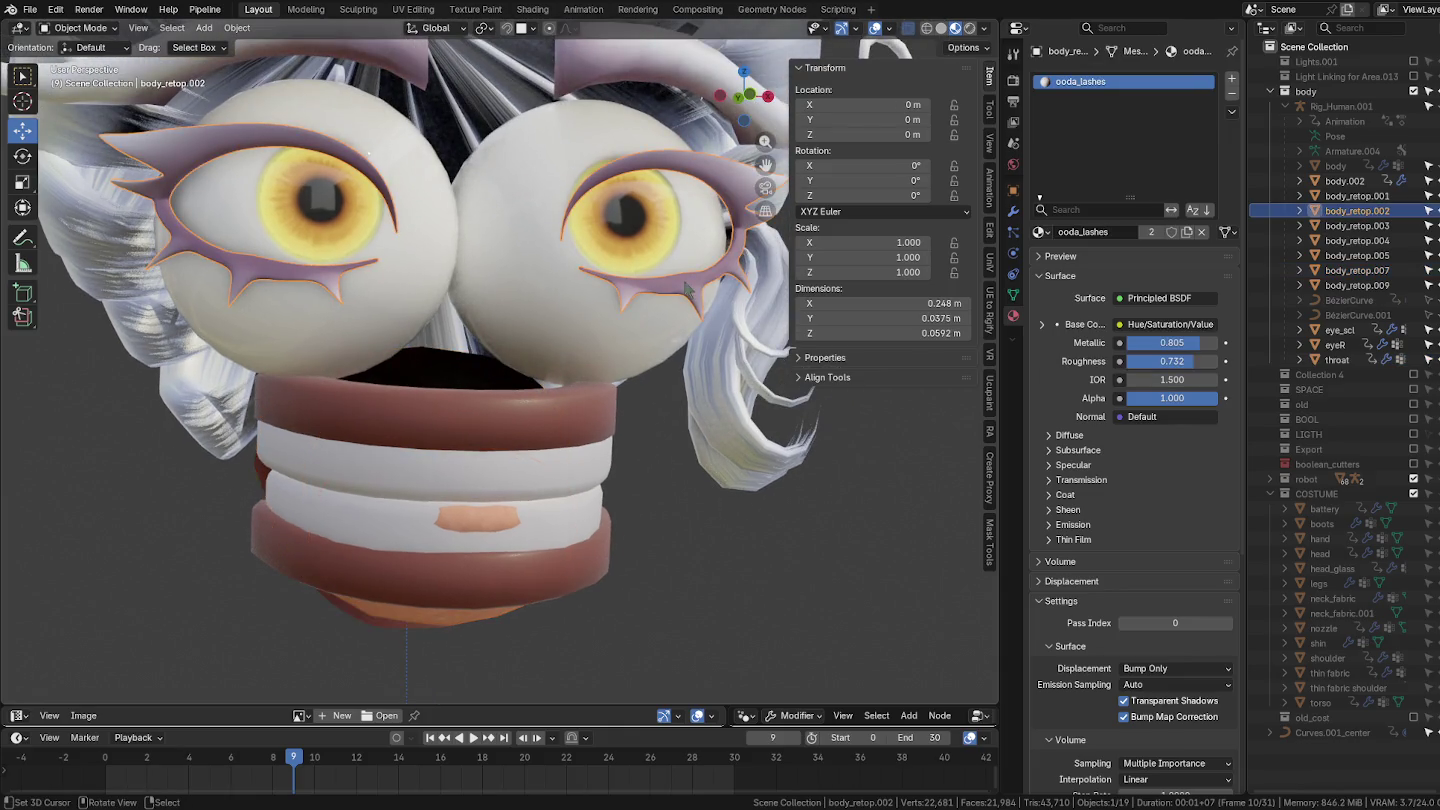
click(663, 84)
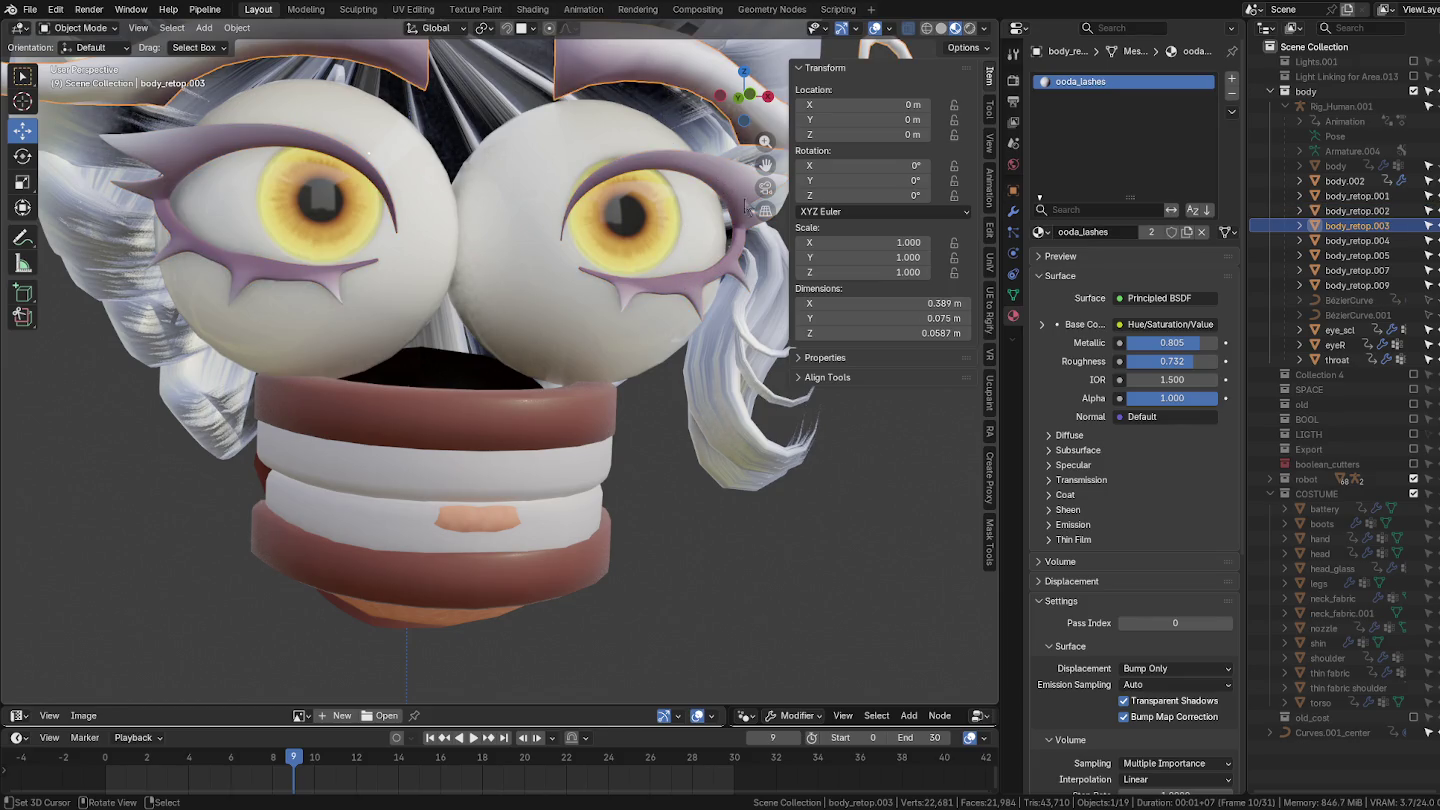
click(1013, 294)
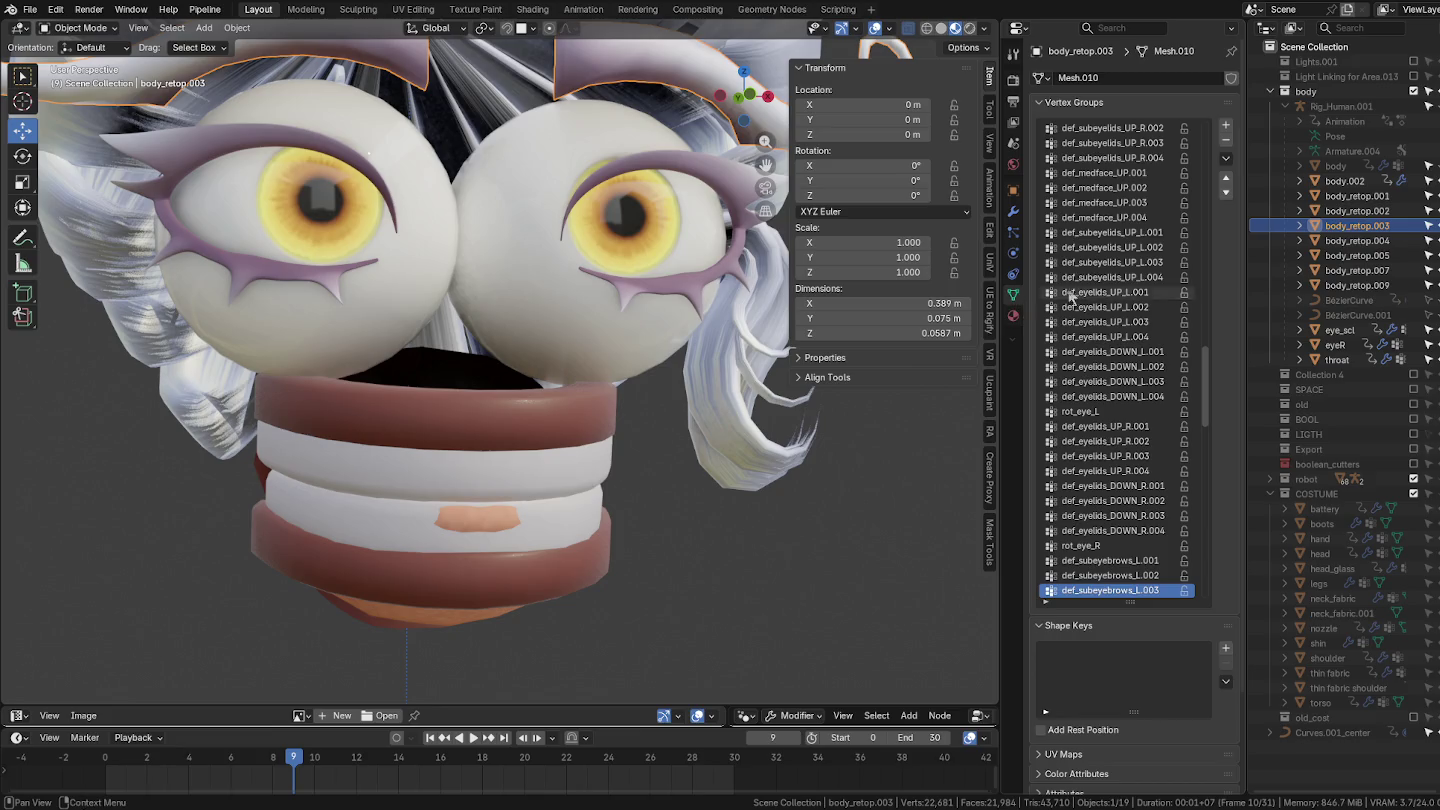
click(1012, 212)
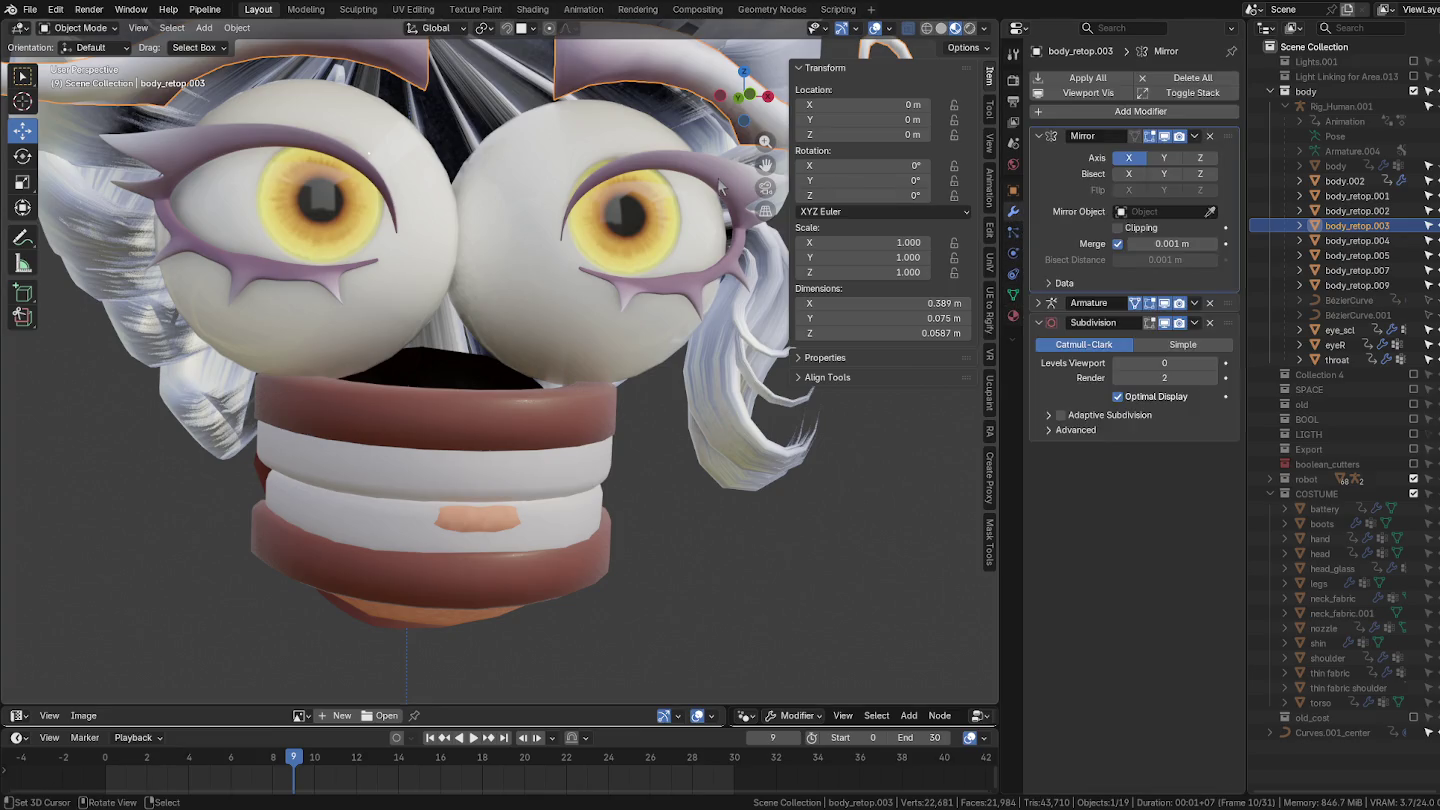
Step: Select the eyelash mesh, expand its Shrinkwrap modifier, and enter Edit Mode to list its vertex groups
click(718, 184)
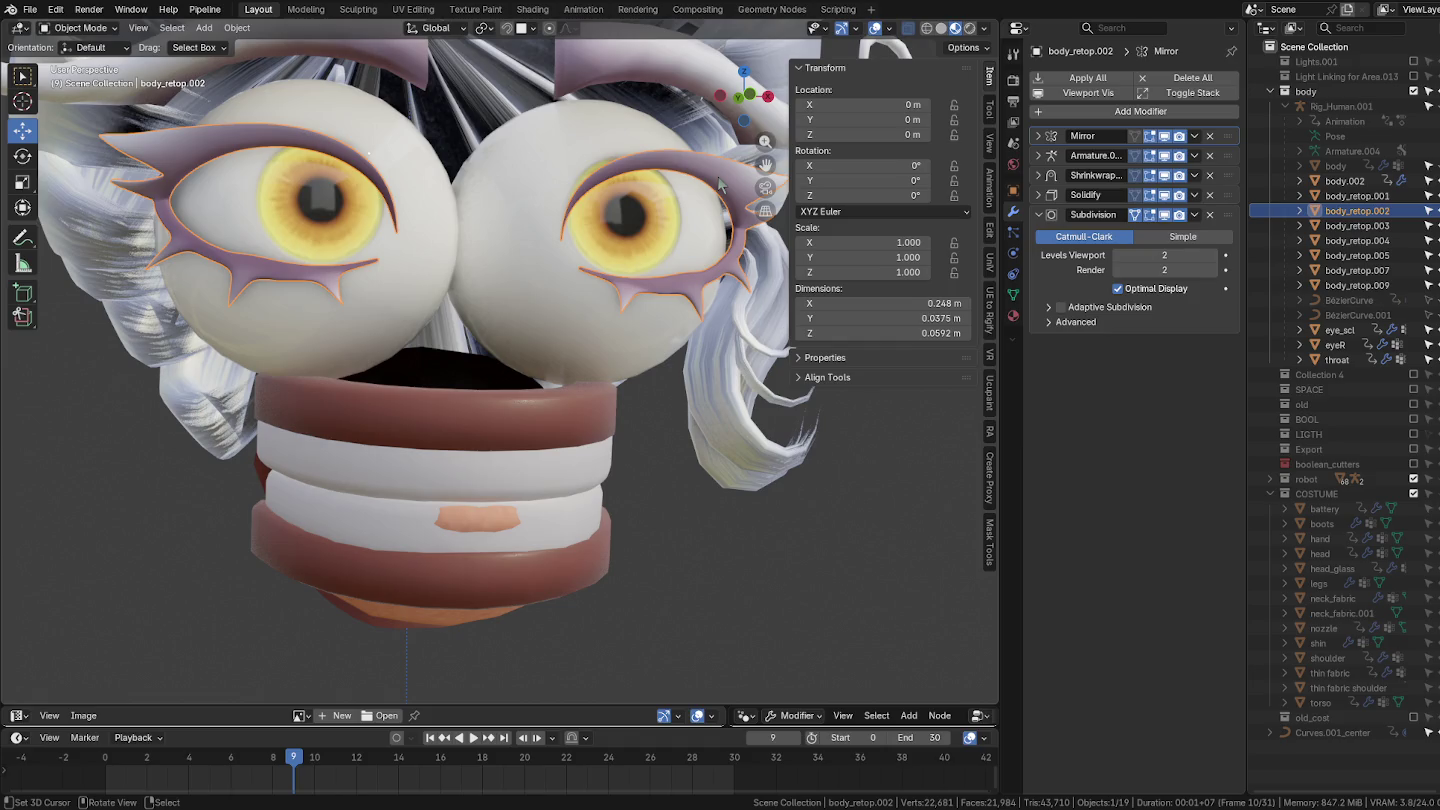
click(1039, 194)
click(1038, 193)
click(1038, 175)
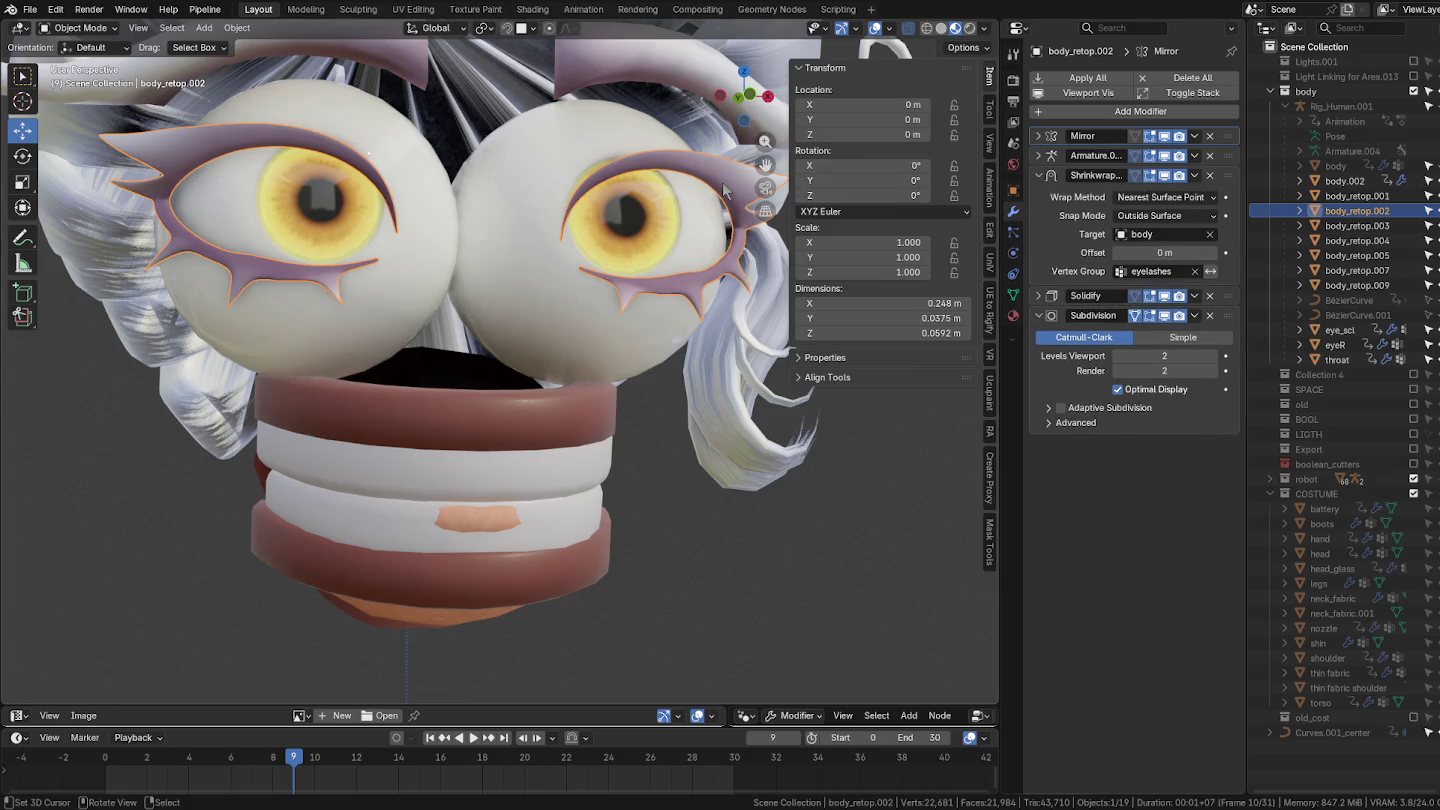
key(ctrl+Tab)
shift+middle_drag(640, 301, 580, 374)
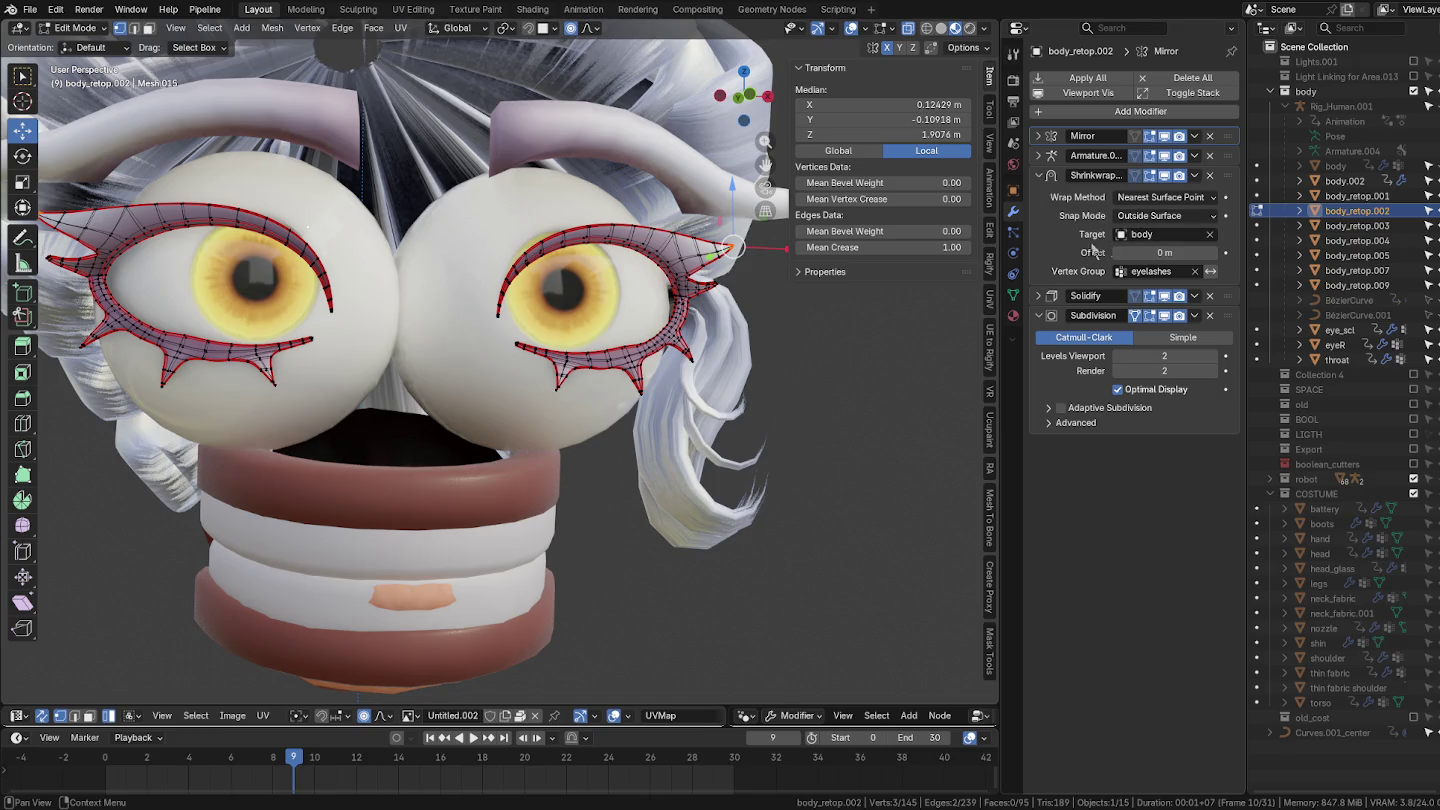
click(1014, 295)
Step: Select the eyelashes_l vertex group's vertices and check them against the Shrinkwrap settings
mouse_move(1207, 183)
mouse_down()
mouse_move(1205, 632)
mouse_move(1181, 138)
mouse_move(1210, 203)
mouse_move(1190, 592)
mouse_up()
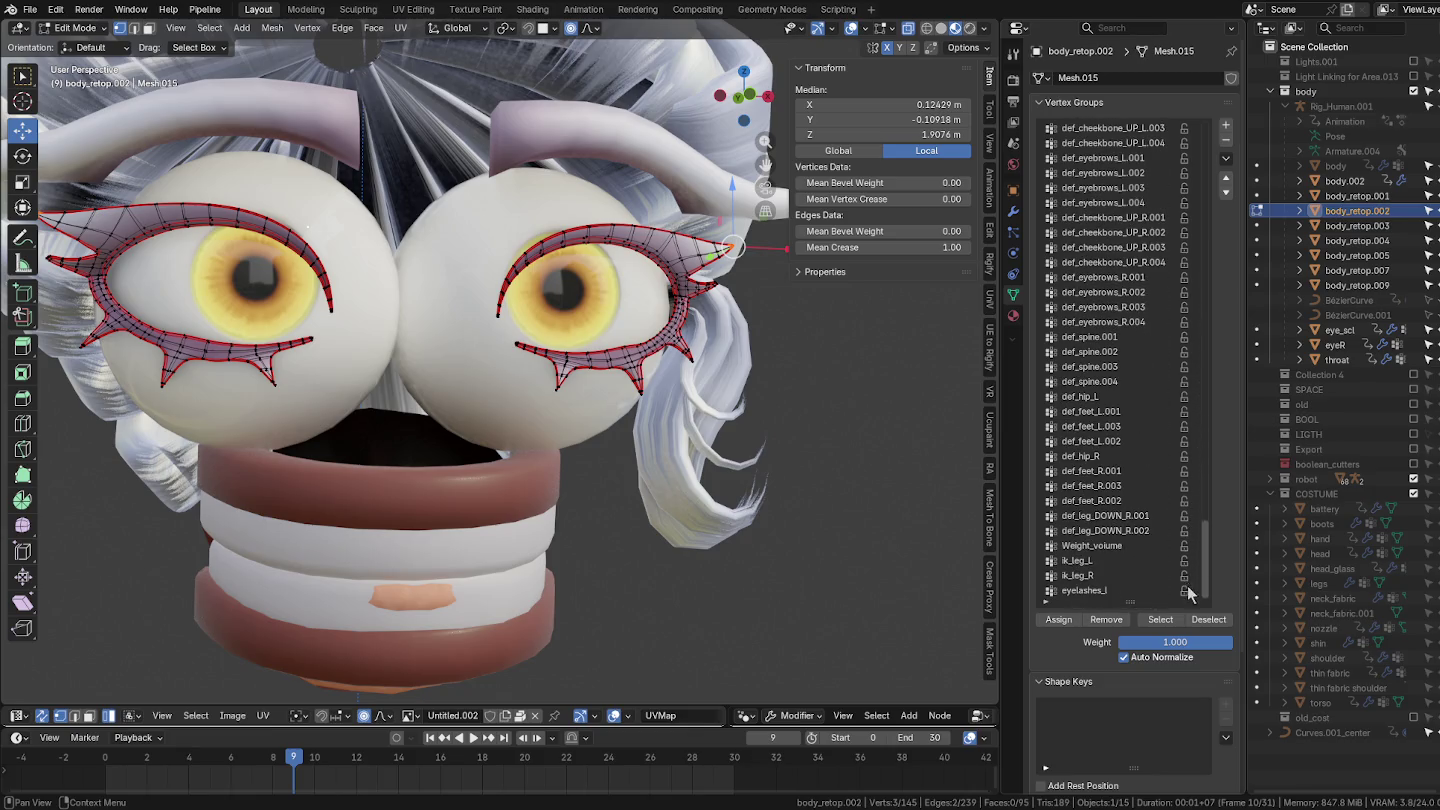
click(1013, 214)
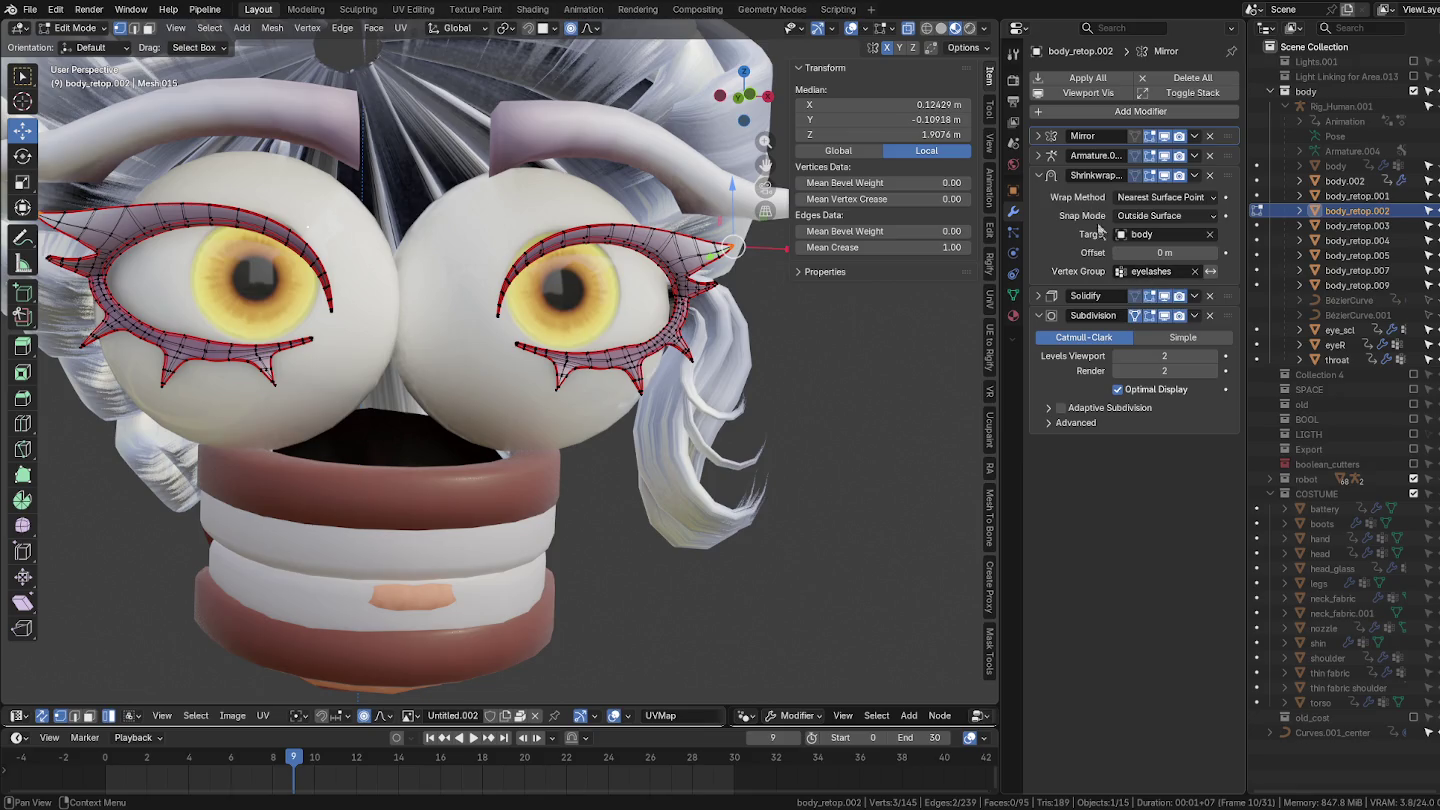
click(1013, 295)
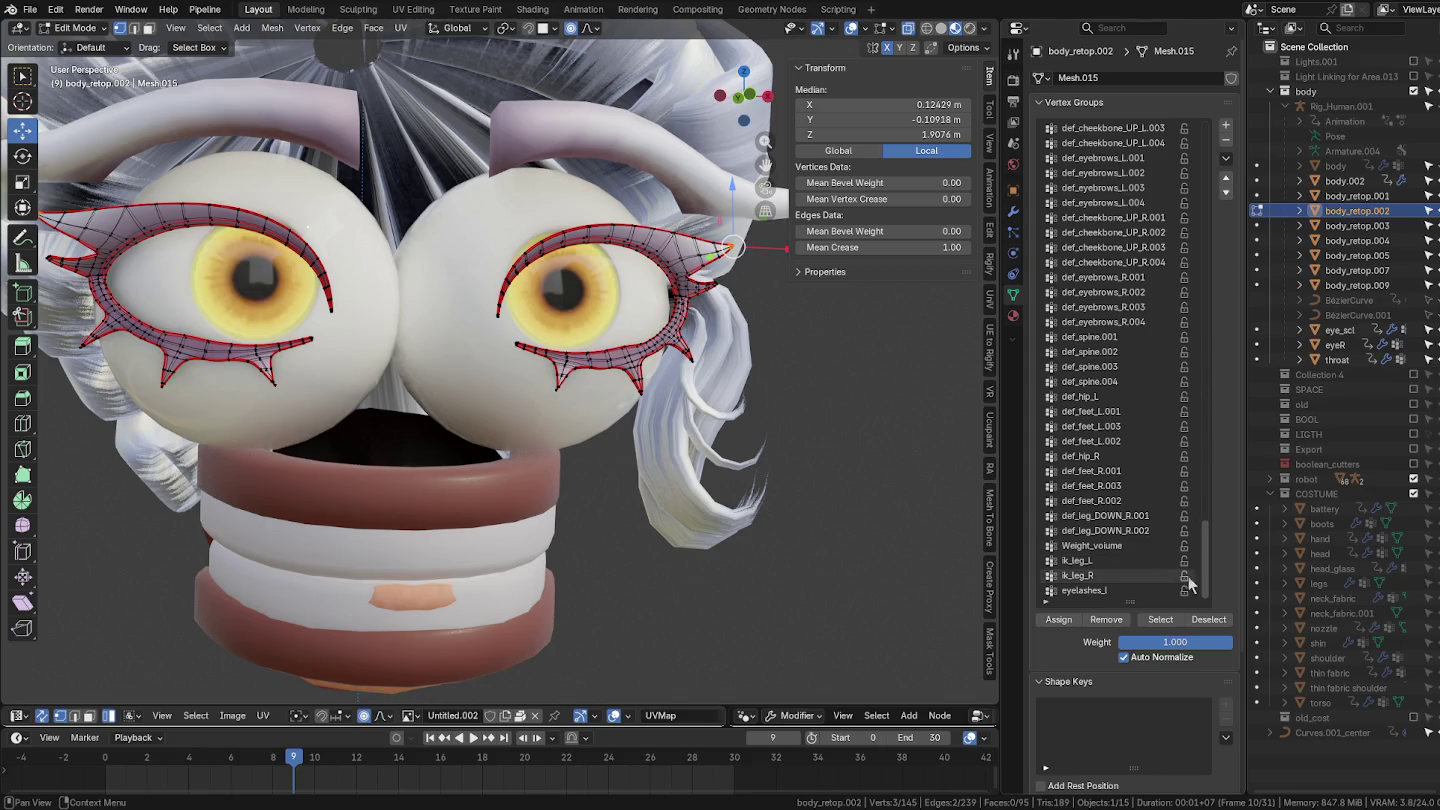
click(1102, 594)
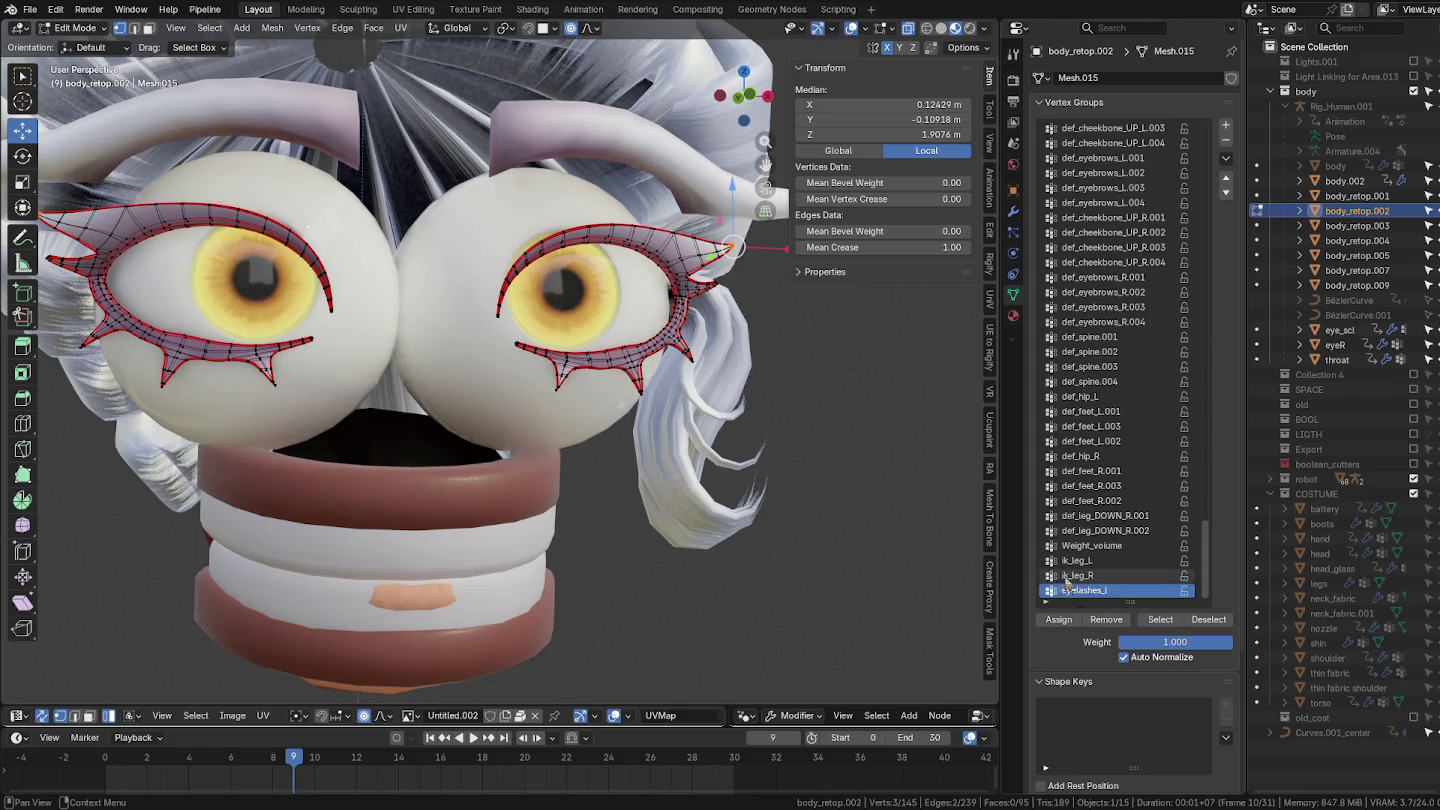
click(967, 540)
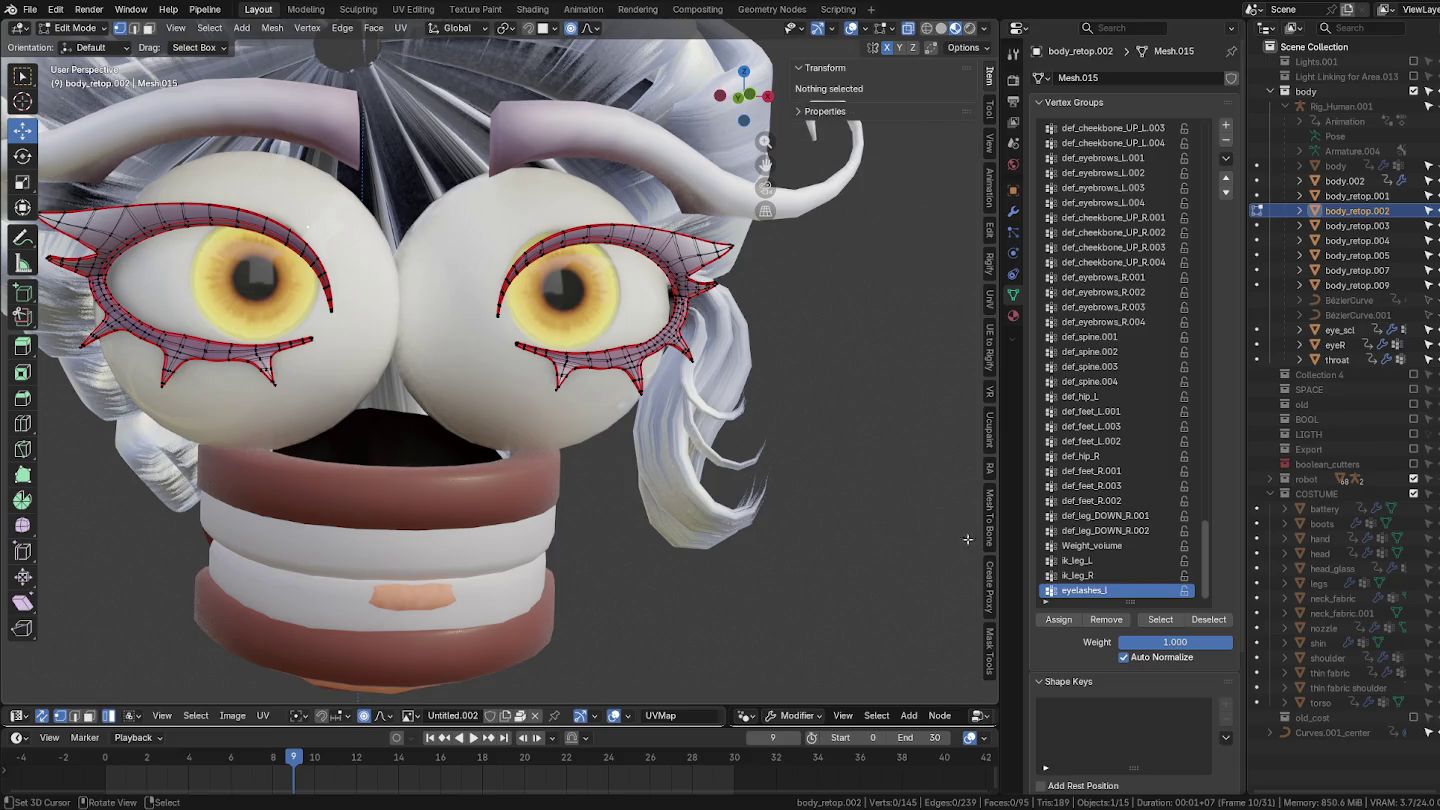
click(1160, 619)
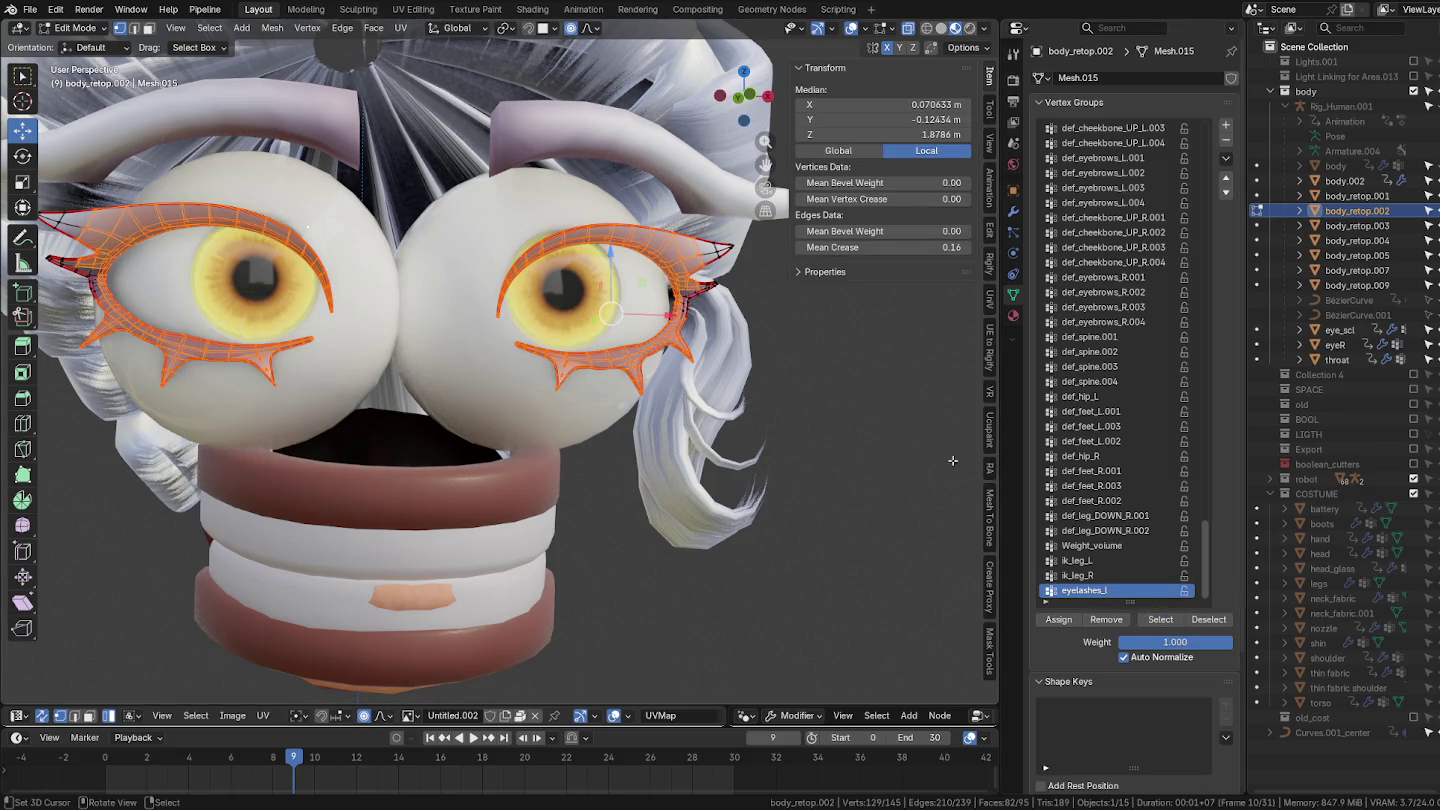
click(1014, 212)
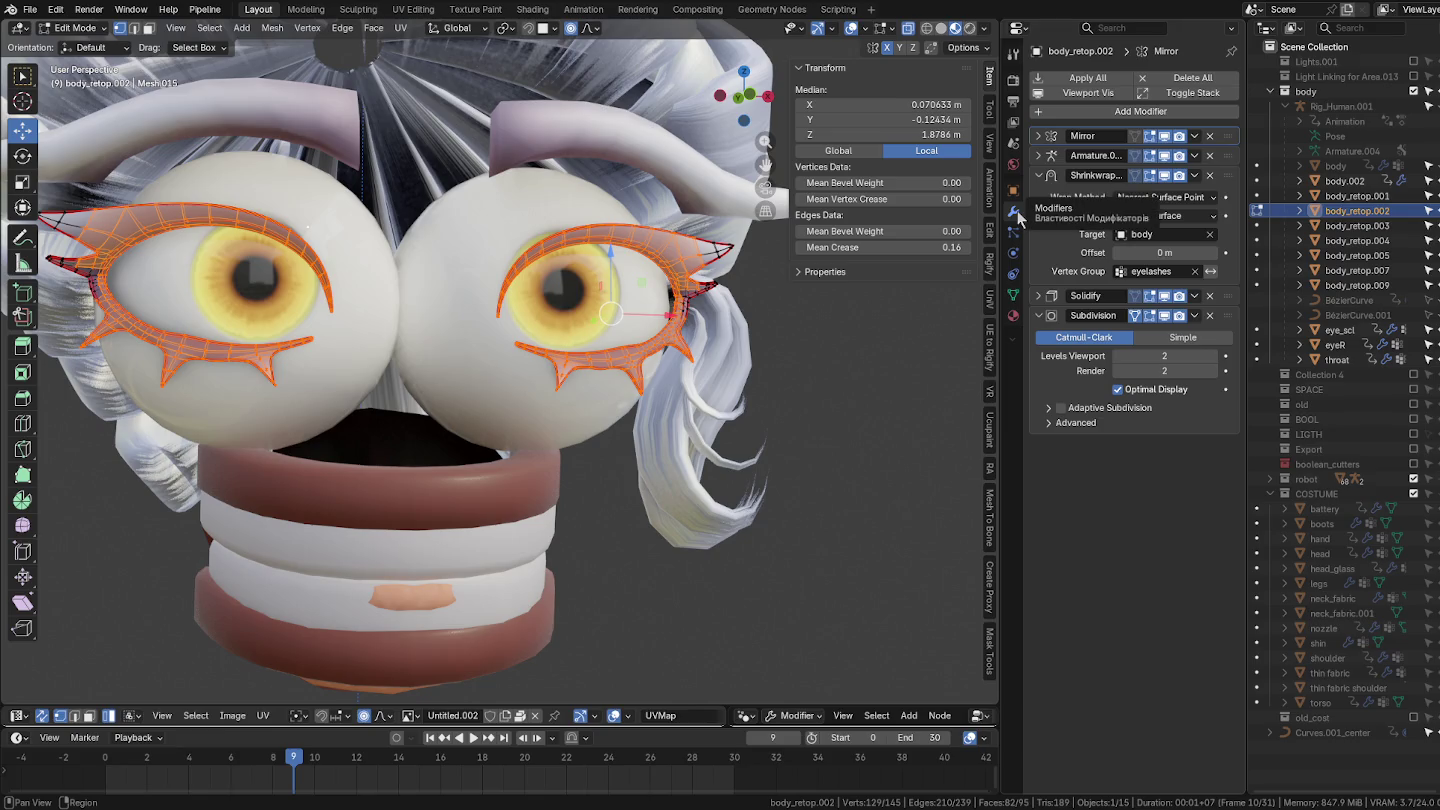
click(1014, 295)
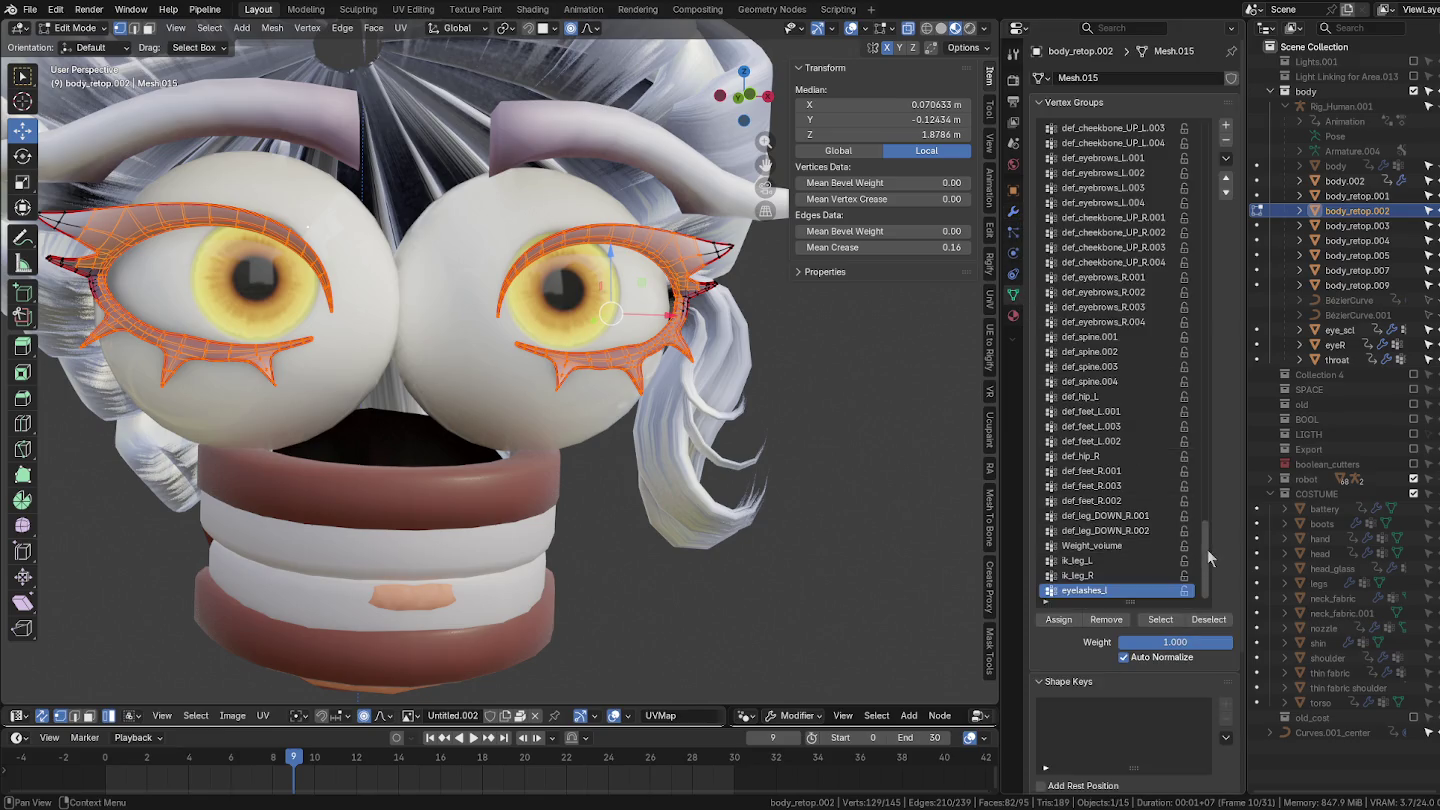
Step: Compare the eyelashes and eyelashes_copy vertex groups by selecting each group's vertices
scroll(1203, 548, up, 2)
scroll(1207, 541, down, 2)
drag(1206, 554, 1230, 140)
click(1083, 365)
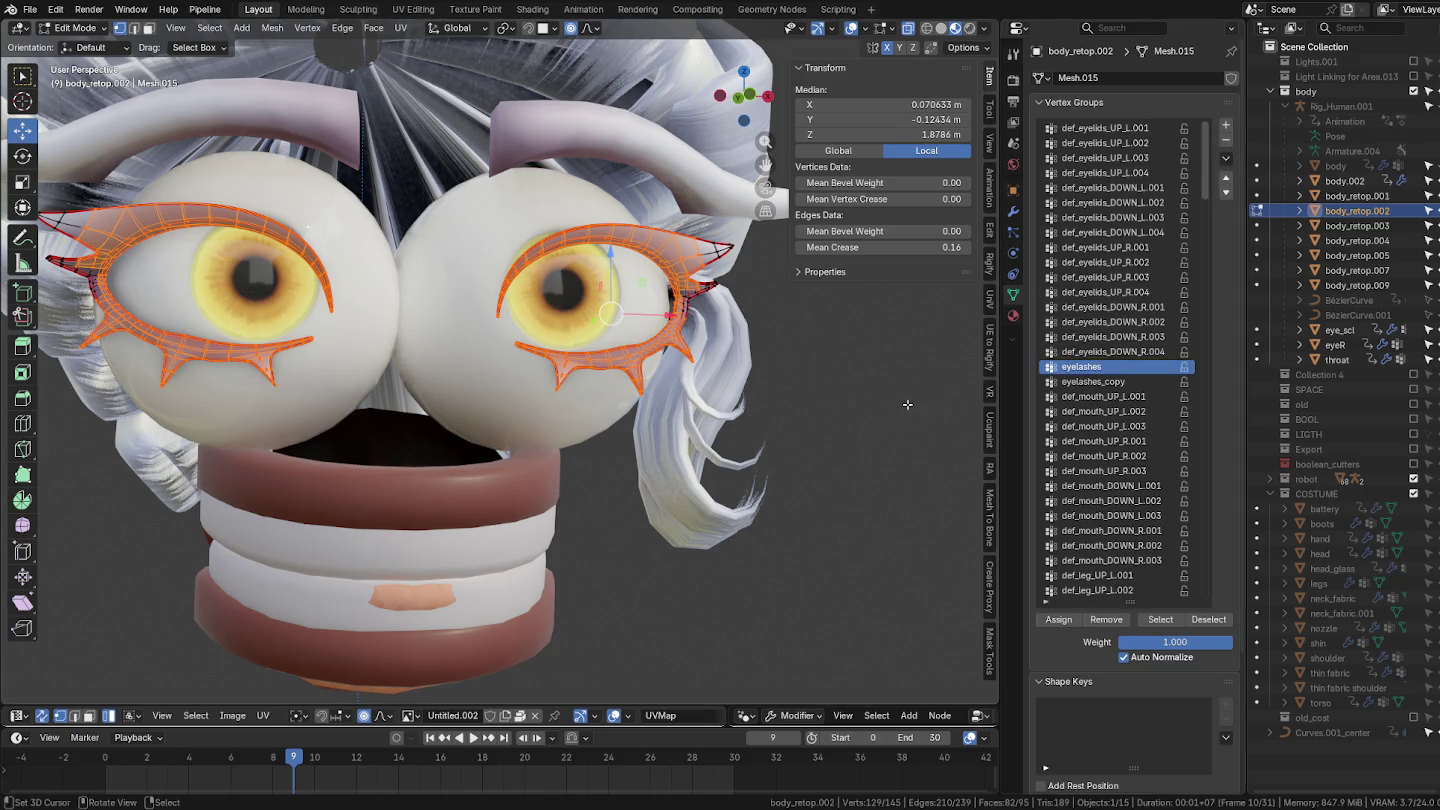
key(alt+a)
click(1160, 619)
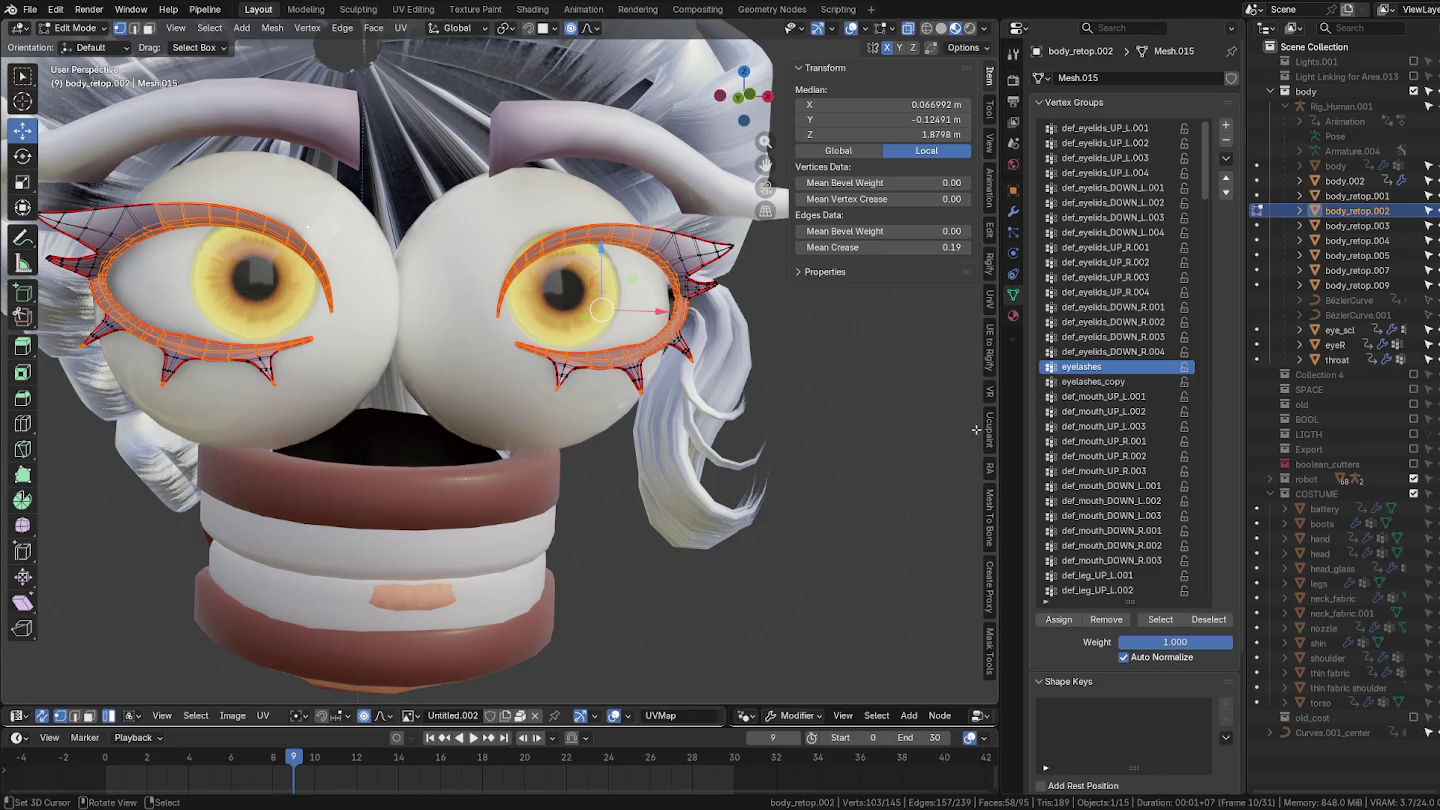
middle_drag(541, 325, 674, 436)
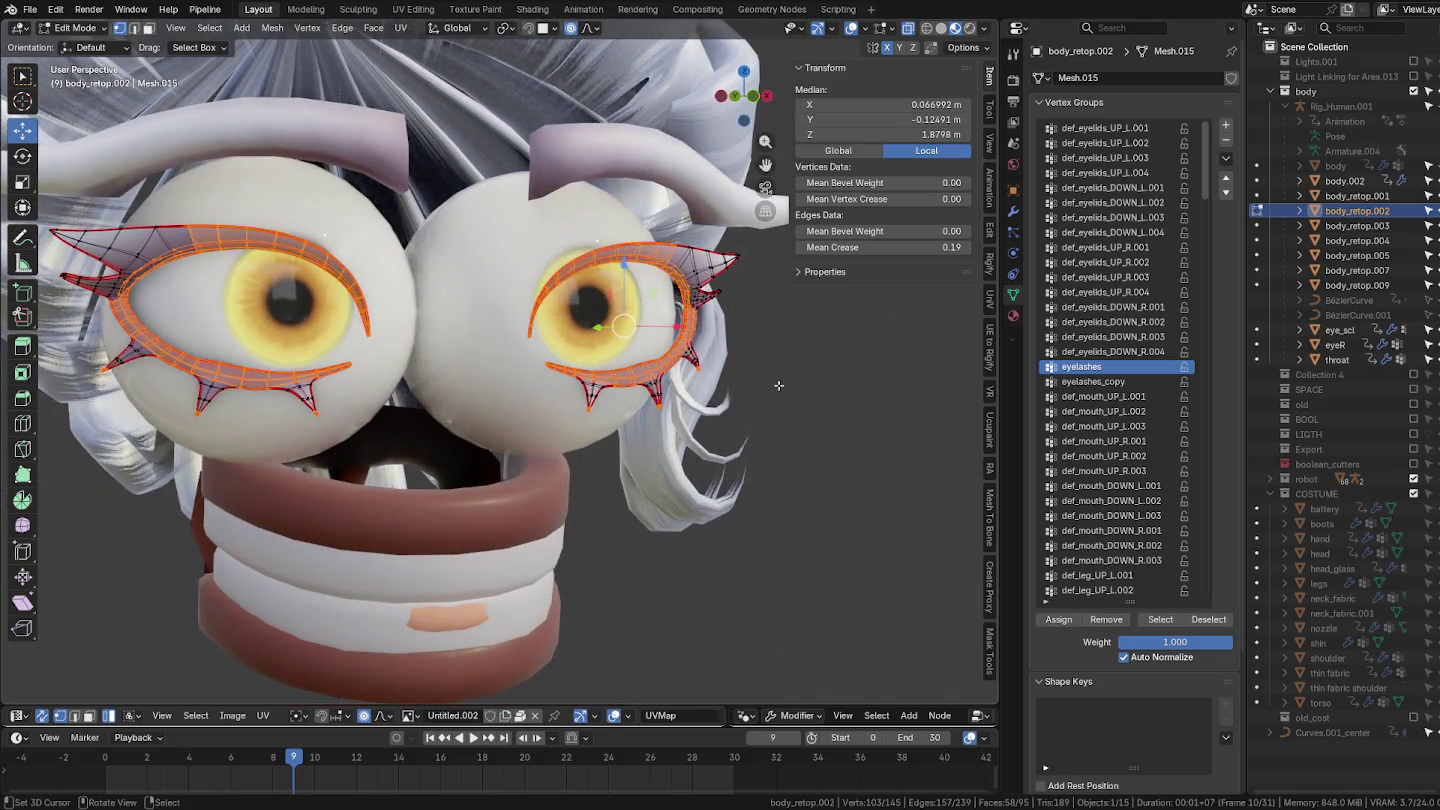
scroll(778, 385, up, 3)
click(828, 427)
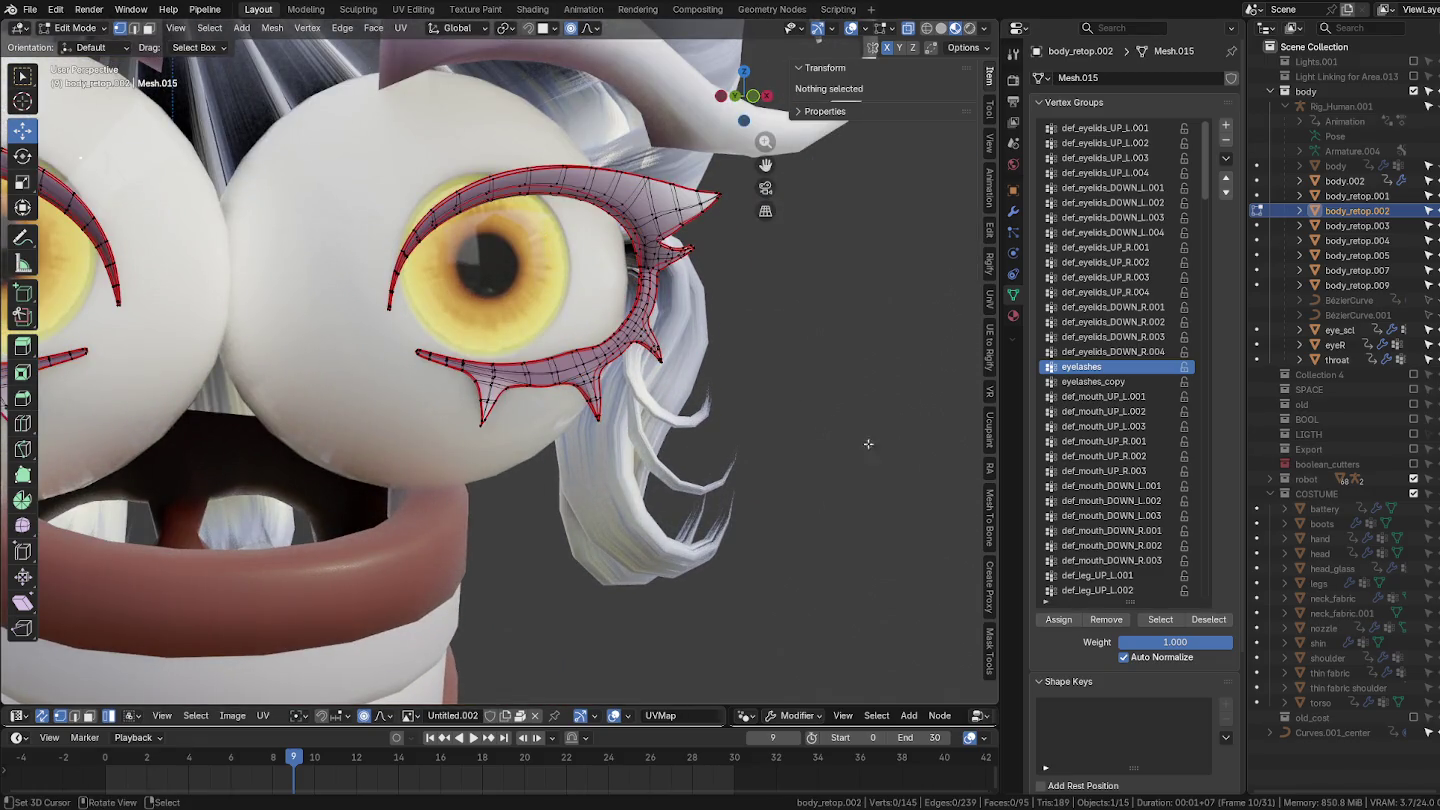
click(1106, 386)
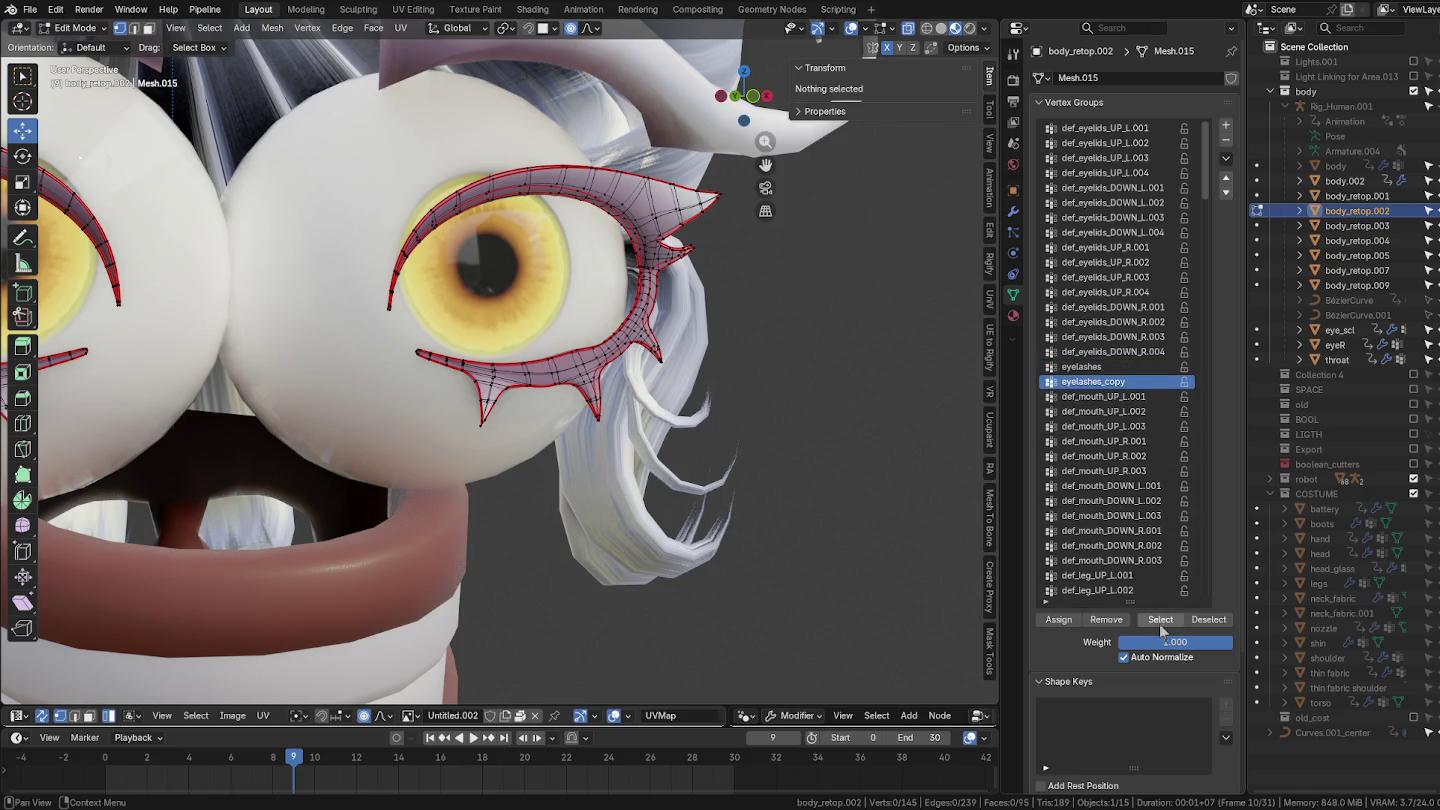
click(1160, 619)
click(853, 406)
Step: Compare the lashes with Shrinkwrap on and off, leave its Realtime toggle off, and unhide body
click(1013, 211)
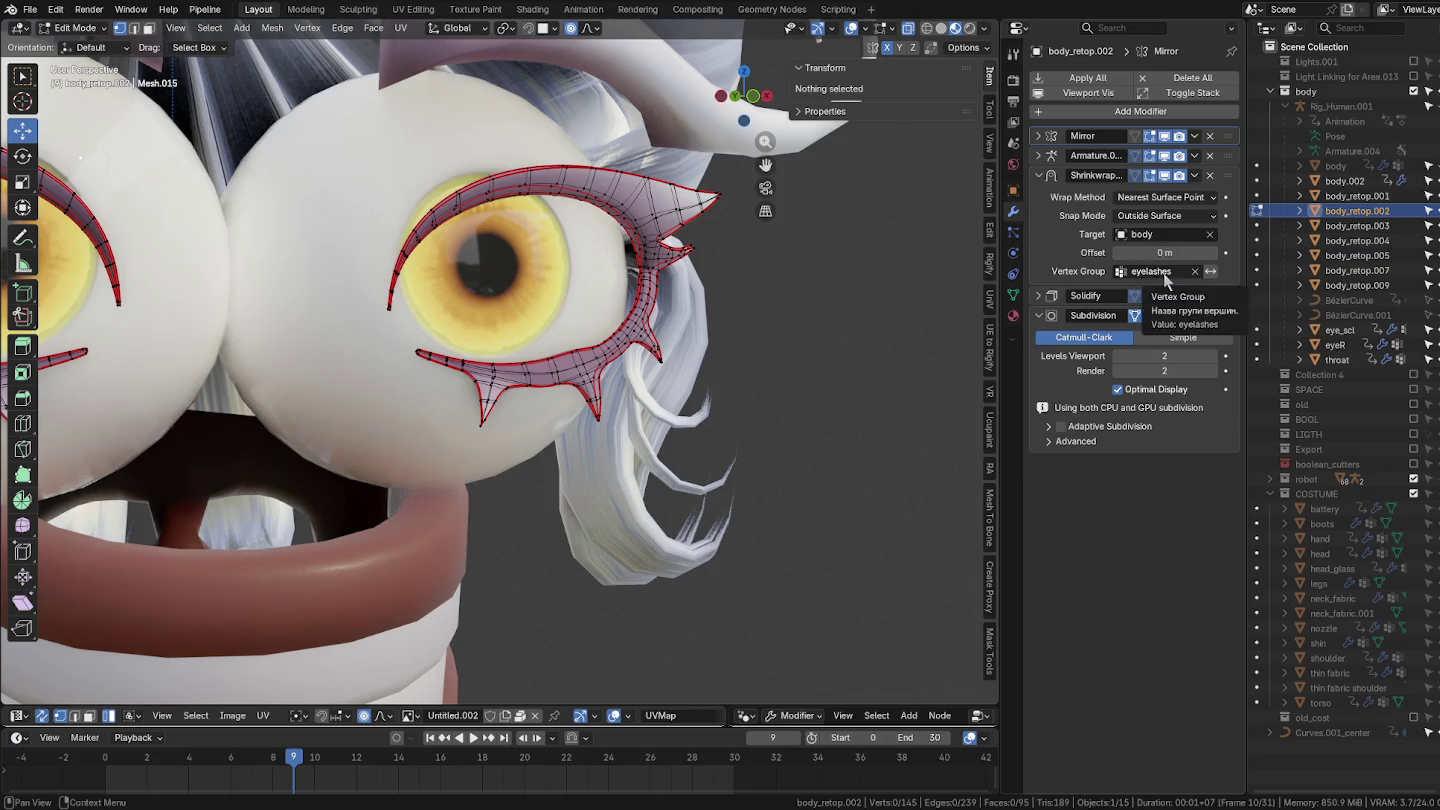
click(1165, 176)
click(1164, 176)
click(1165, 176)
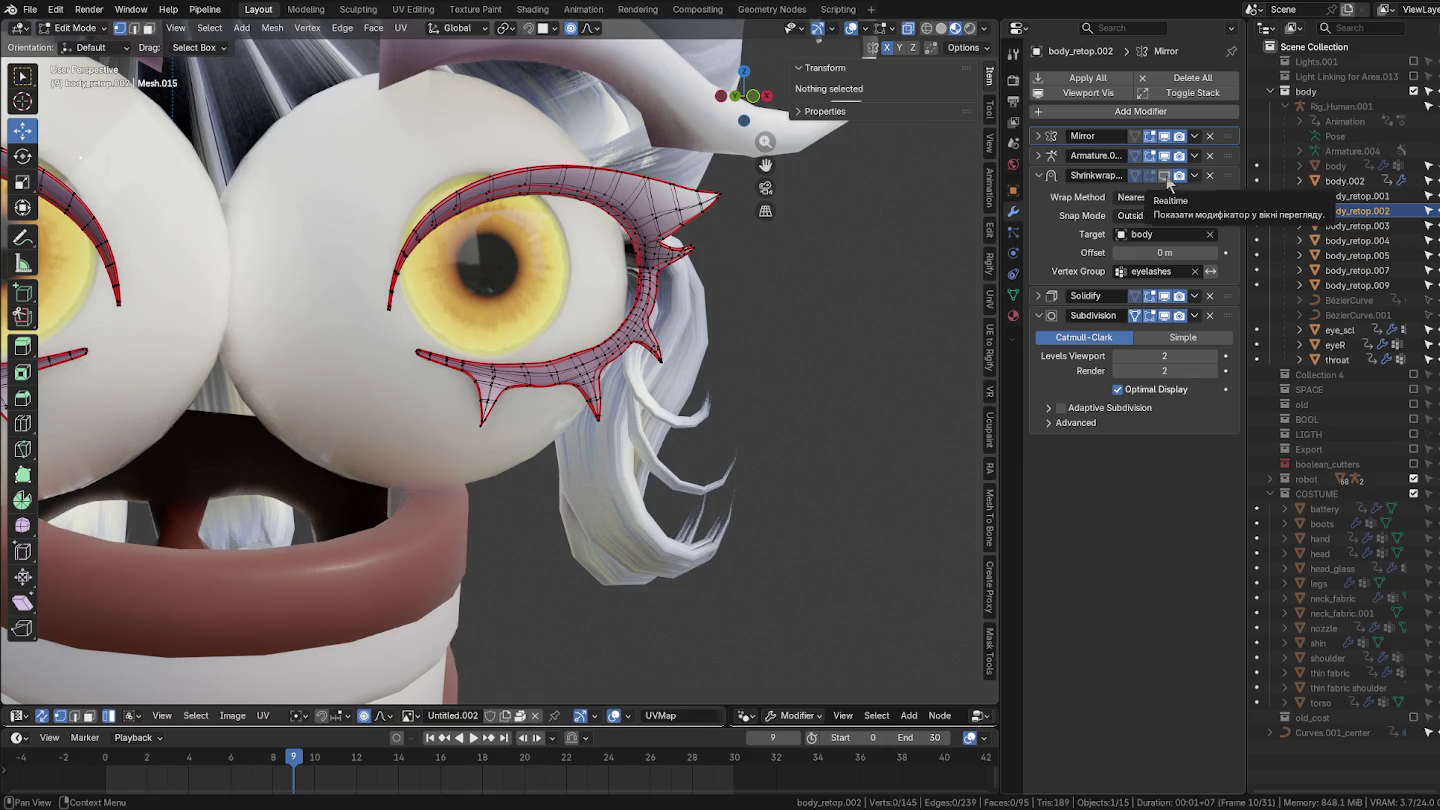
click(1165, 175)
click(1164, 175)
middle_drag(720, 300, 768, 293)
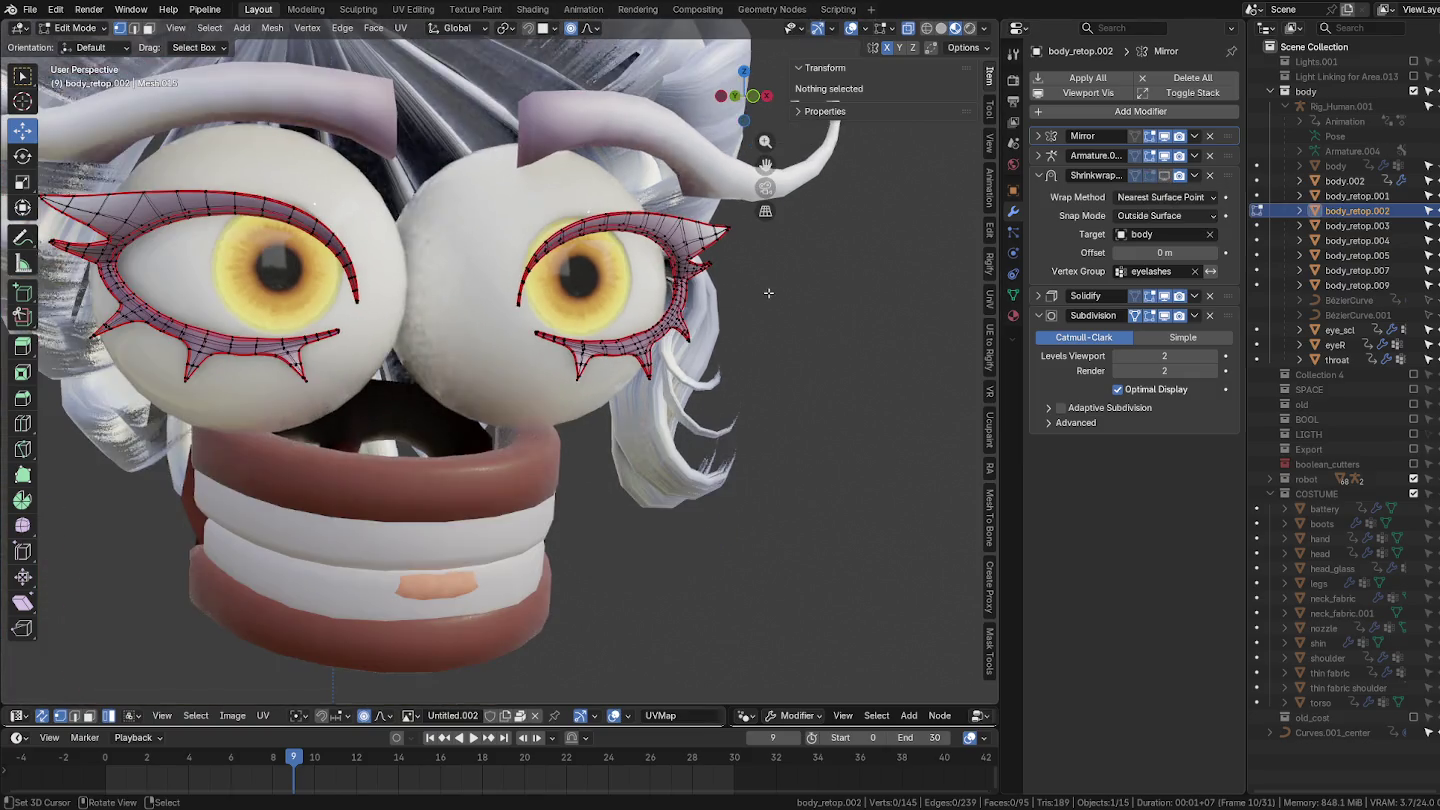
click(1166, 176)
click(1168, 175)
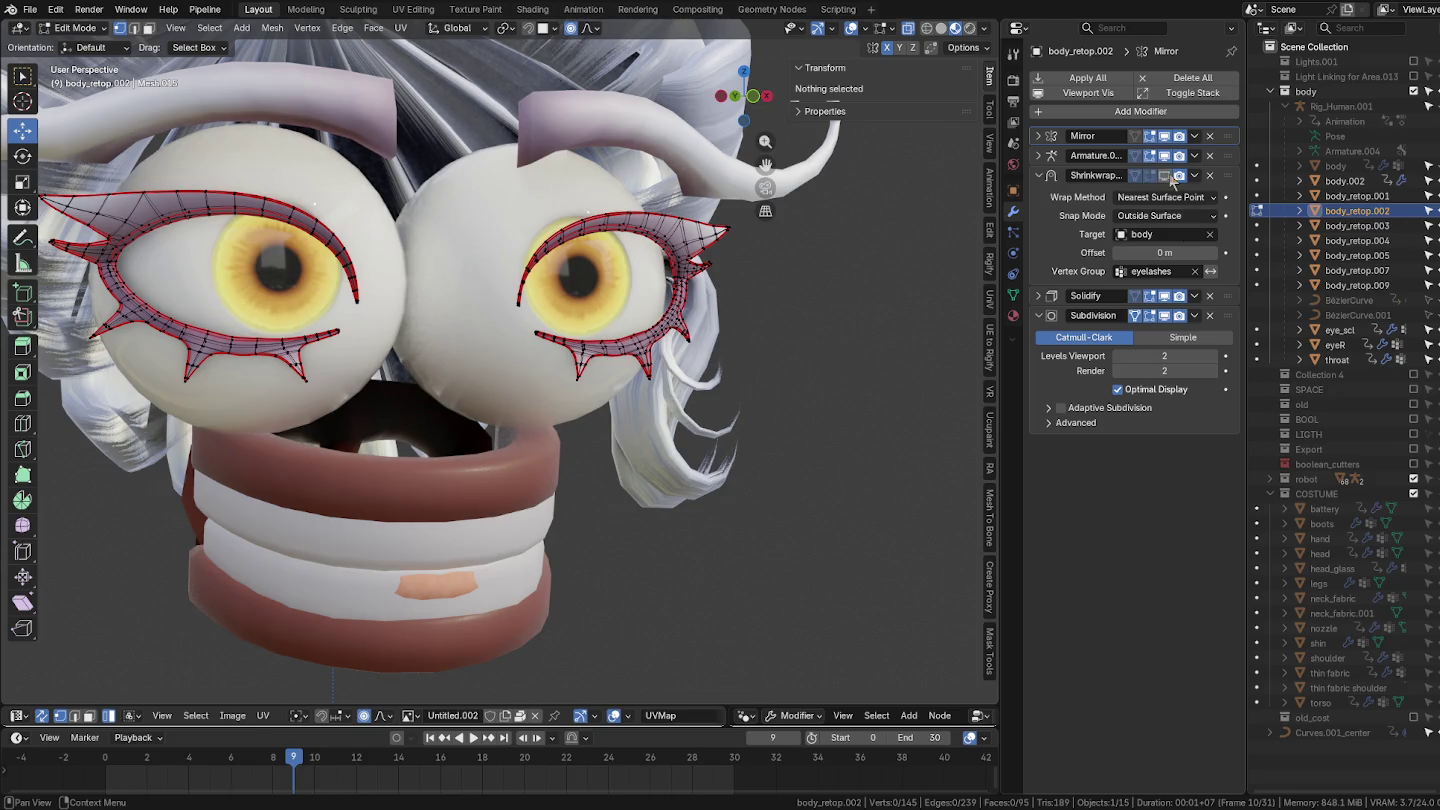
key(z)
click(1428, 166)
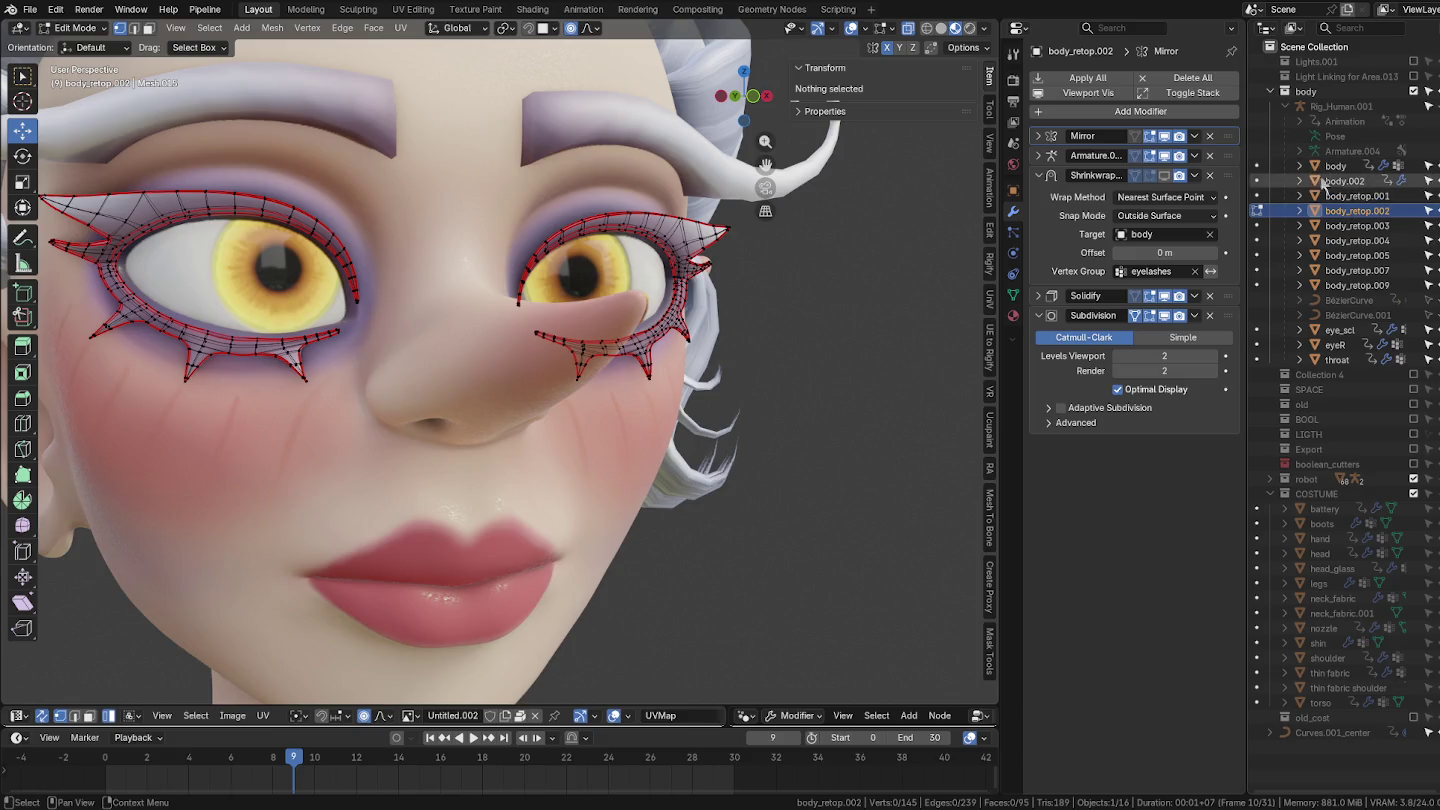
Step: Unhide Rig_Human.001, return the mesh to Object Mode, and put the rig in Pose Mode
click(1336, 106)
click(1428, 106)
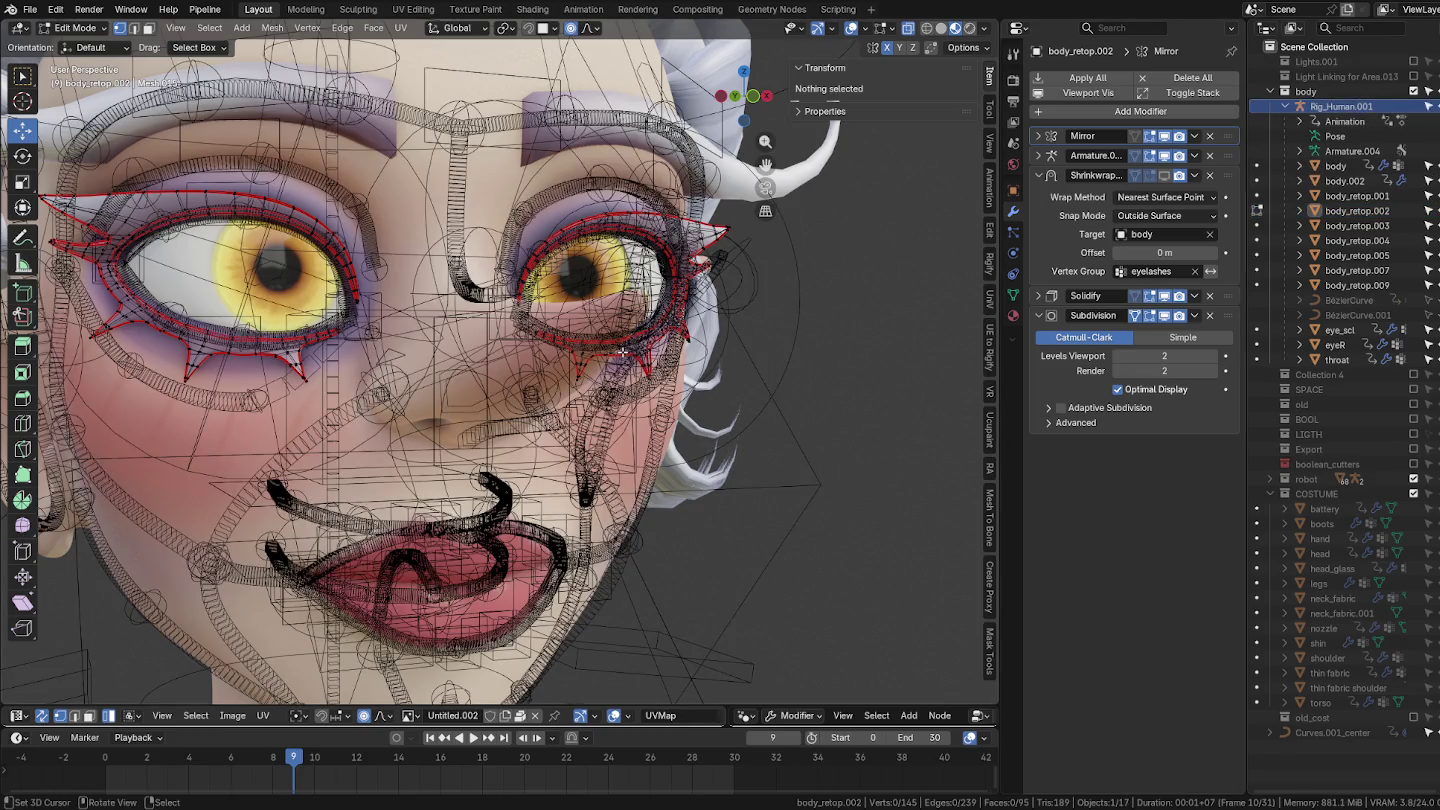
key(ctrl+Tab)
click(268, 382)
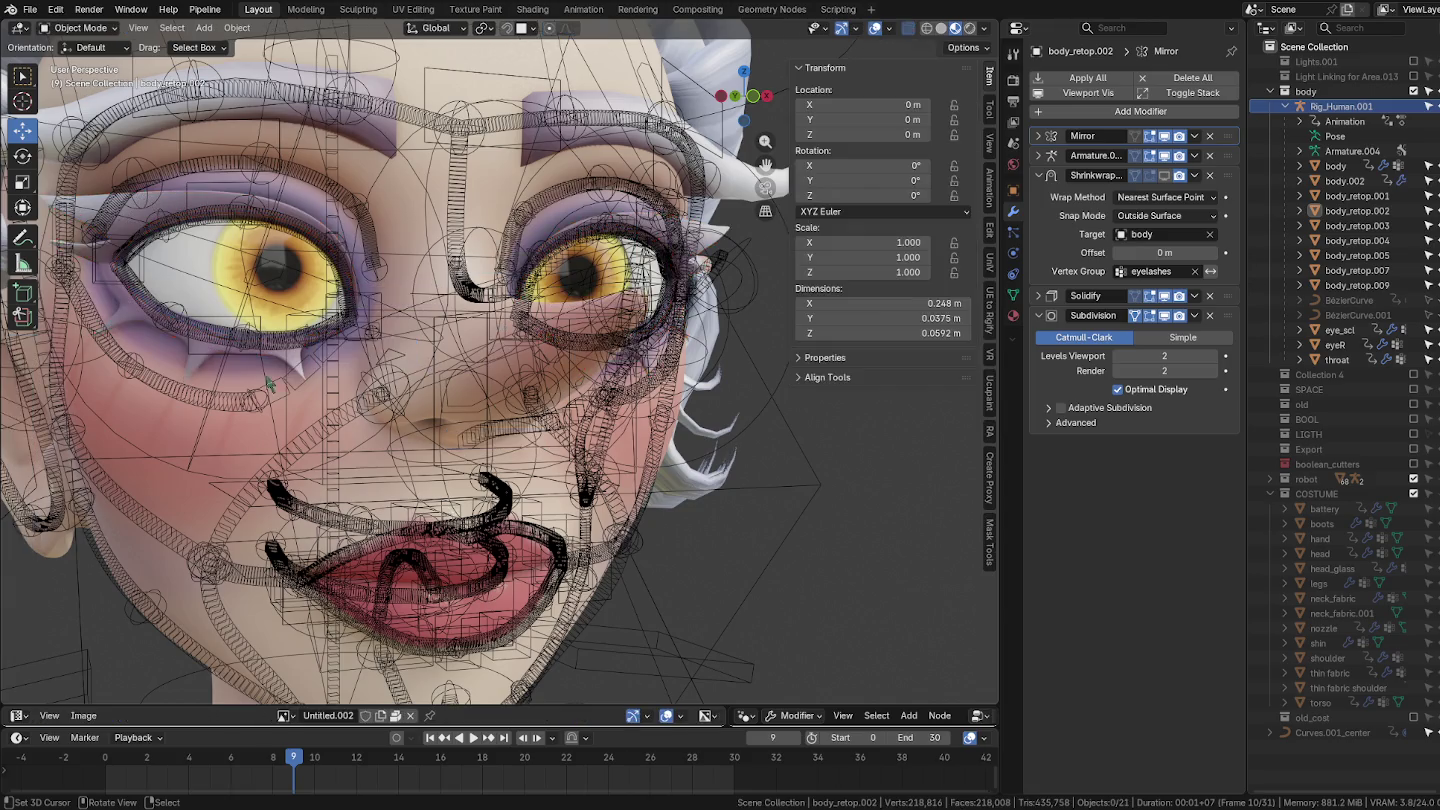
click(236, 341)
key(ctrl+Tab)
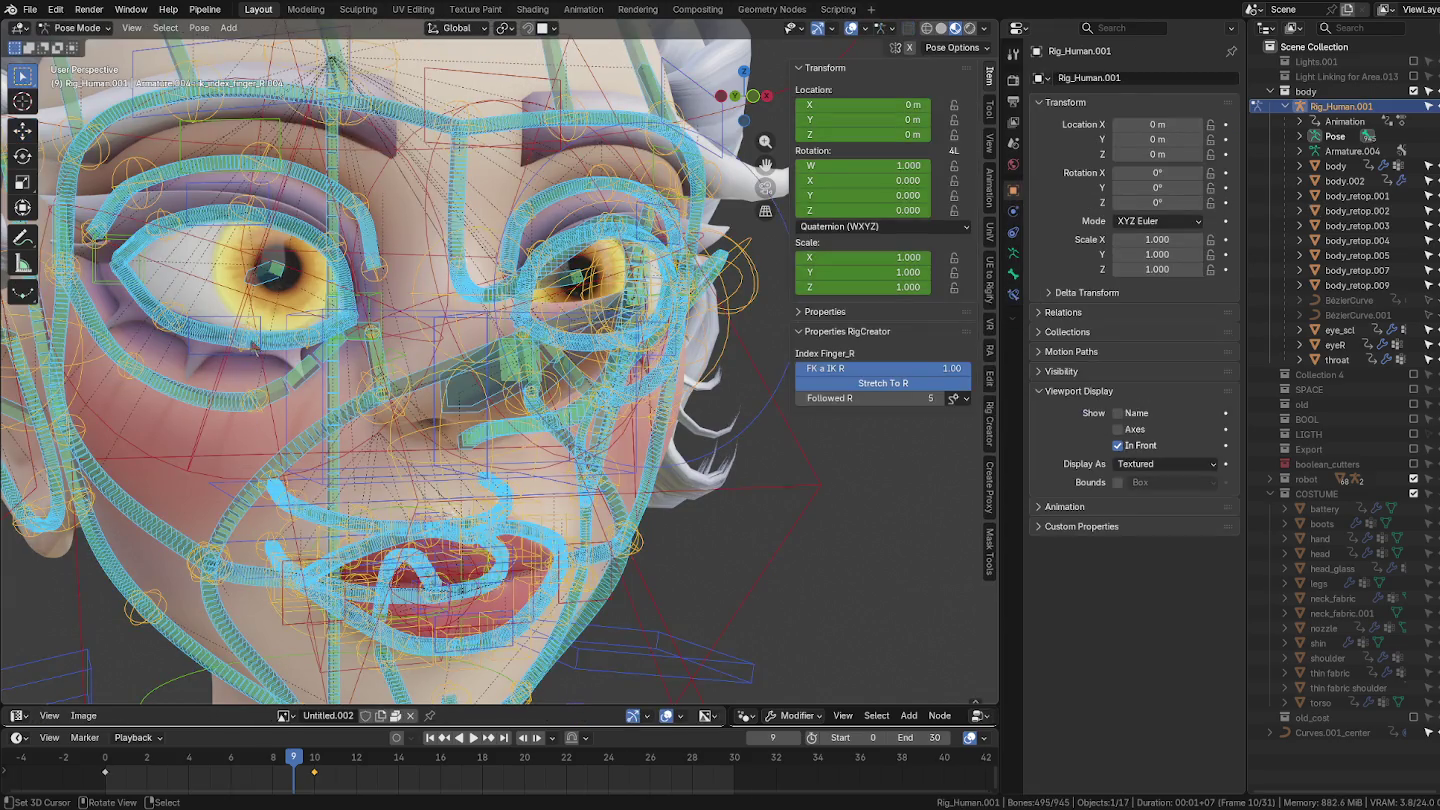
Step: Test-grab the eyelid bones, including mov_eyelids_DOWN_R and mov_eyelids_DOWN_L, cancelling each move
click(252, 342)
key(g)
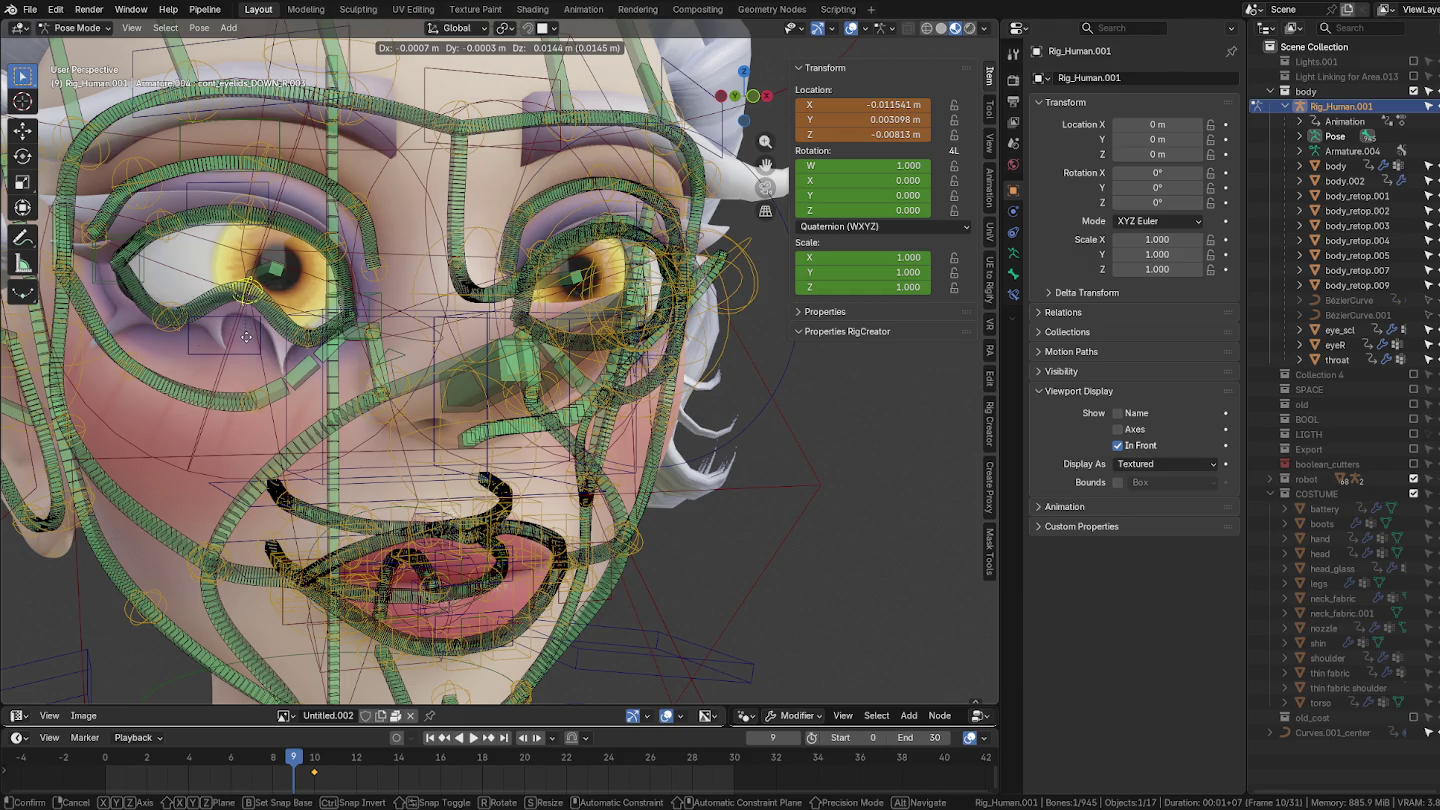
key(Escape)
click(216, 325)
key(g)
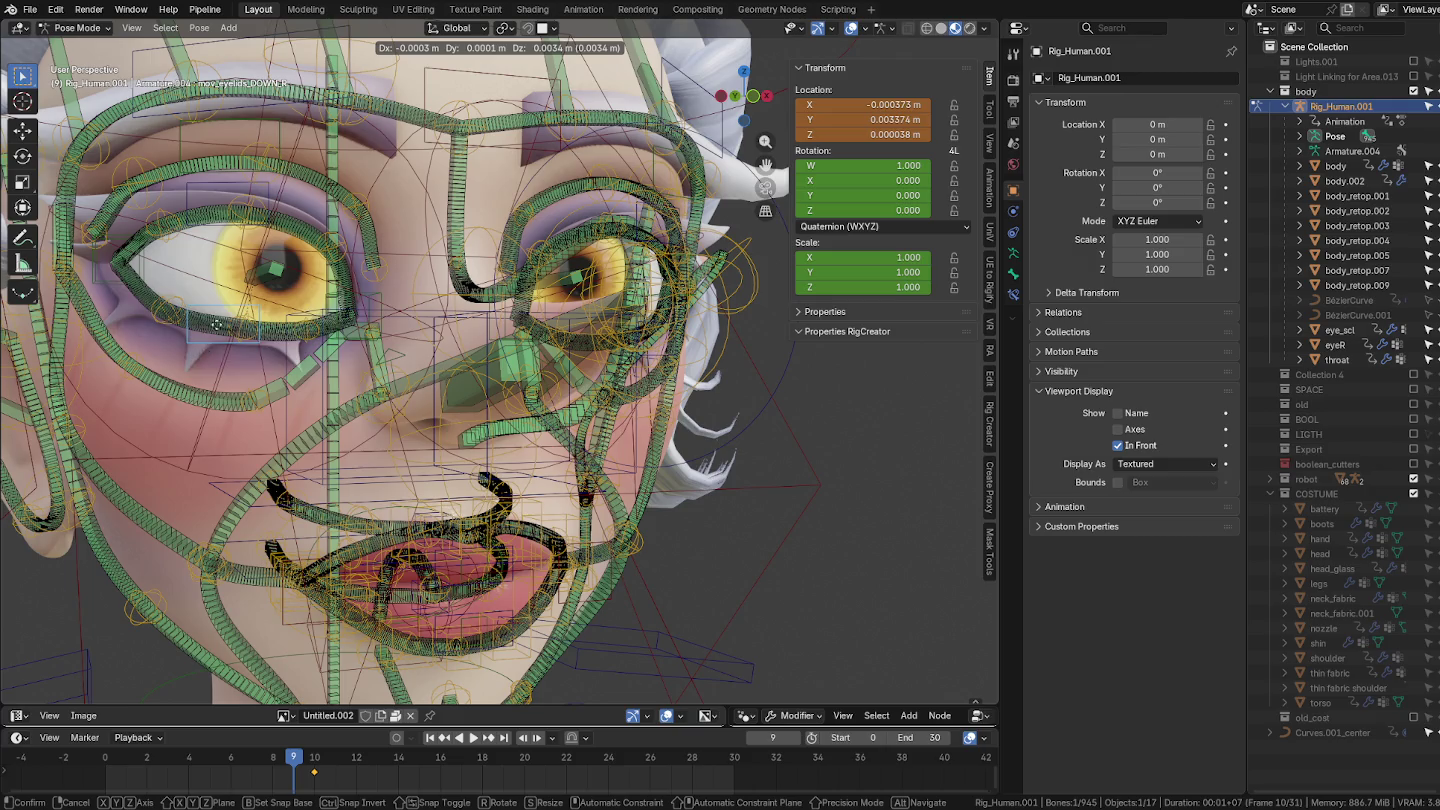
key(Escape)
middle_drag(590, 388, 544, 347)
click(543, 348)
key(g)
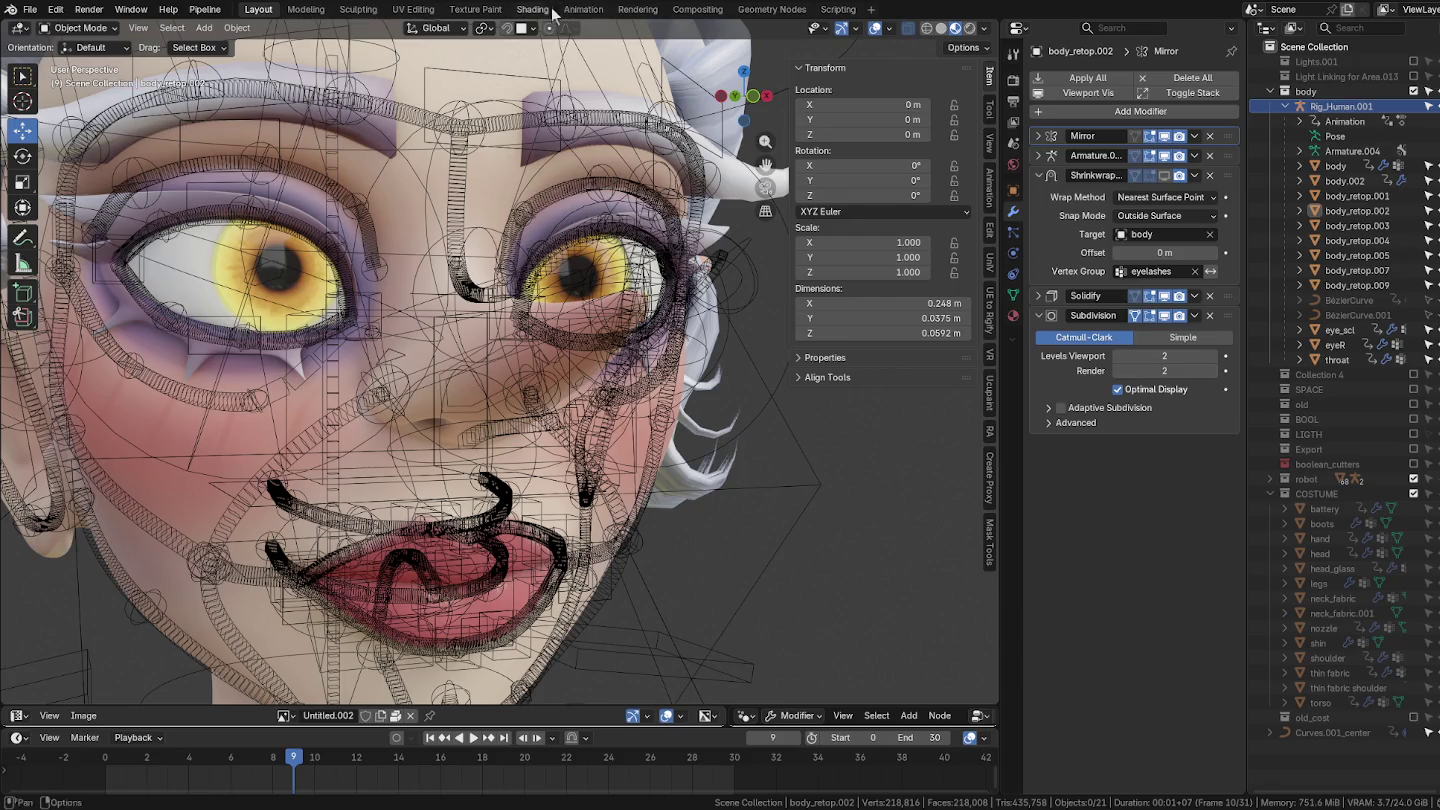
middle_drag(706, 302, 593, 320)
Step: Put Rig_Human.001 in Pose Mode and rotate the jaw bone 9.91° about X
key(ctrl+Tab)
click(493, 320)
mouse_move(643, 599)
shift+middle_down()
mouse_move(642, 432)
mouse_move(693, 540)
shift+middle_up()
click(643, 435)
key(ctrl+Tab)
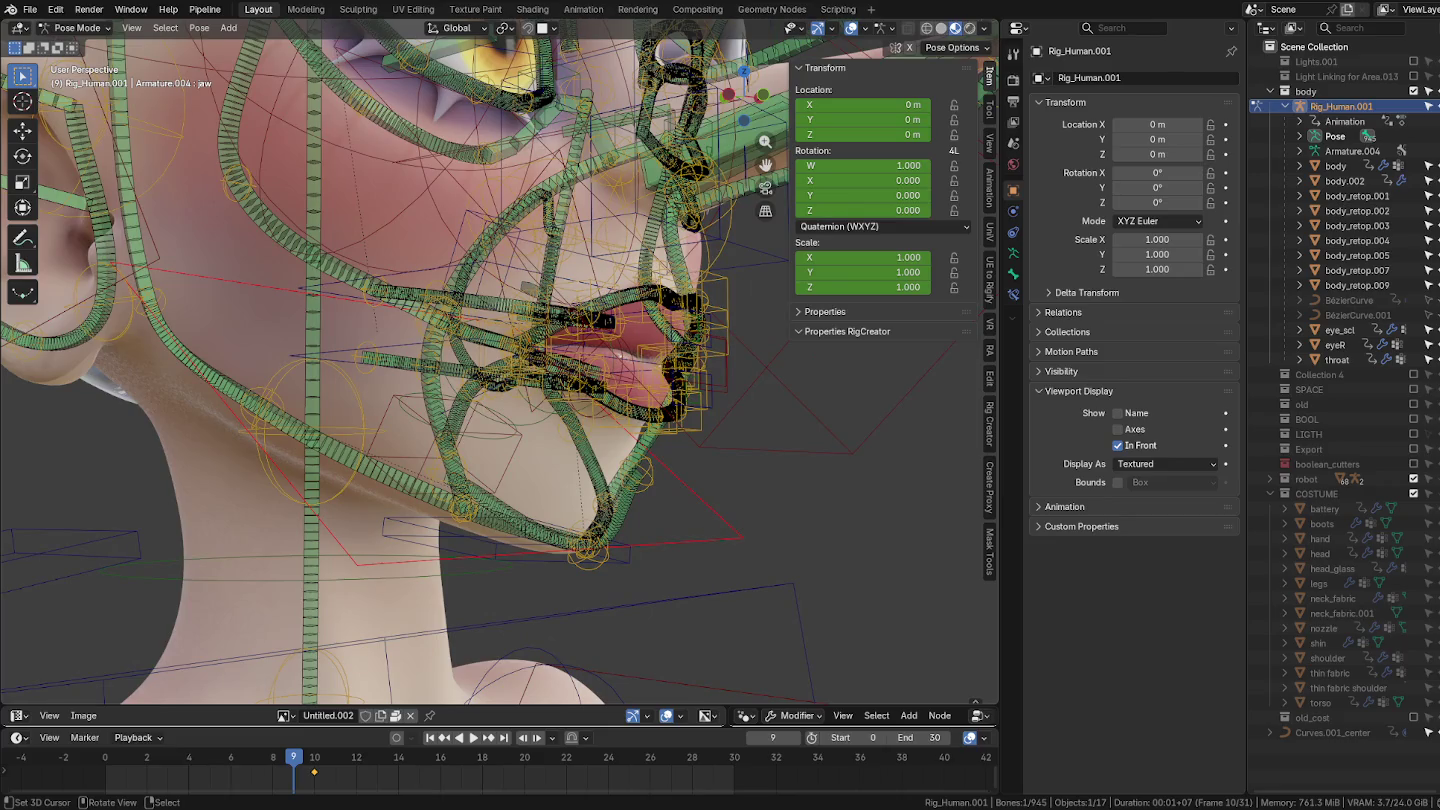
key(r)
key(x)
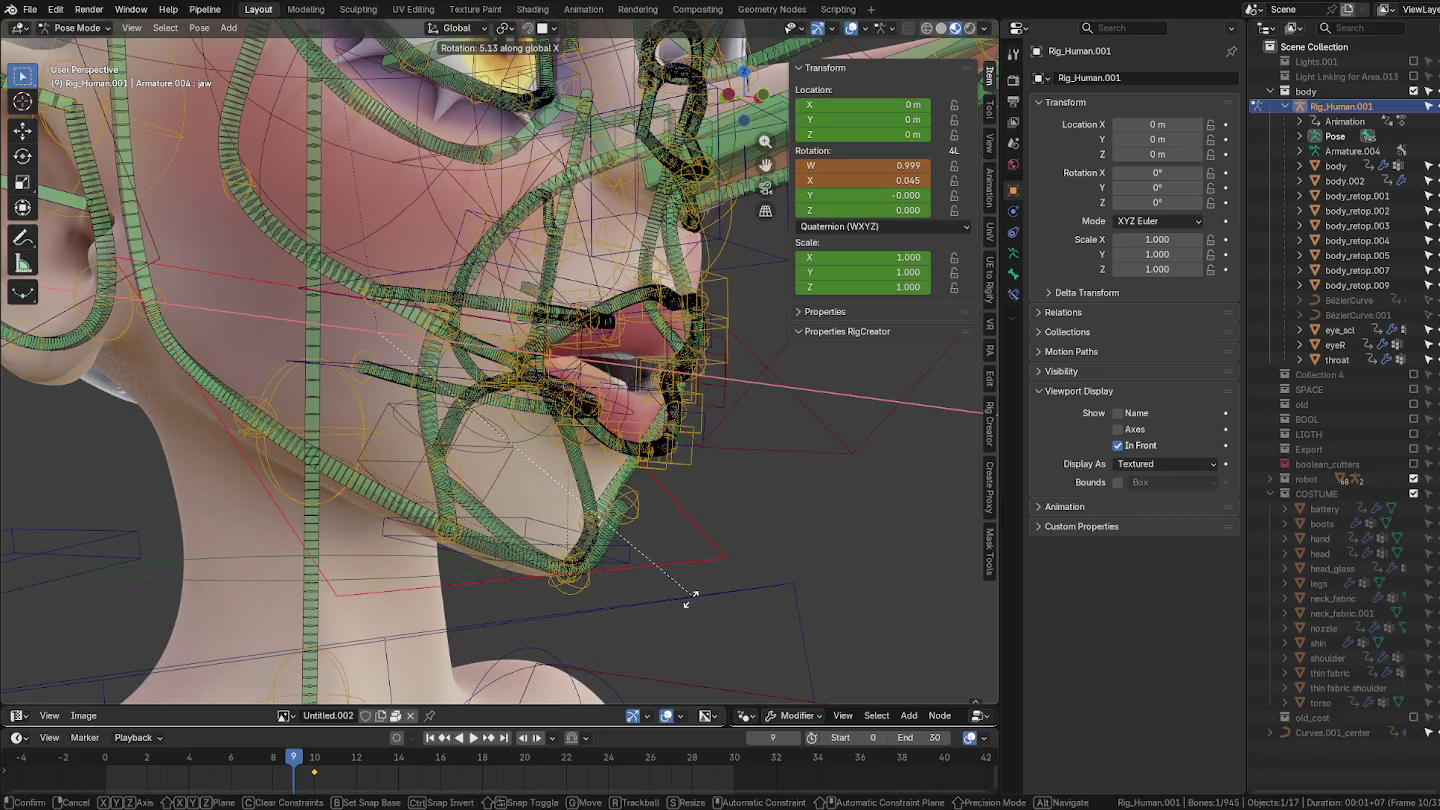
click(722, 541)
middle_drag(721, 538, 617, 530)
scroll(551, 525, up, 3)
scroll(480, 518, up, 3)
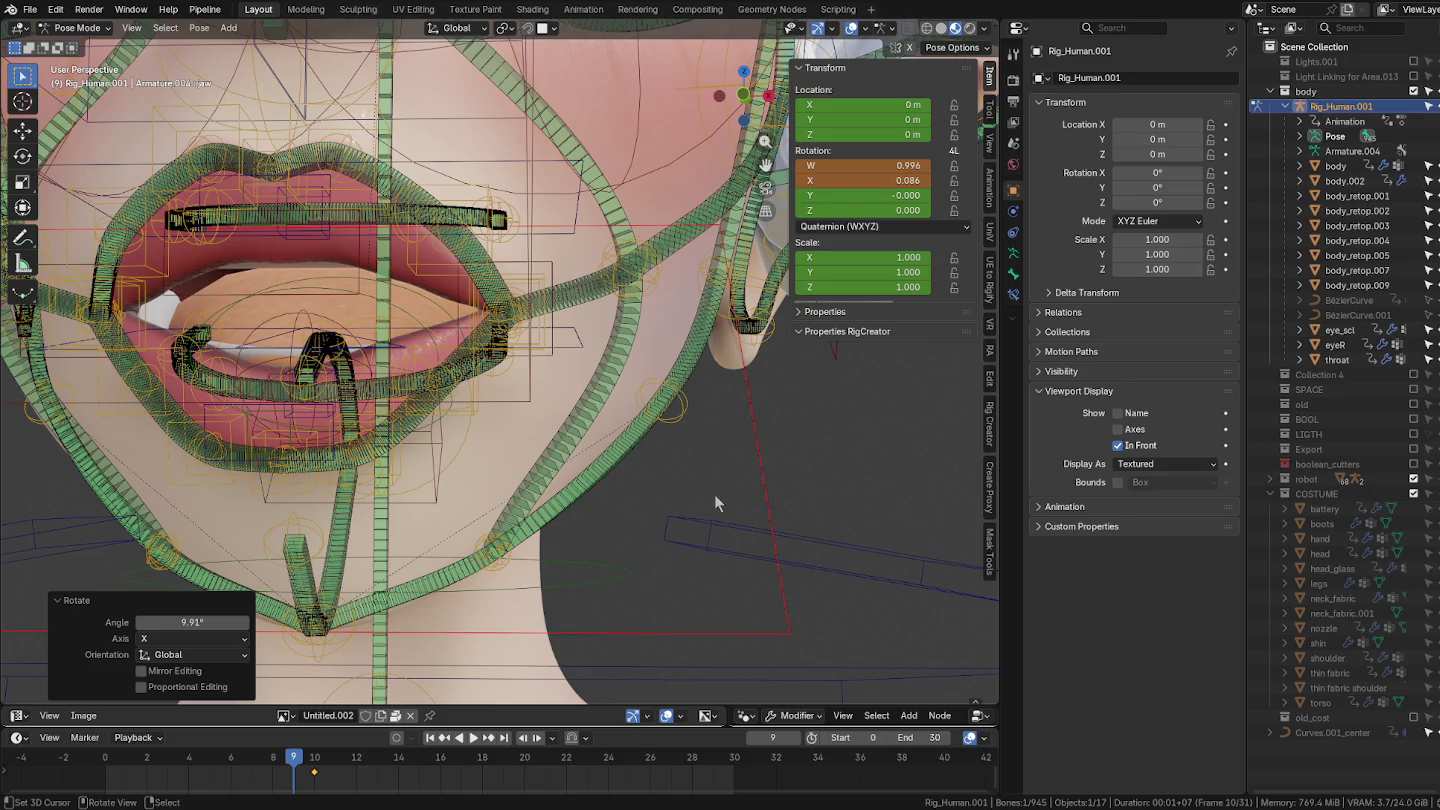
Step: Take the rig out of pose editing and unhide all hidden objects with Alt+H
scroll(743, 491, down, 6)
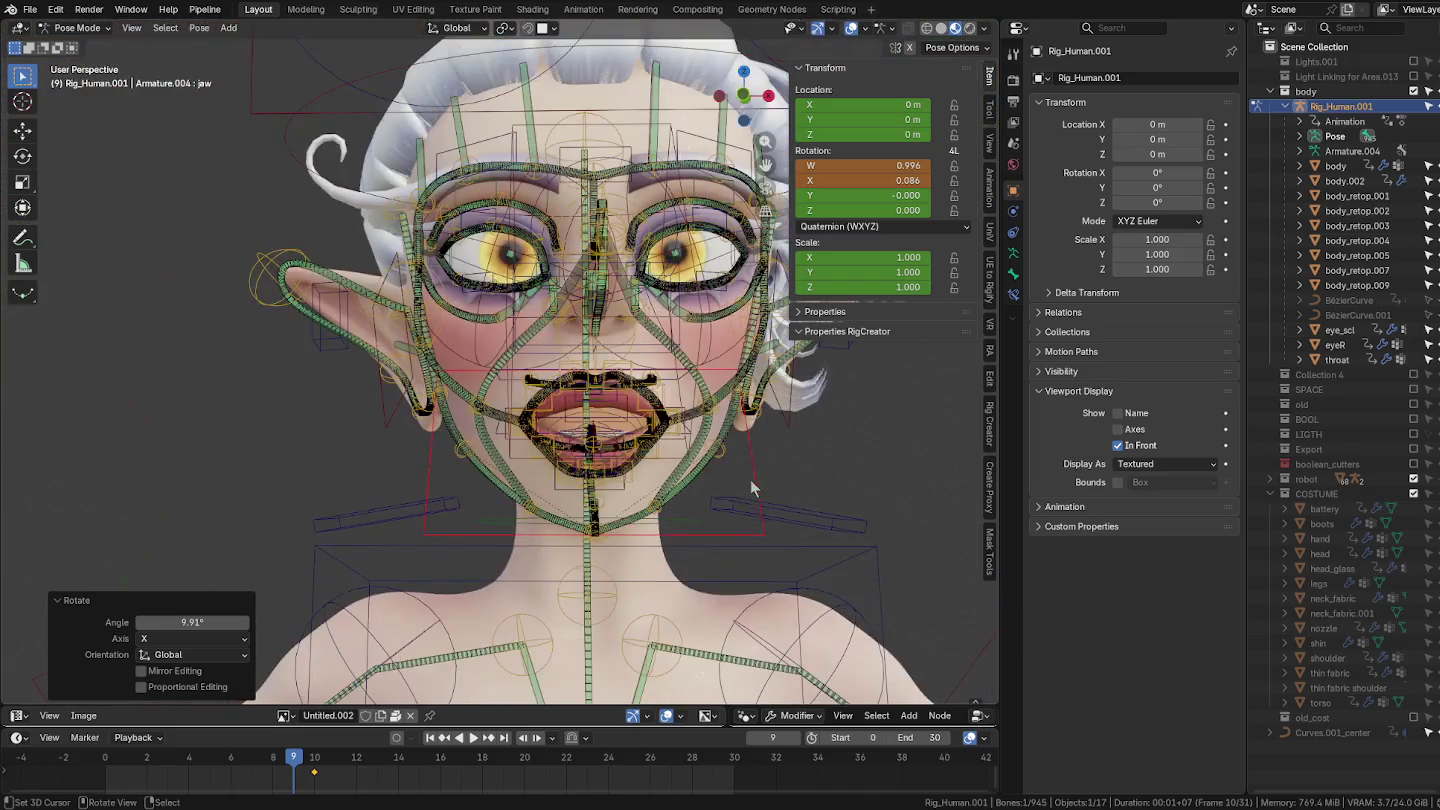
key(ctrl+Tab)
mouse_move(743, 491)
middle_down()
mouse_move(618, 472)
mouse_move(729, 481)
middle_up()
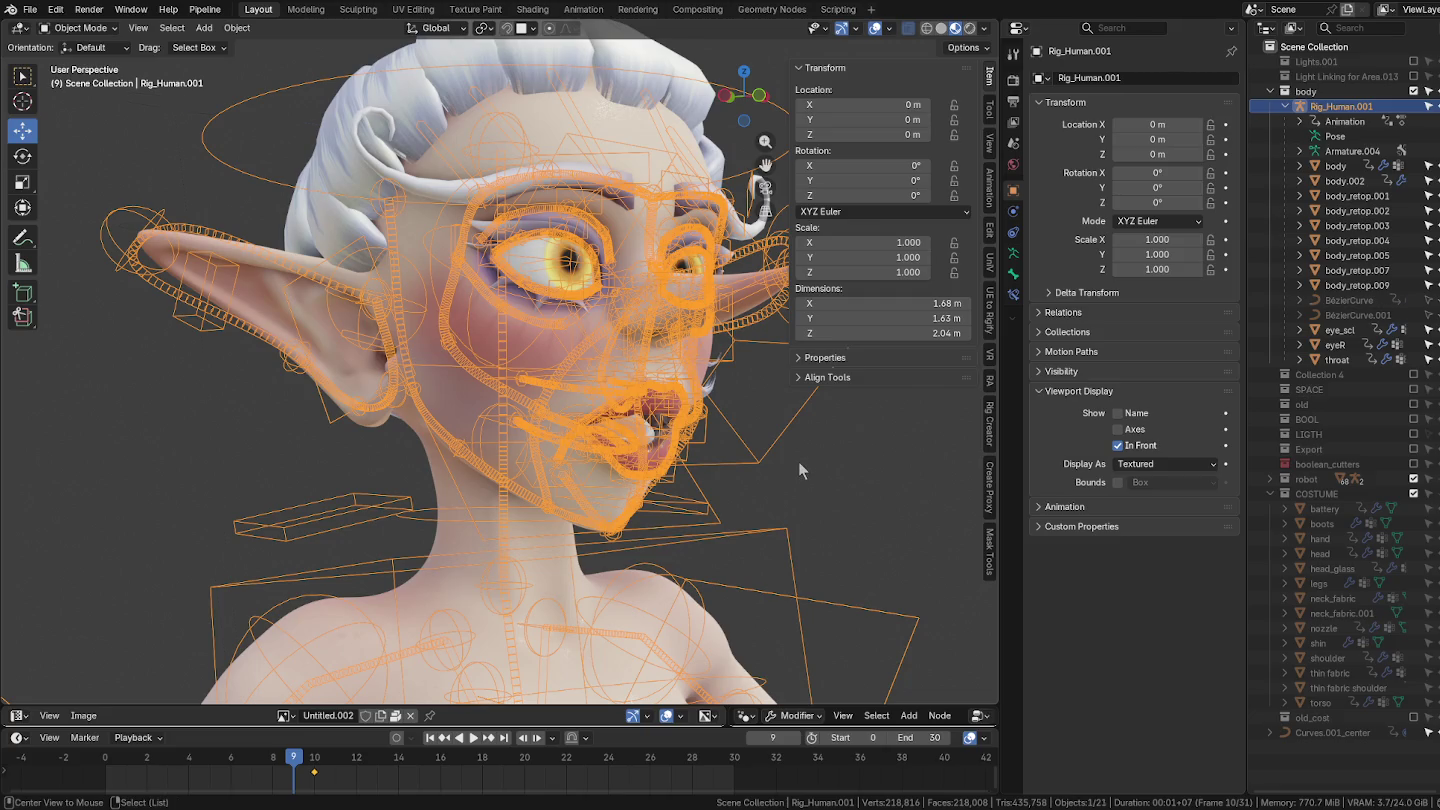
key(alt+h)
scroll(700, 463, up, 2)
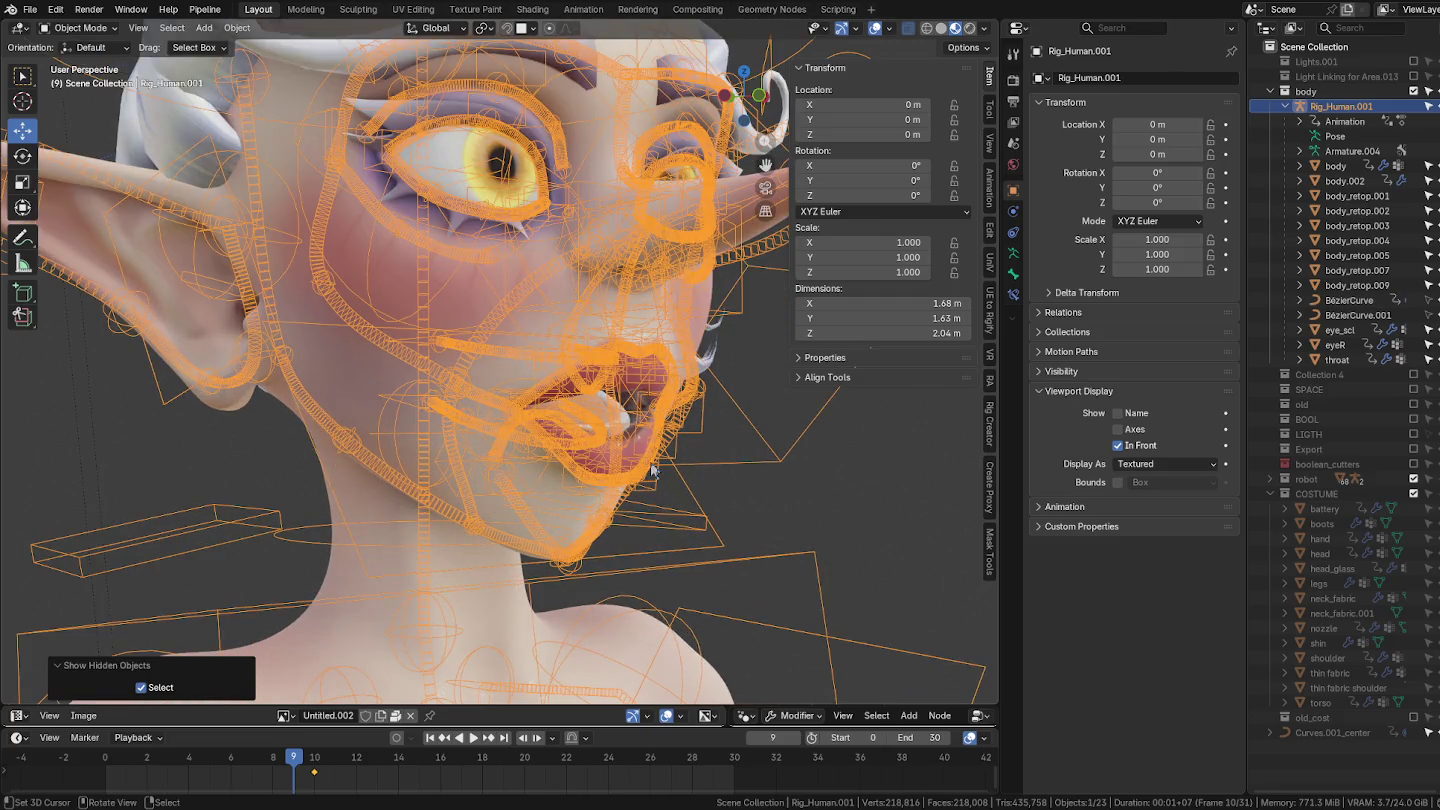
Step: Clear all of the rig's bone transforms back to rest pose, then return to Object Mode
click(655, 462)
click(657, 450)
key(ctrl+Tab)
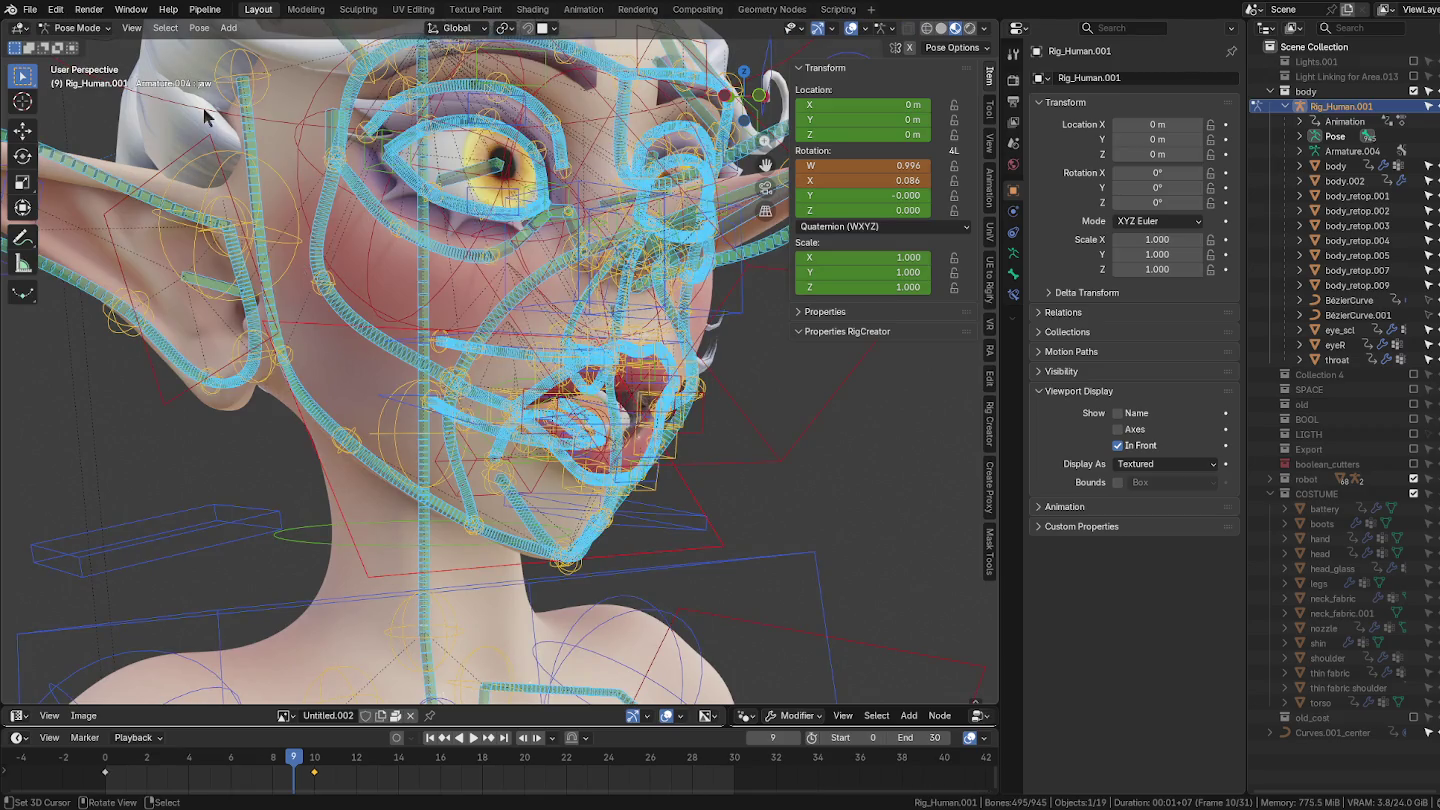
click(199, 27)
mouse_move(241, 60)
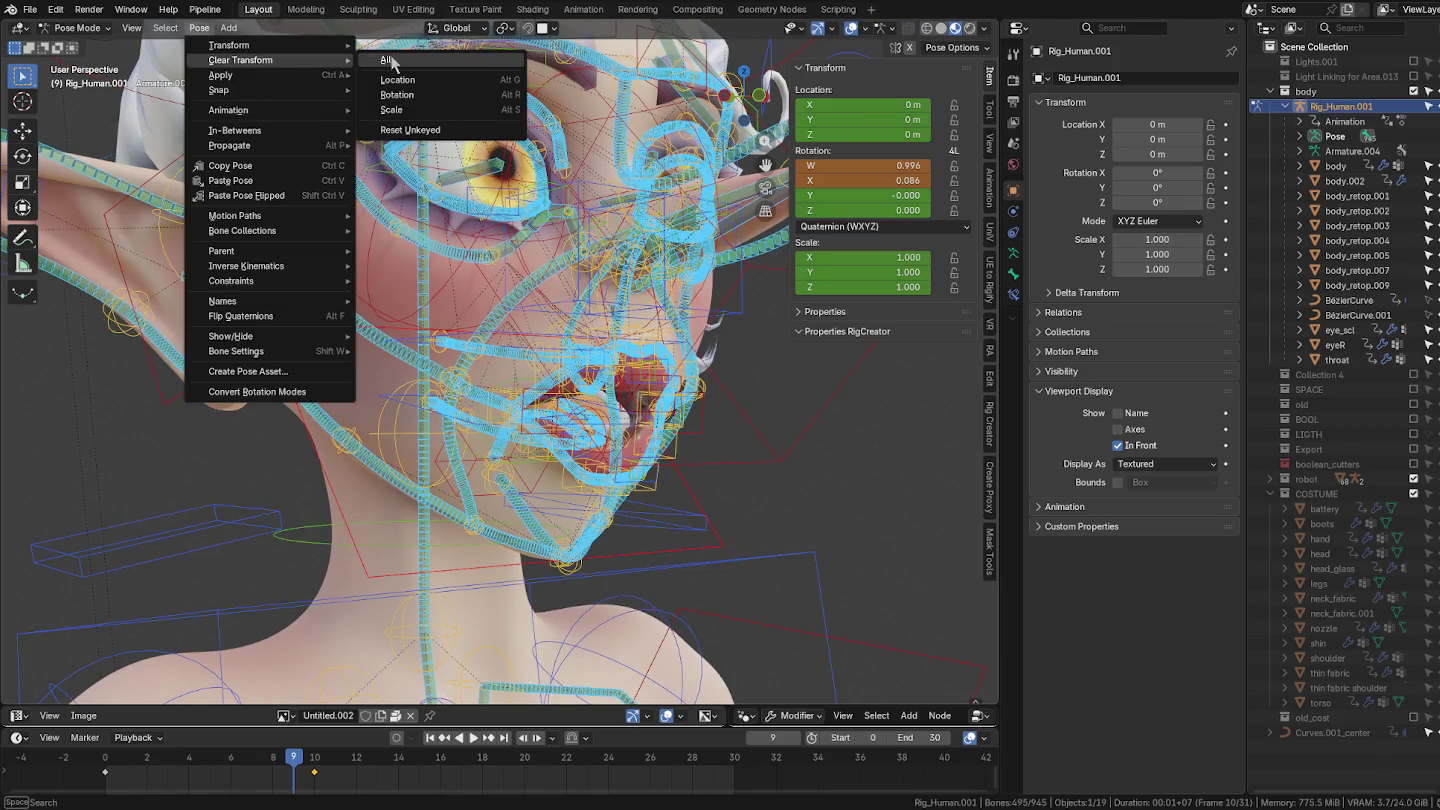
click(391, 60)
middle_drag(921, 377, 890, 433)
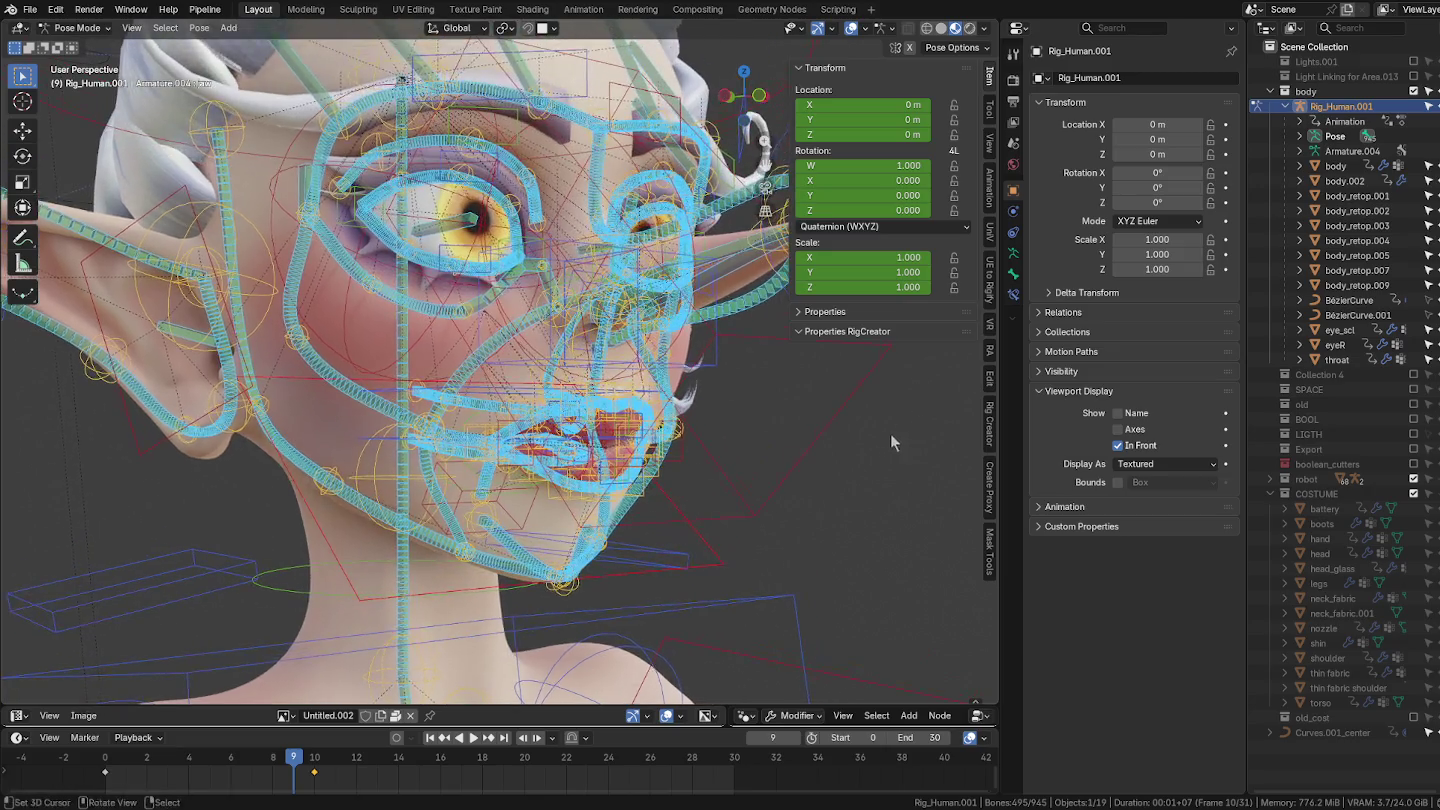
scroll(890, 433, up, 2)
key(ctrl+Tab)
click(636, 346)
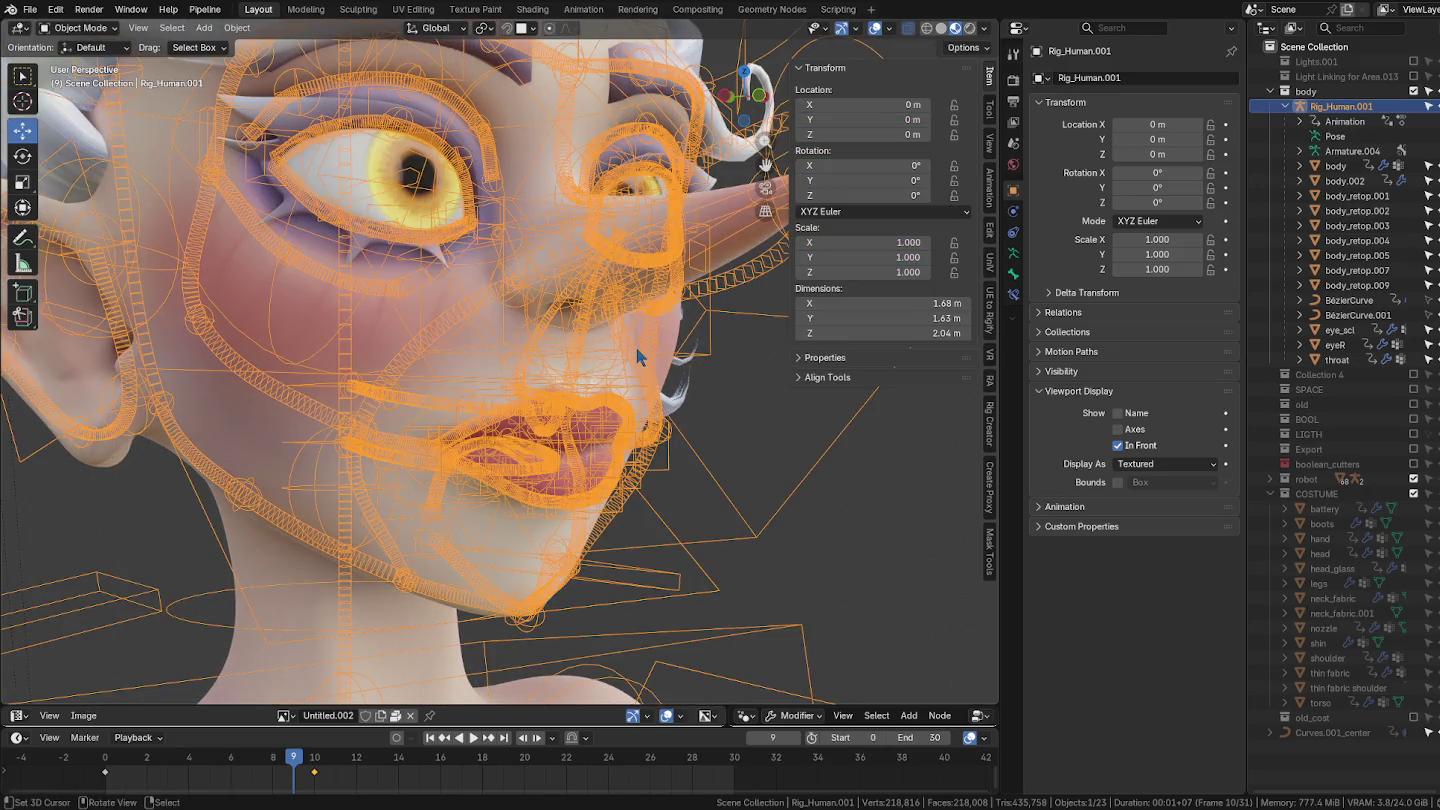
Step: Hide the rig and the body face mesh
click(635, 347)
key(ctrl+z)
key(h)
click(642, 355)
key(h)
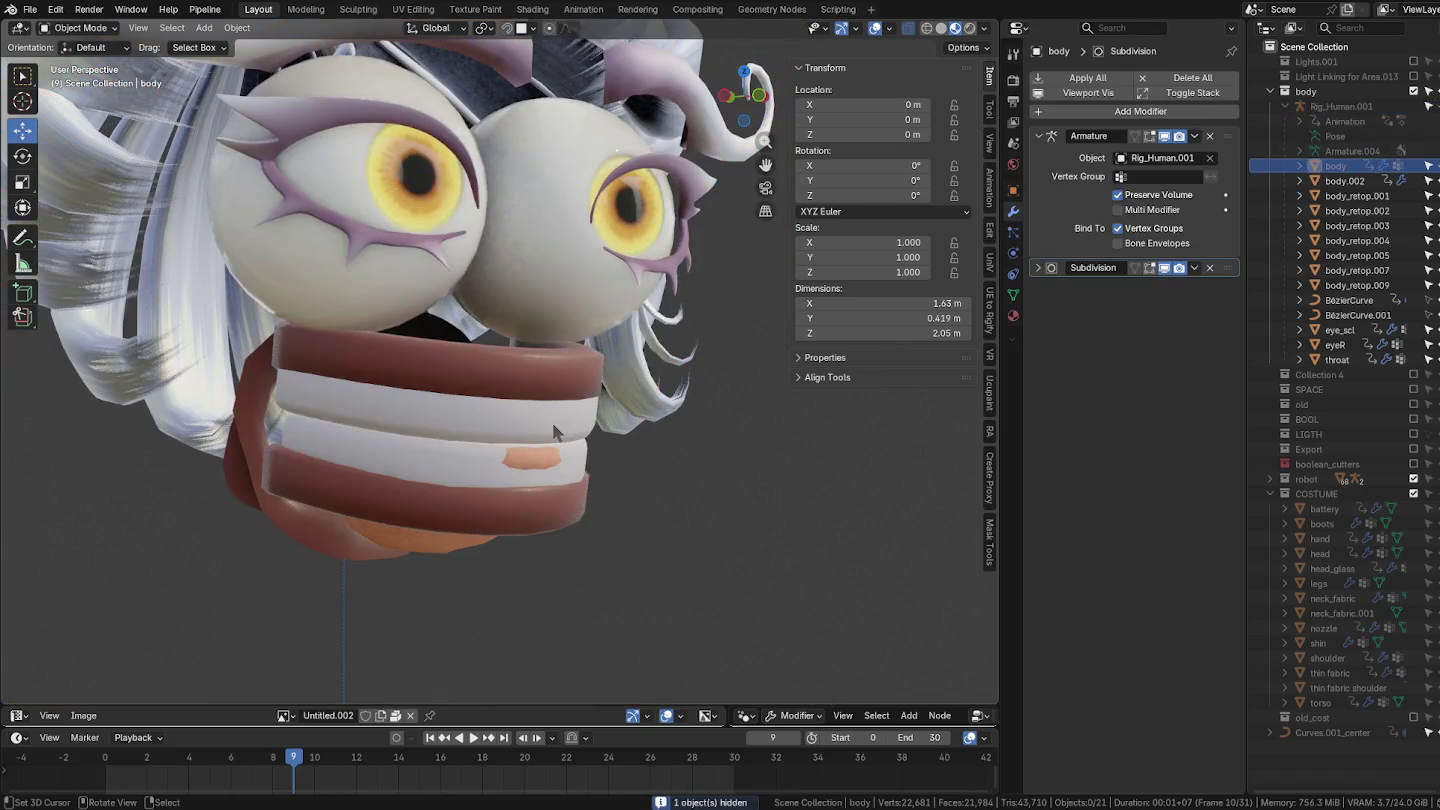
Step: Select the extra neck band body_retop.009 and delete it
click(555, 433)
shift+click(466, 496)
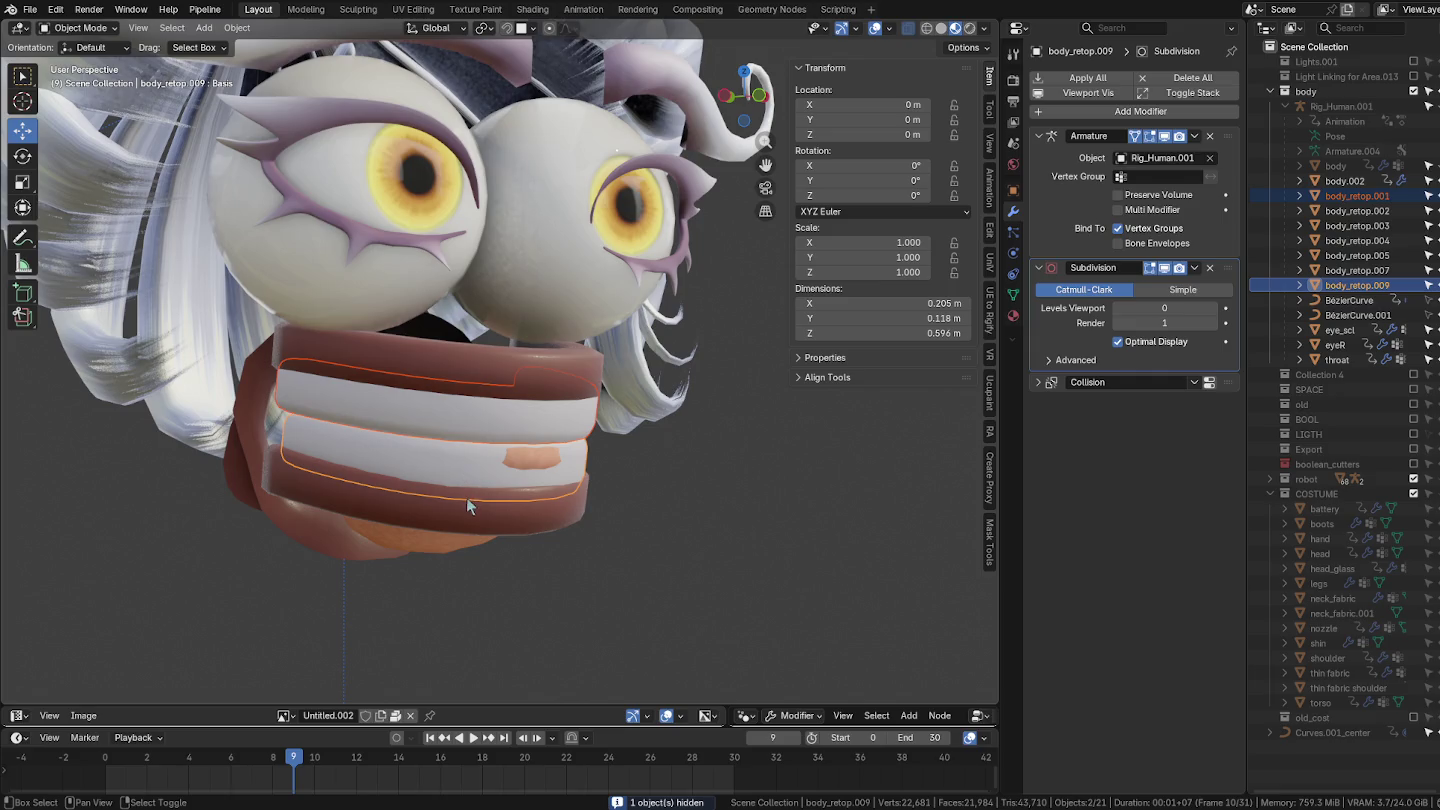
middle_drag(471, 504, 475, 453)
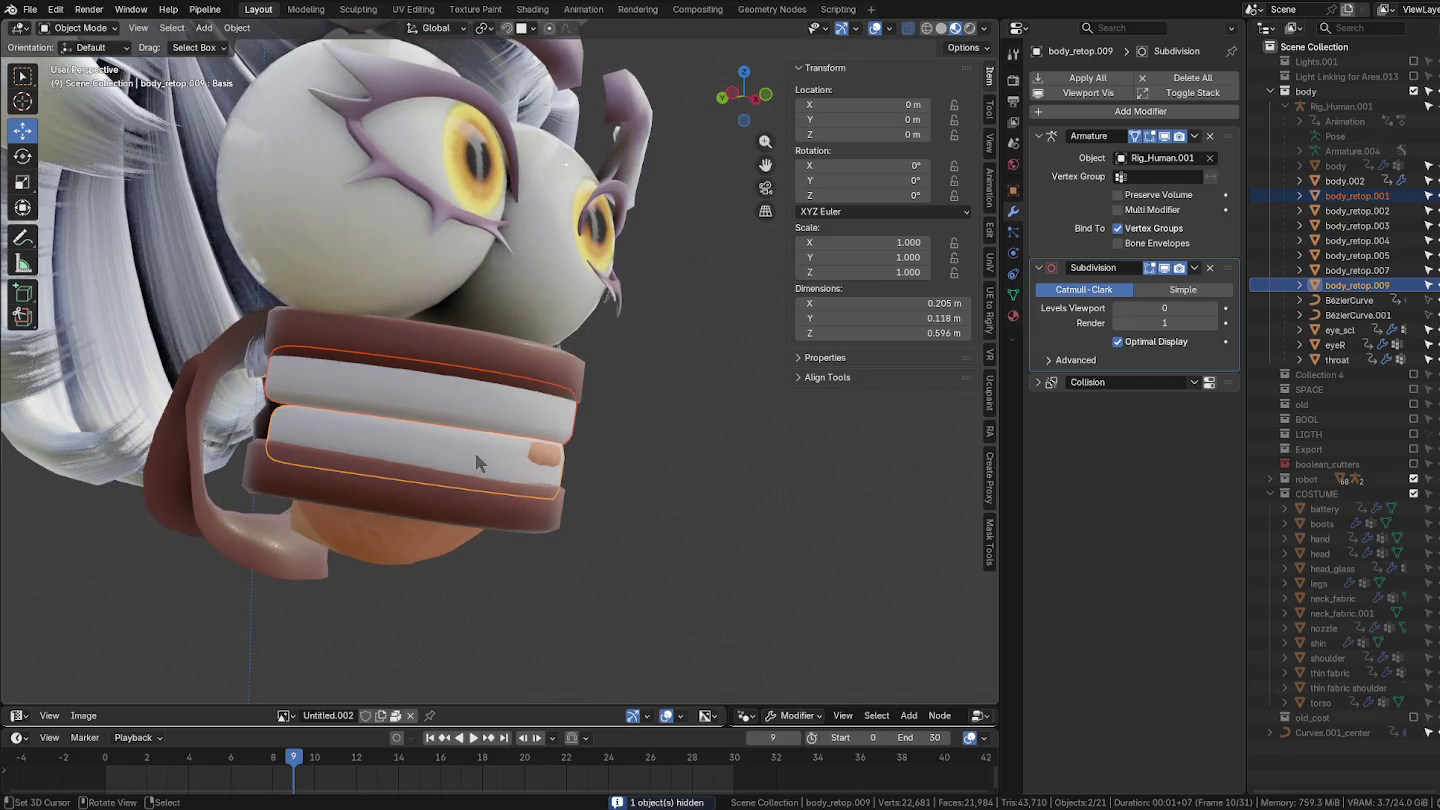
click(475, 454)
shift+click(487, 445)
shift+click(487, 446)
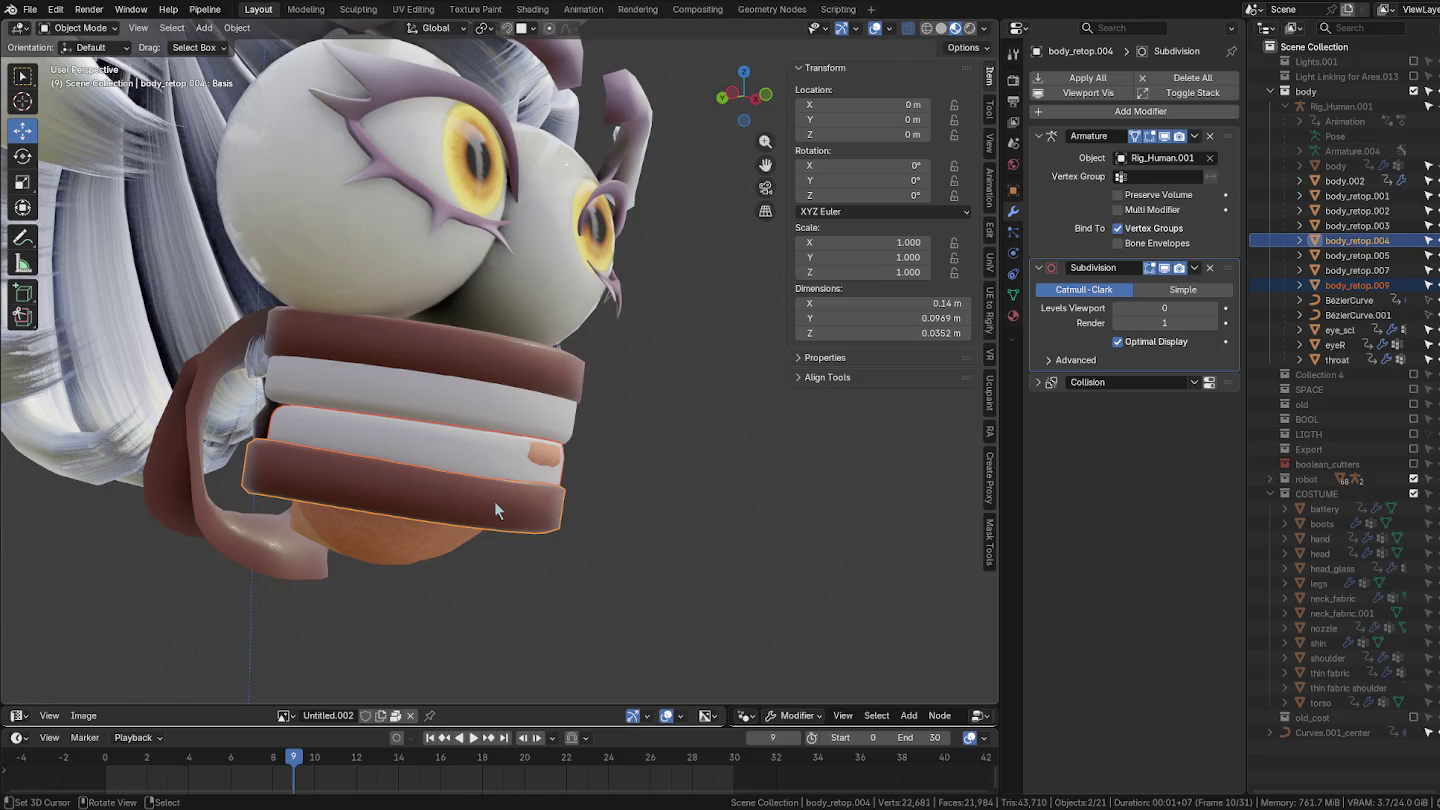
key(ctrl+z)
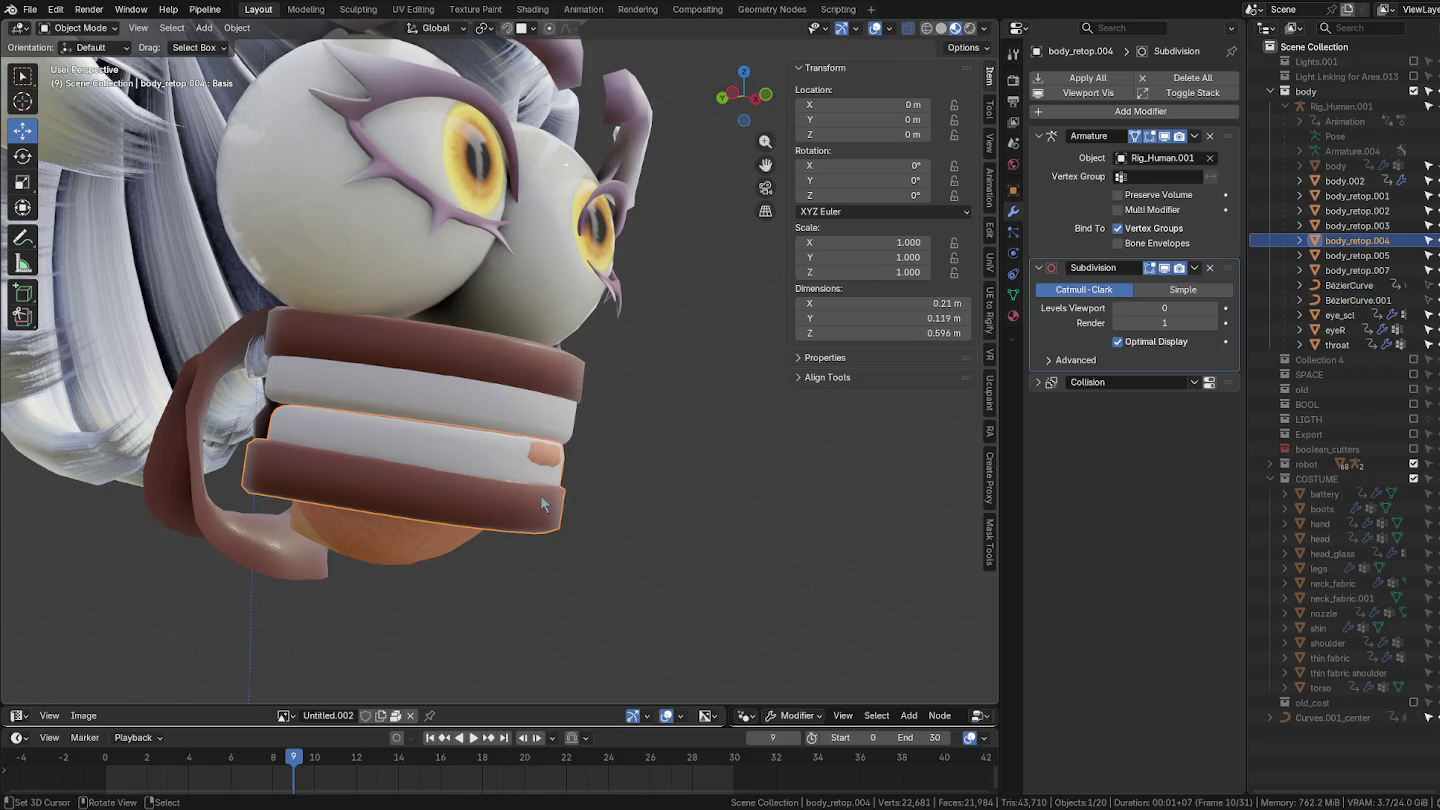
Step: Delete the upper white neck band body_retop.001, then check the remaining neck pieces
click(517, 419)
shift+click(540, 377)
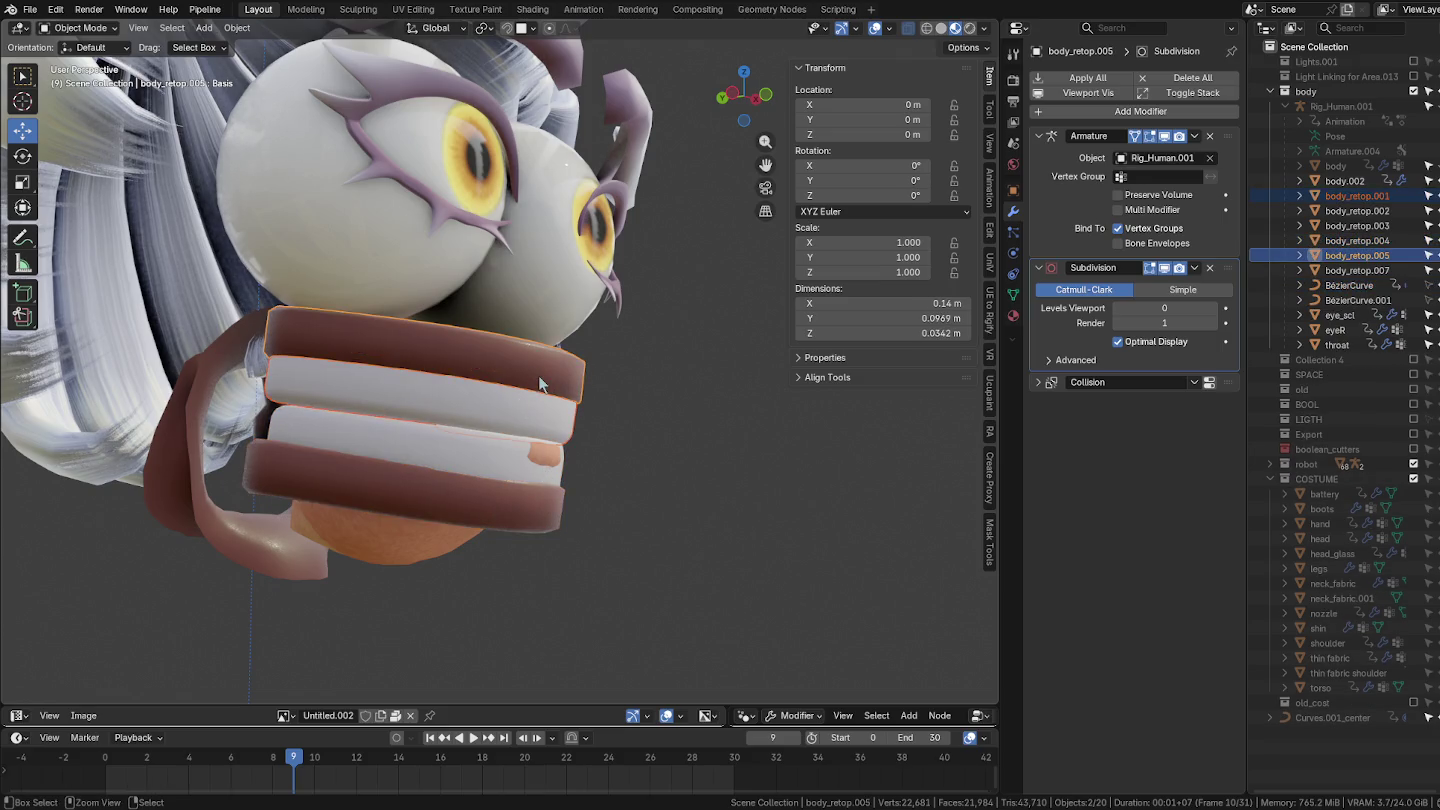
key(ctrl+z)
click(488, 487)
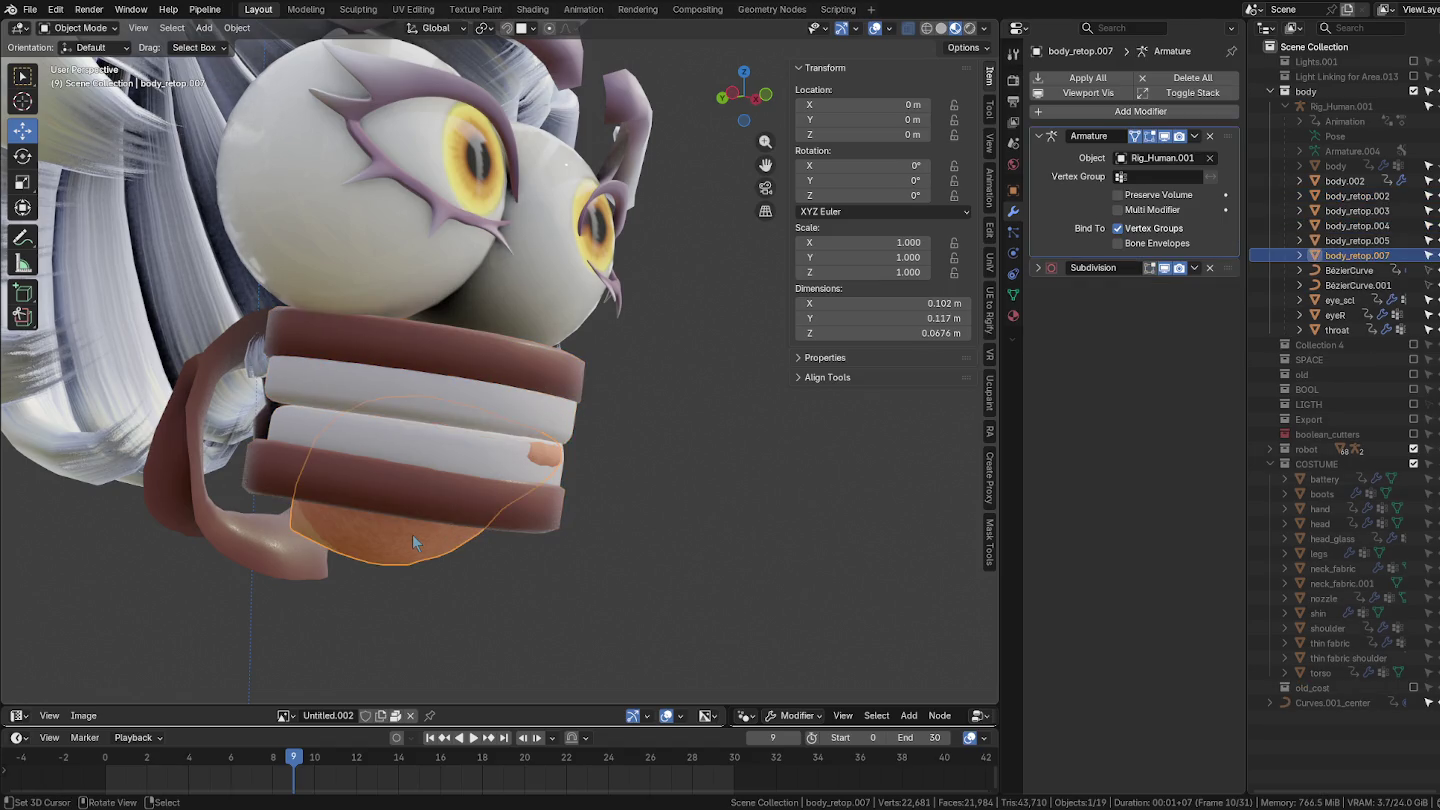
click(168, 445)
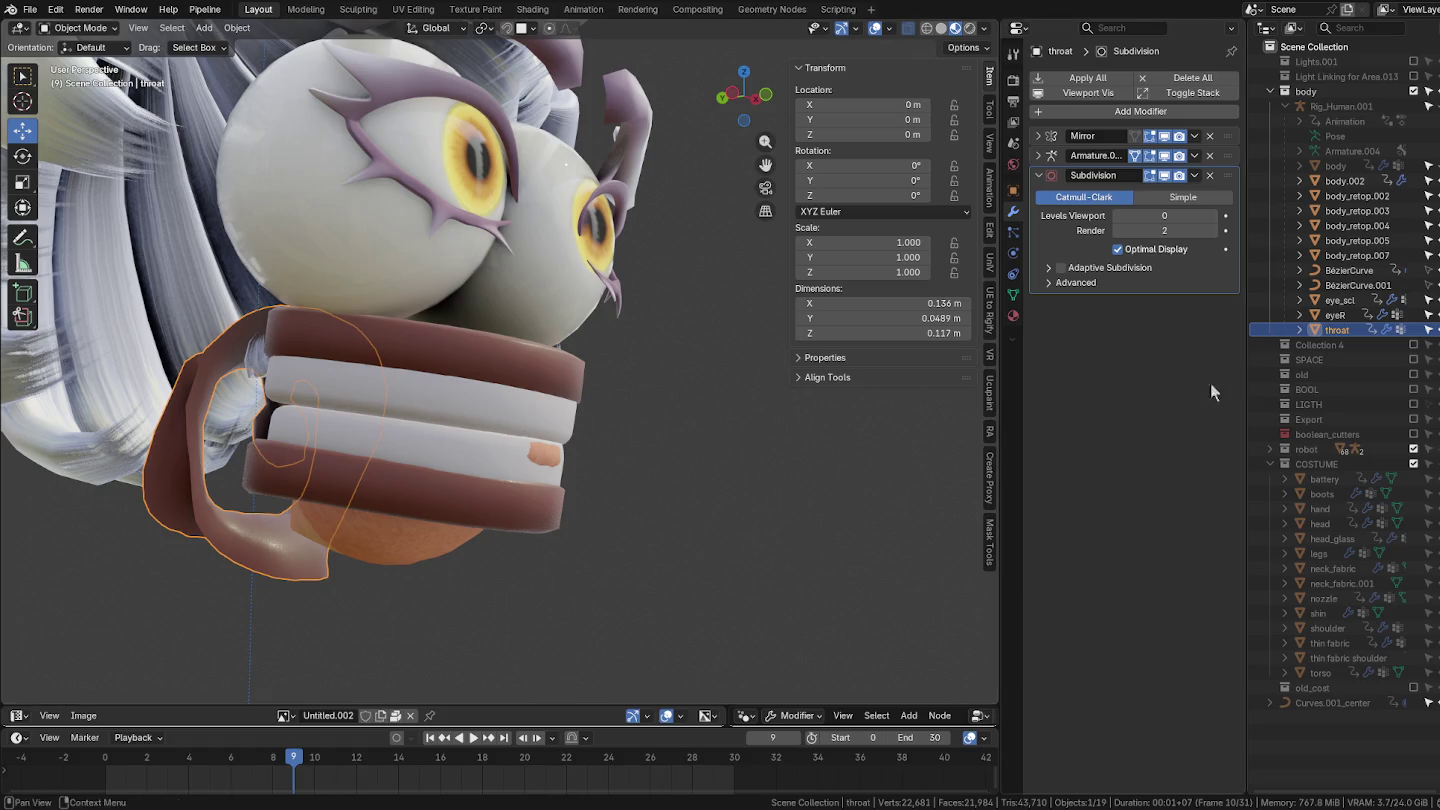
click(1357, 239)
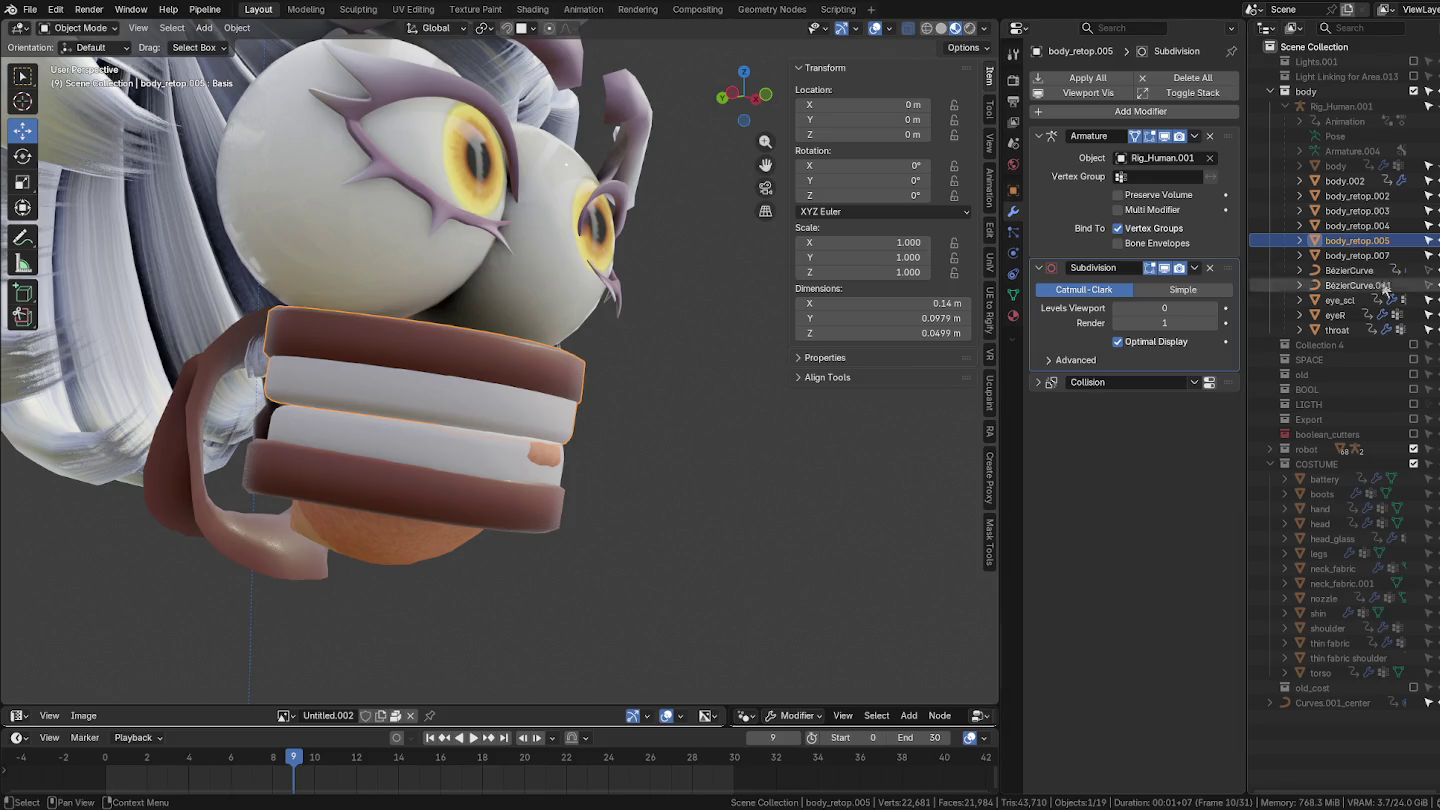
Step: Rename body_retop.005 to jaw_top, fixing the misspelled first attempt
double_click(1378, 241)
text(jaw)
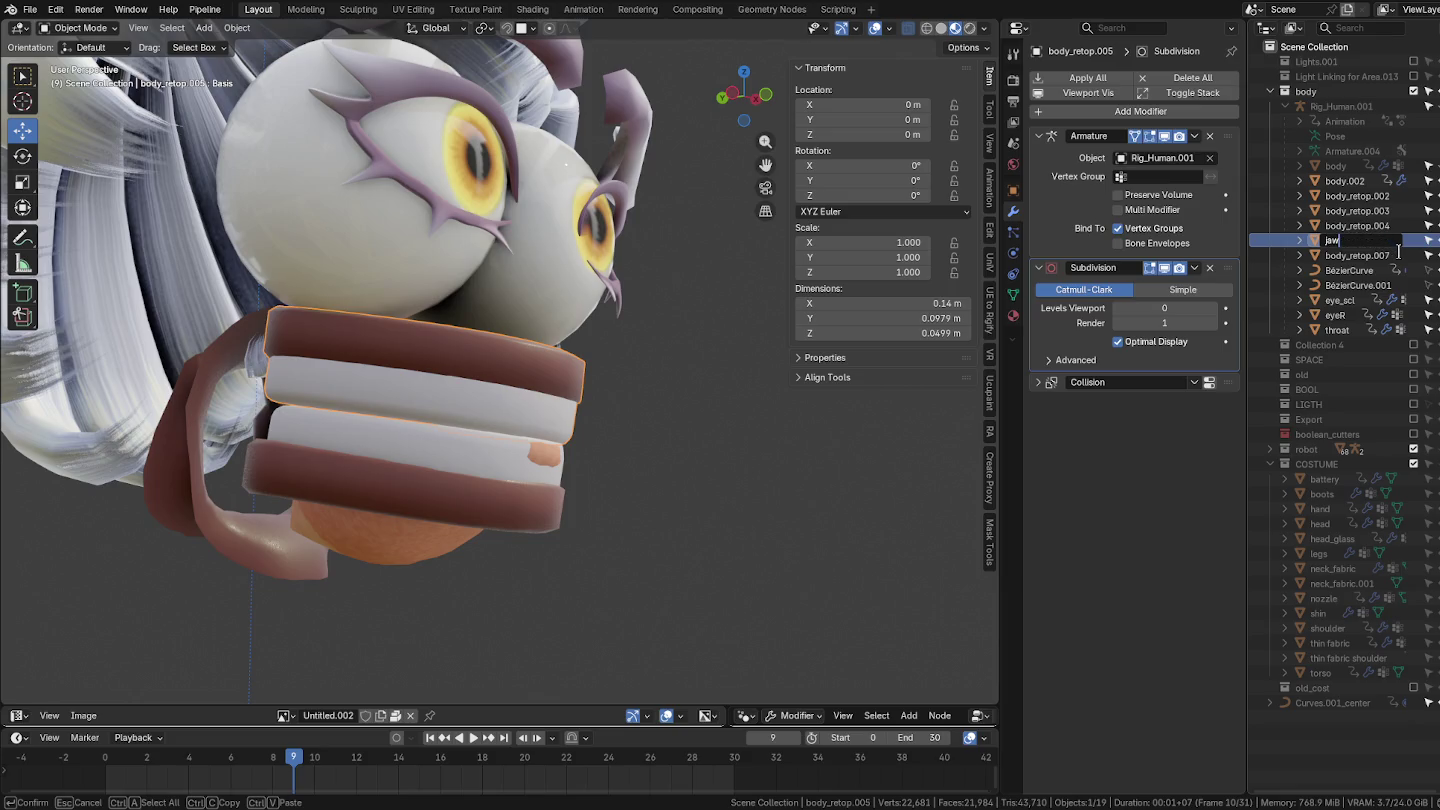
text(_ещз)
key(Return)
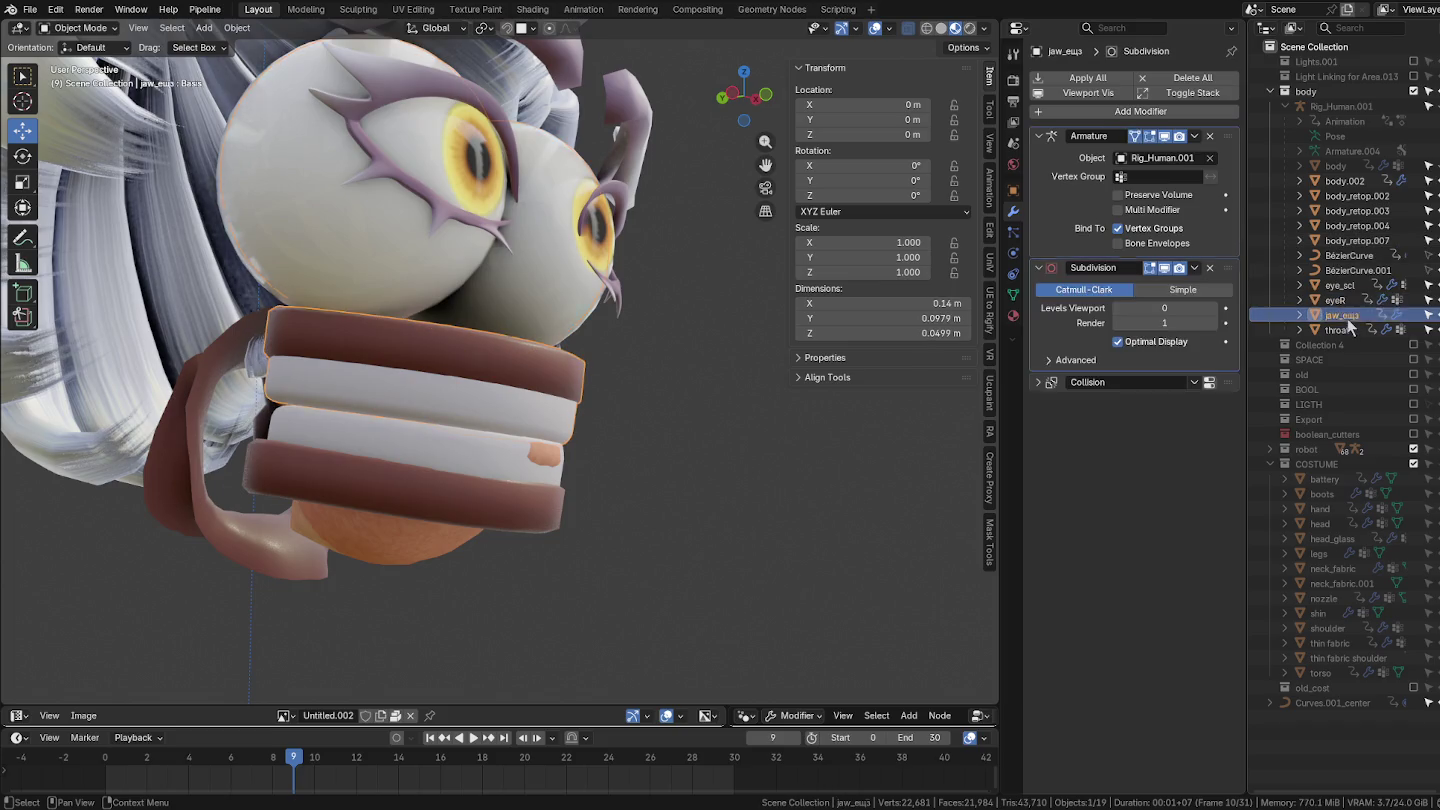
double_click(1344, 316)
click(1378, 314)
key(BackSpace)
key(BackSpace)
key(BackSpace)
text(top)
key(Return)
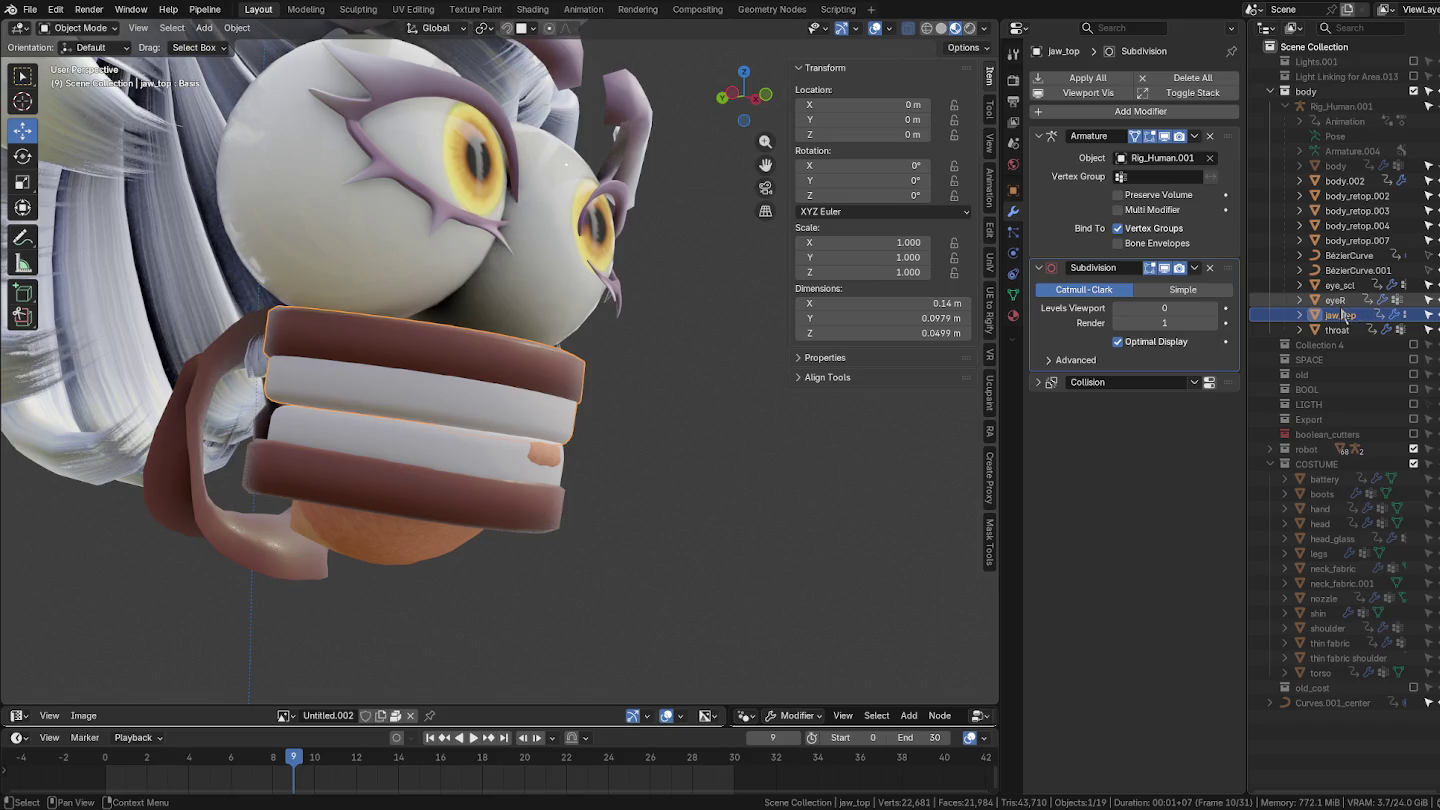
Step: Rename the lower jaw ring body_retop.004 to jaw_bottom
click(550, 508)
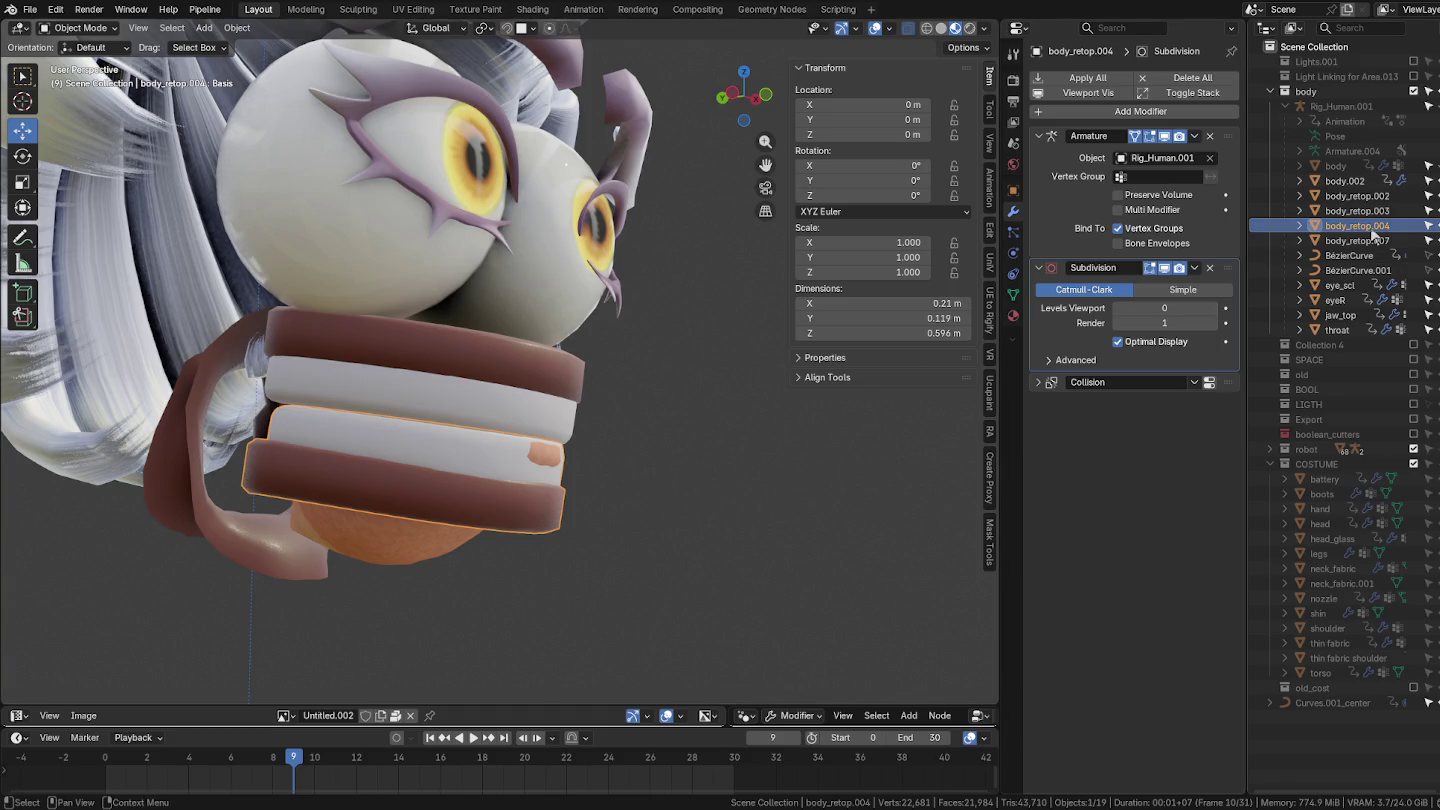
double_click(1373, 233)
text(j)
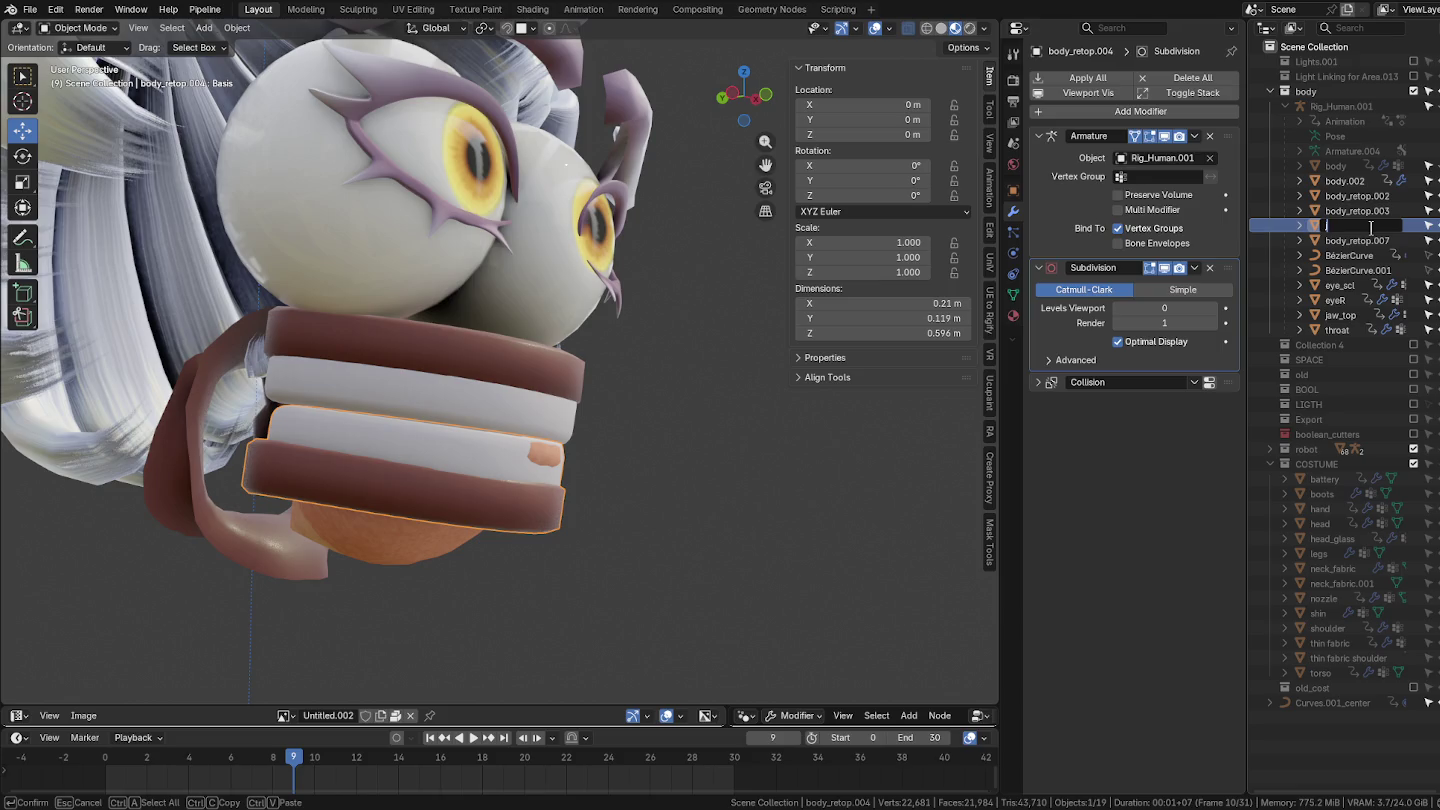
text(eaw_bo)
text(ttom)
key(Return)
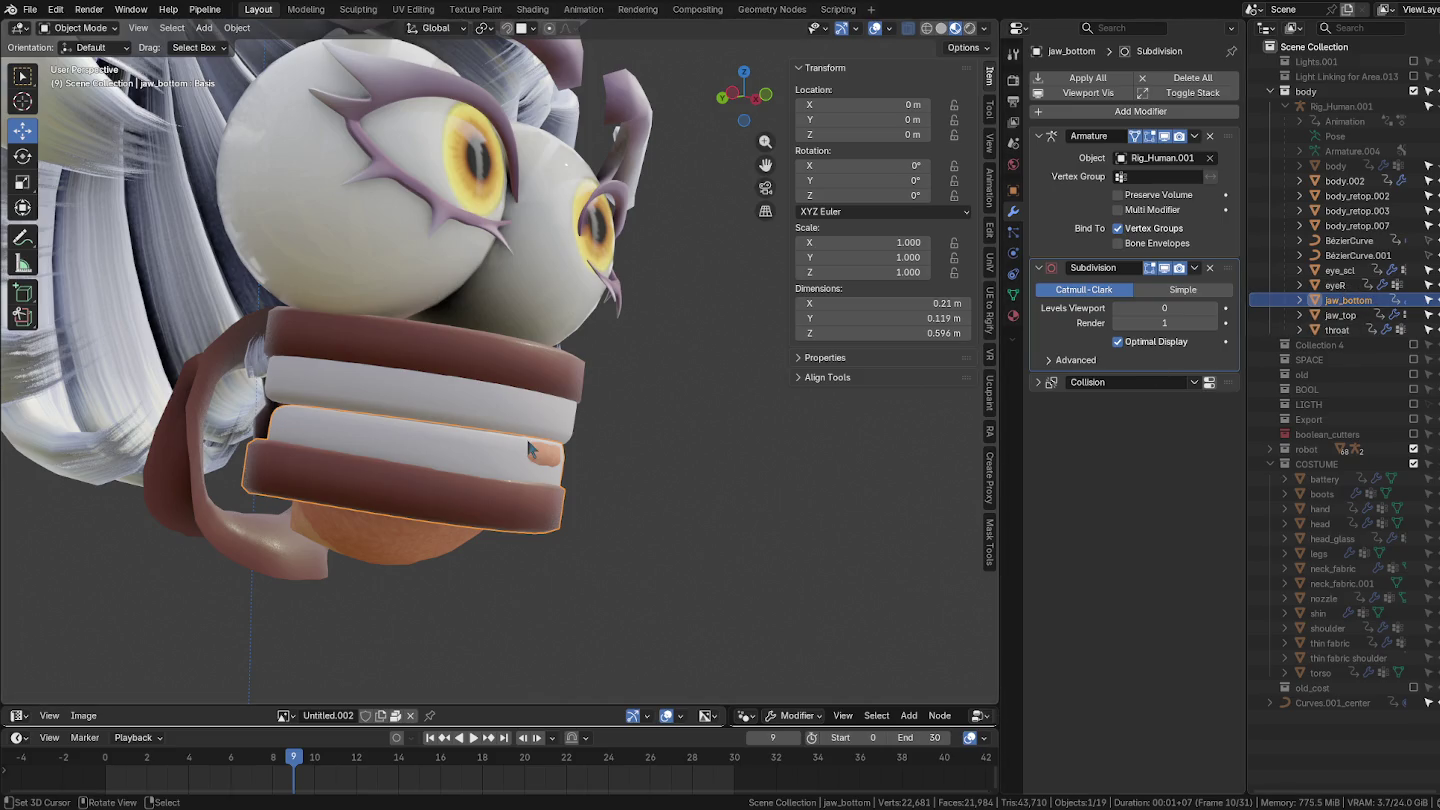
Step: Rename body_retop.007 to tongue
click(414, 544)
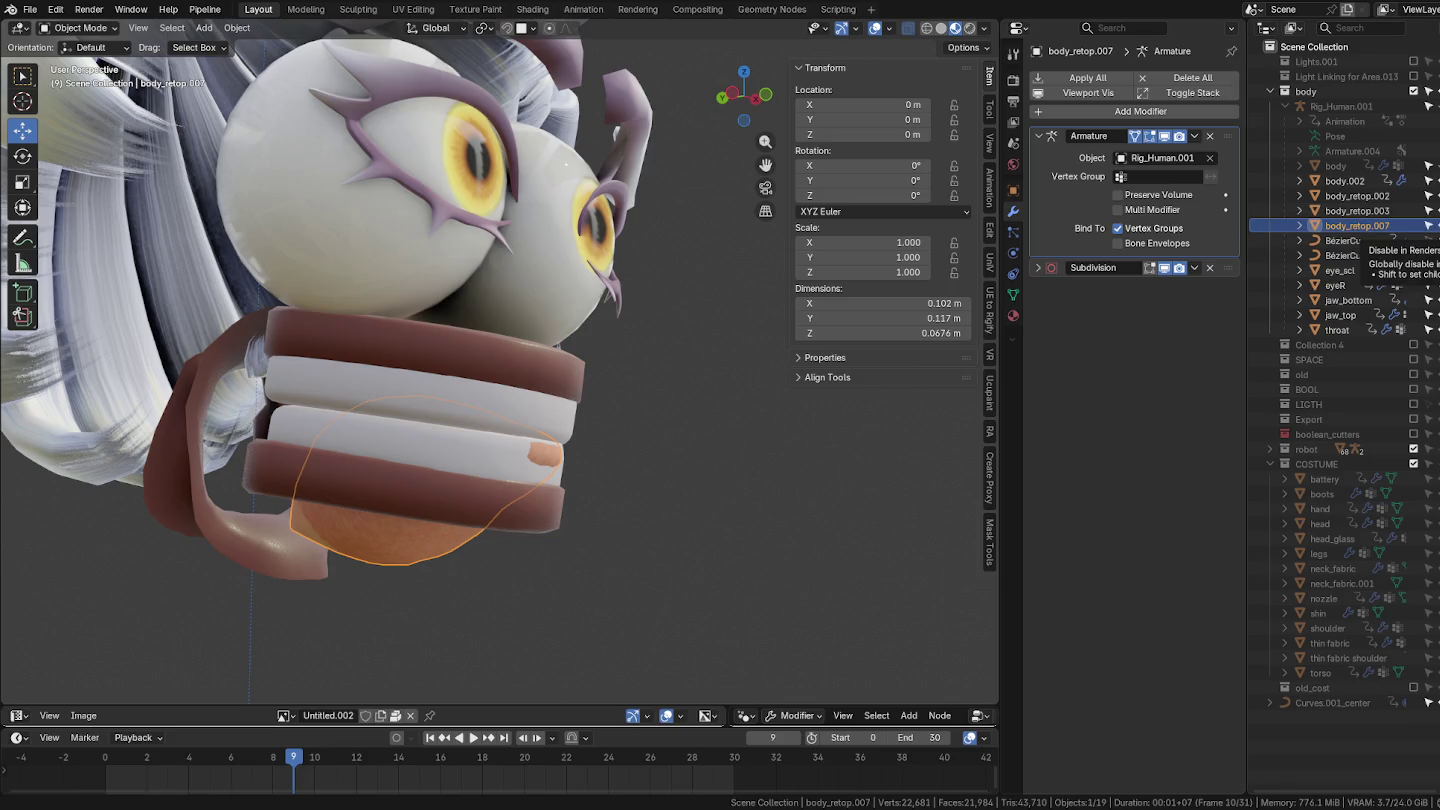
key(F2)
text(tongue)
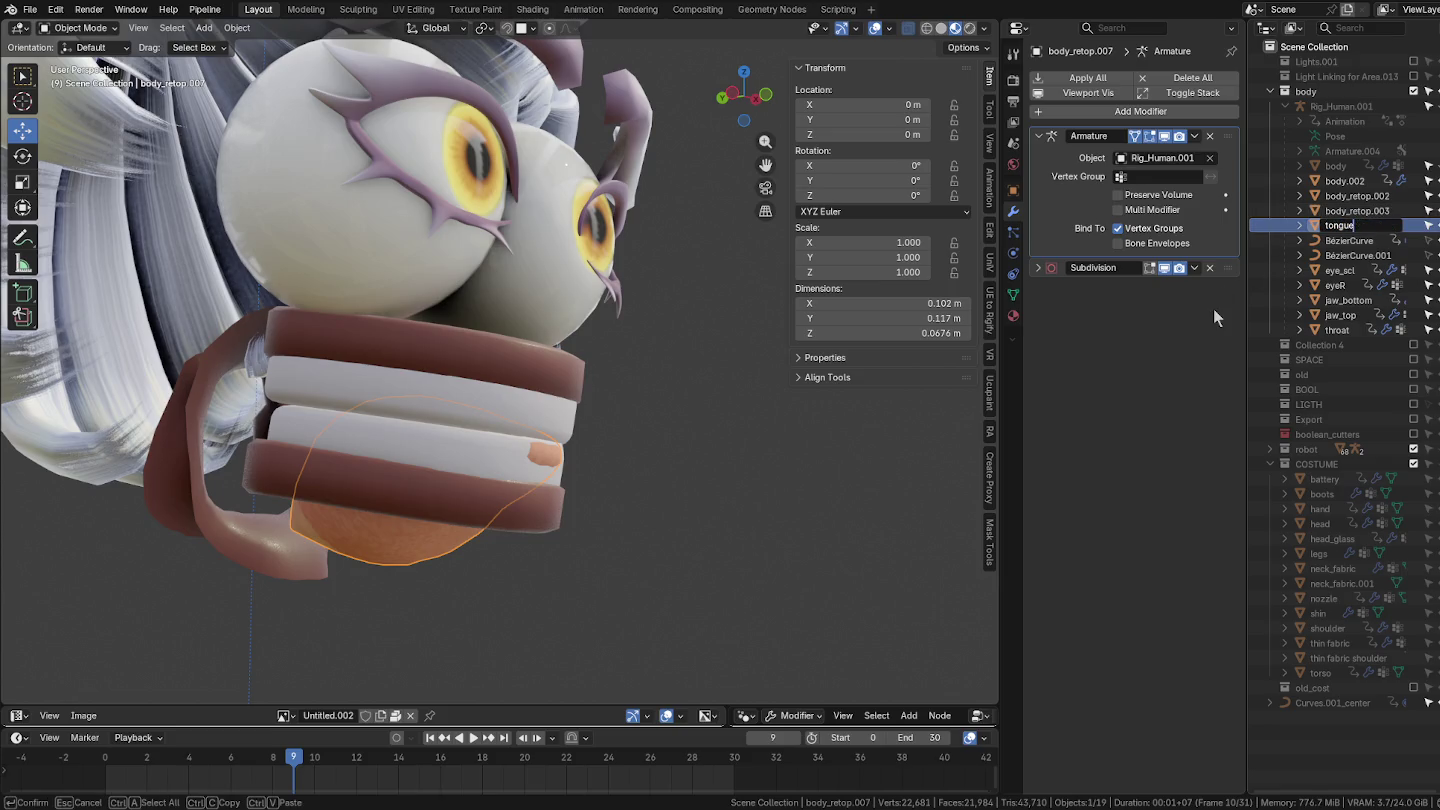
key(Return)
Step: Rename the eyeR object to eye
click(180, 499)
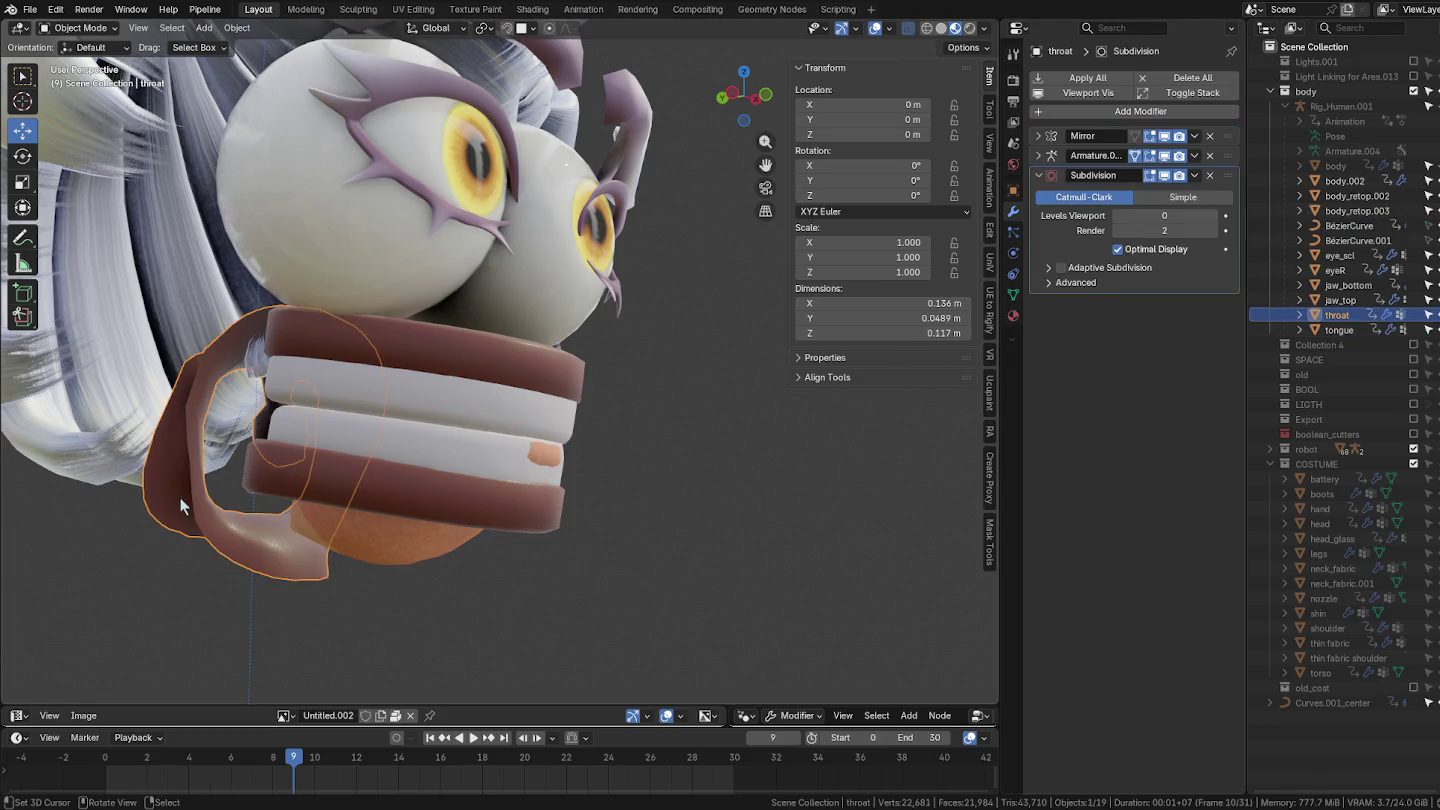
click(380, 440)
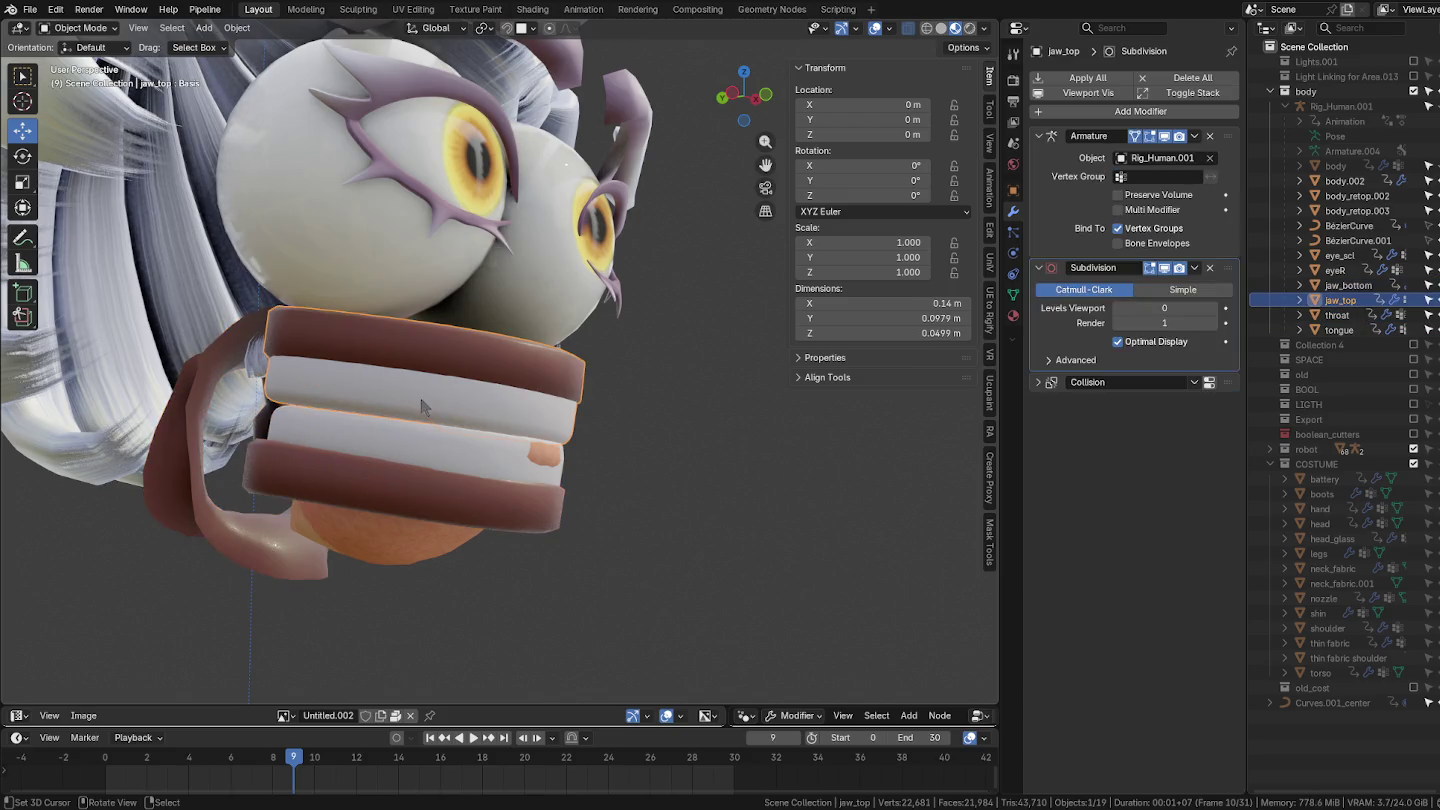
click(581, 308)
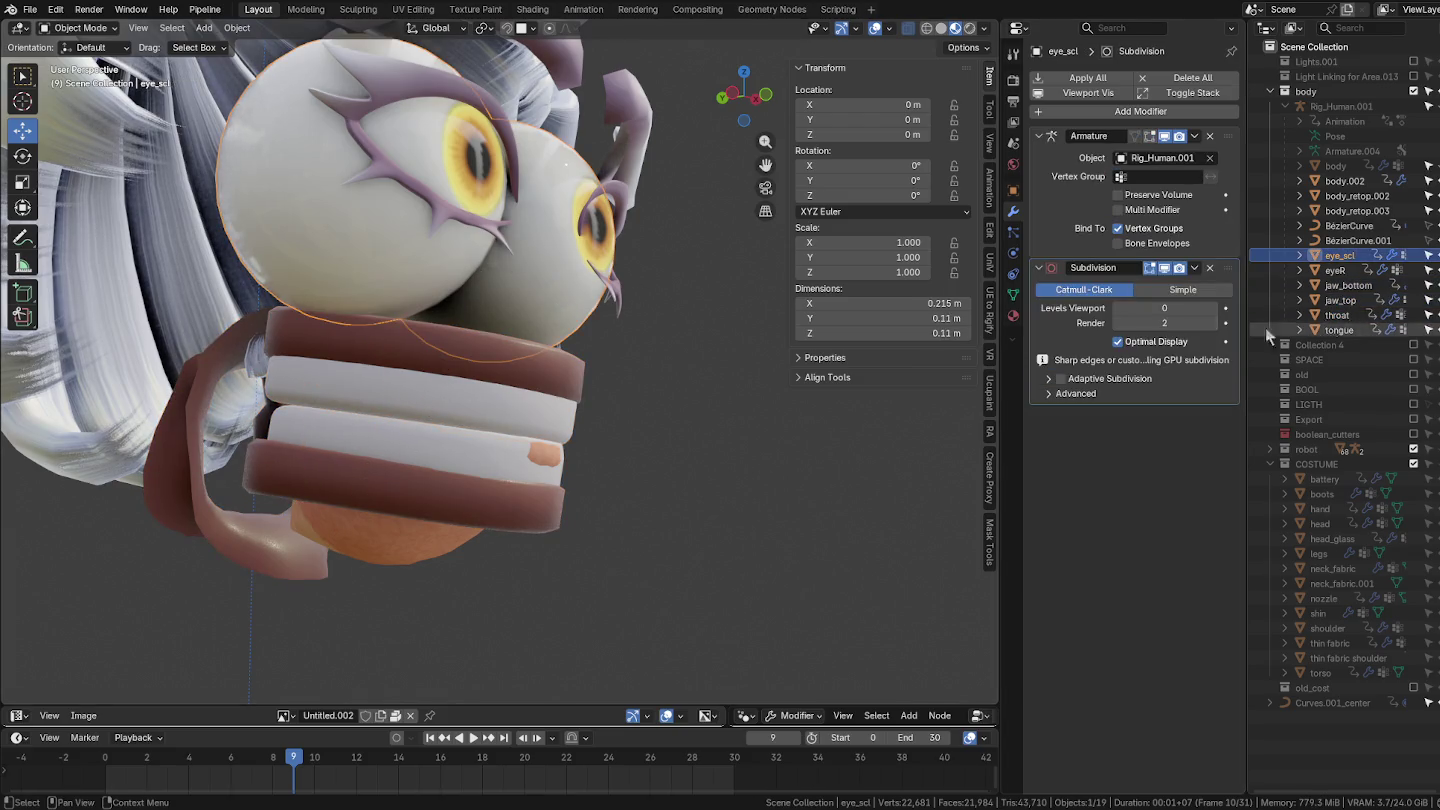
click(1338, 272)
double_click(1350, 270)
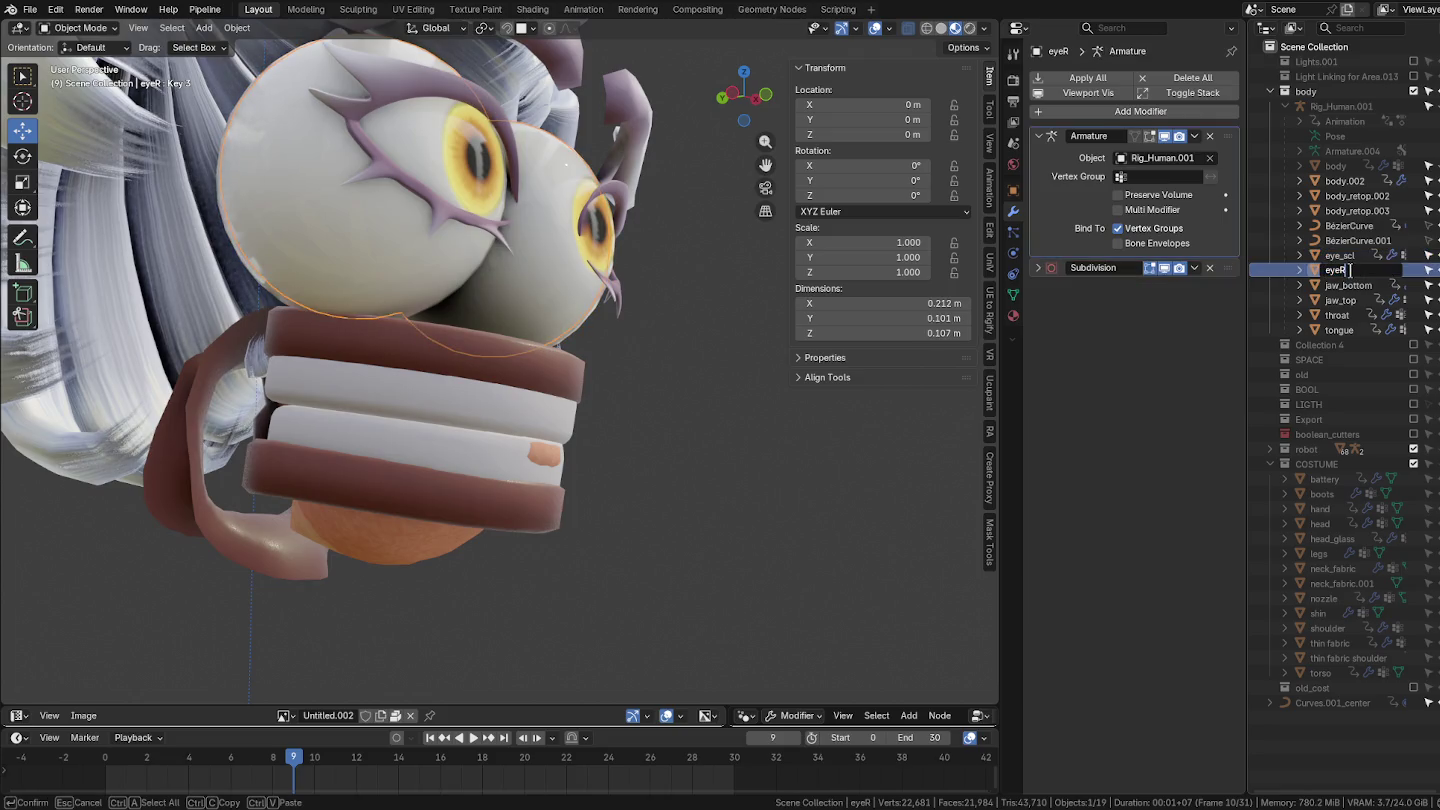
key(BackSpace)
key(Return)
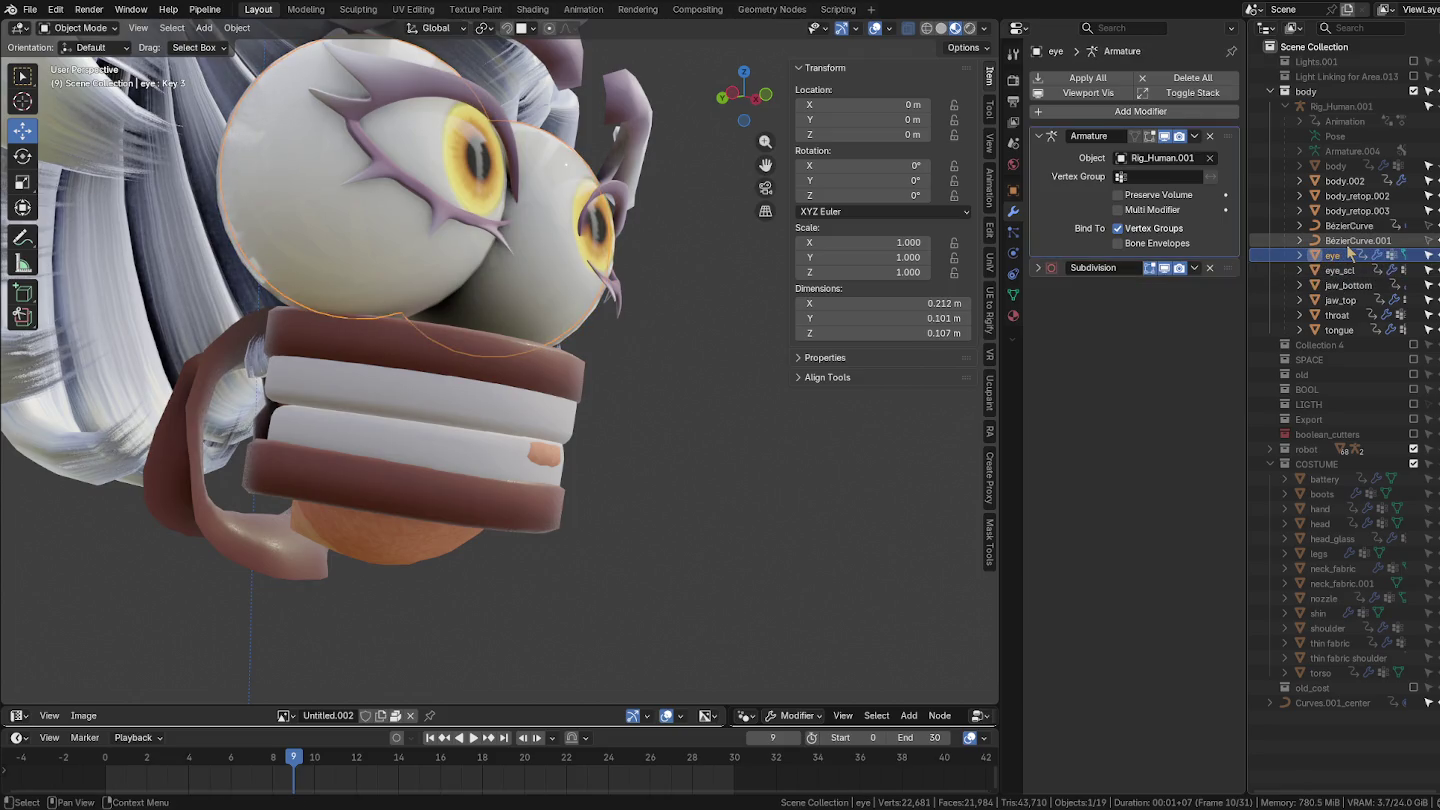
click(1350, 240)
scroll(587, 374, down, 5)
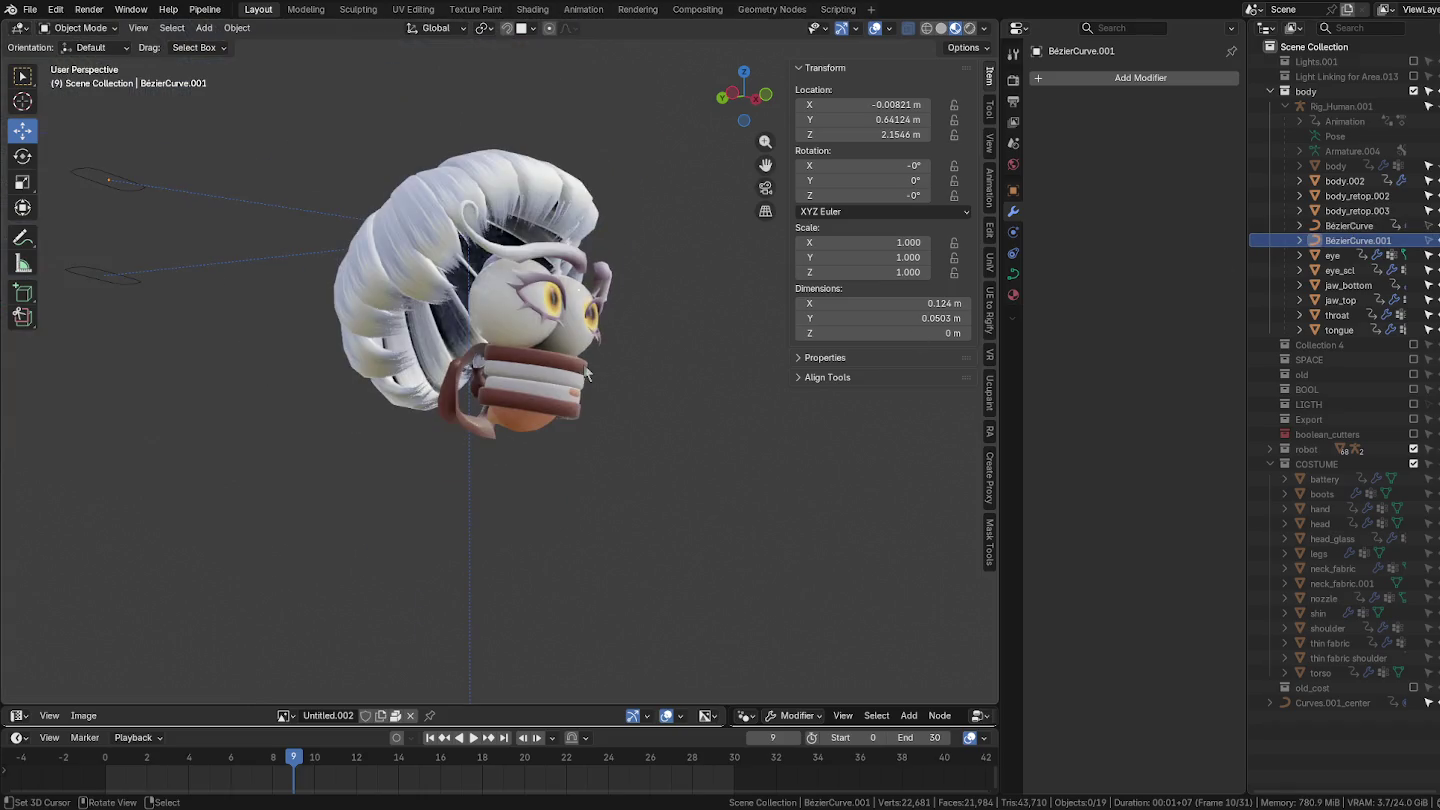
Step: Rename body_retop.003 to brow
scroll(538, 410, down, 4)
mouse_move(537, 410)
middle_down()
mouse_move(489, 336)
mouse_move(533, 303)
middle_up()
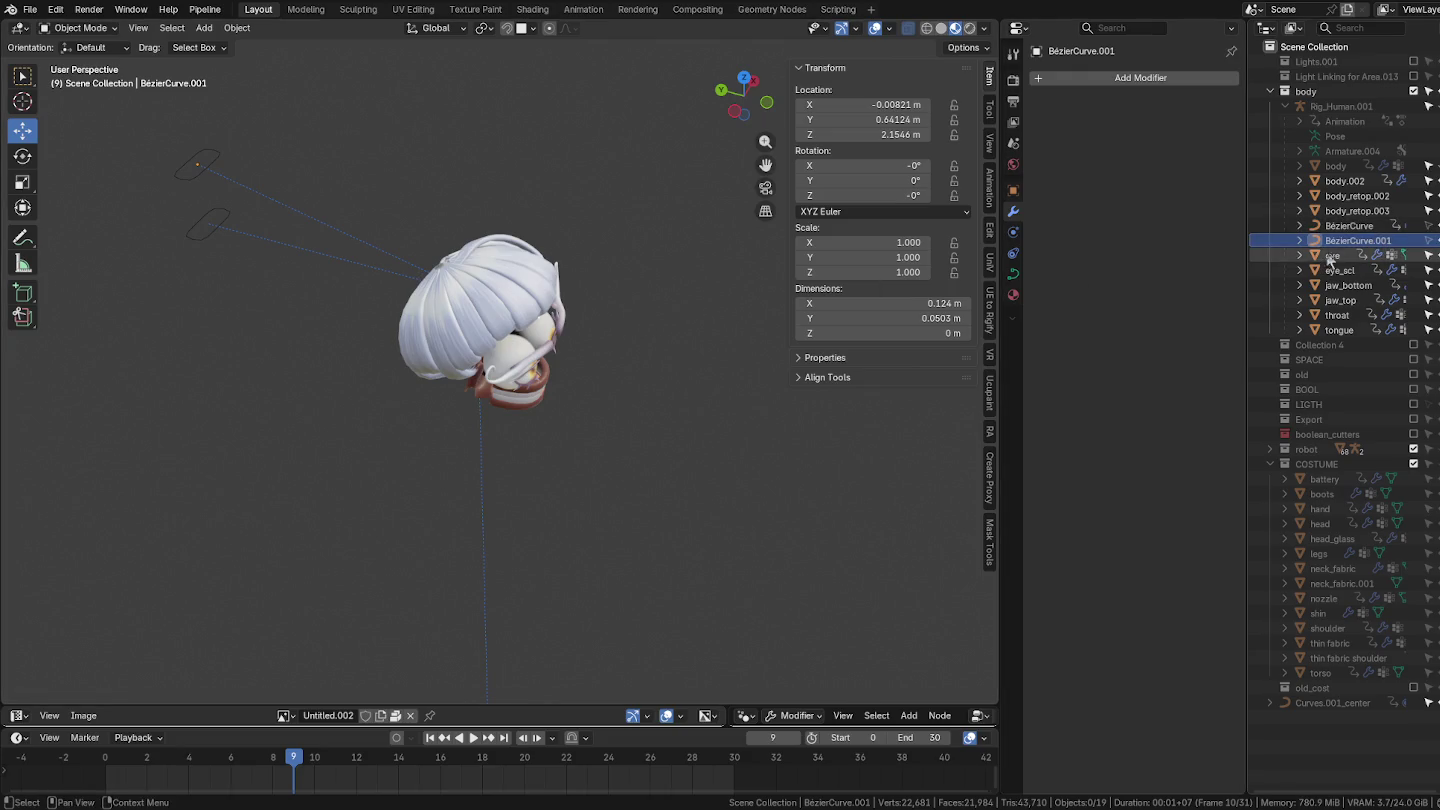
click(1356, 211)
scroll(576, 333, up, 2)
middle_drag(576, 333, 610, 330)
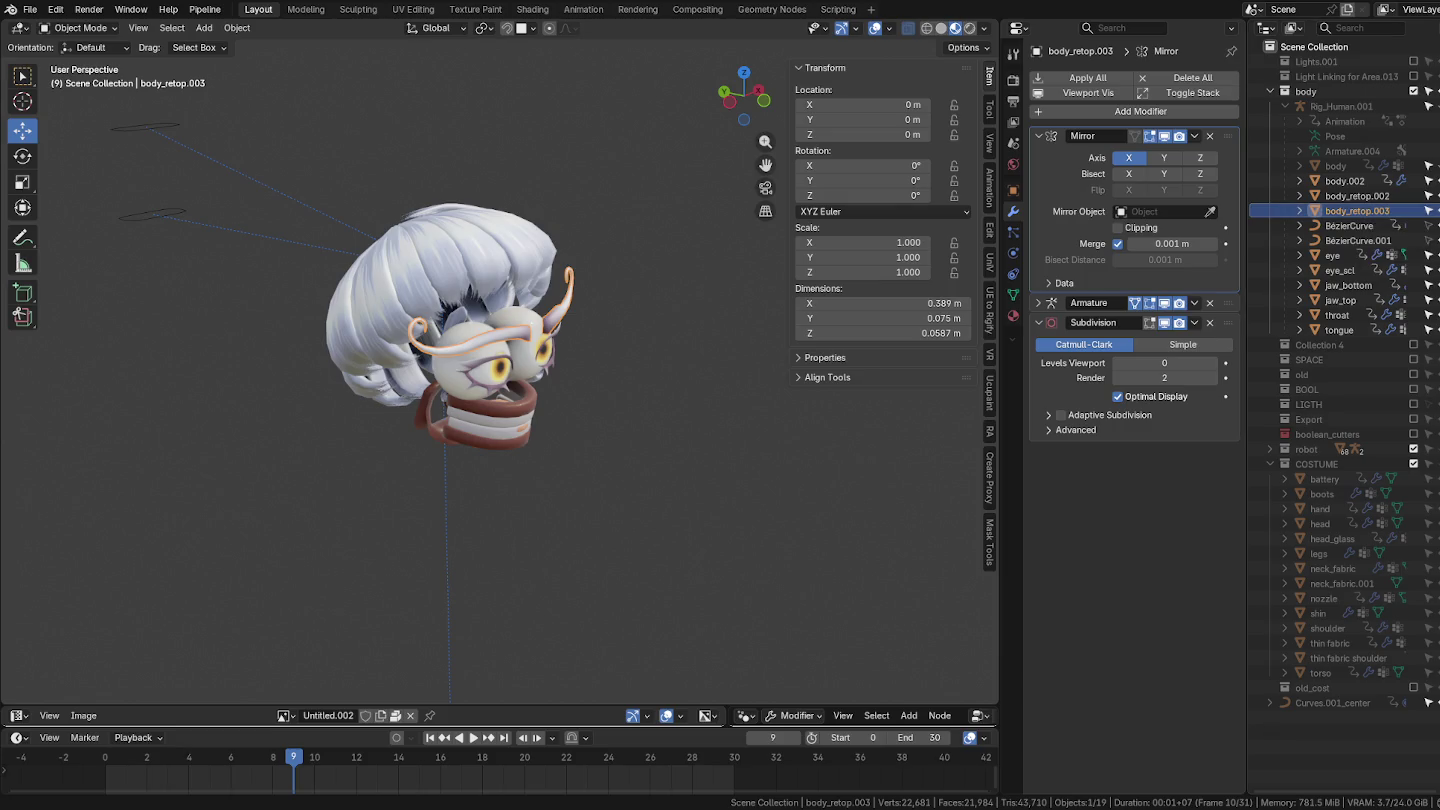
double_click(1363, 211)
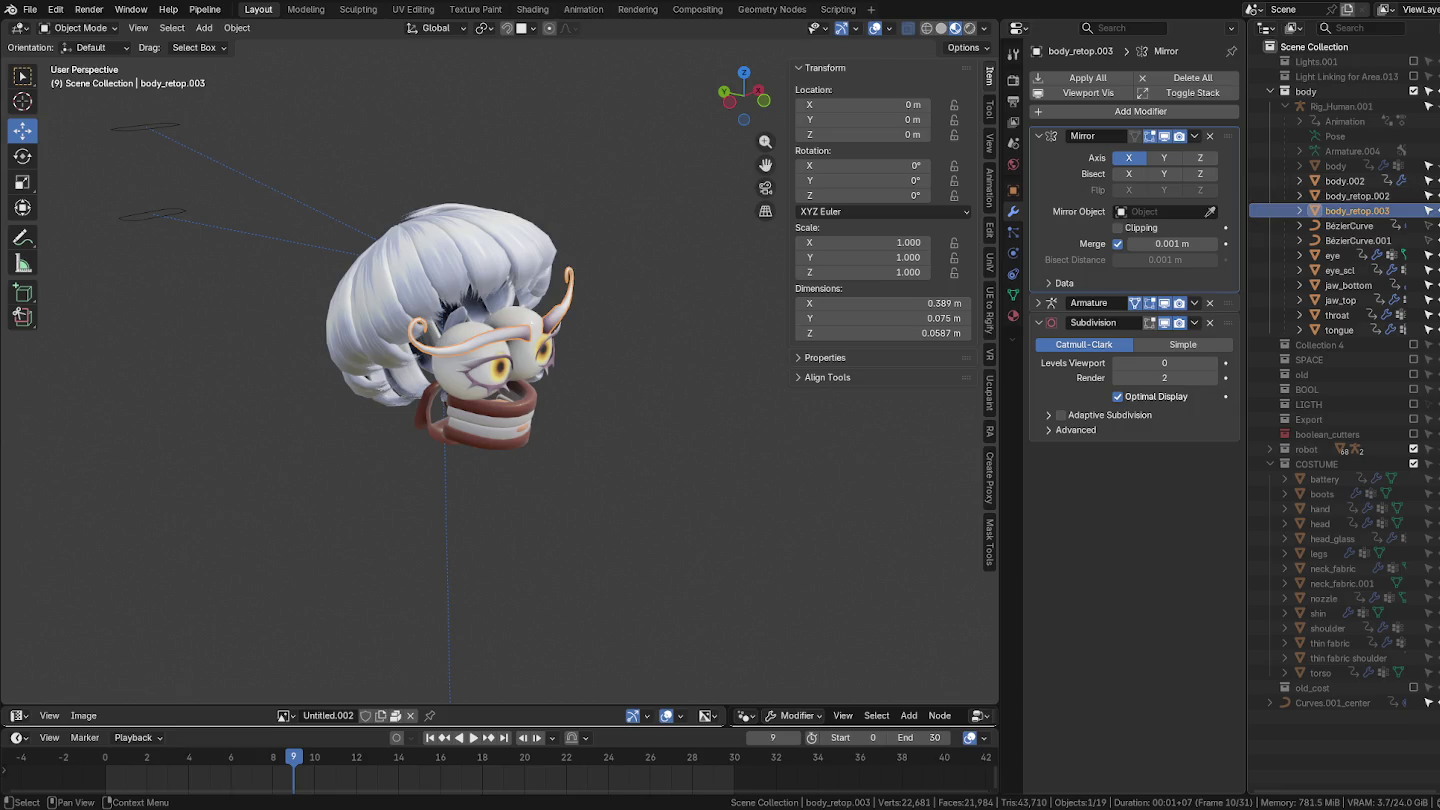
text(brow)
key(Return)
Step: Rename body_retop.002 to lashes and isolate body.002 in local view
click(1365, 199)
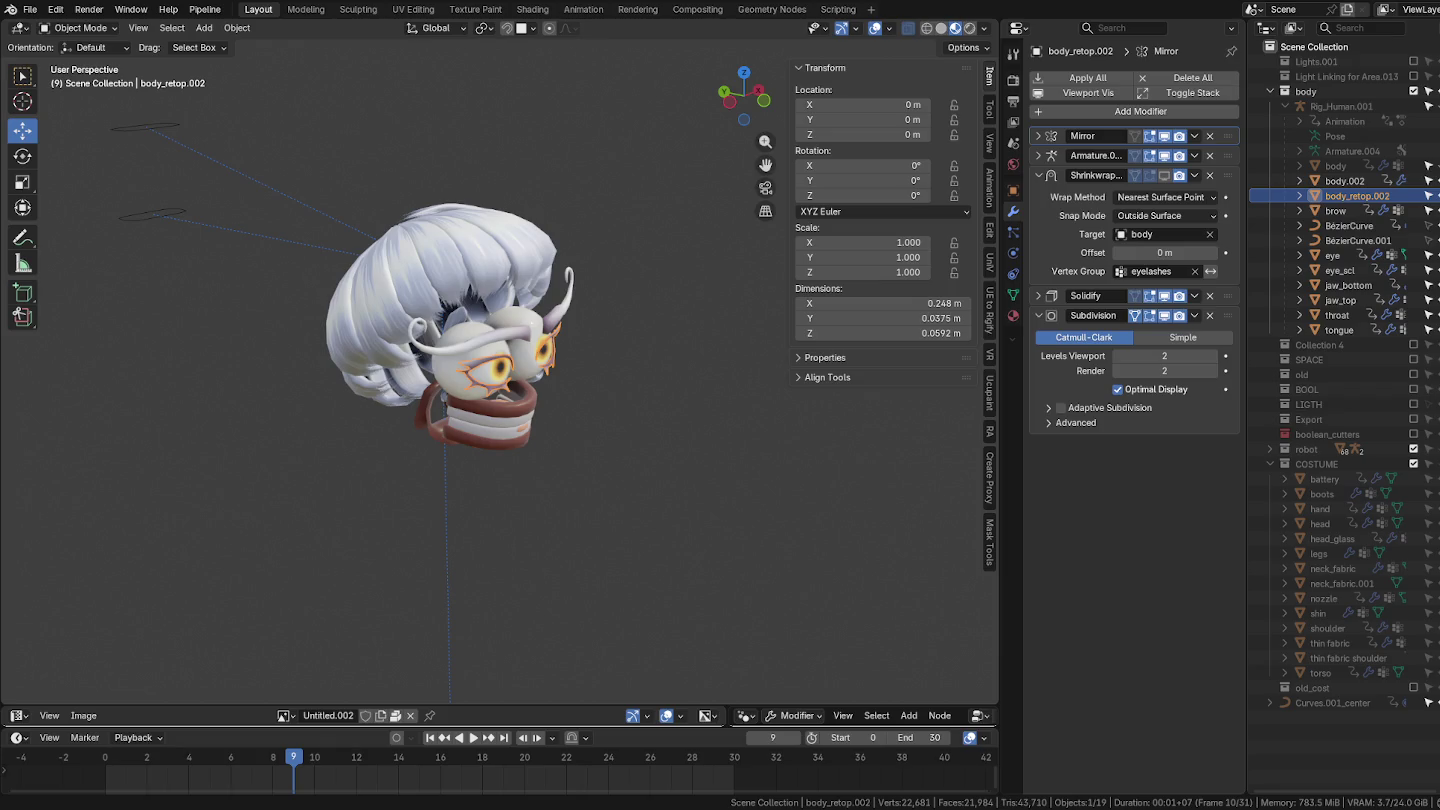
double_click(1340, 195)
text(lashes)
key(Return)
click(1346, 182)
key(slash)
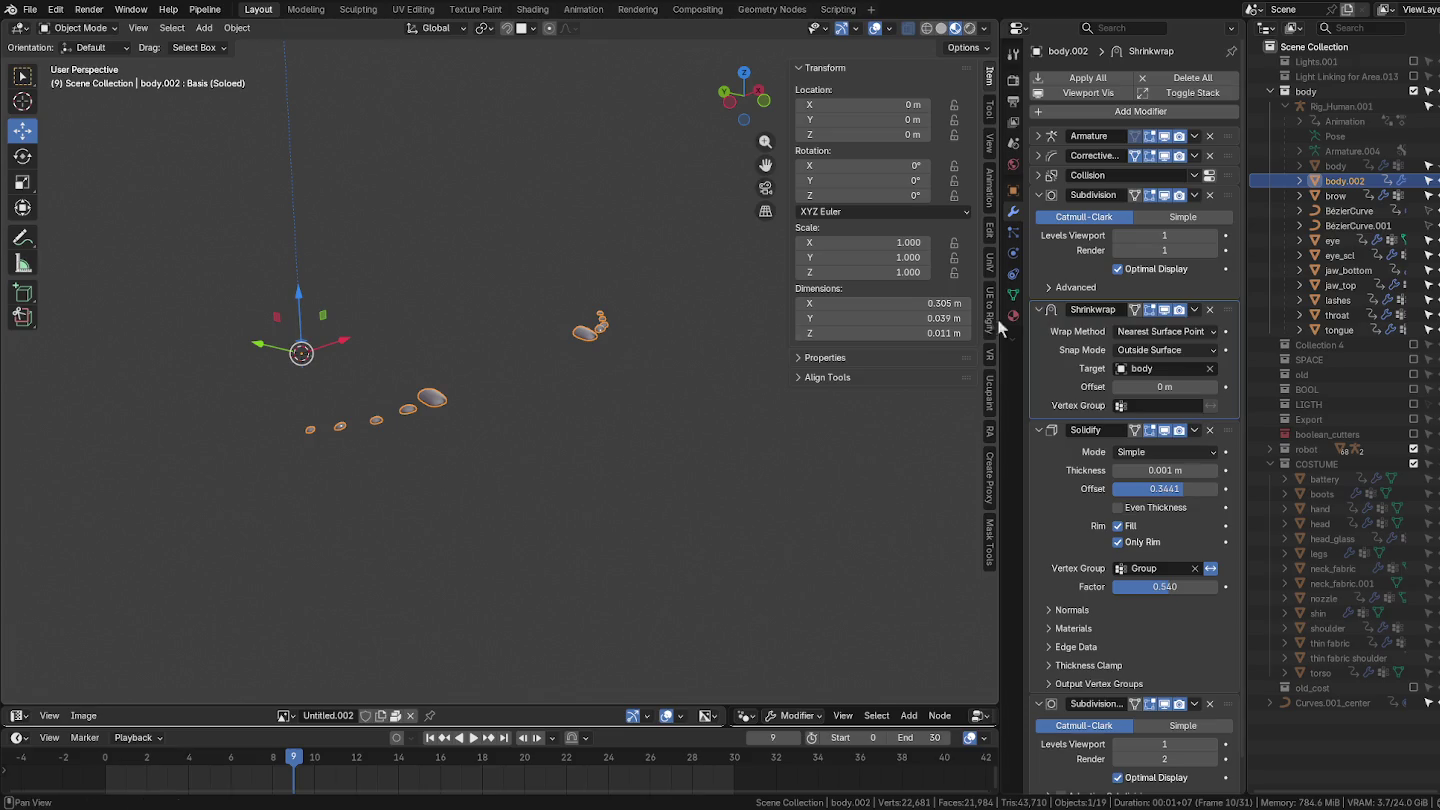
Step: Collapse body.002's modifier panels and remove its Collision physics
mouse_move(682, 312)
middle_down()
mouse_move(655, 249)
mouse_move(584, 454)
middle_up()
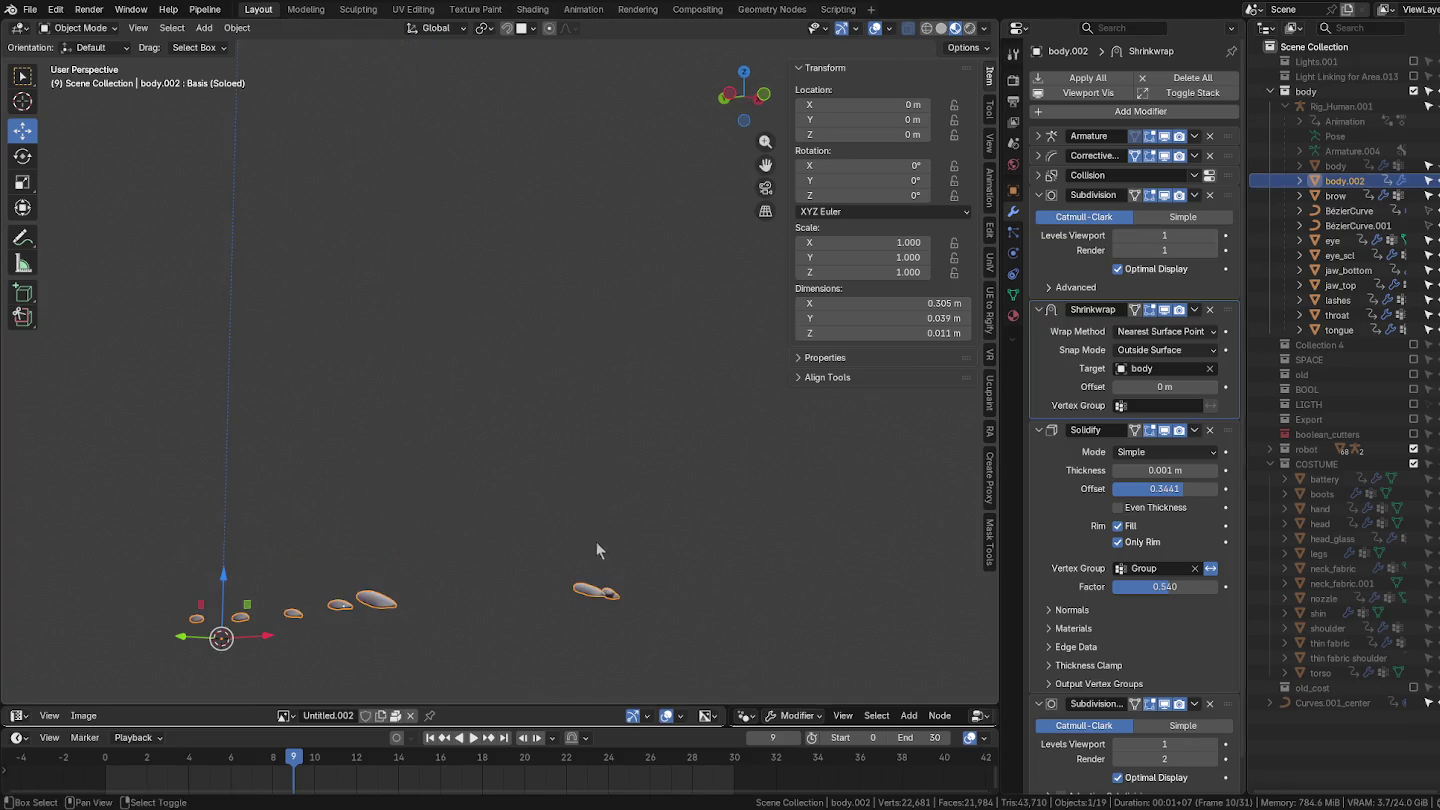
shift+middle_drag(597, 542, 642, 422)
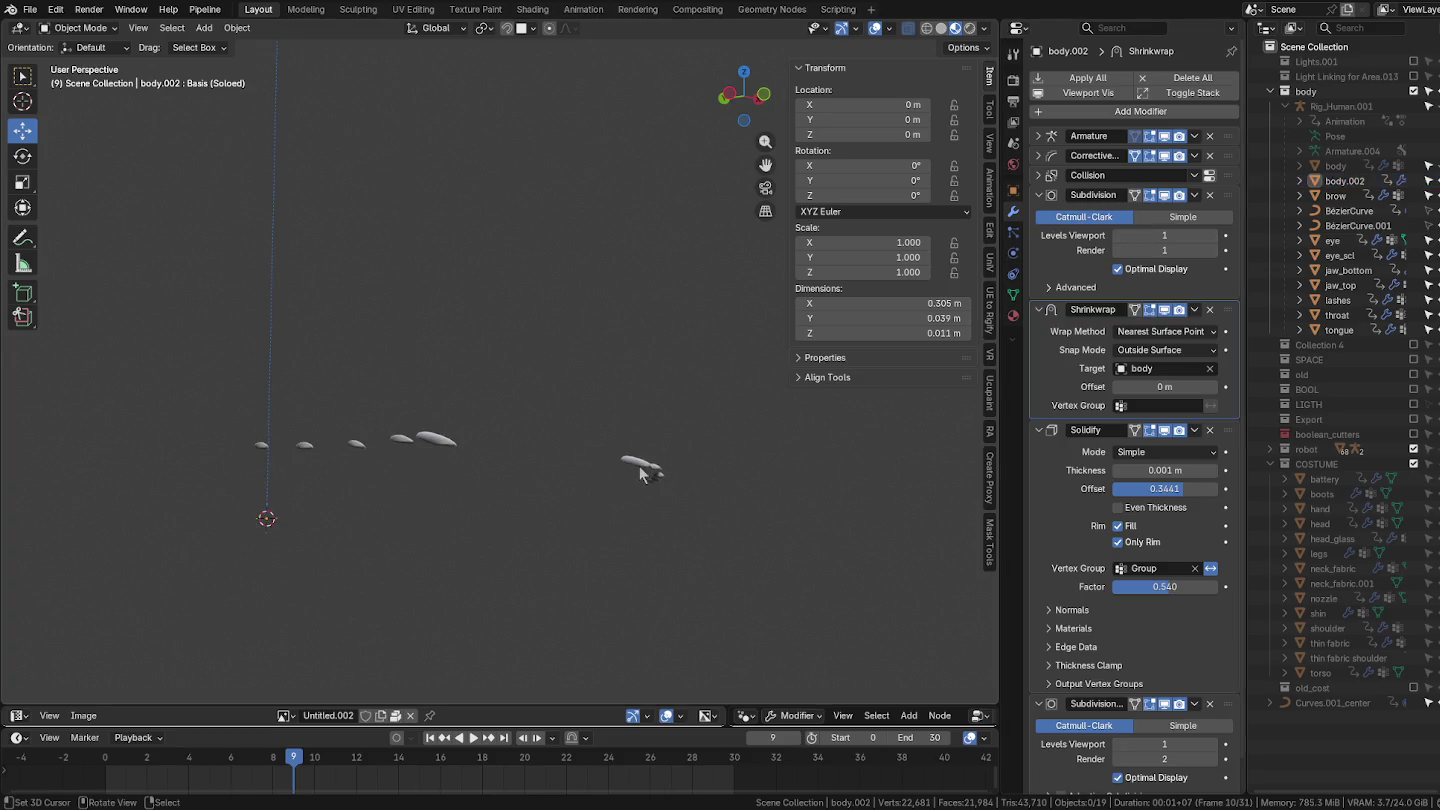
drag(1039, 194, 1028, 279)
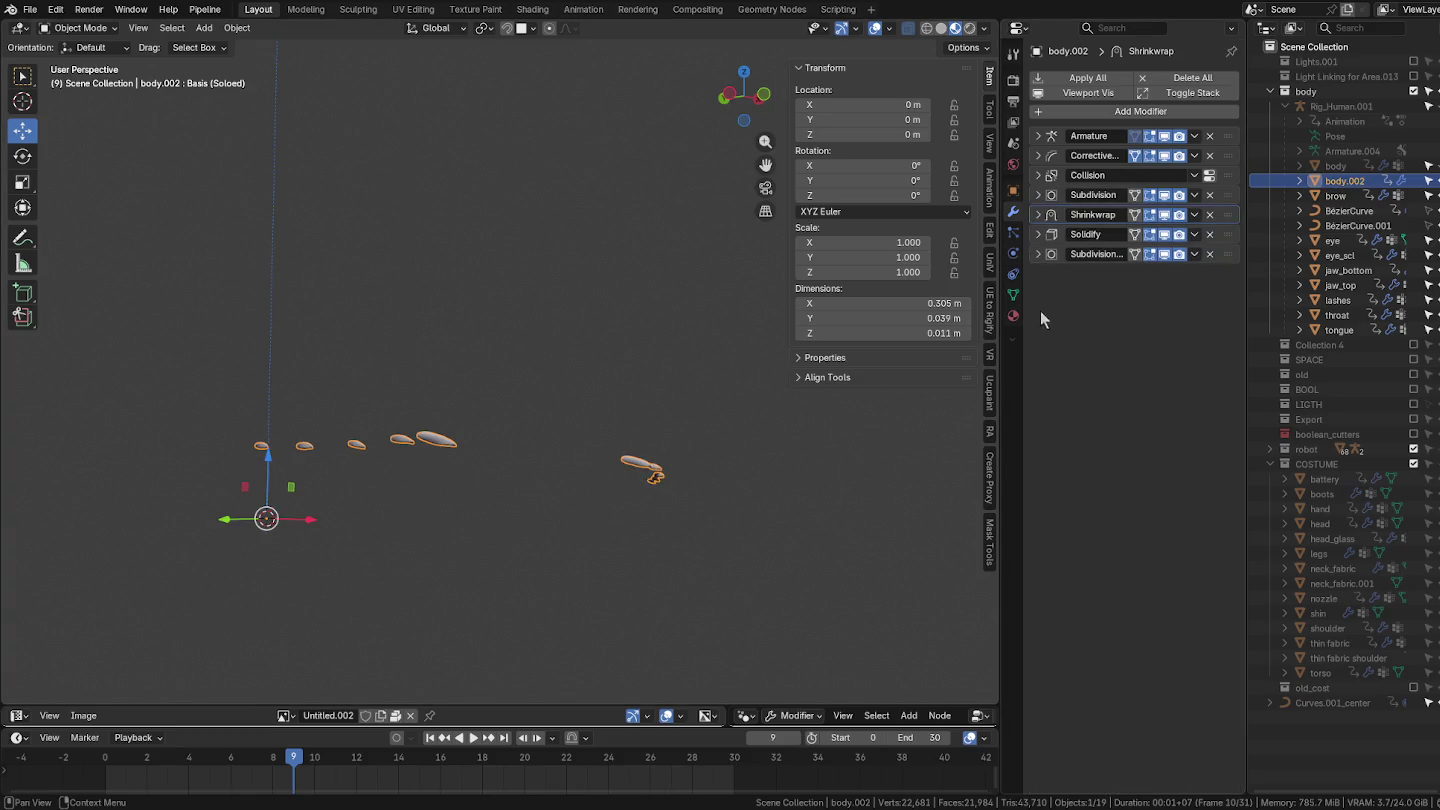
click(1013, 253)
click(1080, 94)
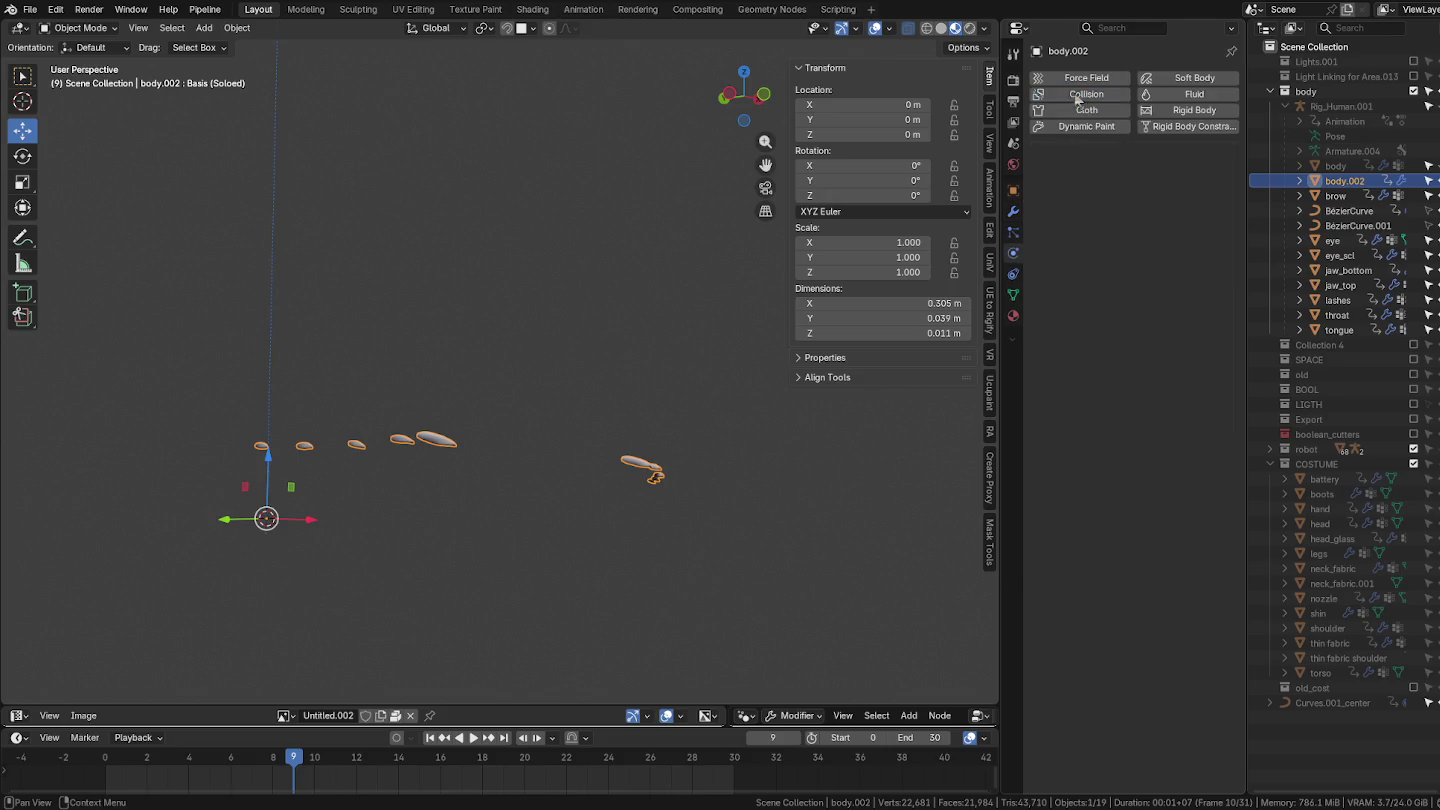
Step: Briefly show the body mesh, hide it again, and reselect body.002
click(1340, 167)
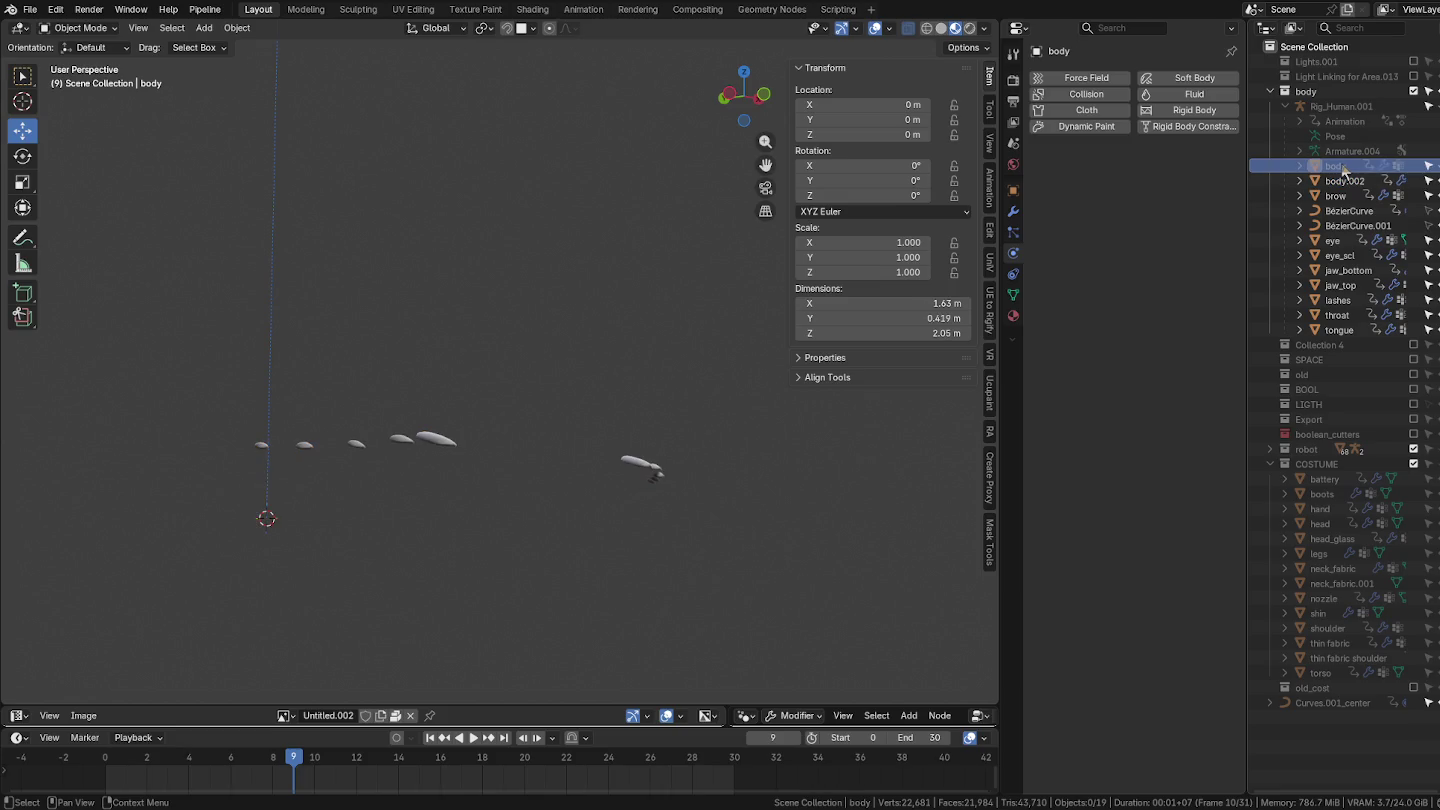
click(1429, 166)
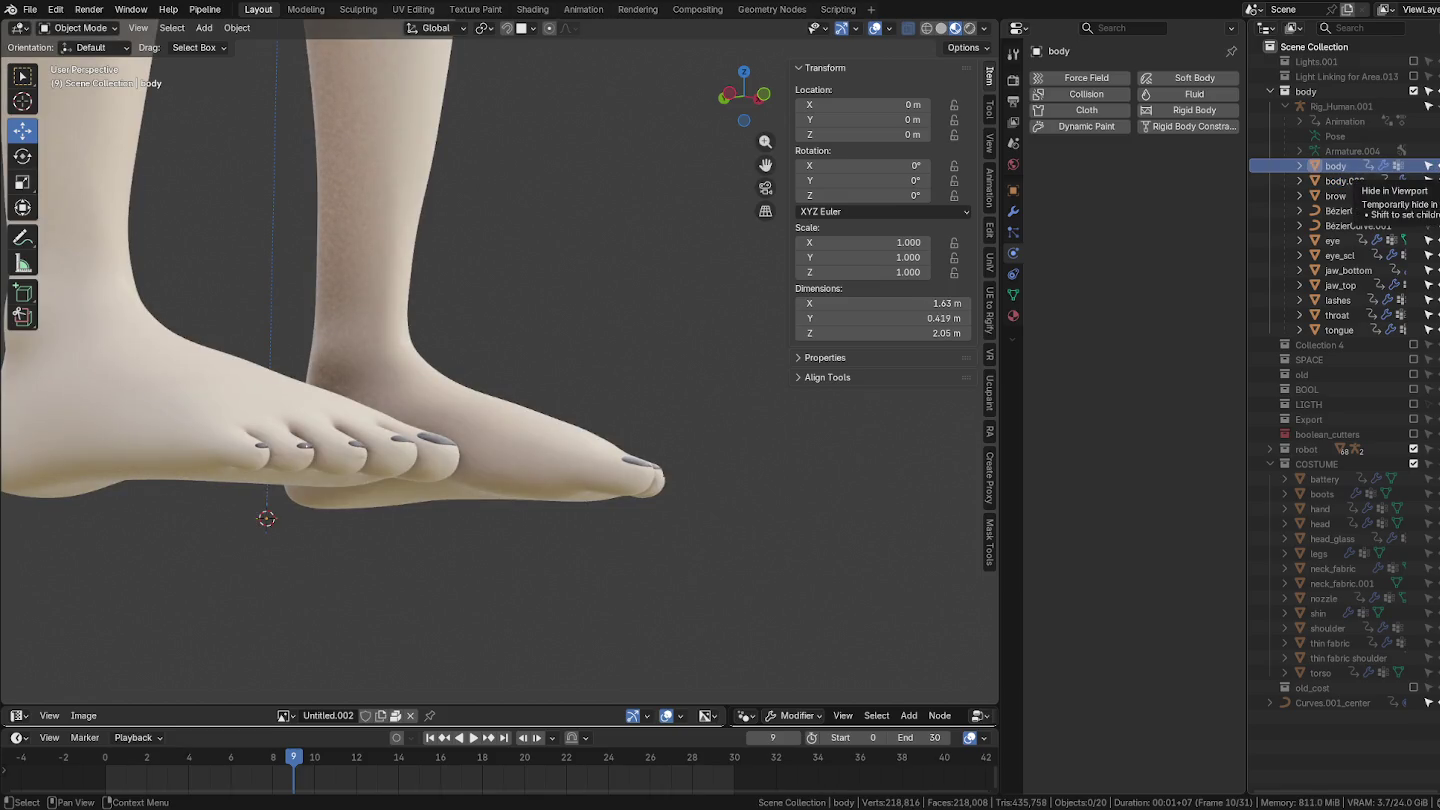
click(1430, 167)
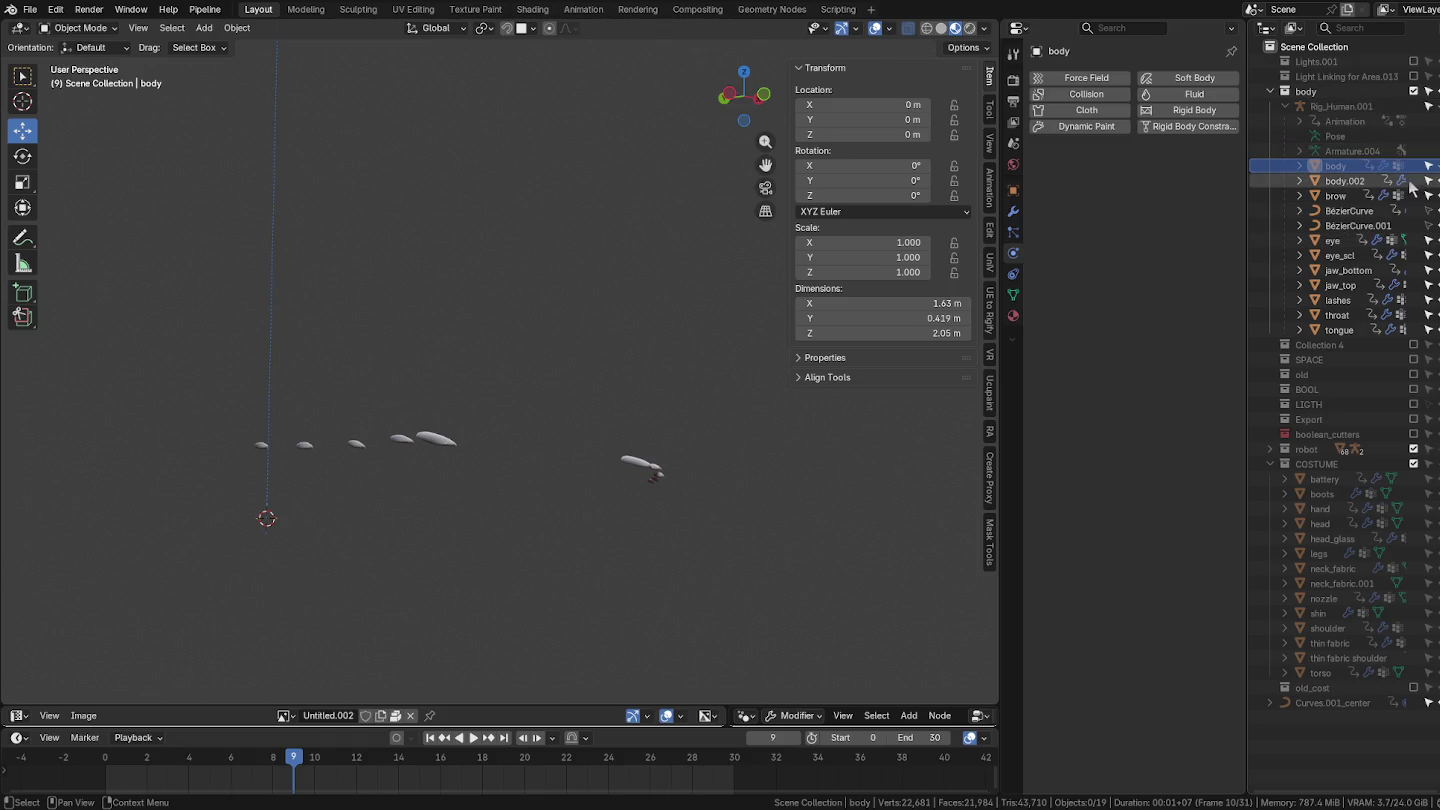
click(1346, 181)
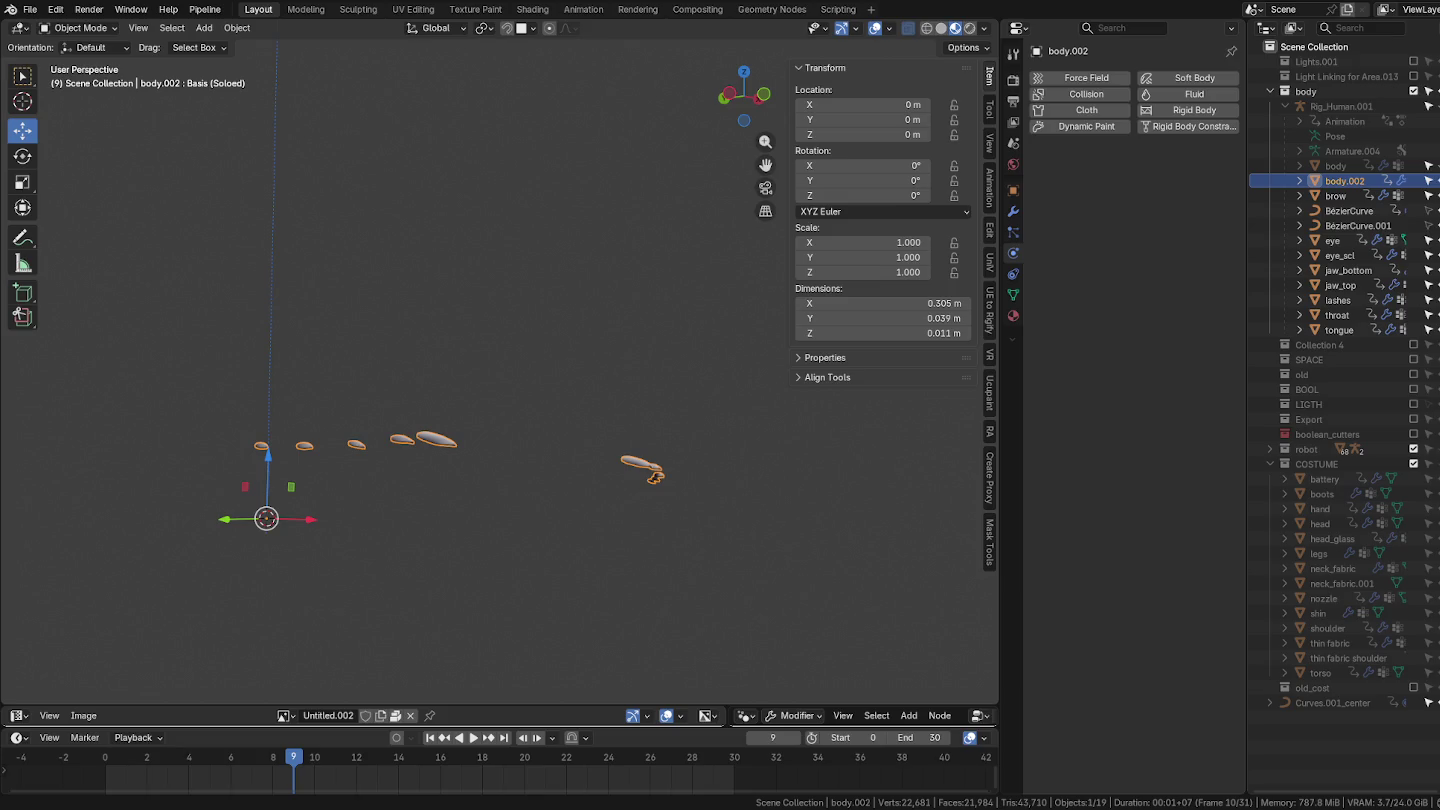
Step: Rename the toenail object body.002 to nails
double_click(1346, 181)
text(nails)
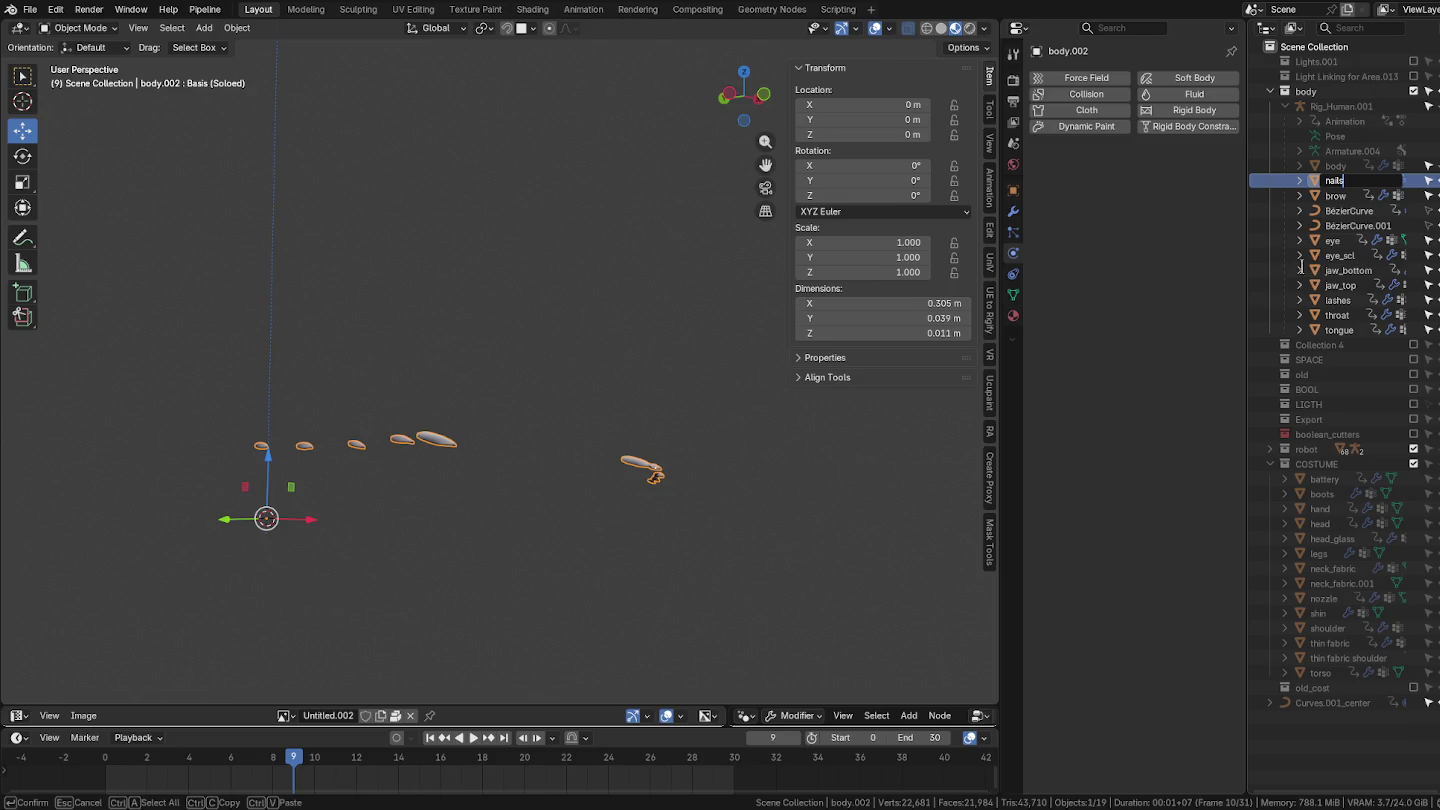
key(Return)
key(F2)
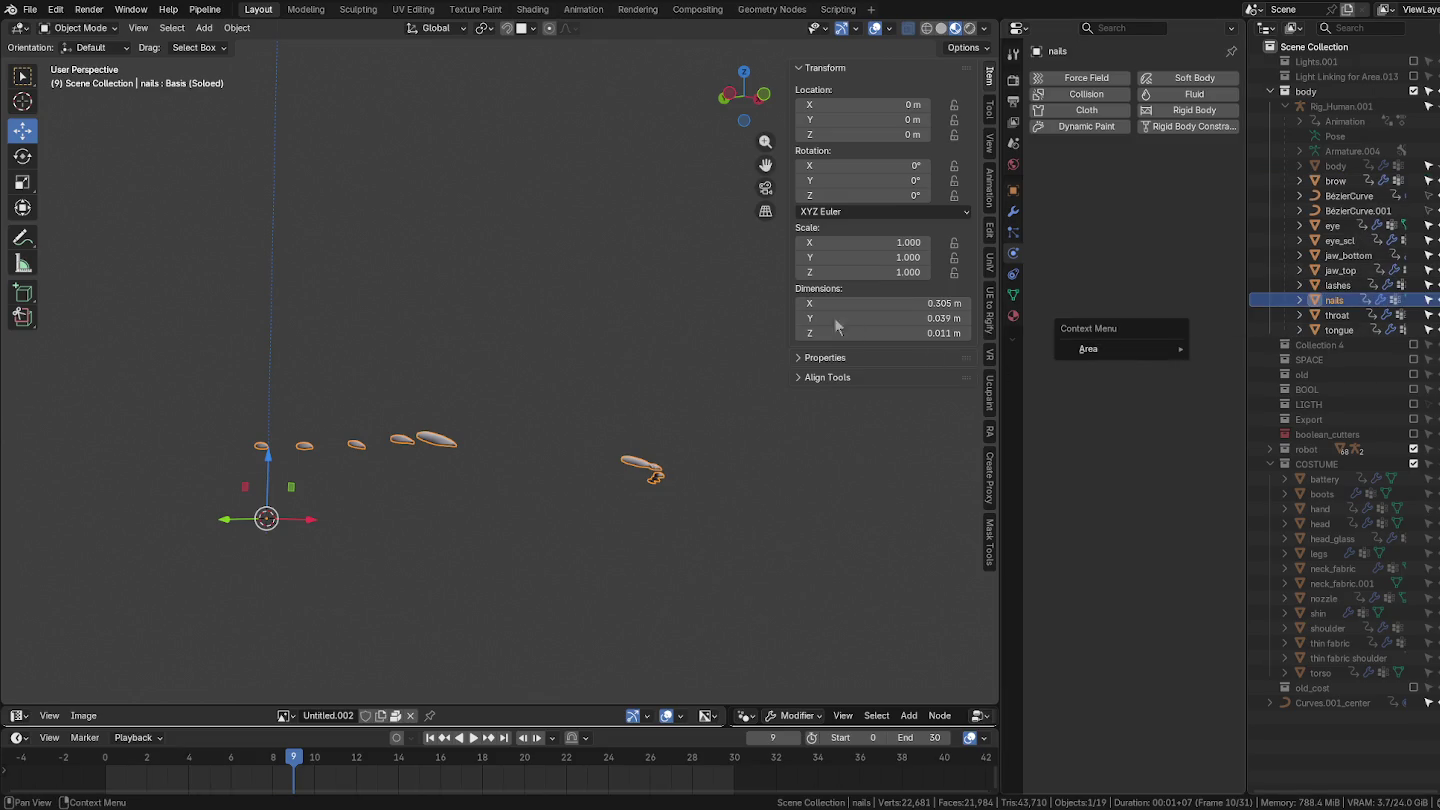
Step: Unhide all objects and make the COSTUME collection visible to show the full character
key(alt+h)
click(610, 306)
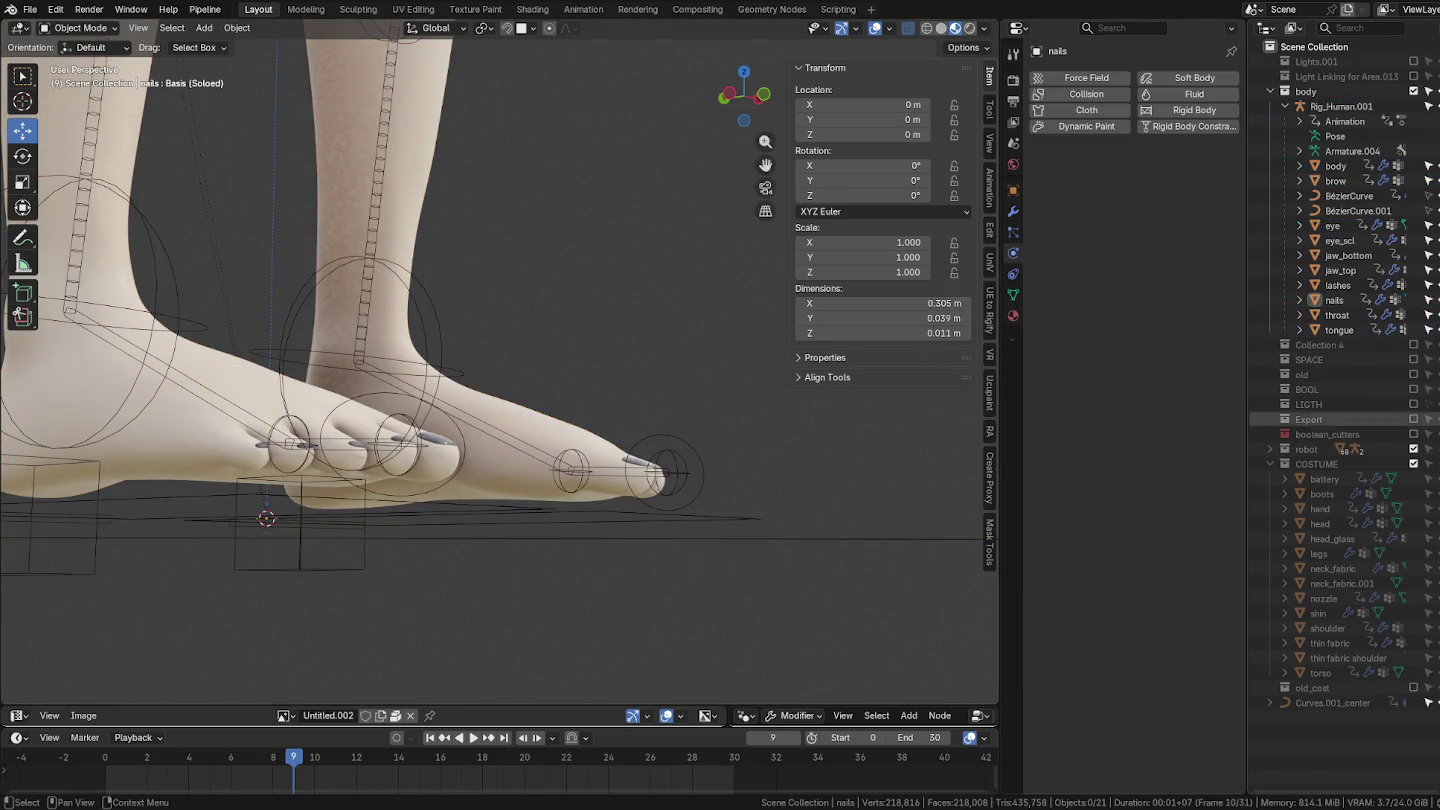
click(1414, 464)
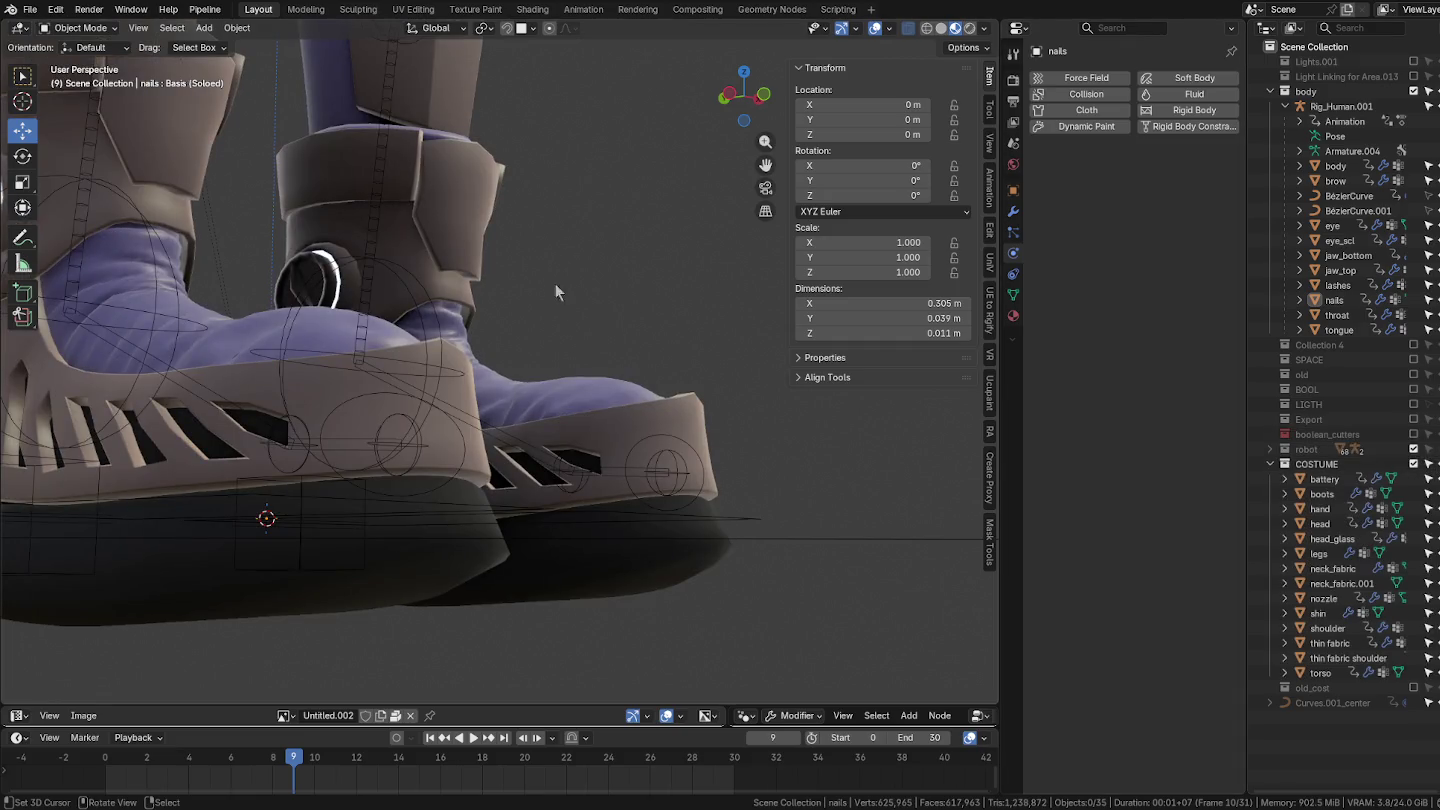
middle_drag(555, 284, 561, 278)
scroll(670, 228, down, 4)
mouse_move(650, 261)
middle_down()
mouse_move(663, 227)
mouse_move(630, 371)
middle_up()
scroll(653, 347, down, 2)
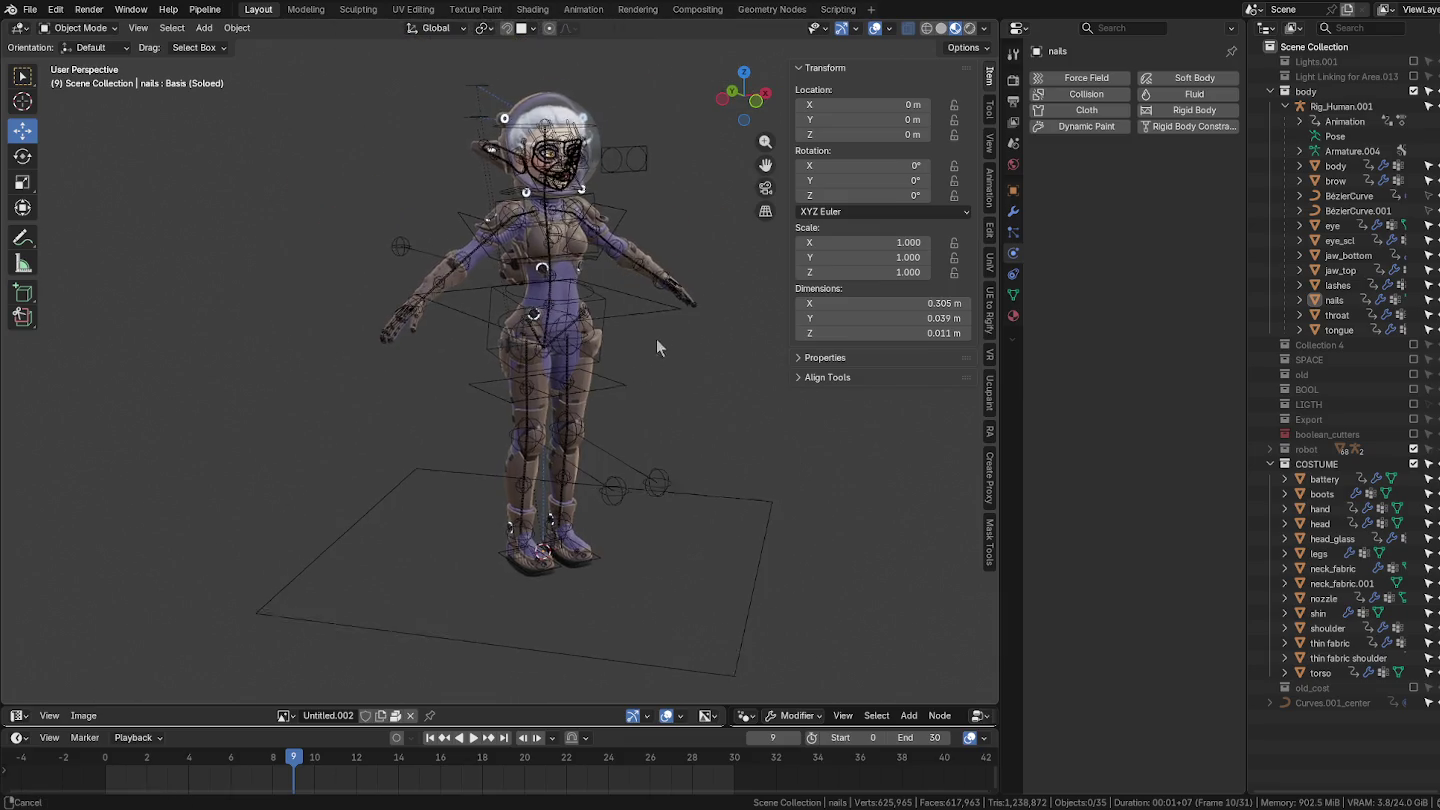
scroll(656, 337, up, 1)
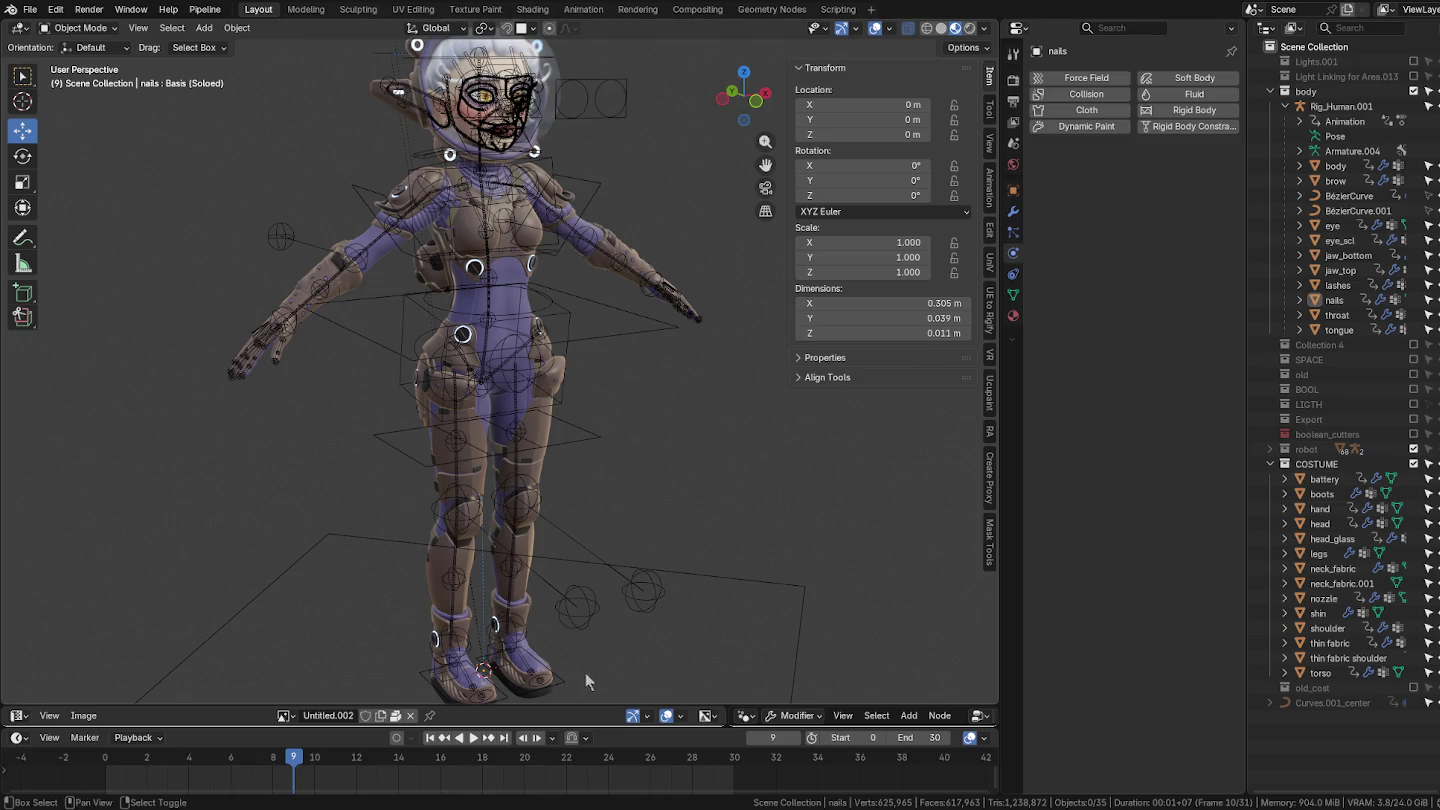
middle_drag(585, 672, 605, 631)
Step: In Pose Mode, test-move the left foot IK control, then cancel the move
click(587, 639)
scroll(587, 635, up, 3)
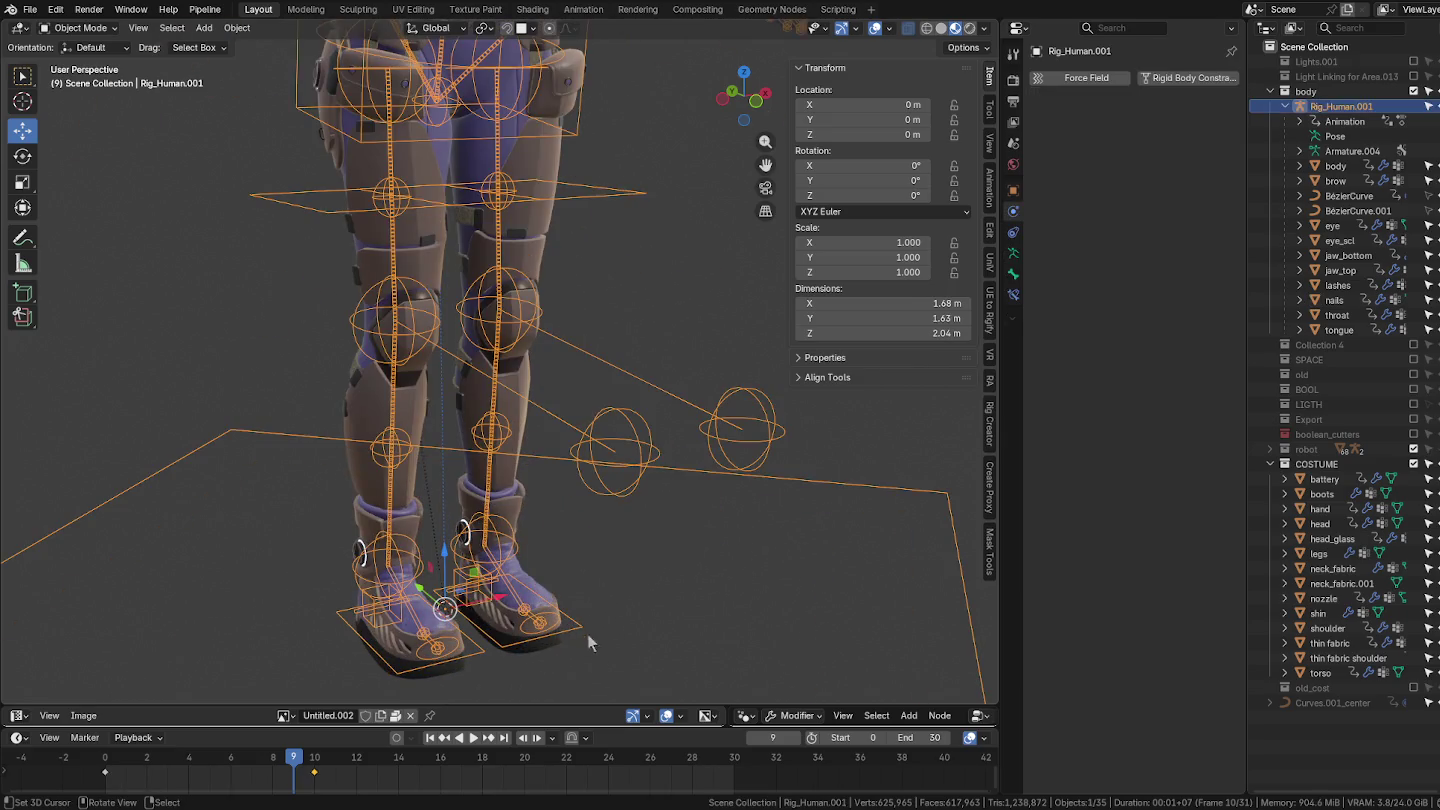
key(ctrl+Tab)
click(577, 626)
key(g)
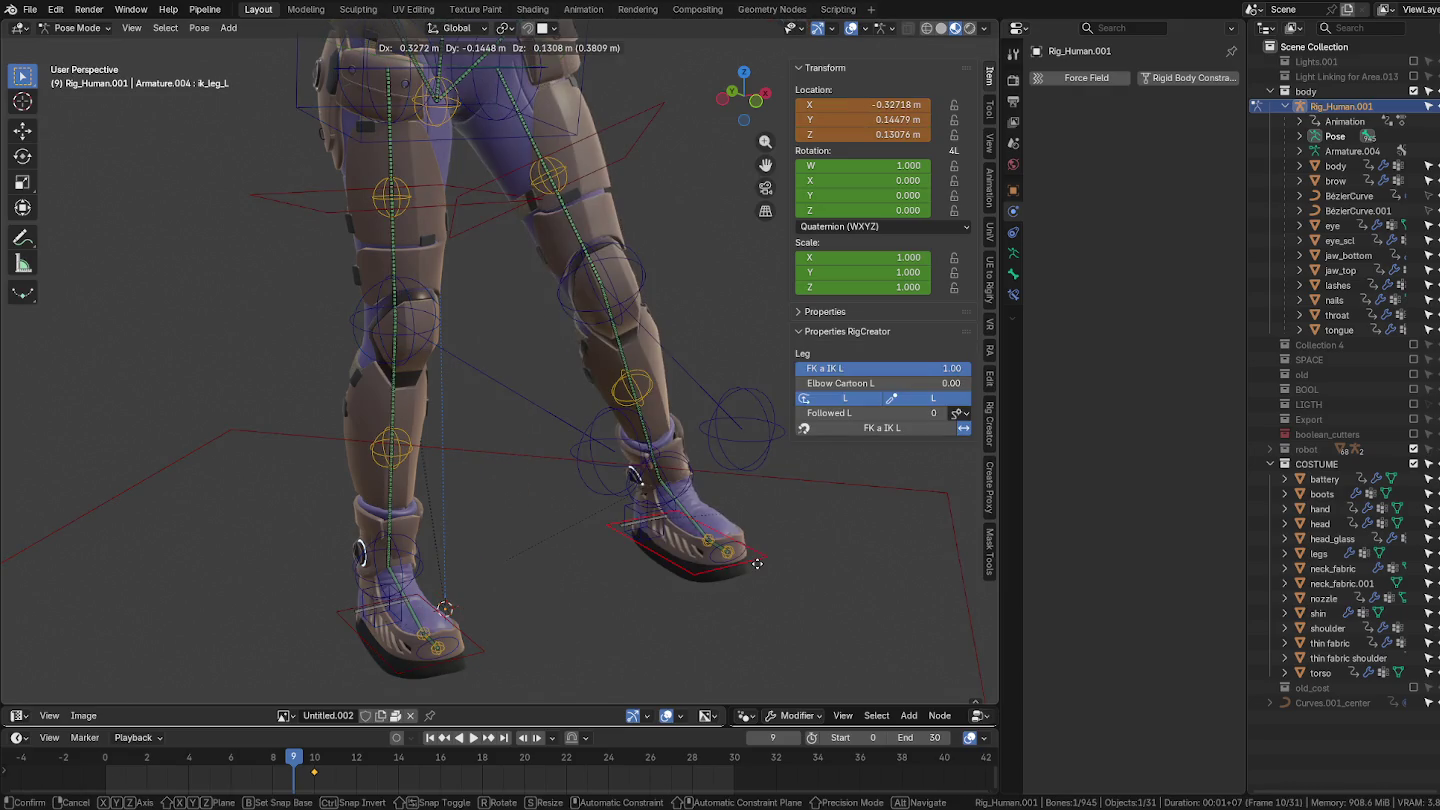
right_click(683, 585)
Step: From the right side view, rotate the Root_hip control about -22° as a pose test
middle_drag(683, 585, 588, 591)
scroll(588, 590, up, 2)
scroll(567, 560, up, 1)
scroll(646, 517, up, 1)
scroll(661, 453, up, 1)
scroll(592, 454, up, 1)
mouse_move(592, 455)
shift+middle_down()
mouse_move(675, 570)
mouse_move(592, 542)
mouse_move(596, 499)
shift+middle_up()
scroll(668, 562, up, 2)
scroll(667, 563, down, 2)
scroll(592, 543, down, 1)
scroll(596, 499, down, 1)
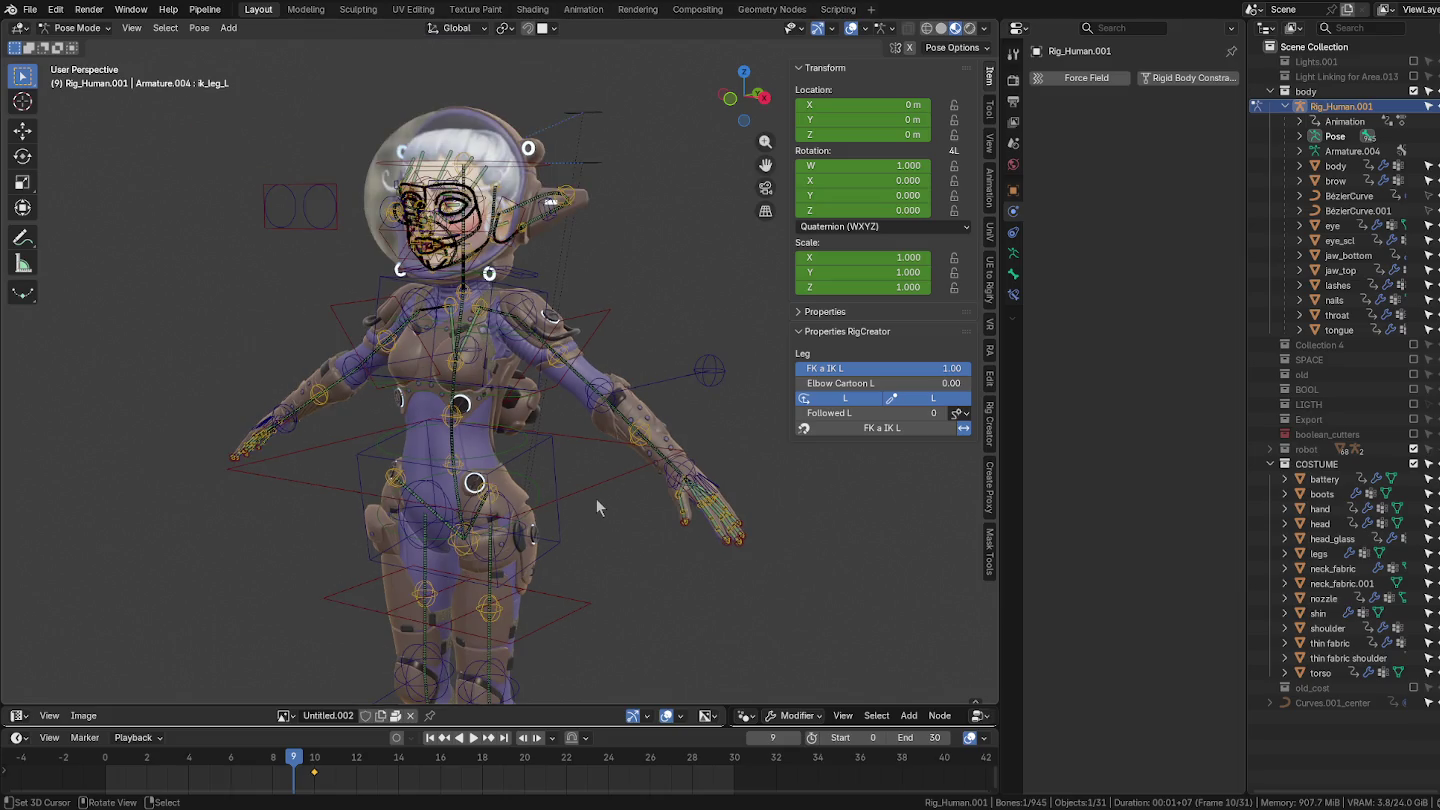
mouse_move(594, 546)
middle_down()
mouse_move(628, 493)
mouse_move(594, 544)
middle_up()
scroll(608, 499, down, 1)
right_click(595, 544)
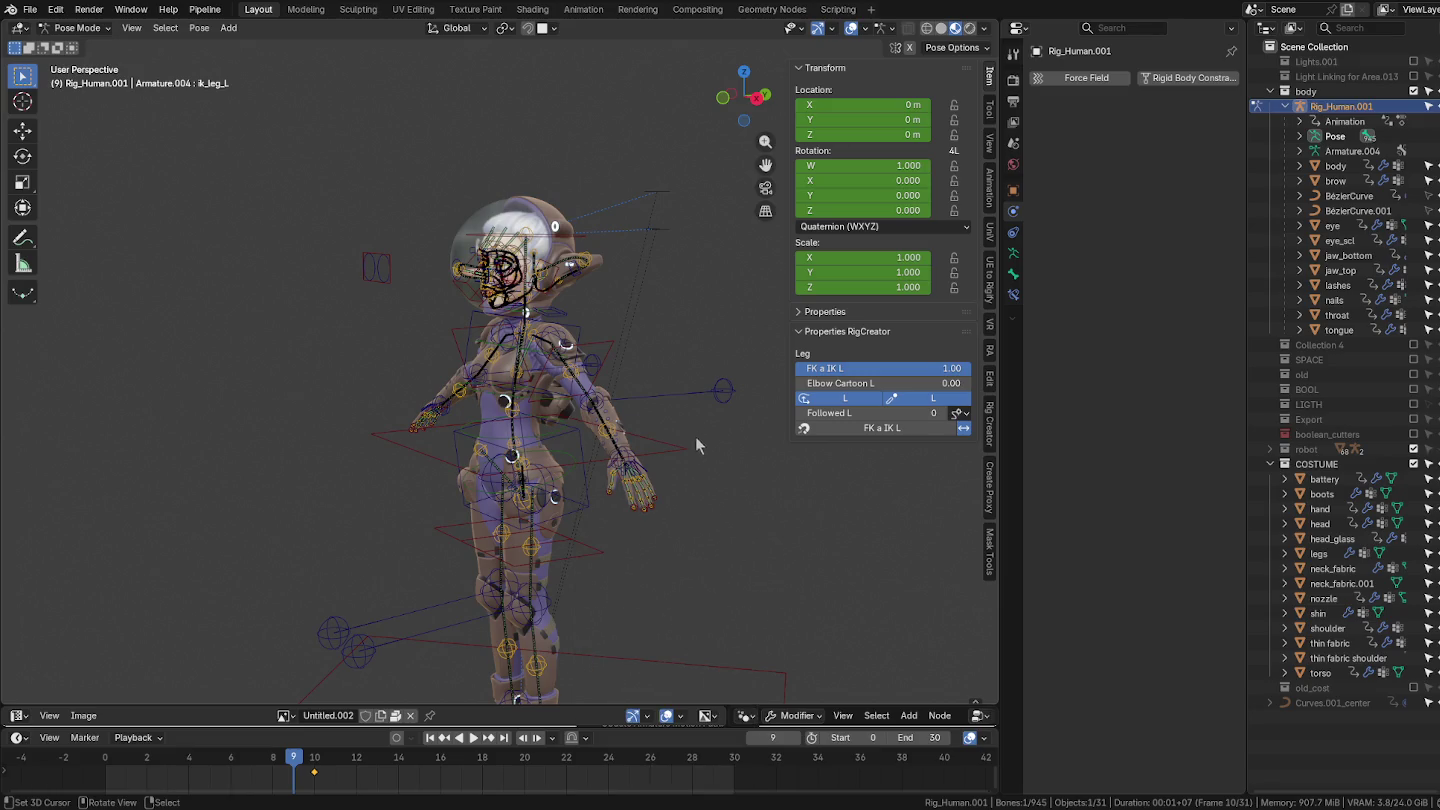
key(KP_3)
click(585, 441)
key(r)
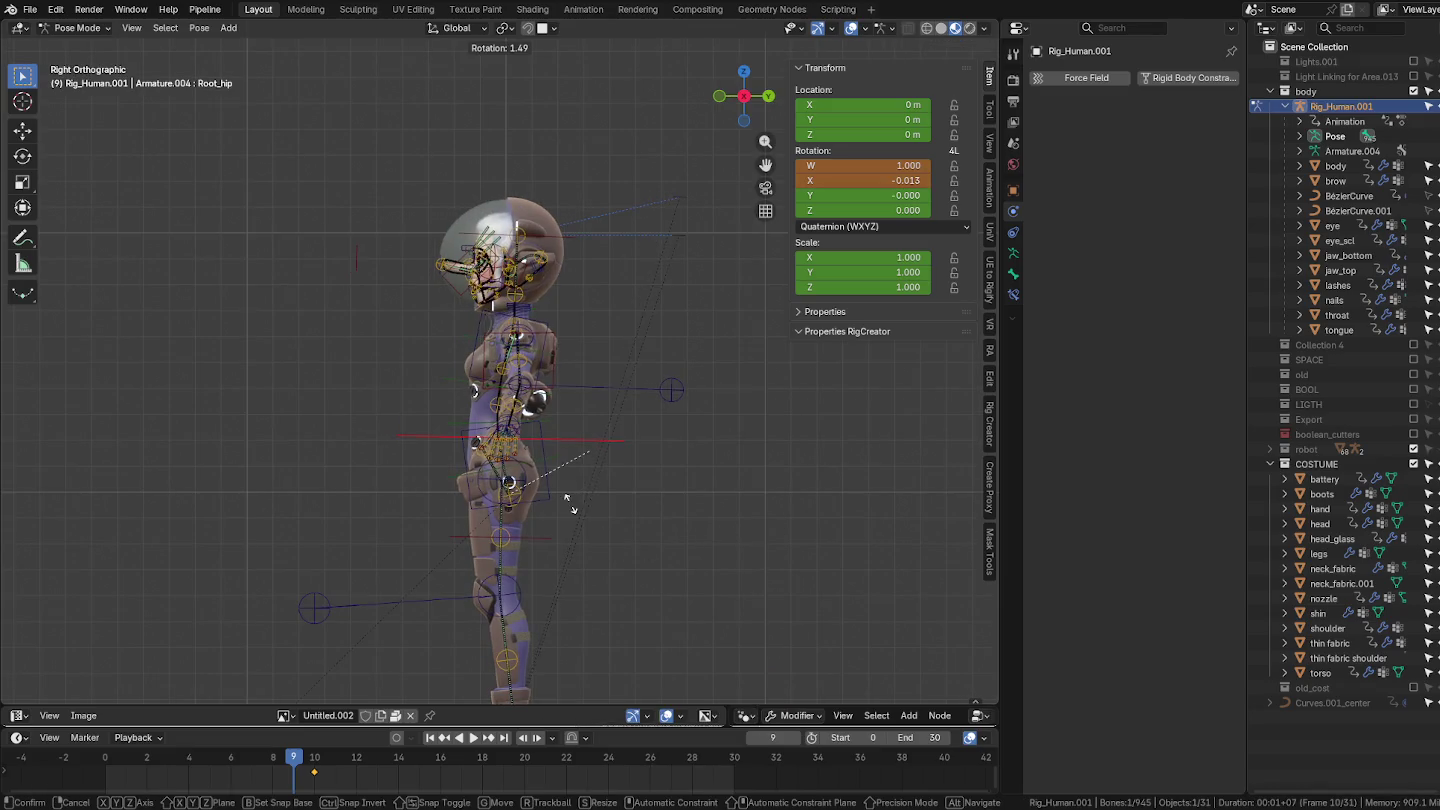
right_click(568, 545)
scroll(544, 412, up, 4)
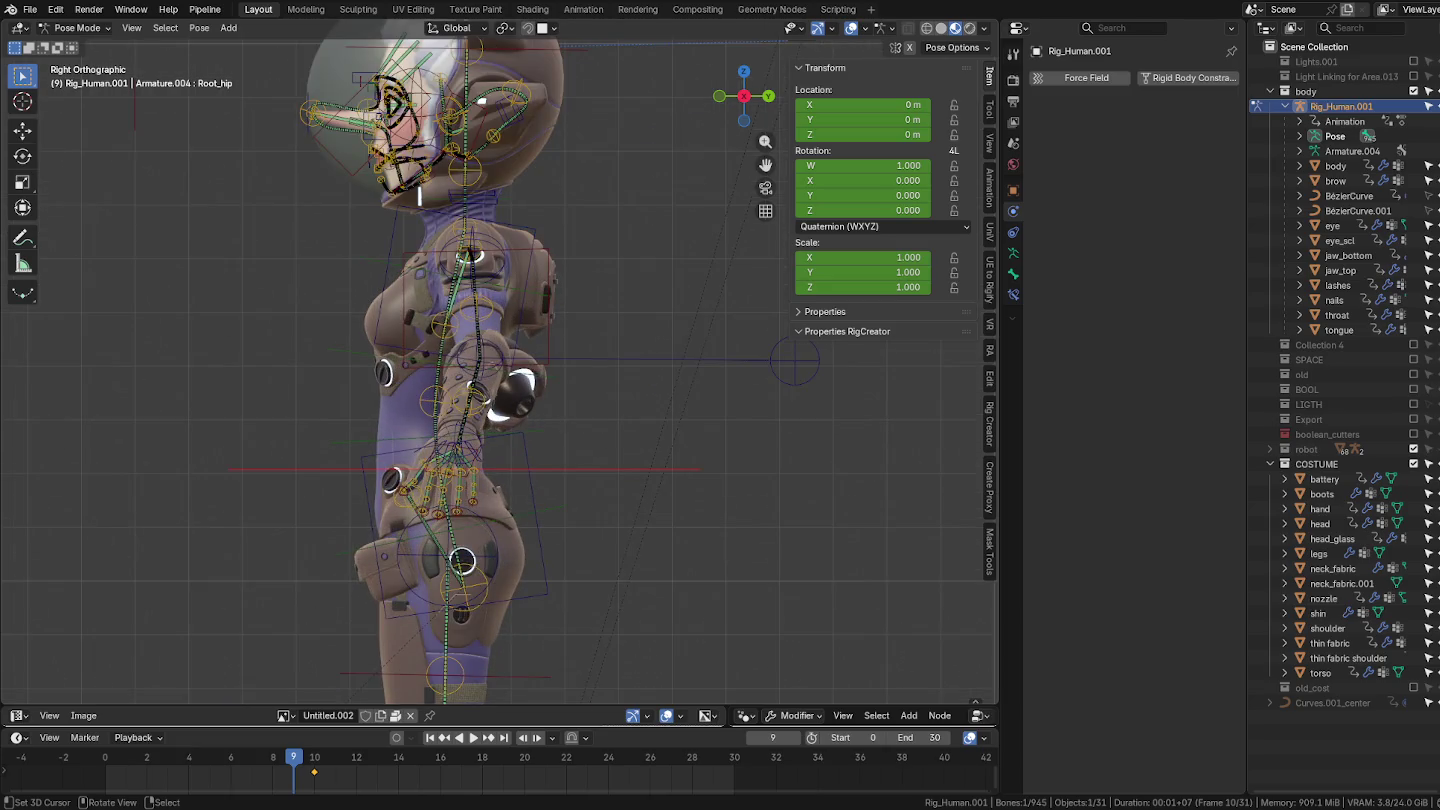
key(r)
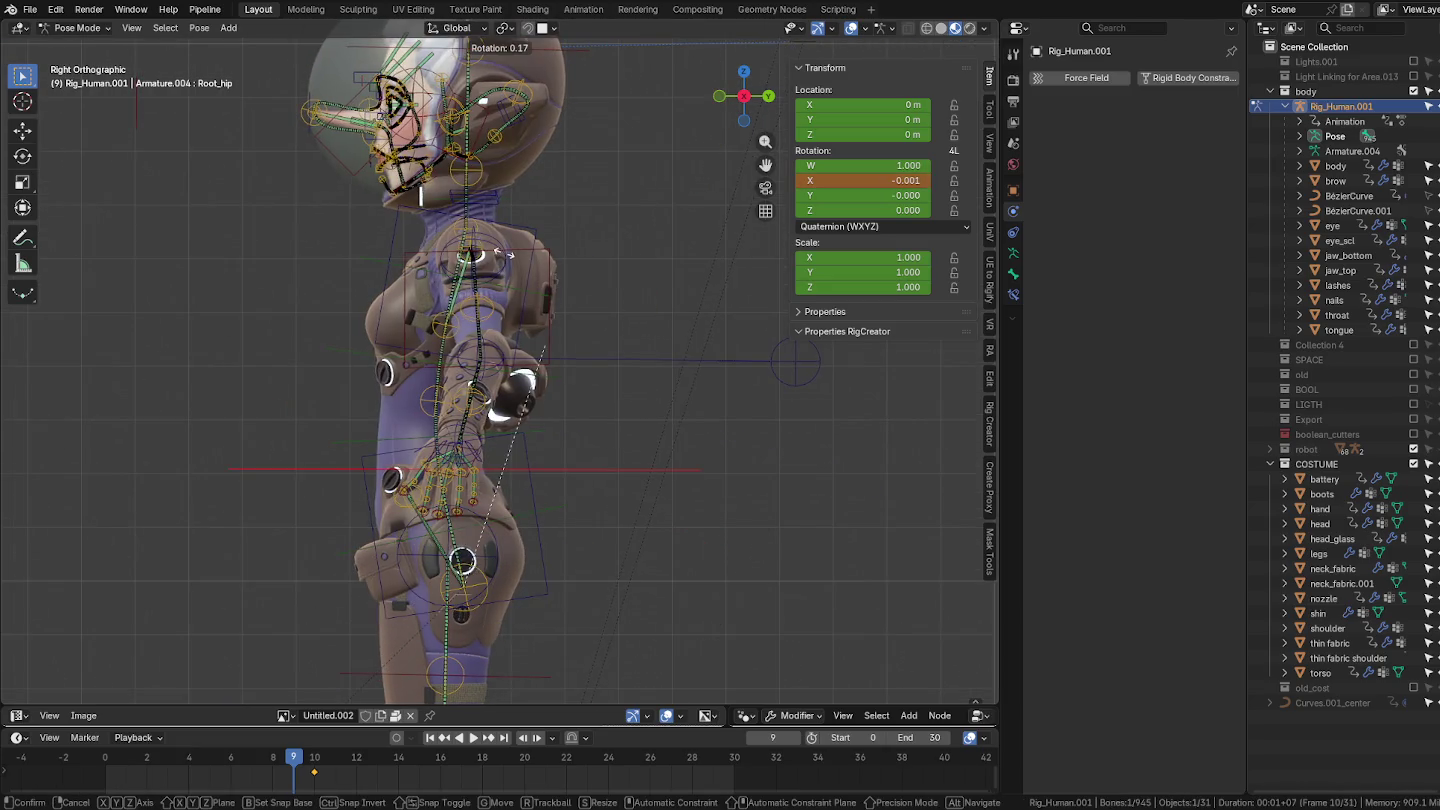
click(440, 217)
Step: Back in Object Mode, select the rig and neck_fabric and enter Weight Paint mode
scroll(460, 281, up, 2)
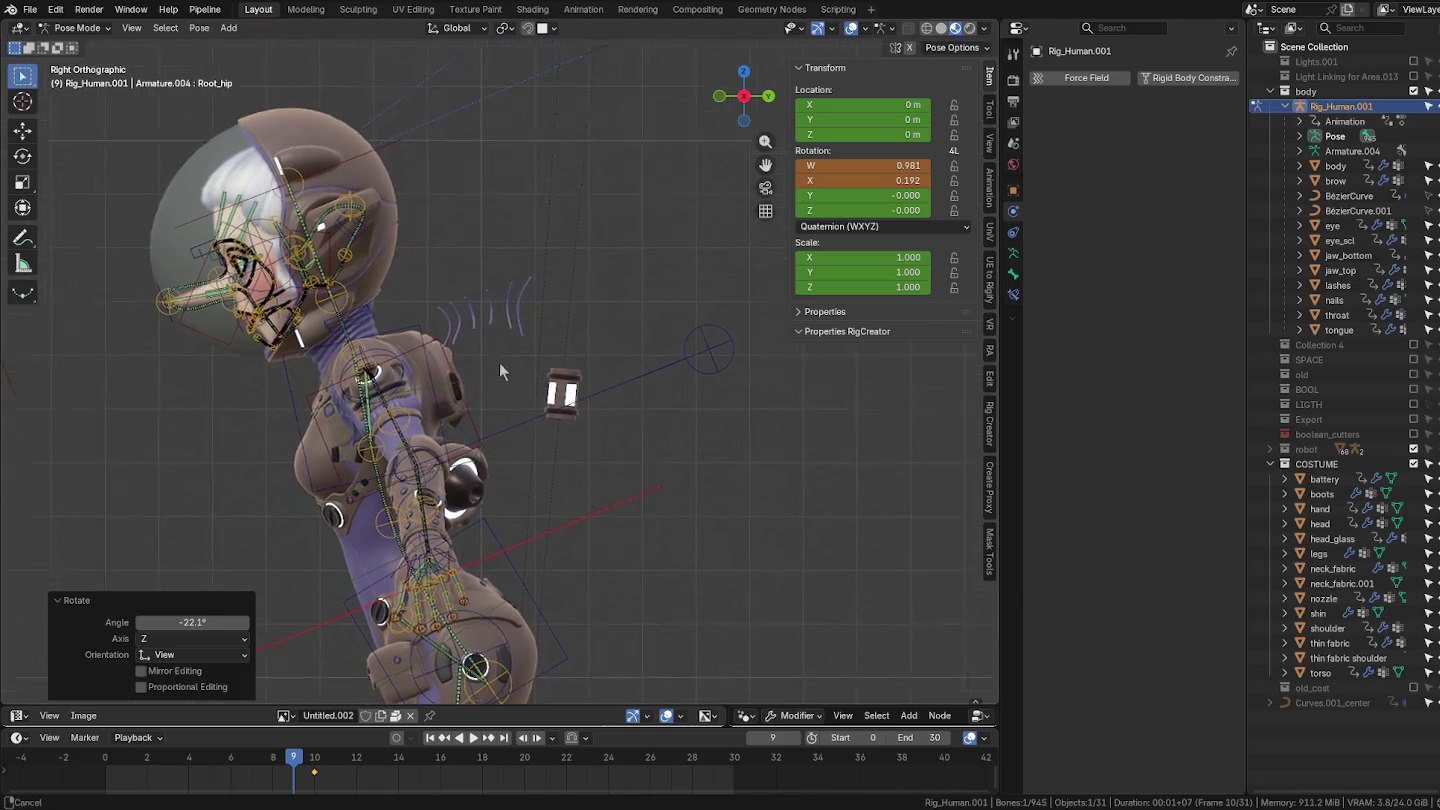
scroll(471, 300, up, 3)
key(ctrl+Tab)
click(478, 319)
click(471, 300)
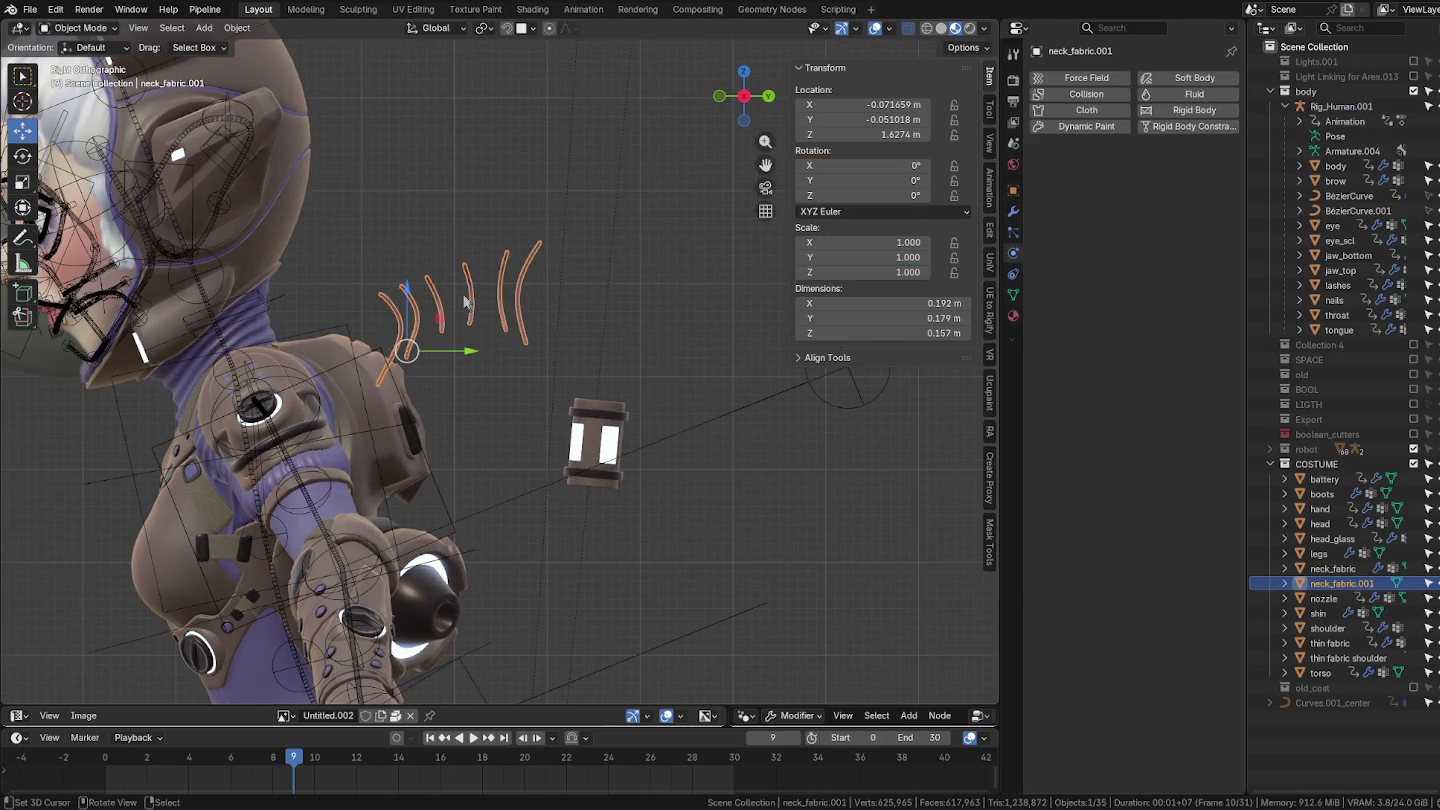
click(267, 329)
key(ctrl+Tab)
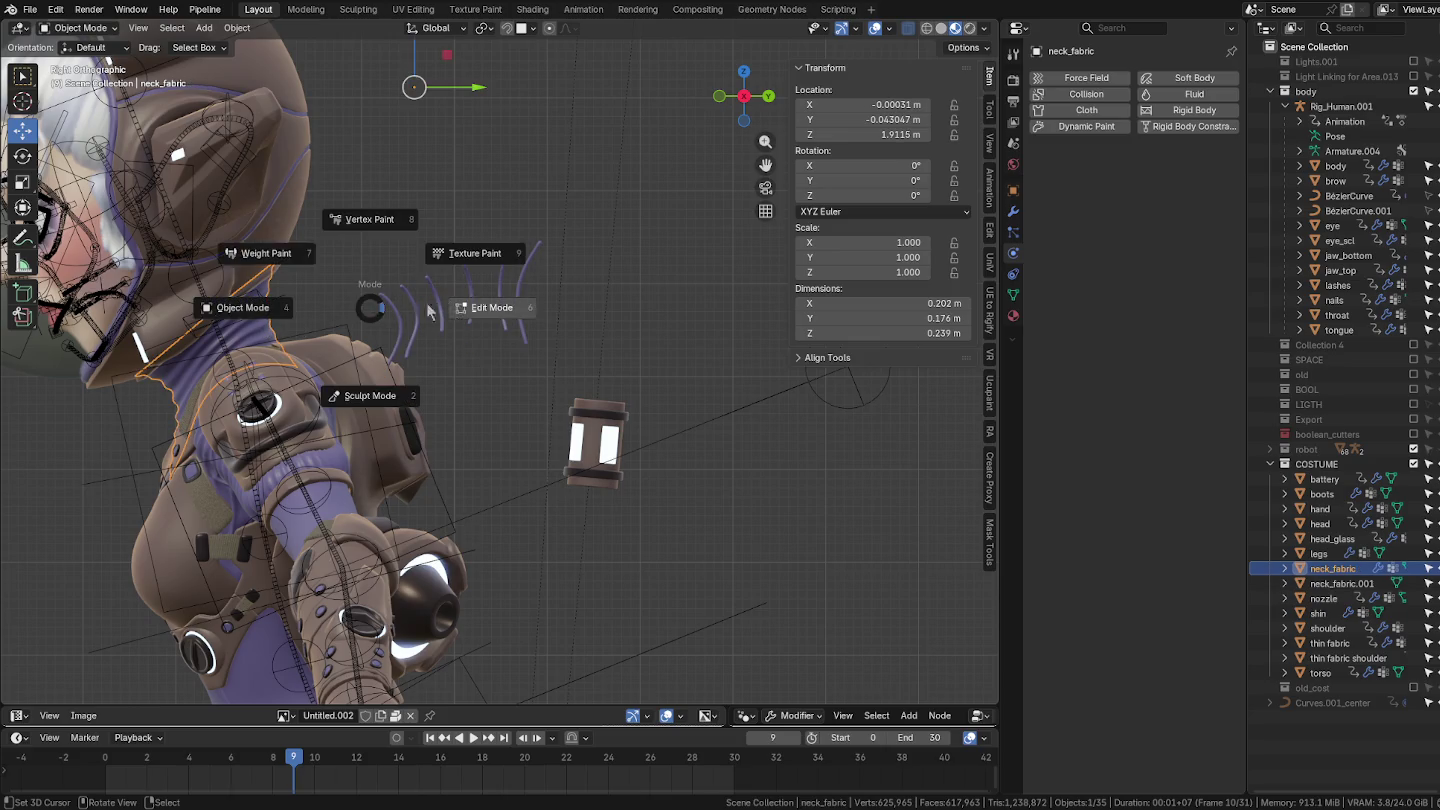
key(Escape)
scroll(338, 352, up, 5)
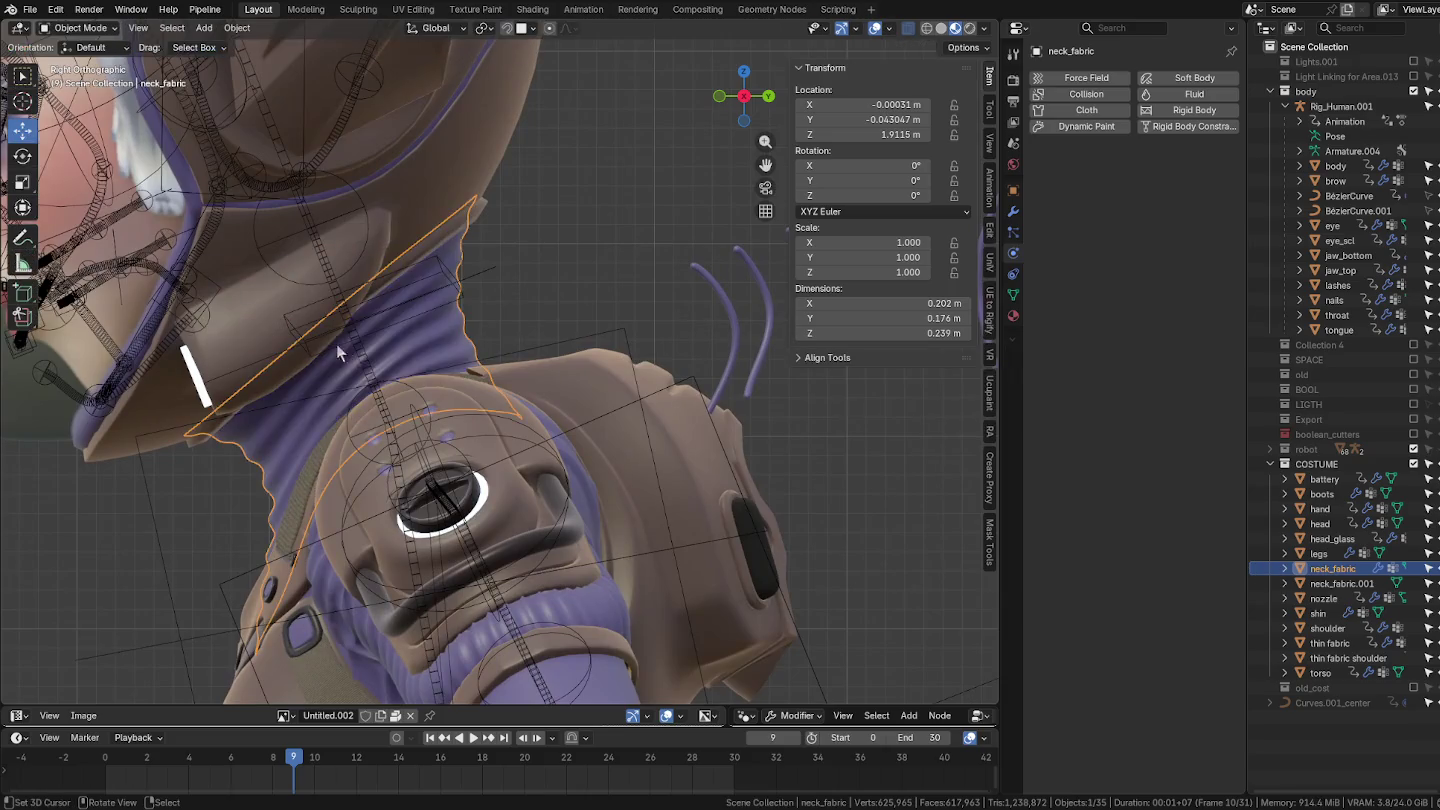
shift+click(370, 360)
shift+click(427, 357)
key(ctrl+Tab)
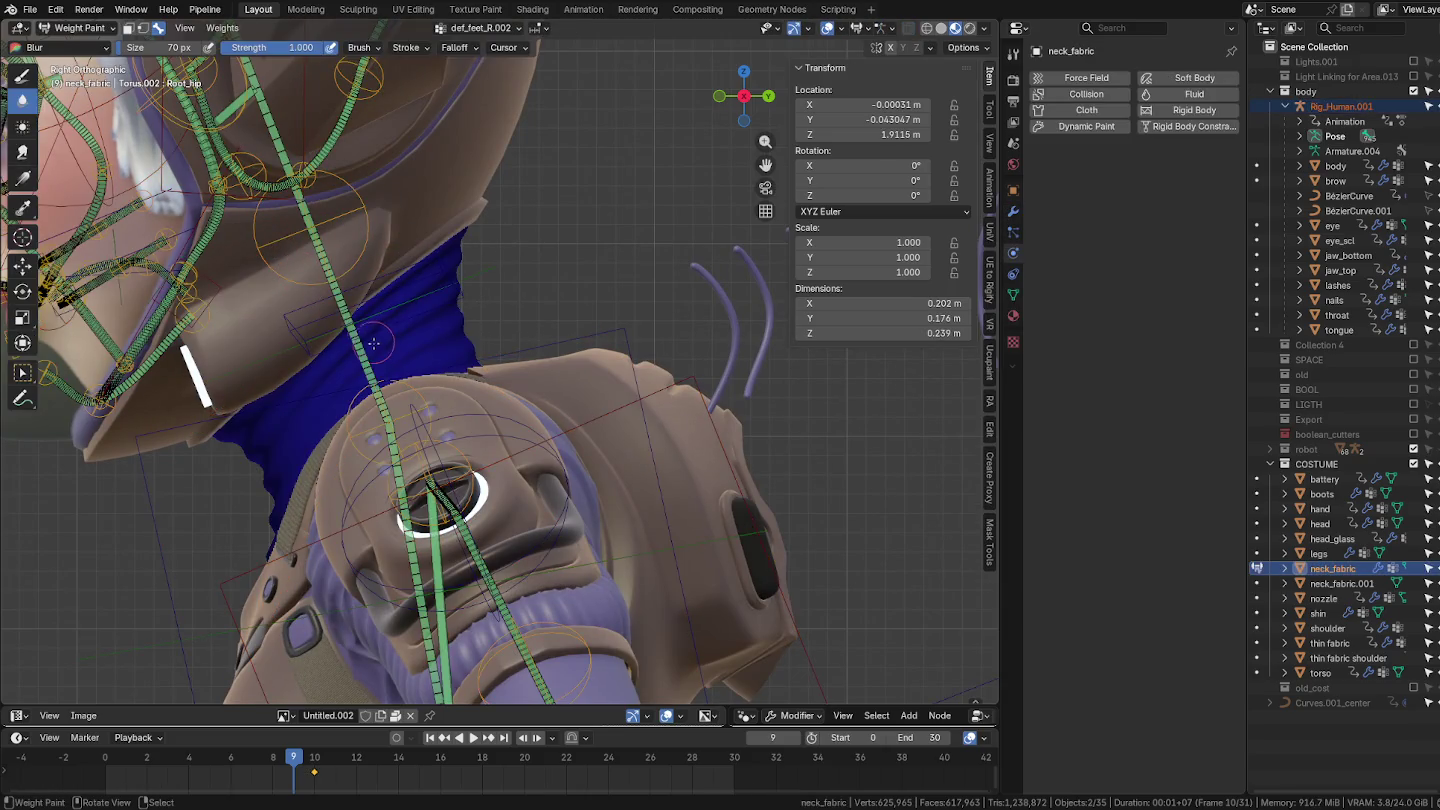
Step: Smooth neck_fabric's def_spine.005 weights at factor 0.5, raising iterations to 3
ctrl+click(389, 390)
mouse_move(390, 391)
middle_down()
mouse_move(478, 418)
mouse_move(401, 381)
middle_up()
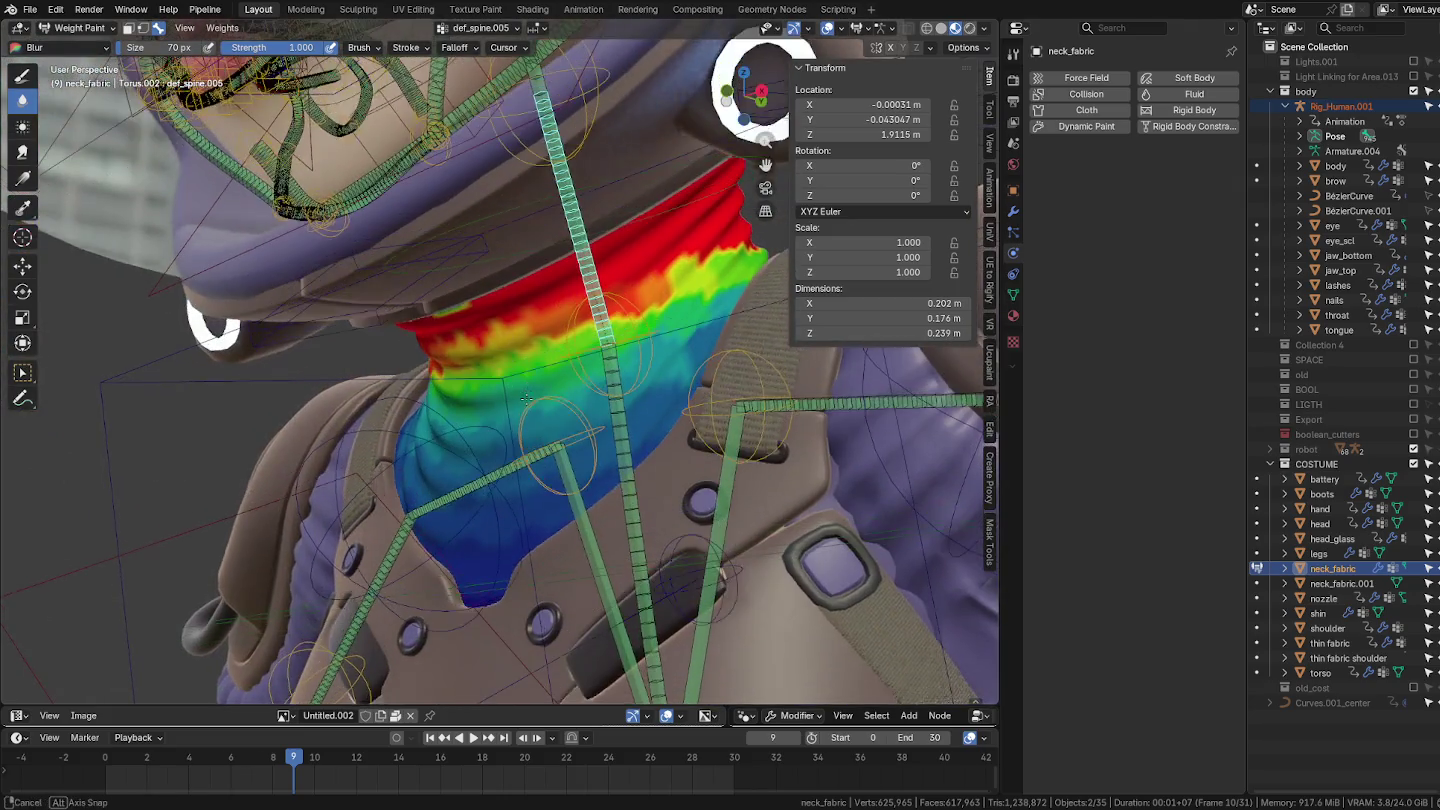
click(222, 27)
click(256, 191)
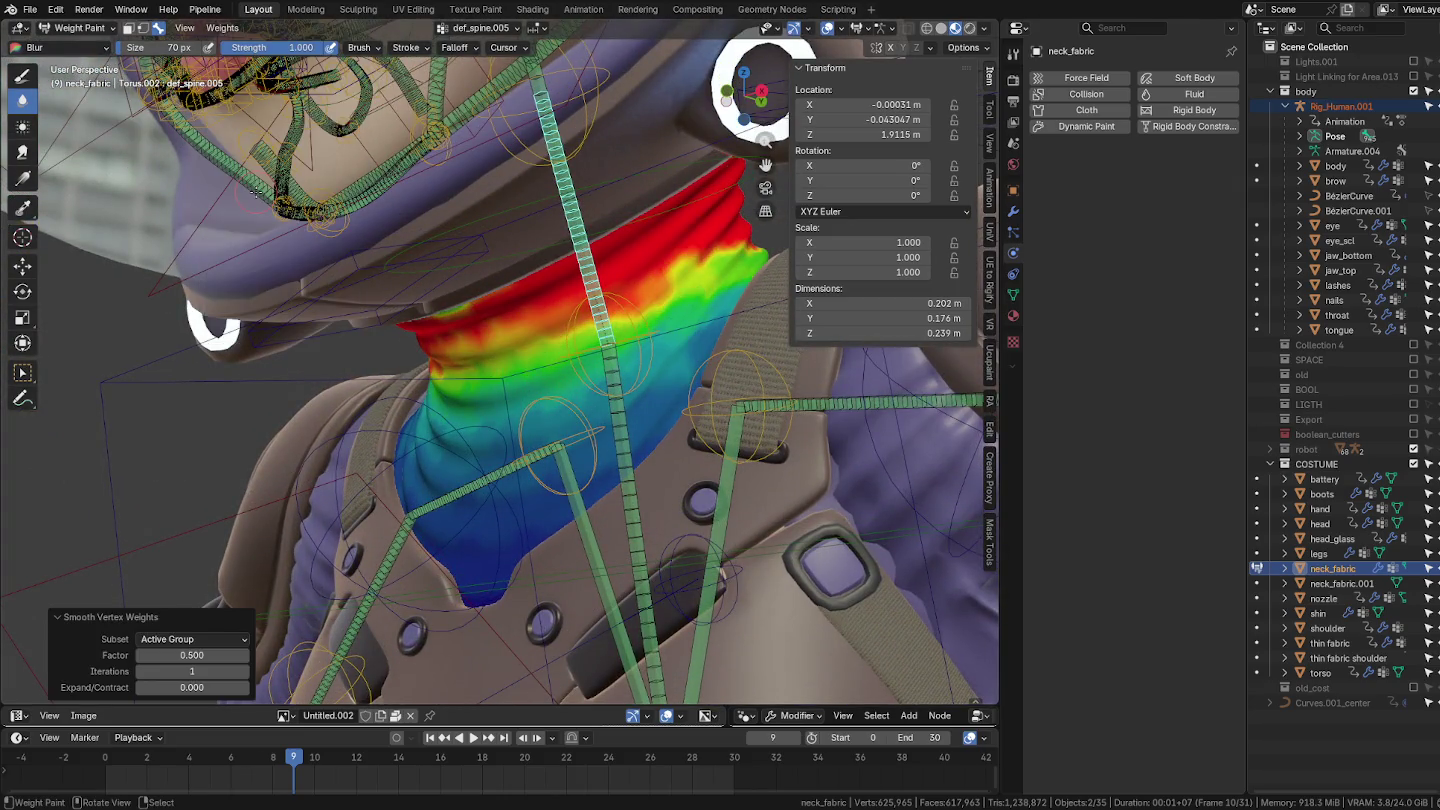
click(226, 28)
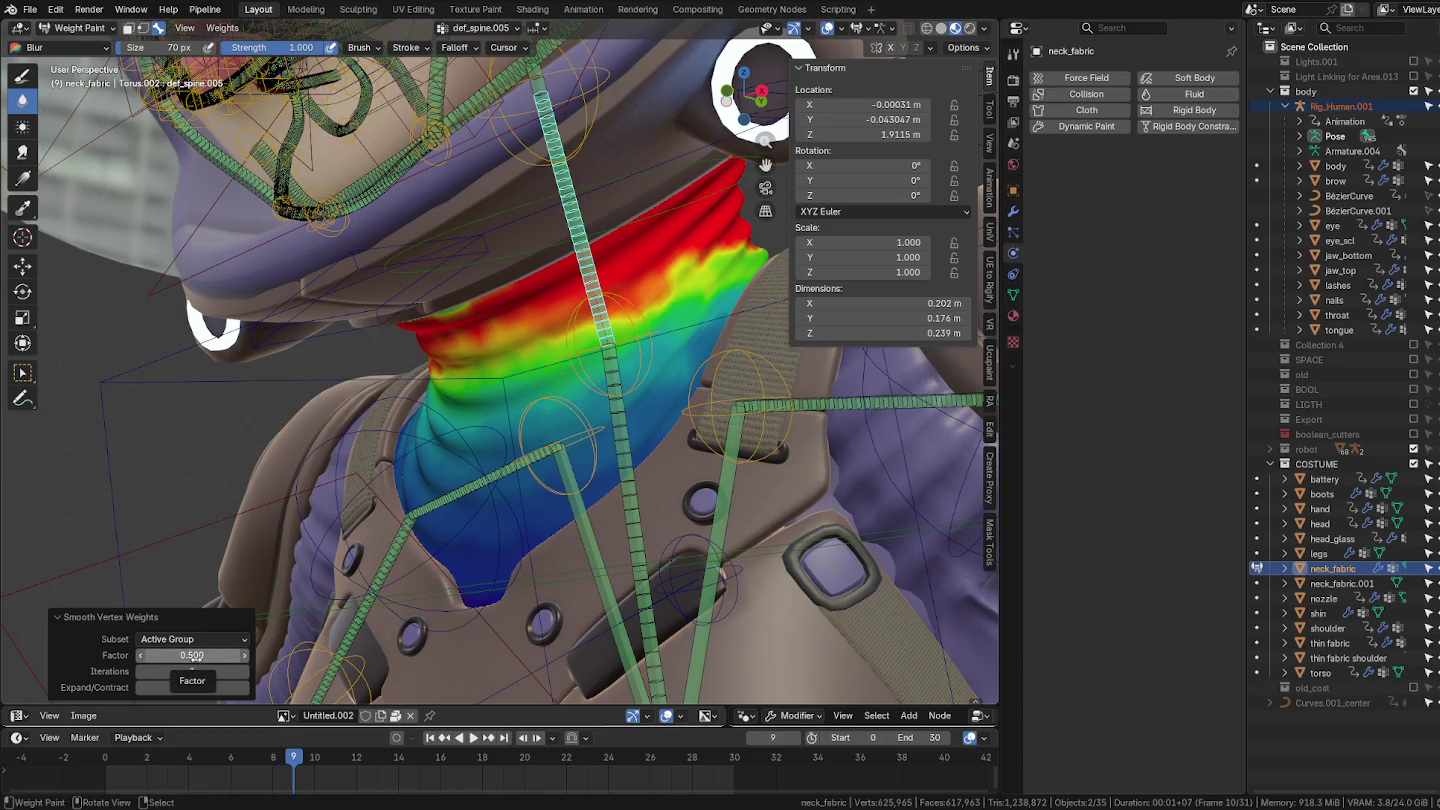
click(243, 679)
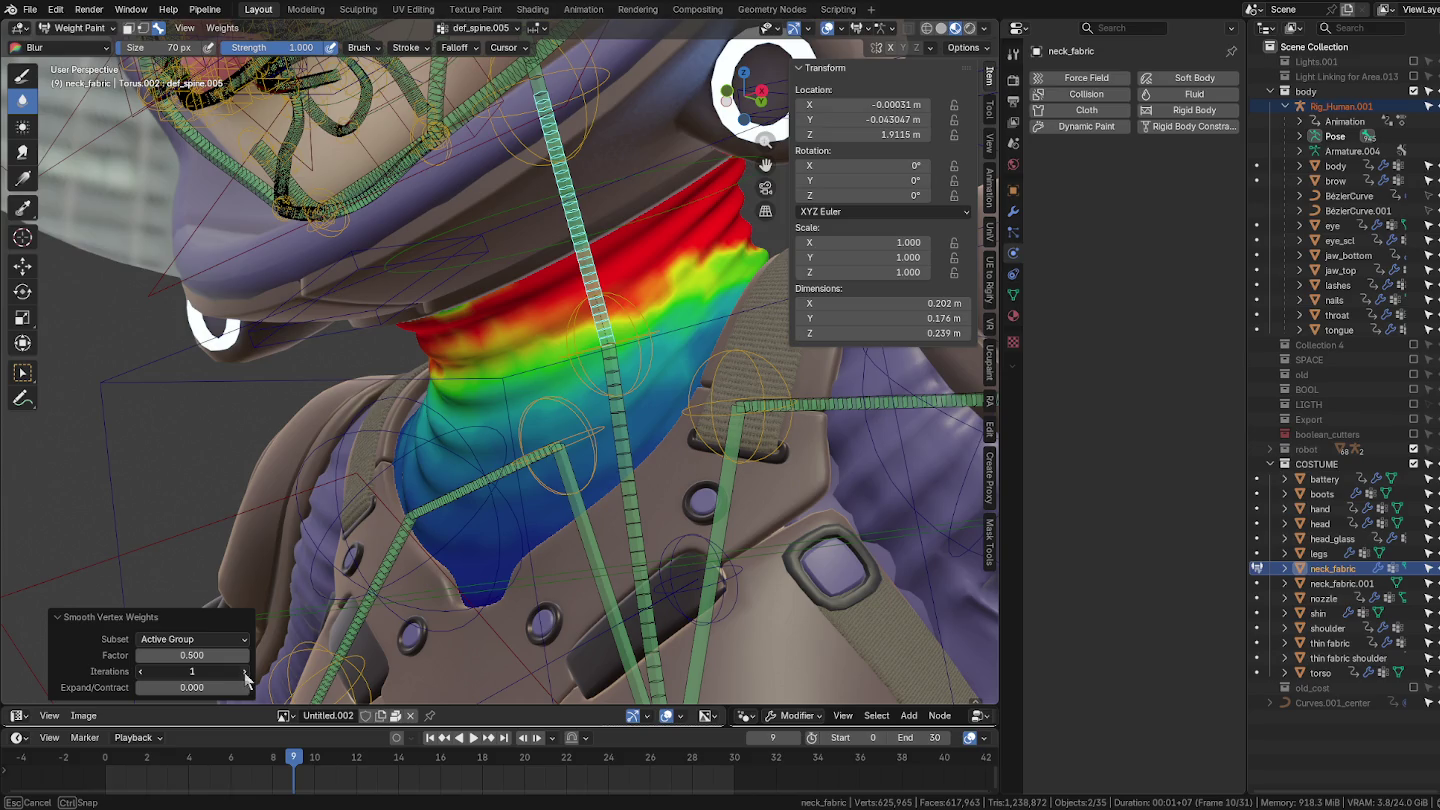
click(246, 679)
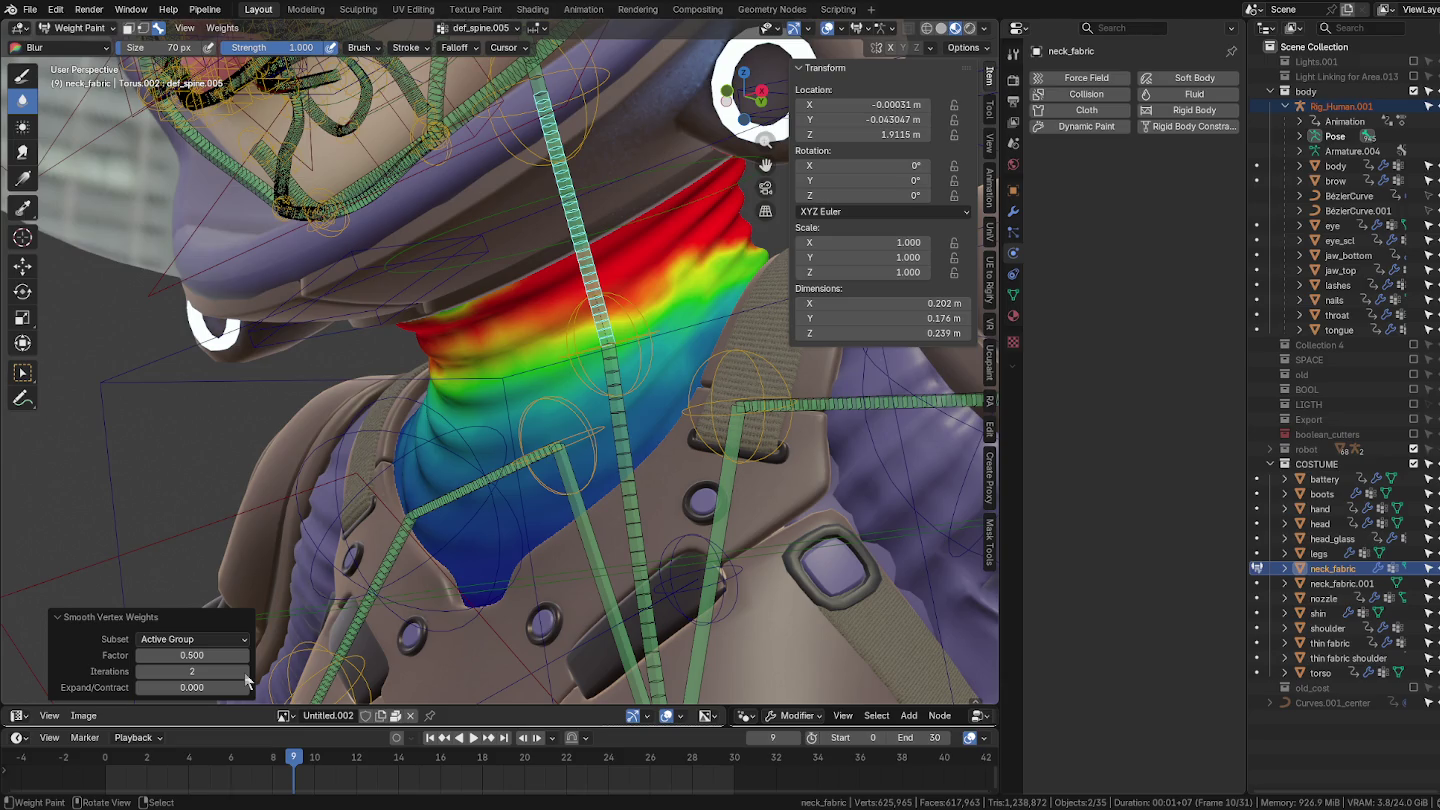
click(246, 679)
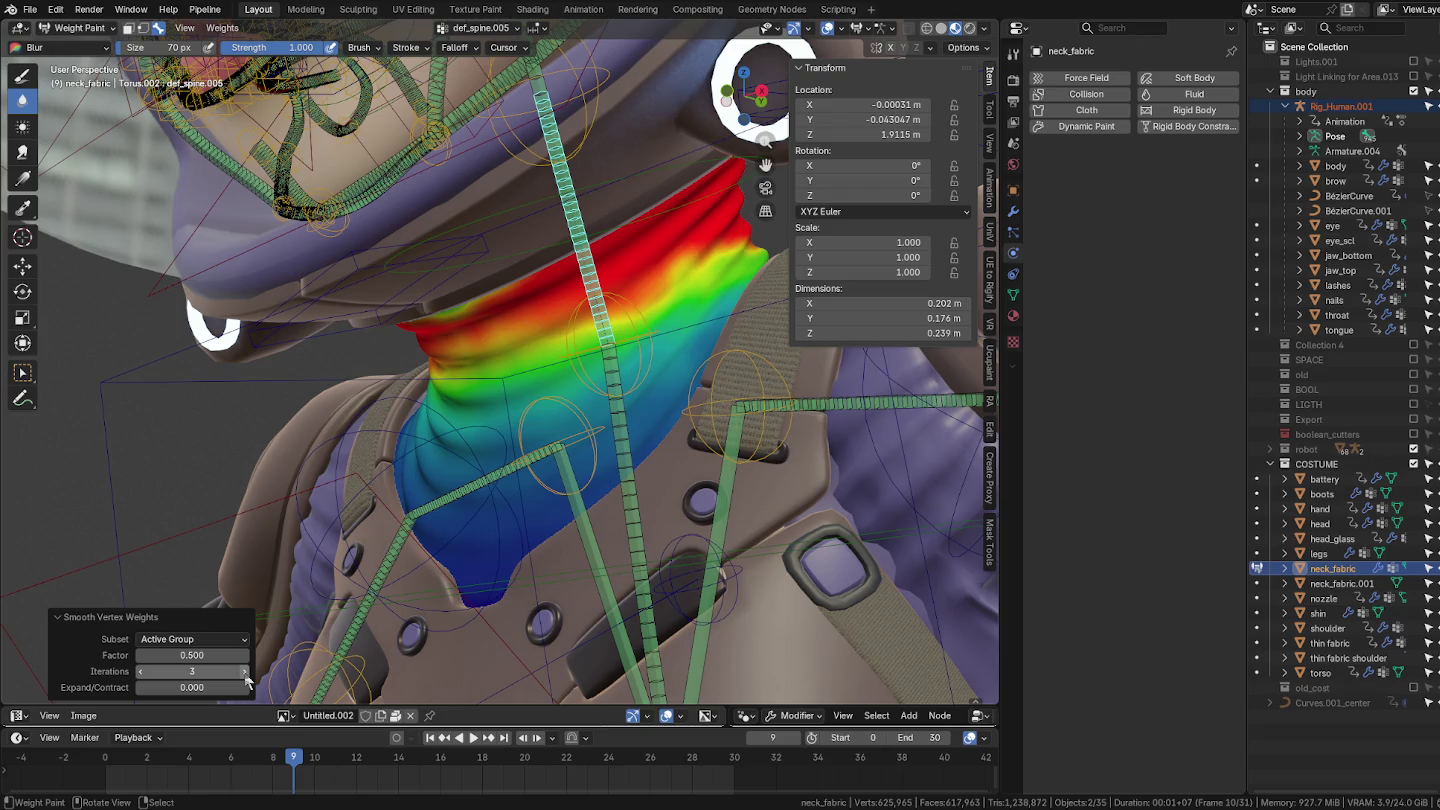